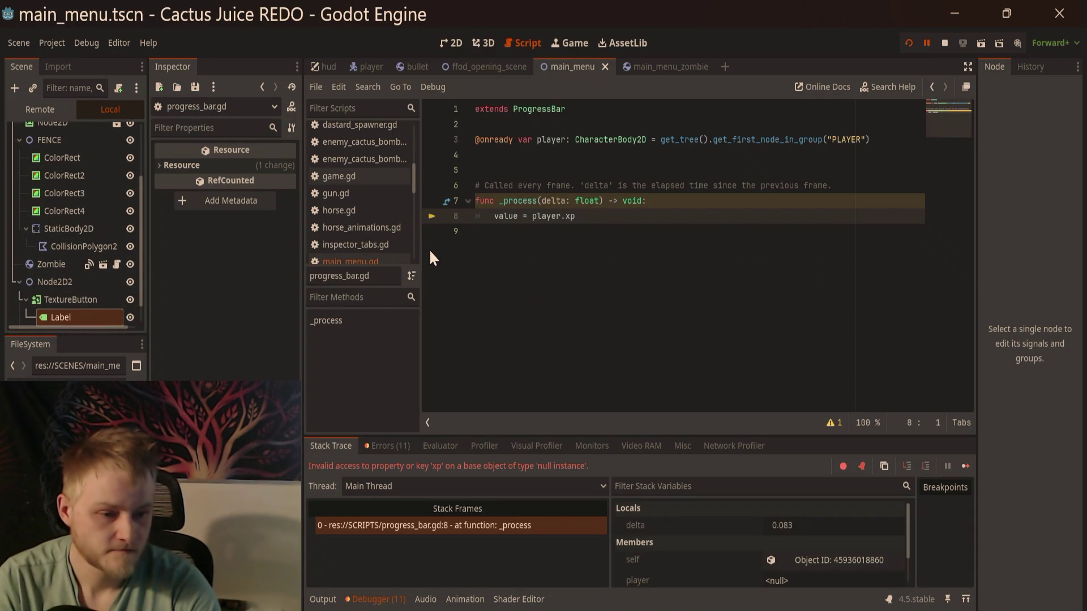
Browse the project's other scripts and rerun the game to reproduce the error.
click(550, 237)
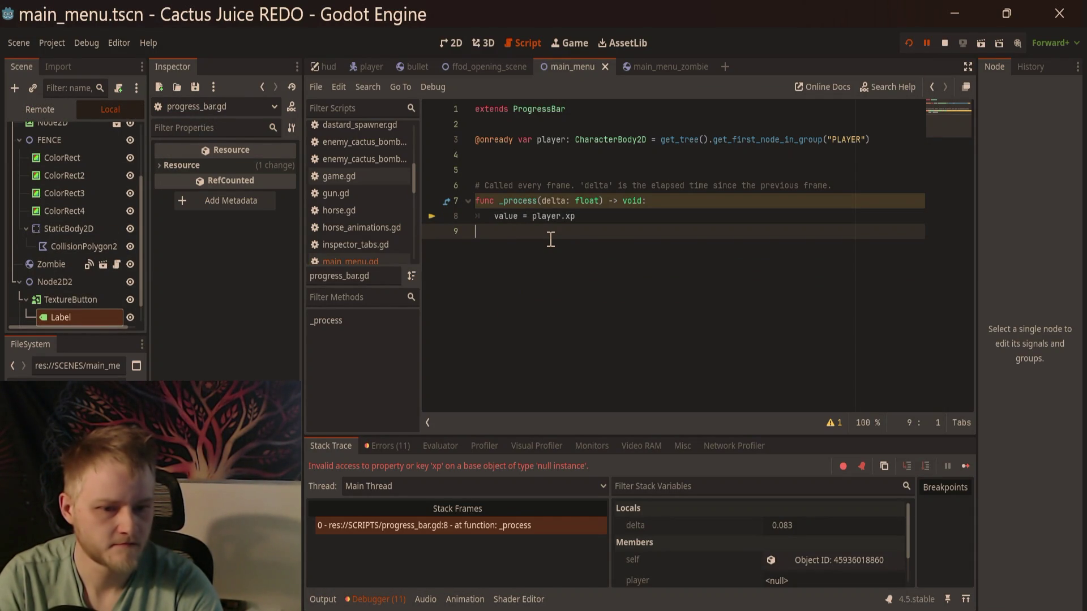
click(376, 178)
click(376, 192)
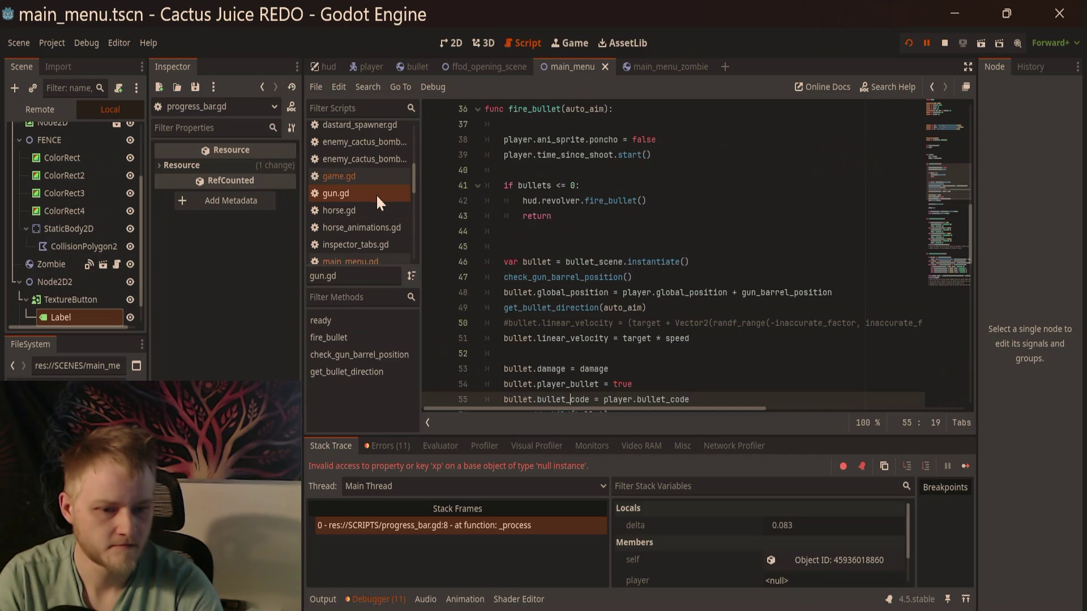
click(380, 210)
key(F5)
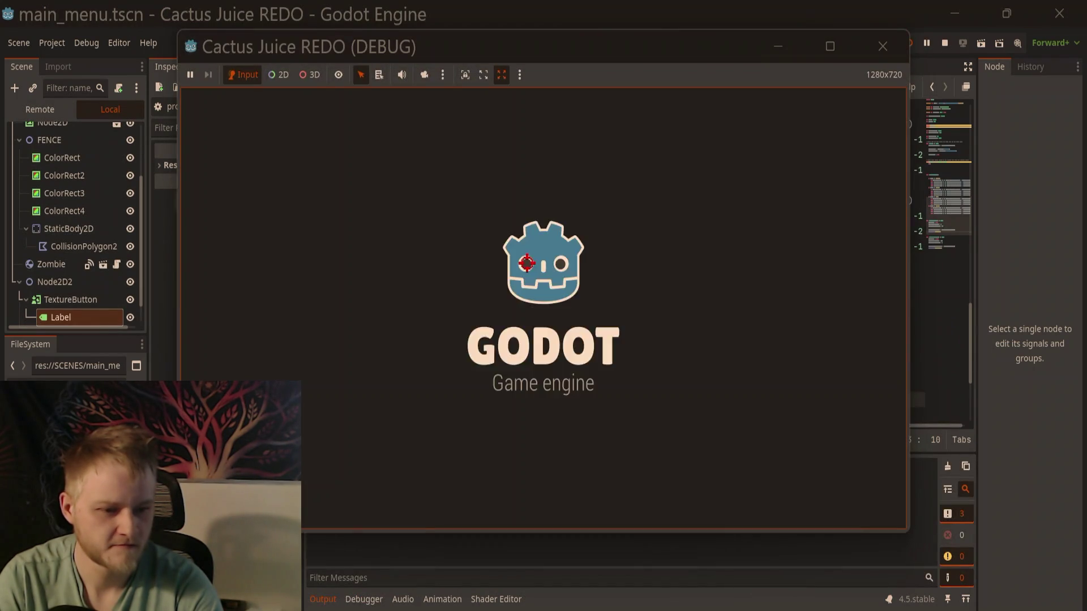
Add 'if player == null: return' at the top of _process in progress_bar.gd and rerun.
click(664, 248)
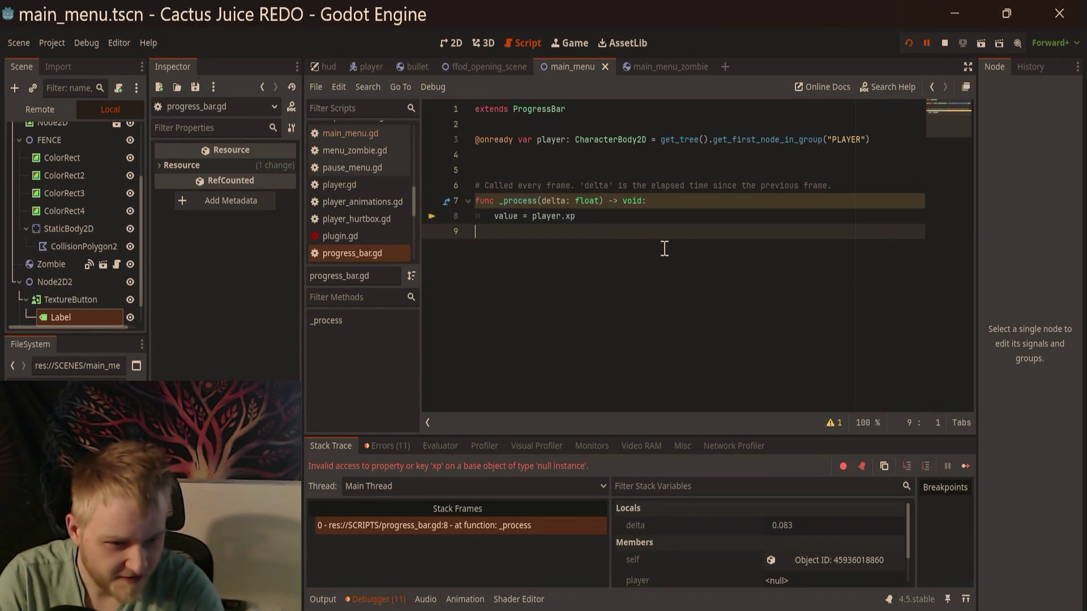
click(538, 217)
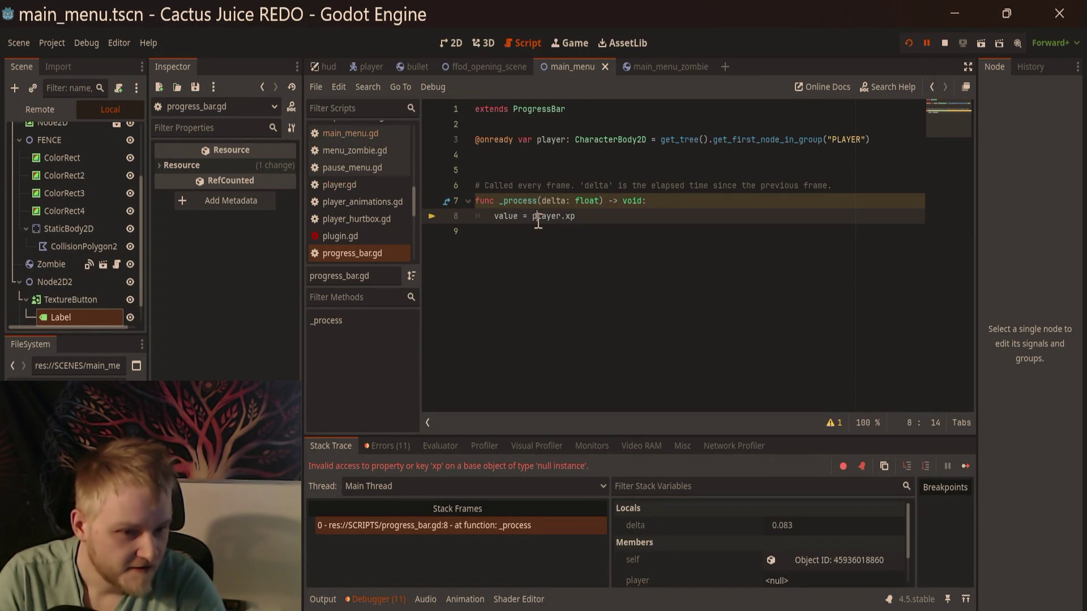
click(610, 214)
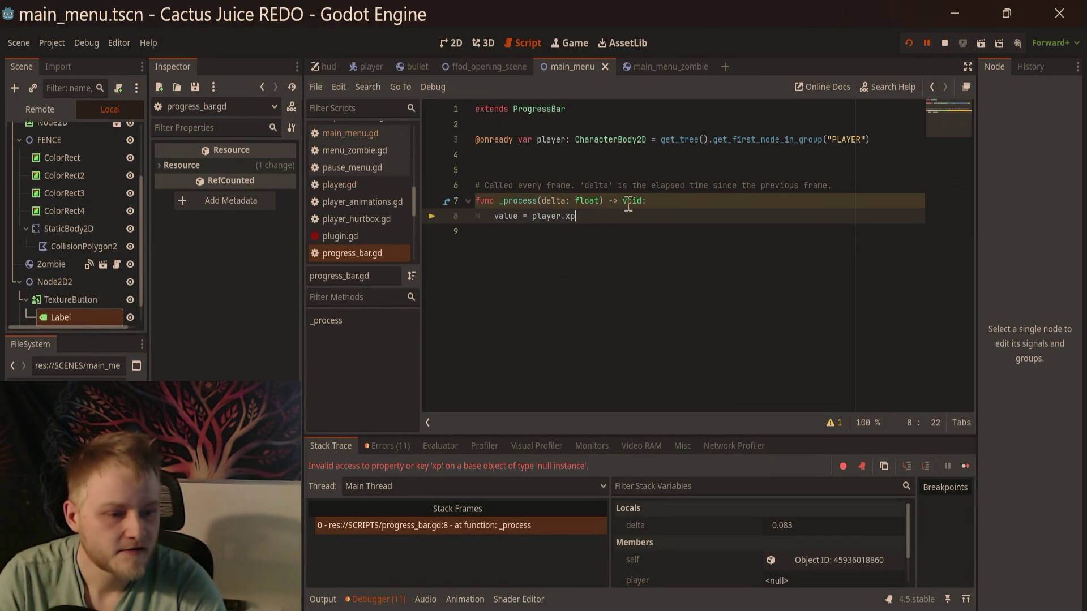
click(728, 200)
key(Return)
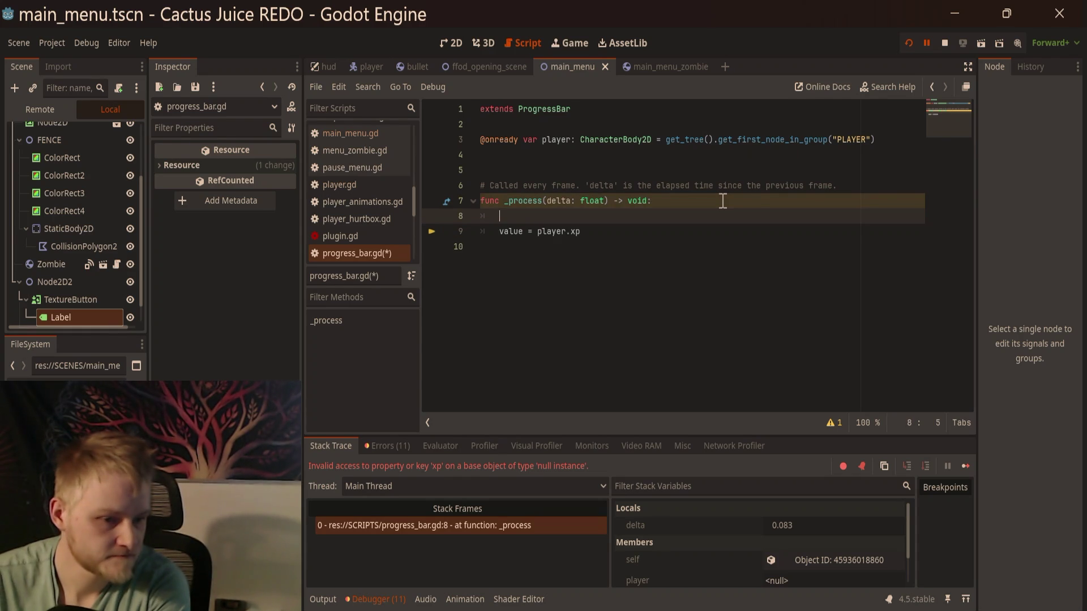
text(player )
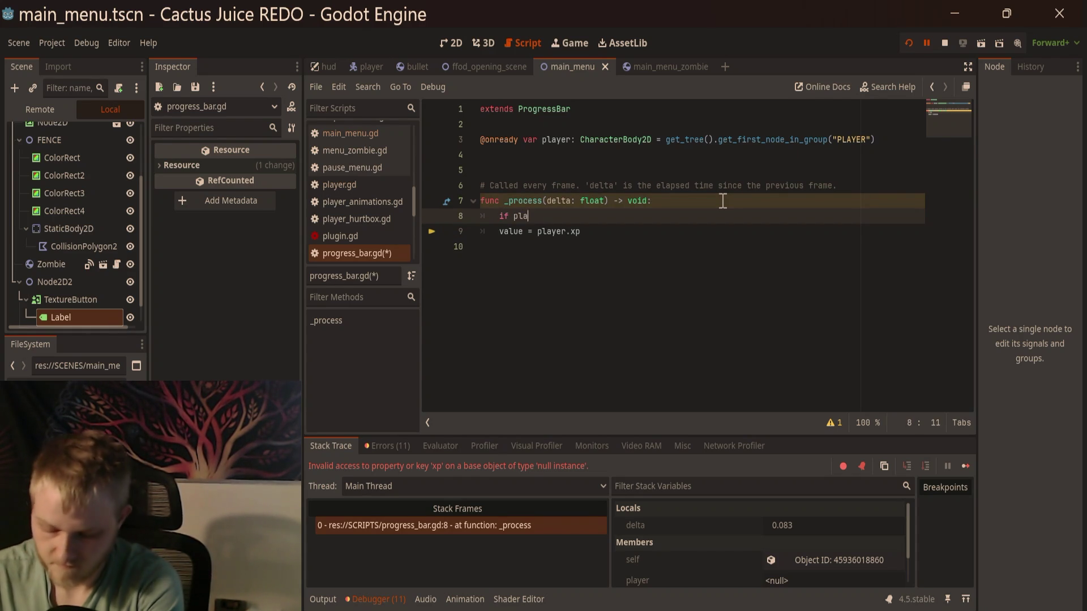
text(== null: )
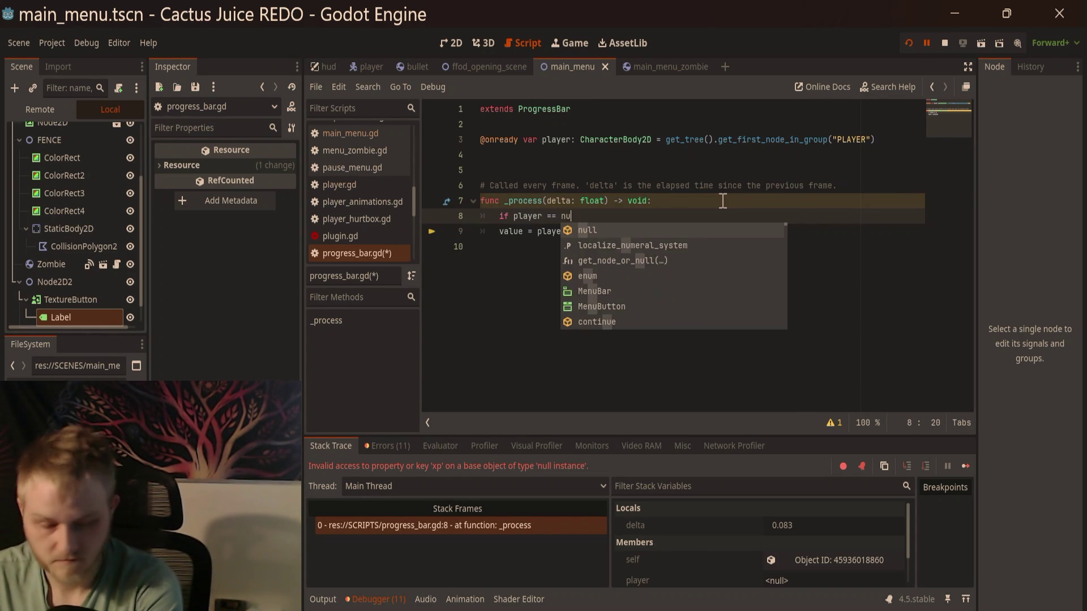
text(retur)
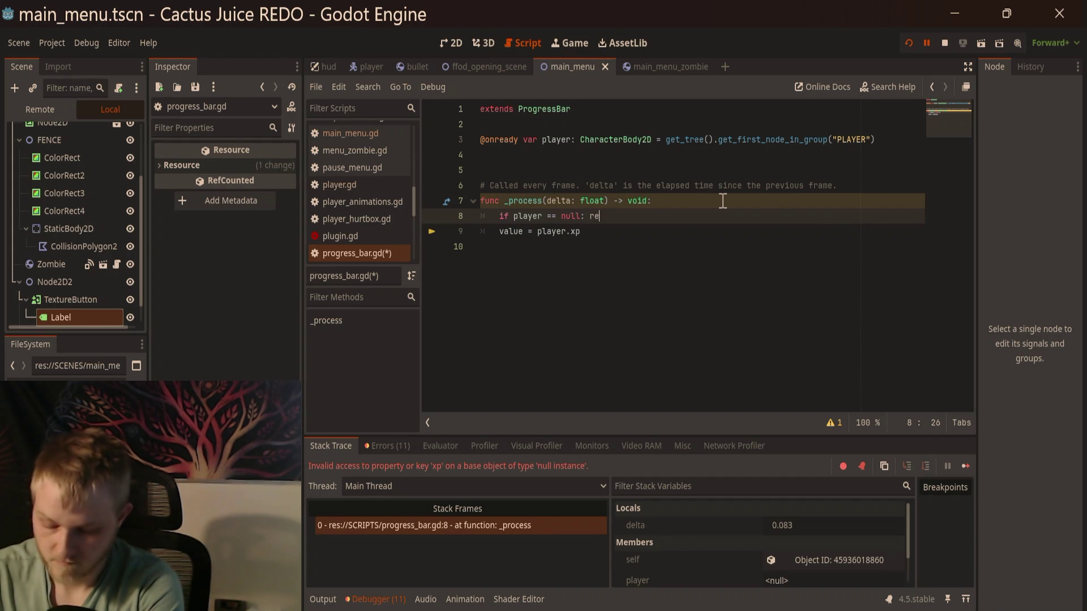
text(n)
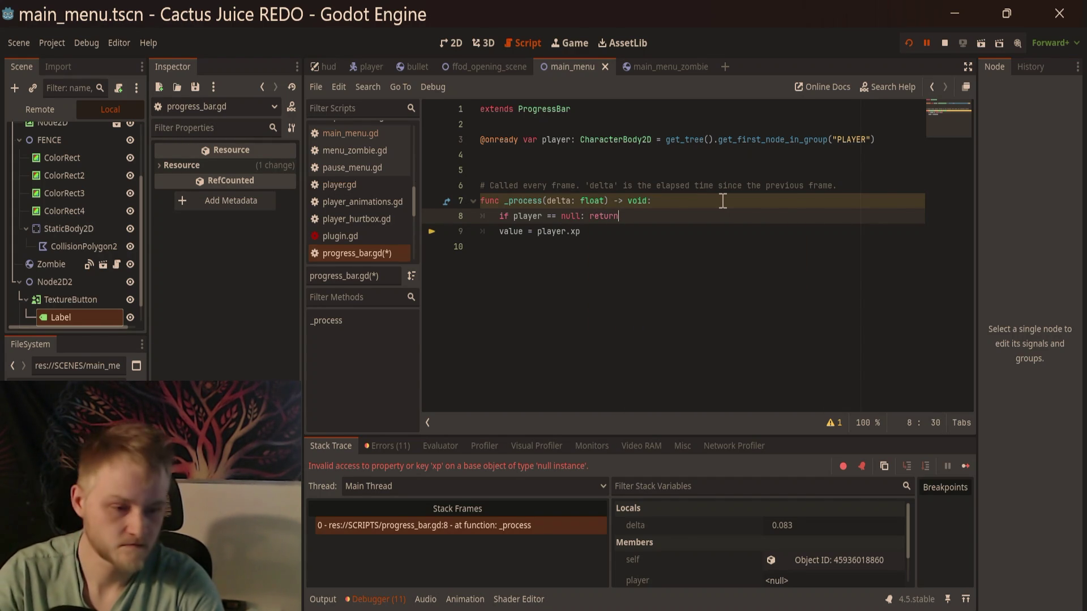
key(F5)
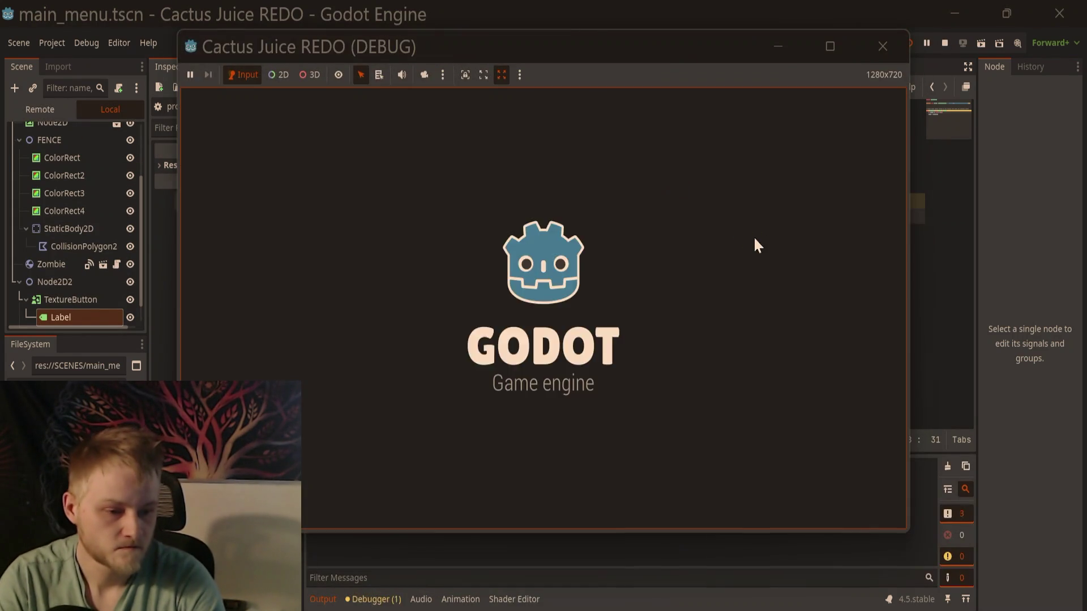
Bring up hud_cactus_charges.gd and scroll to its _process function.
scroll(661, 267, up, 2)
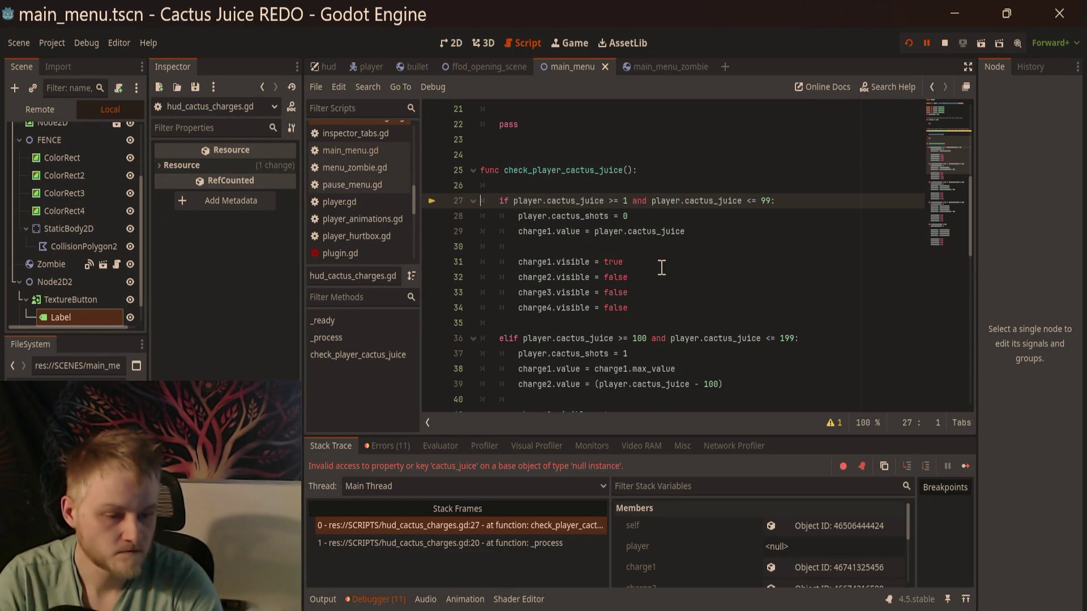
scroll(541, 269, up, 7)
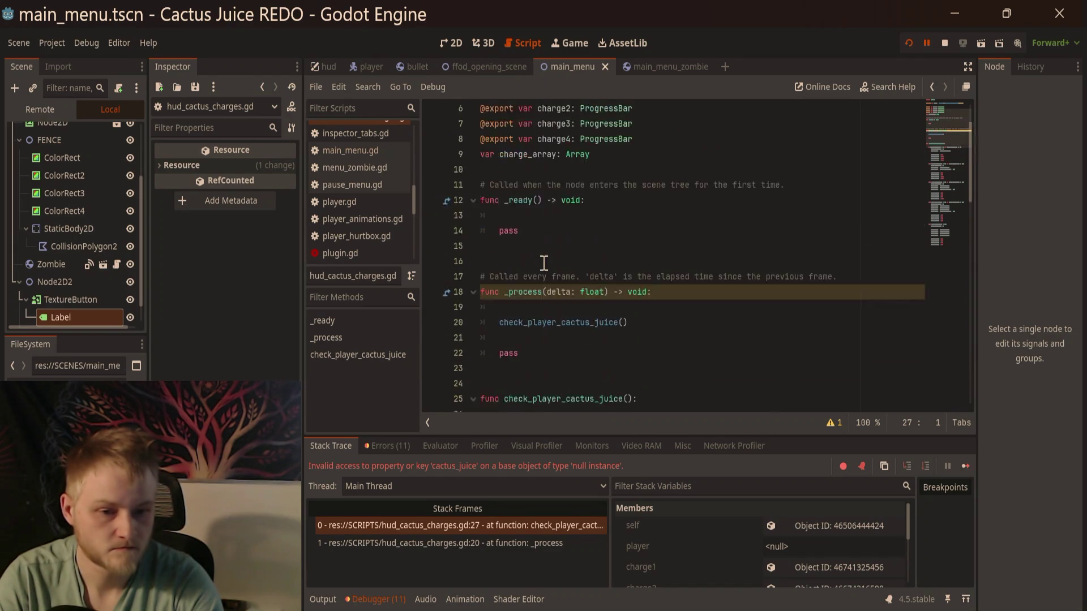
scroll(621, 358, down, 2)
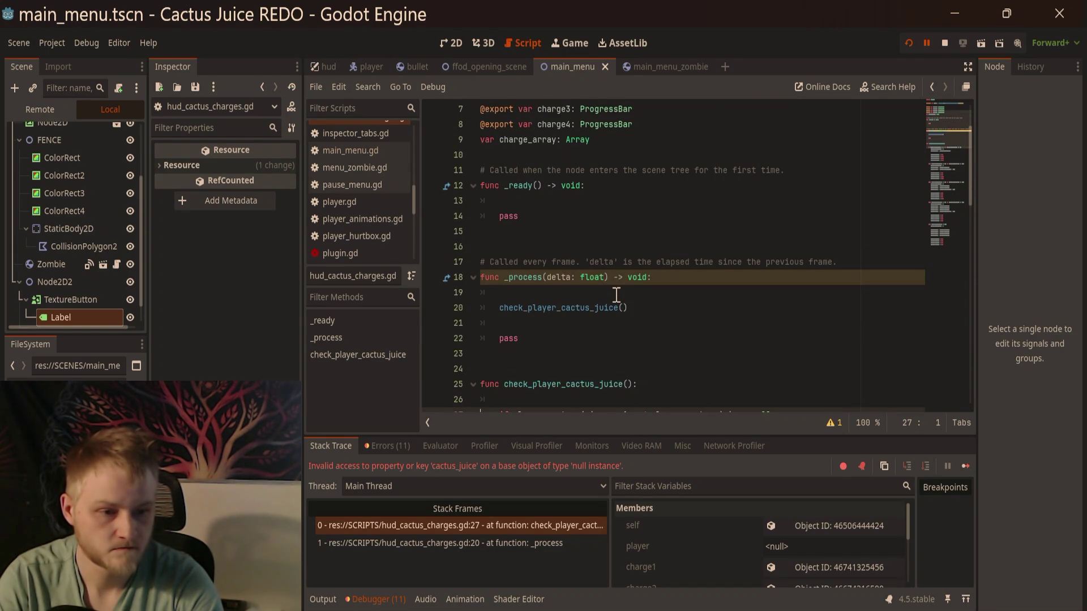
scroll(616, 294, up, 2)
scroll(375, 195, up, 1)
click(384, 153)
scroll(610, 373, down, 2)
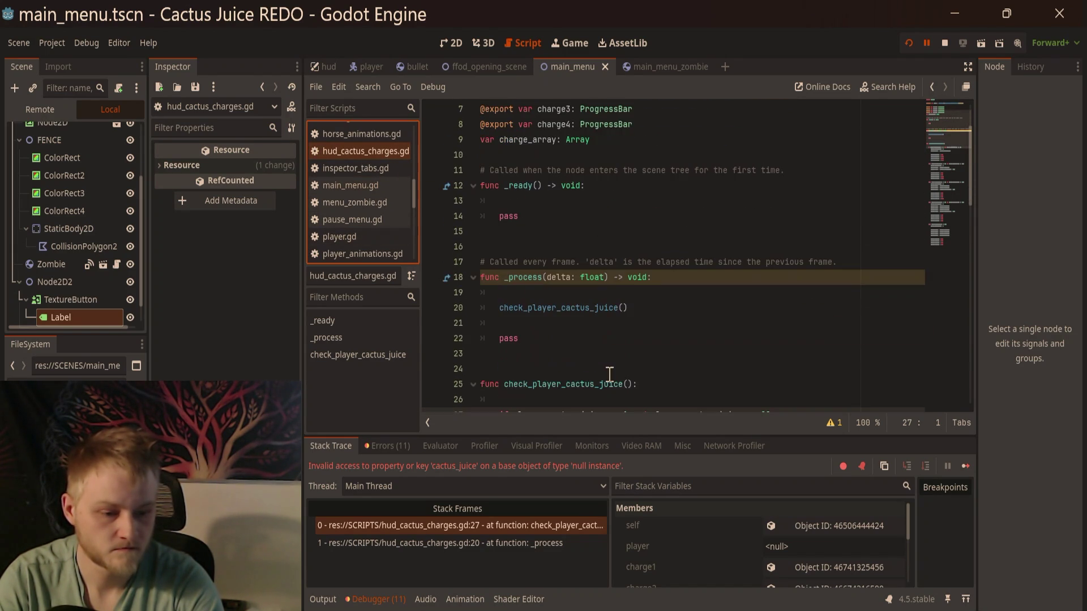
Add 'if player == null: return' inside _process, test-run the game, then stop it.
click(623, 299)
text(if player)
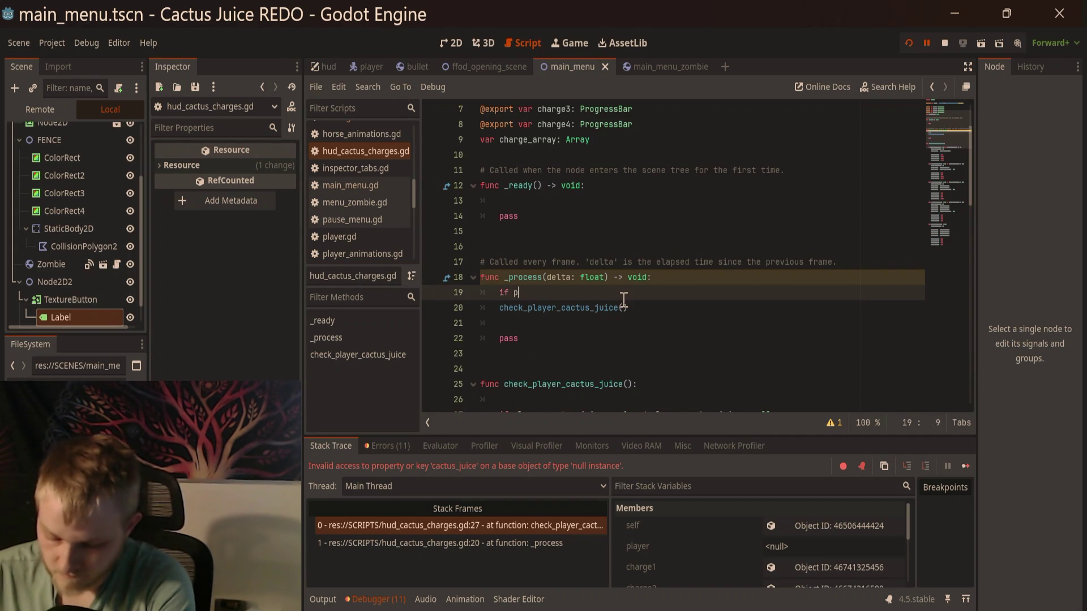
text( == nul)
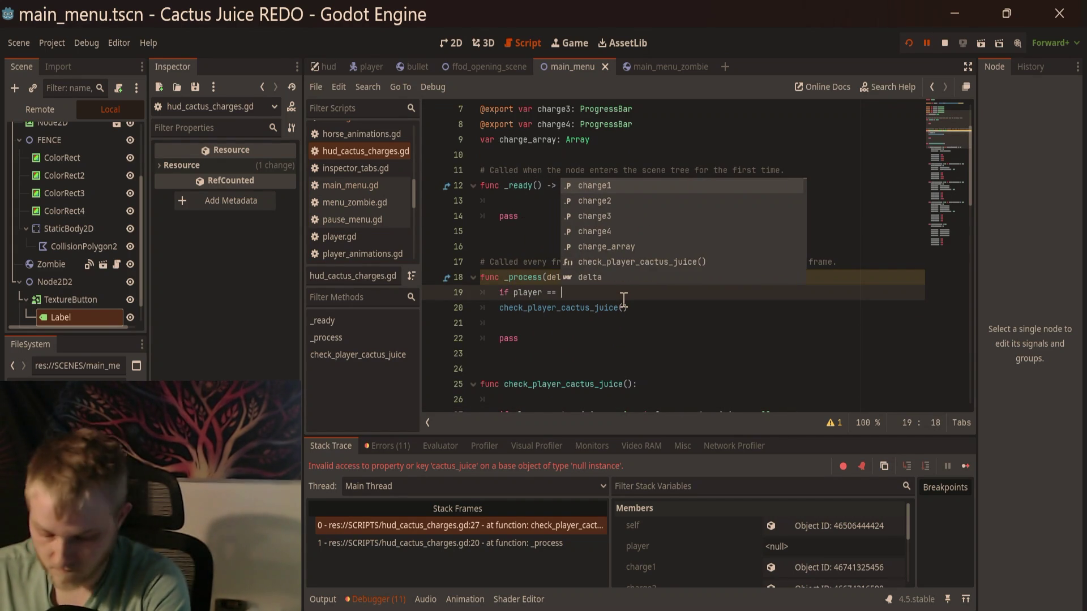
text(l: return)
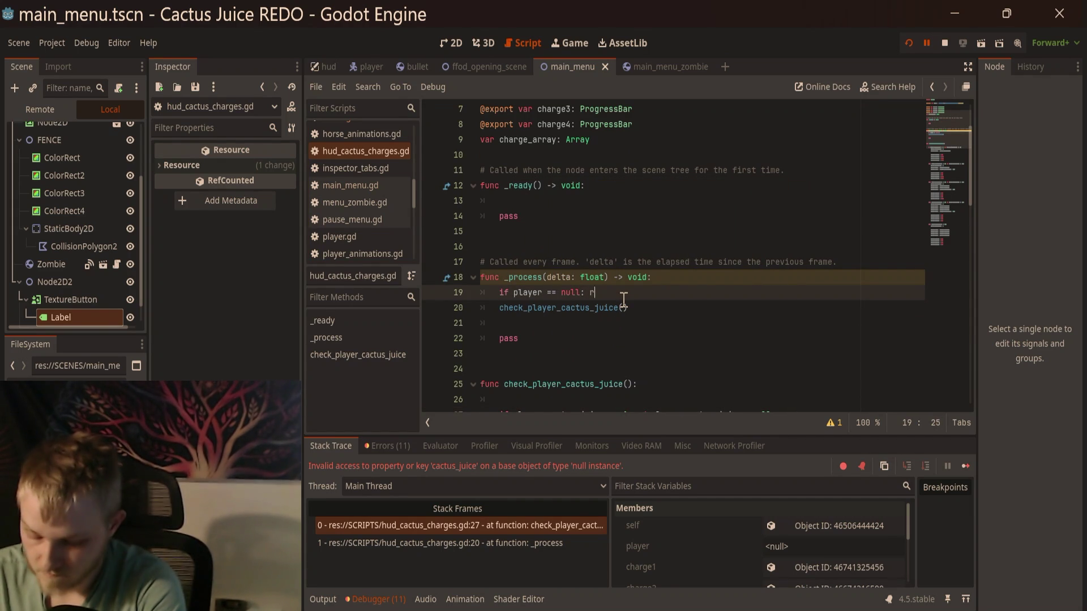
key(F5)
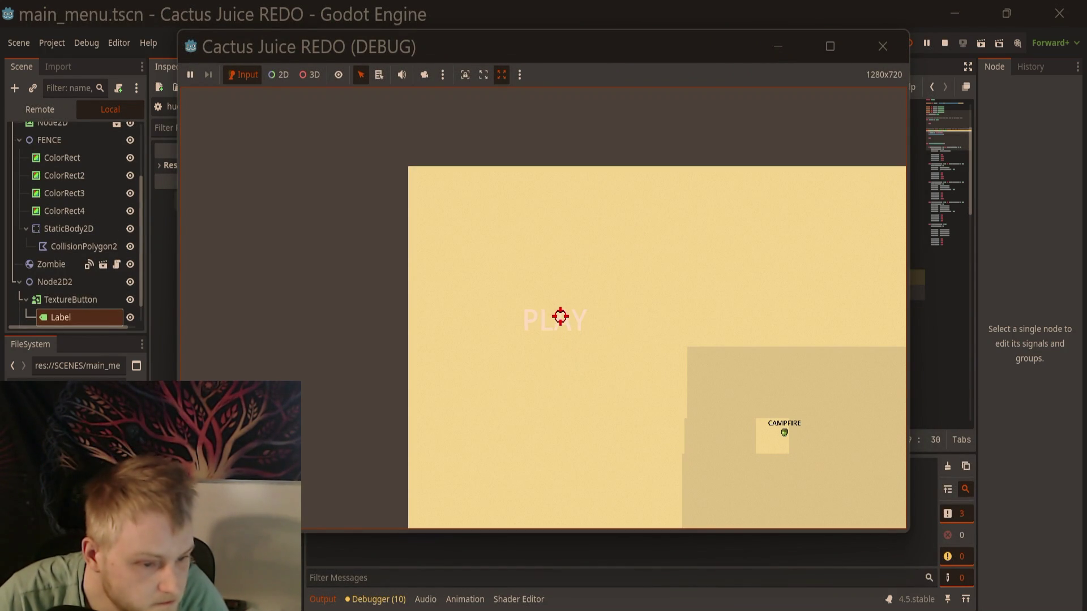
click(883, 46)
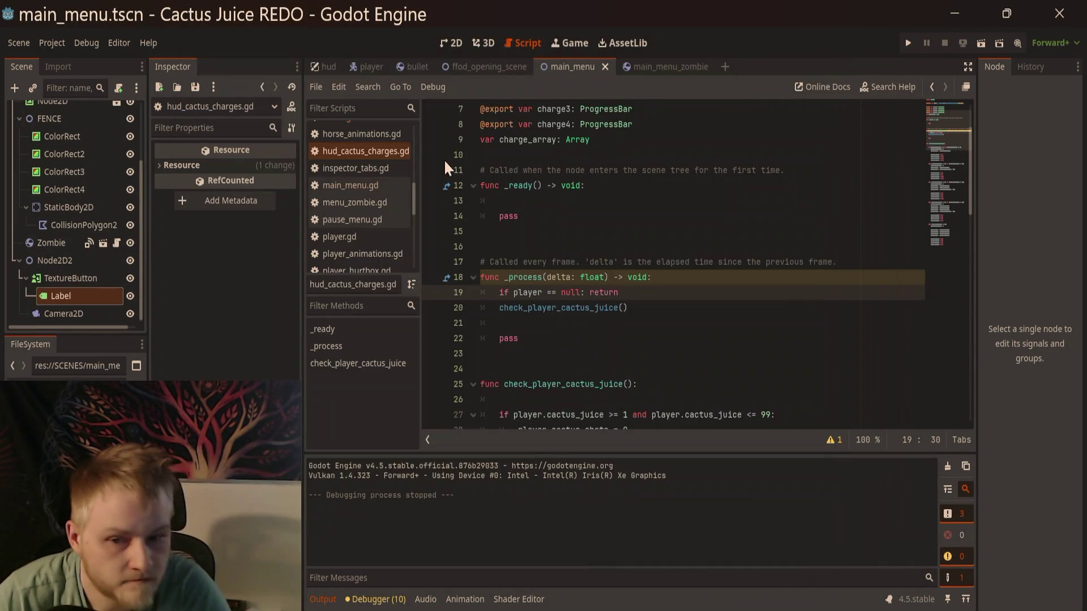
Select the PLAY TextureButton in main_menu.tscn and set its Hover texture to a new MeshTexture.
click(93, 277)
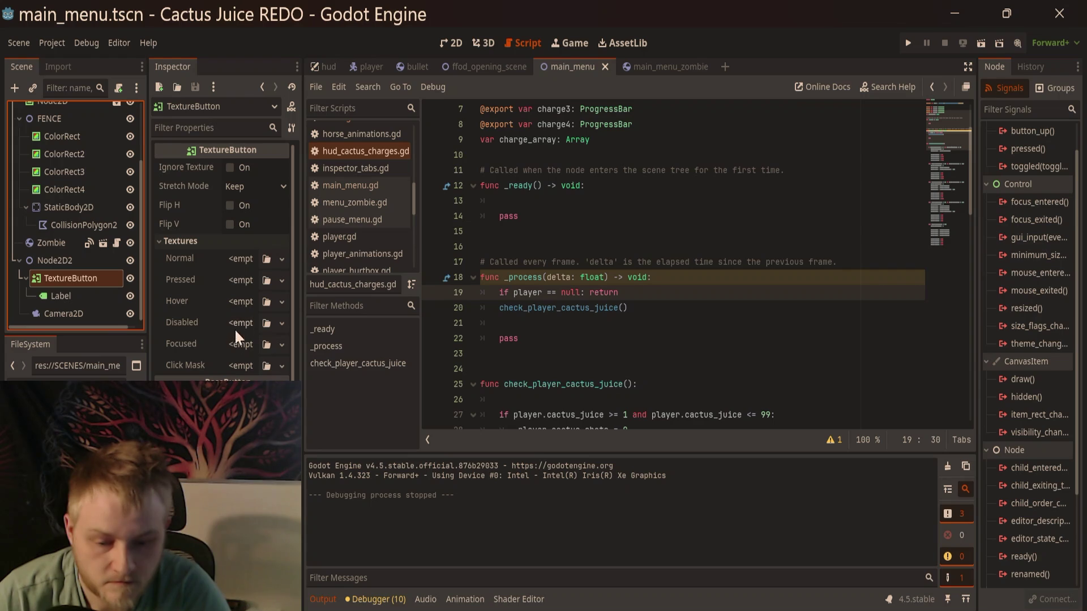
click(455, 41)
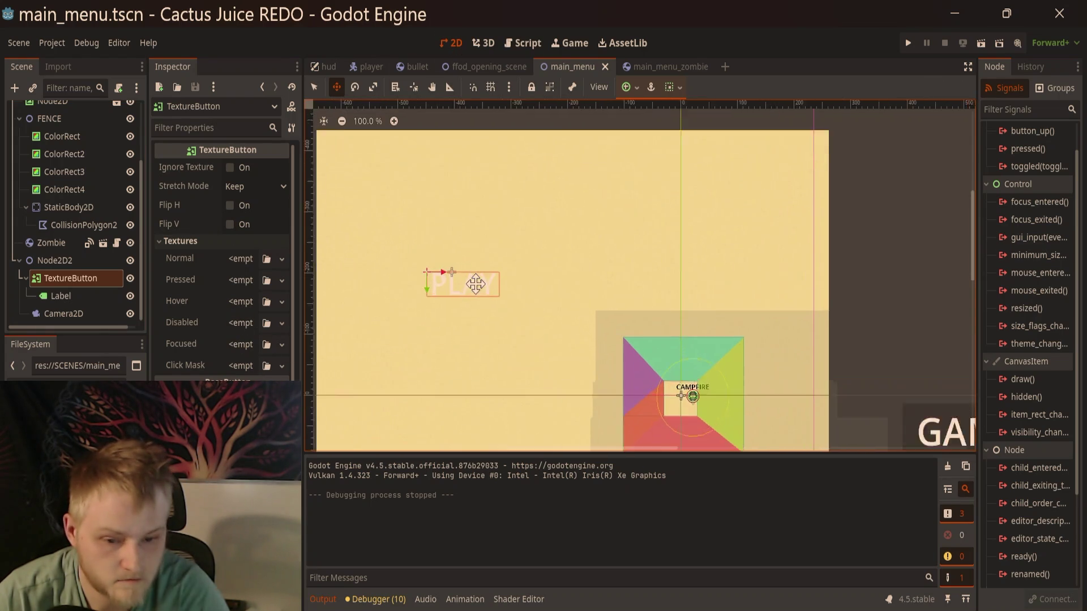
scroll(396, 266, up, 1)
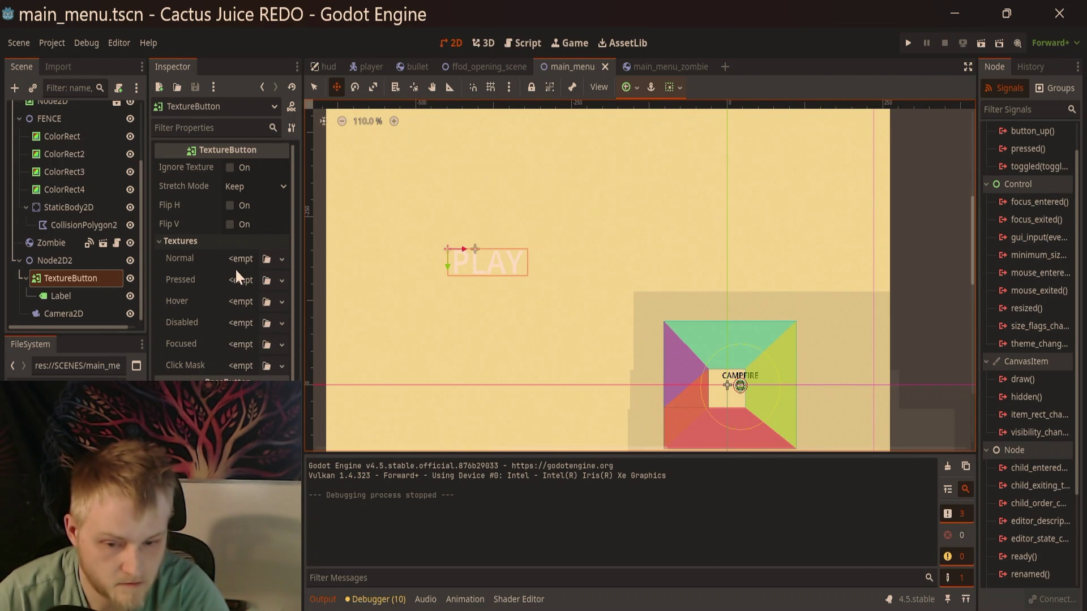
click(249, 300)
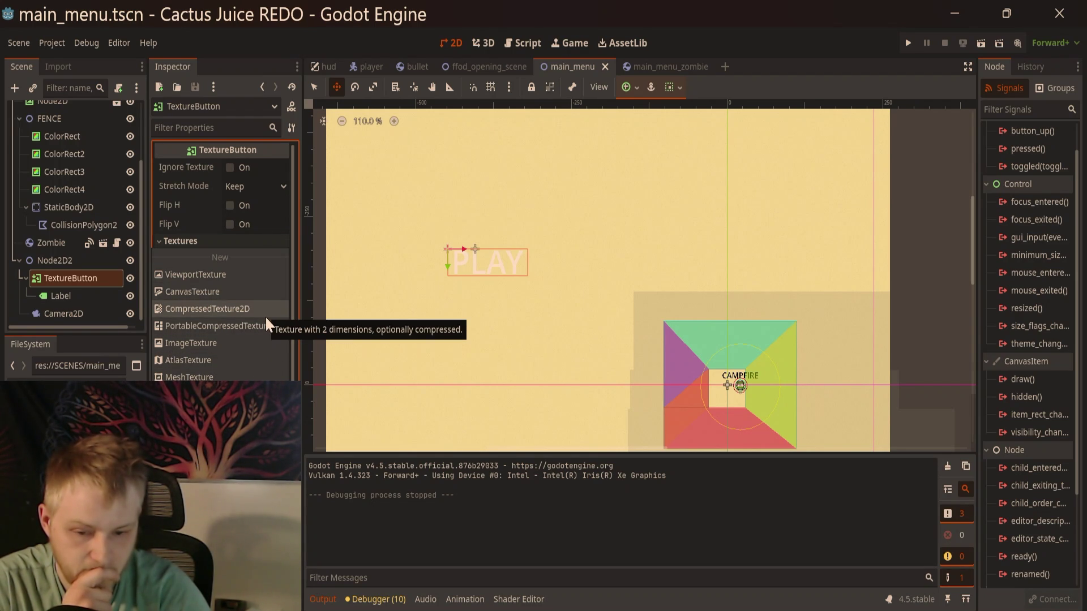
click(258, 376)
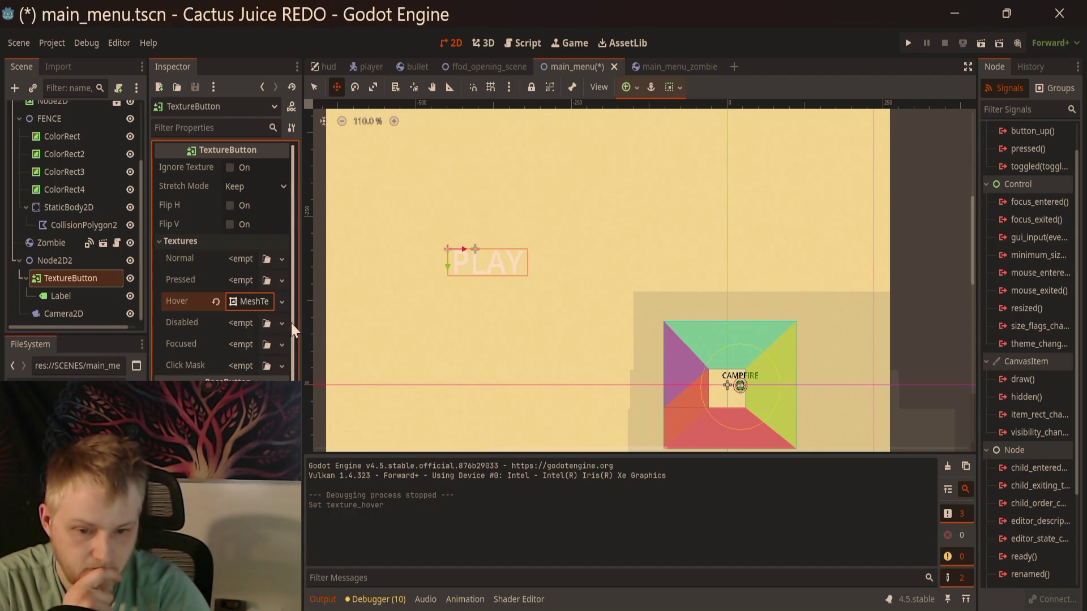
Give the hover MeshTexture a PlaceholderMesh, then bring up the new texture type list.
click(256, 301)
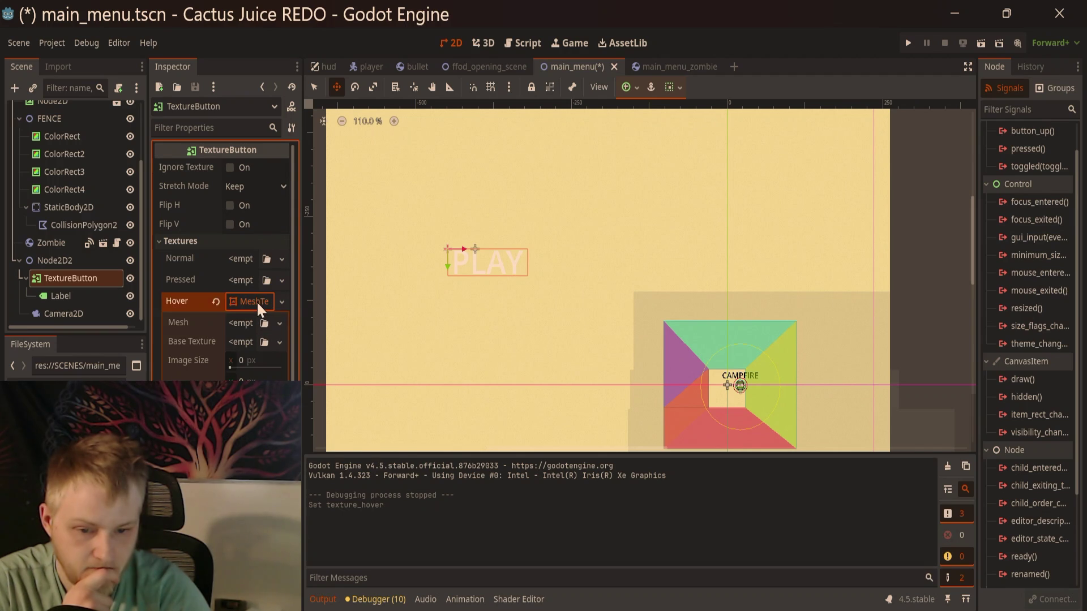
click(233, 322)
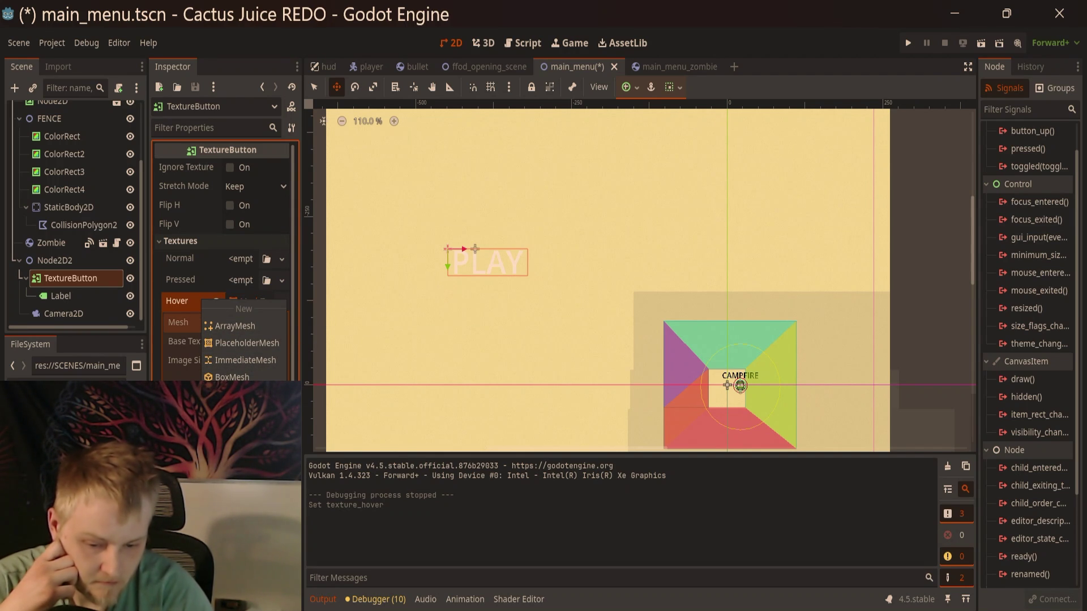
click(270, 343)
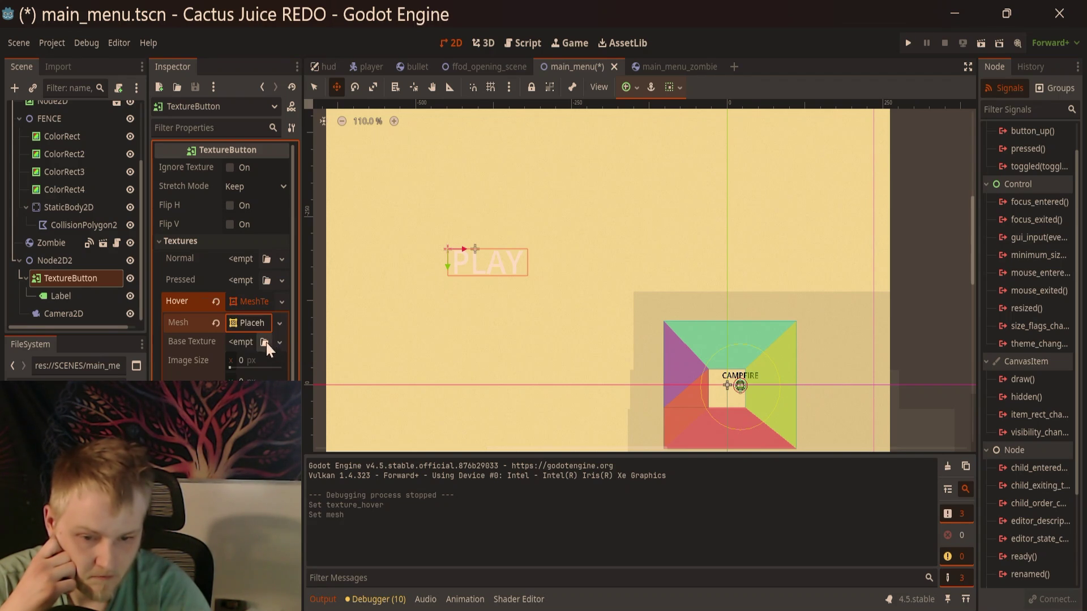
click(239, 322)
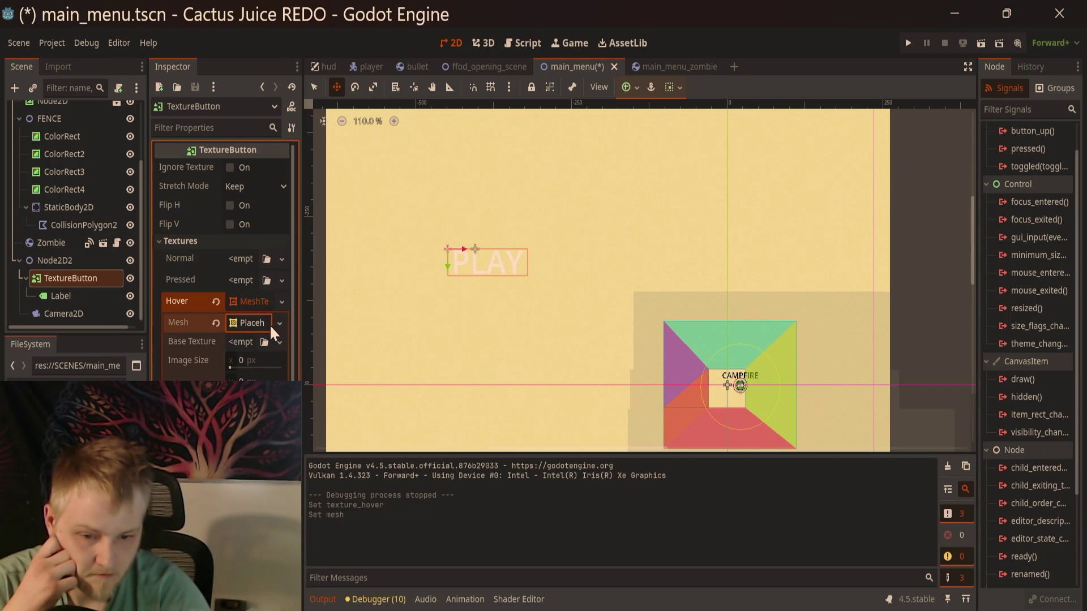
click(278, 300)
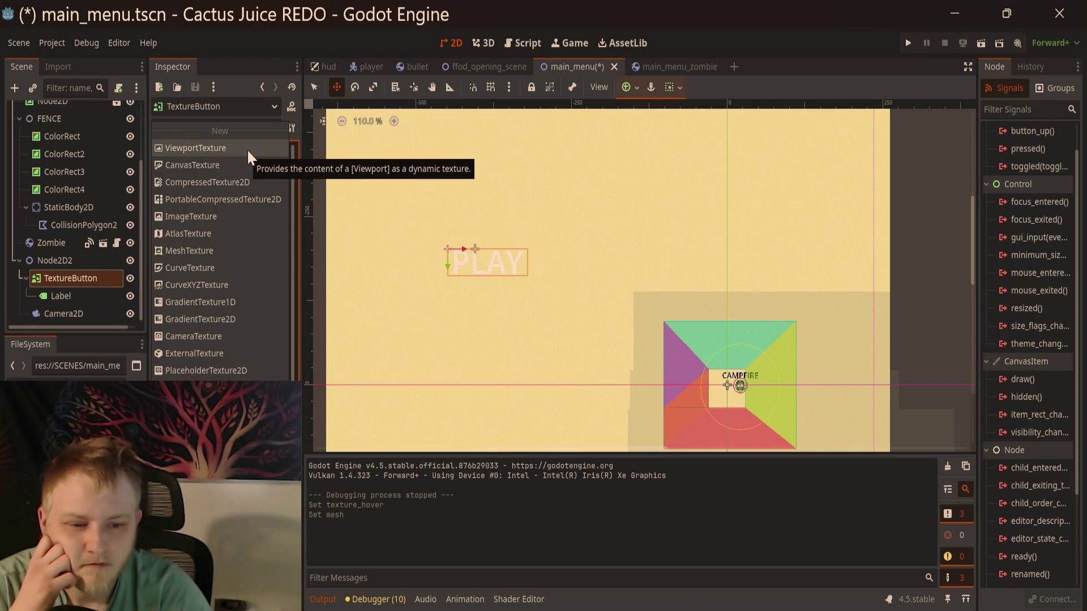
Try CanvasTexture and then AtlasTexture as the PLAY button's hover texture.
click(246, 169)
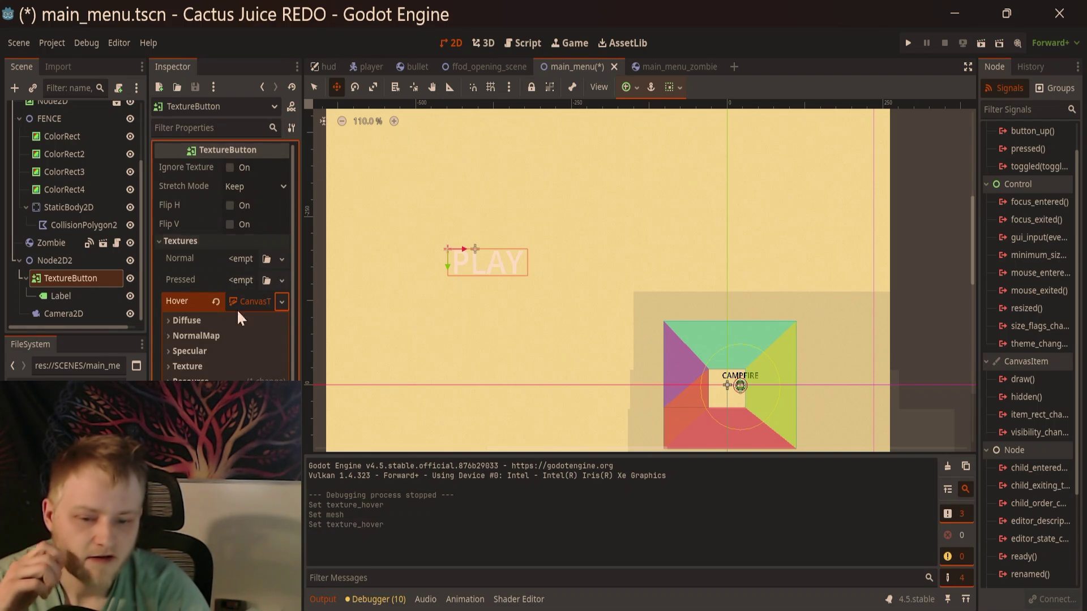
click(253, 302)
click(250, 302)
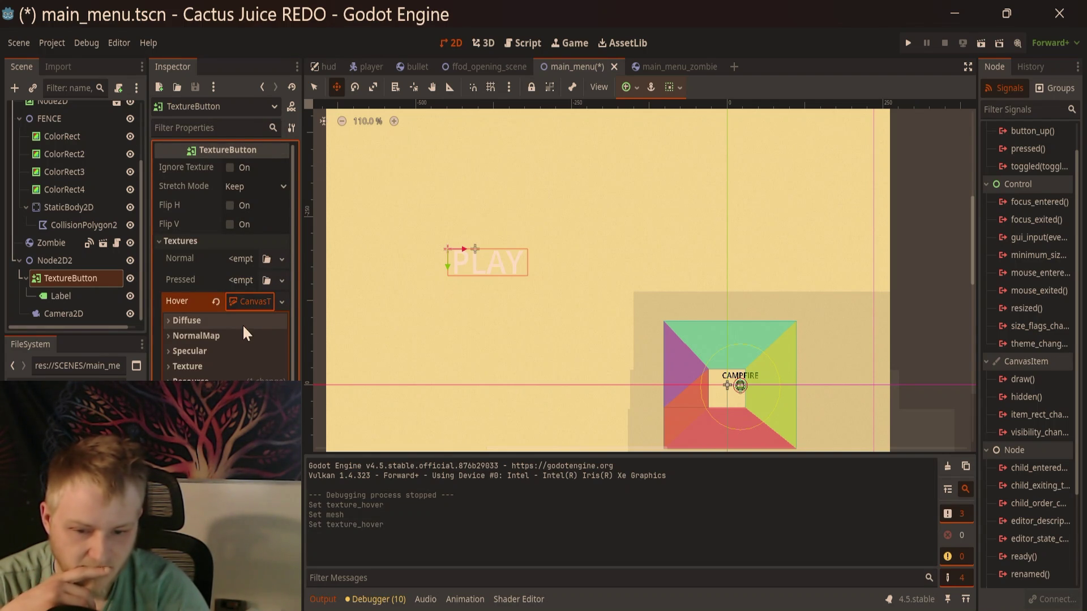
click(193, 367)
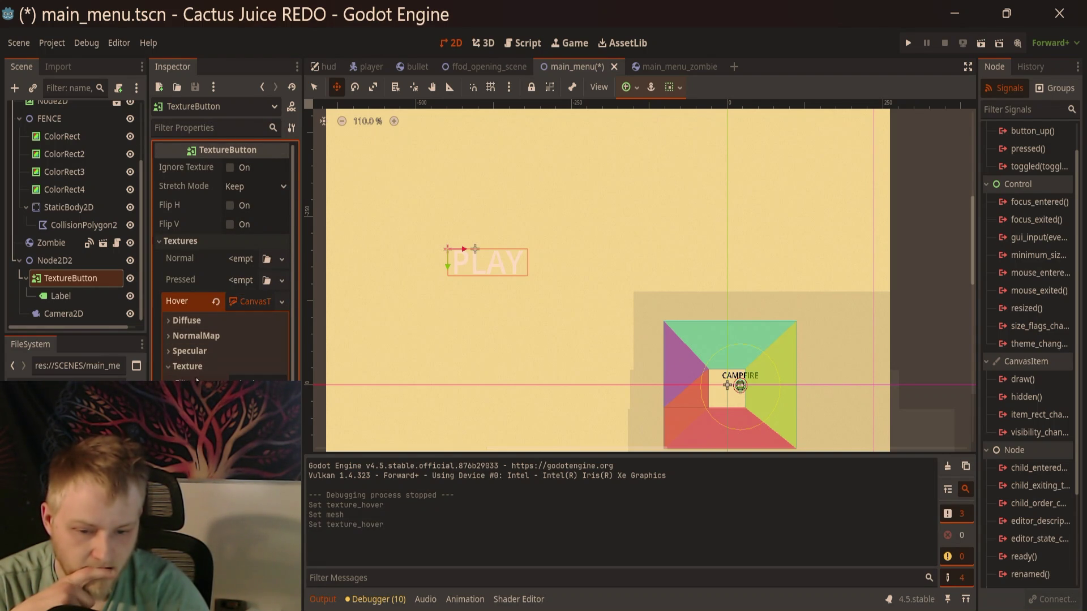
click(258, 301)
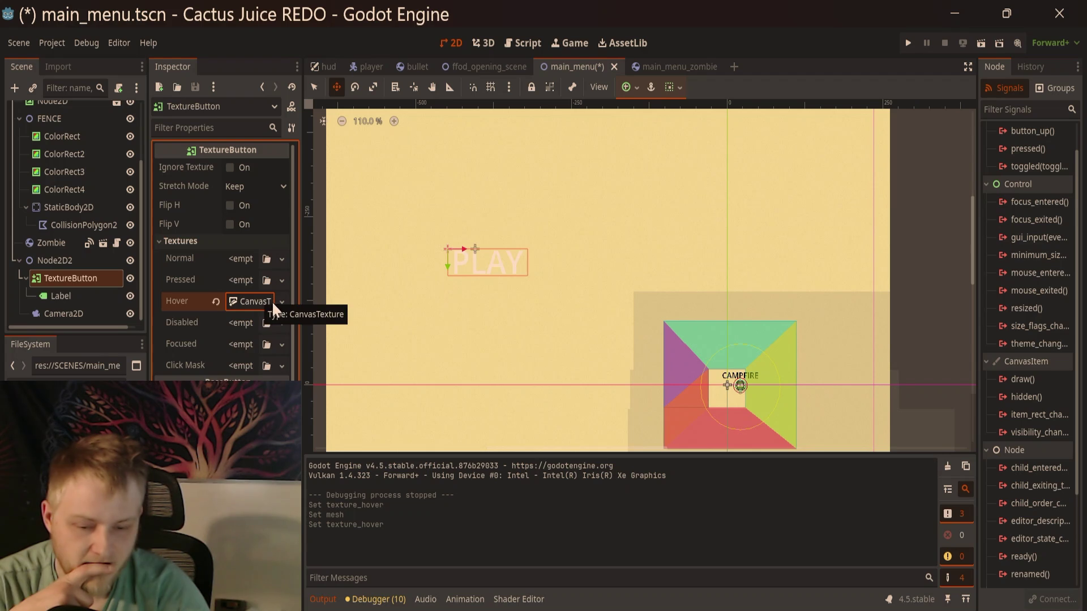
click(273, 301)
click(281, 301)
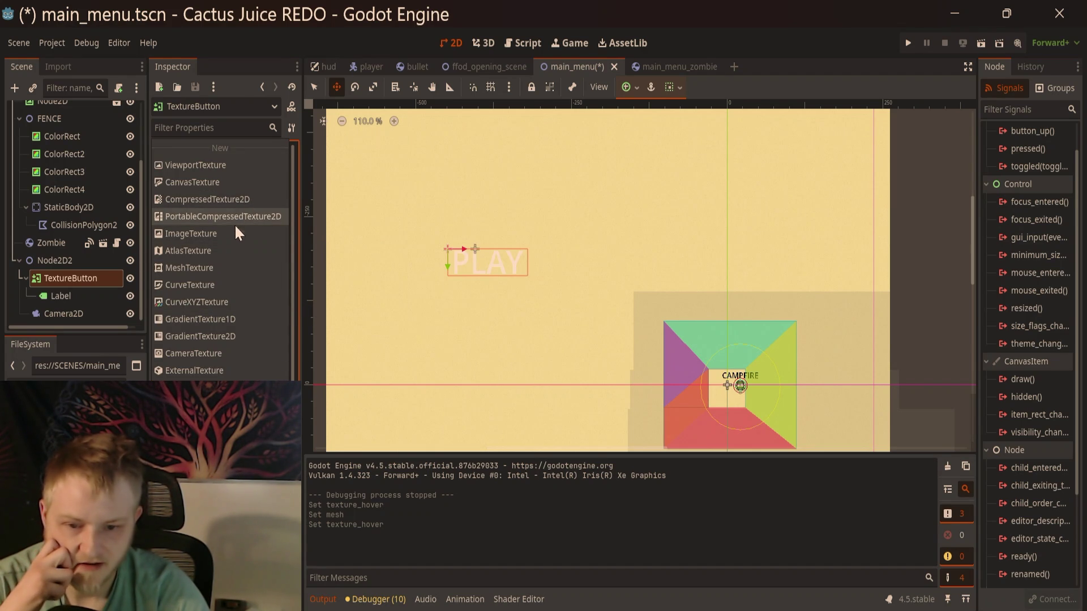
click(225, 250)
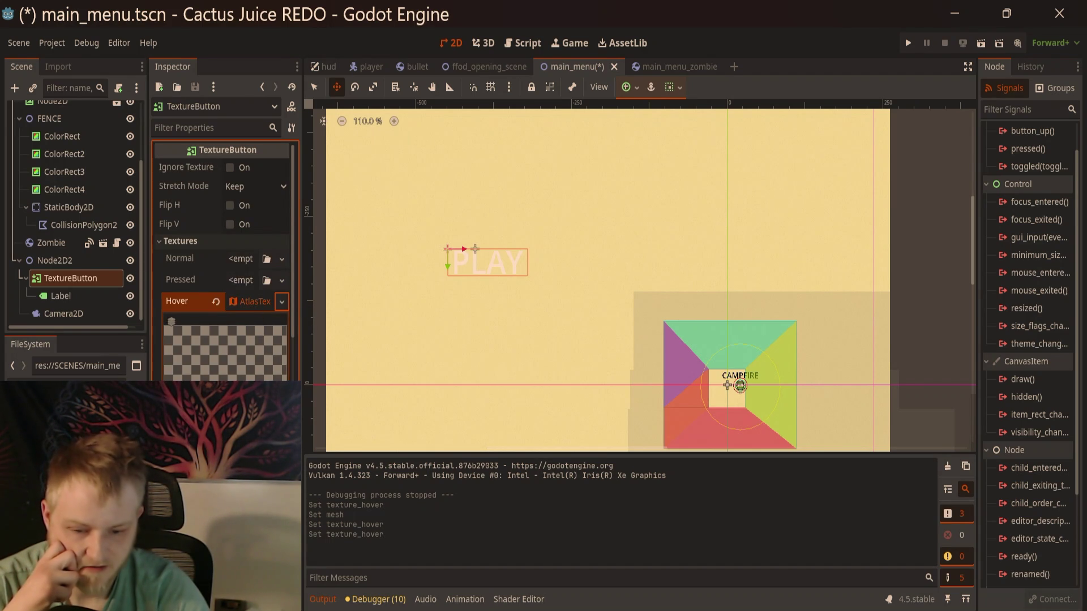
click(281, 301)
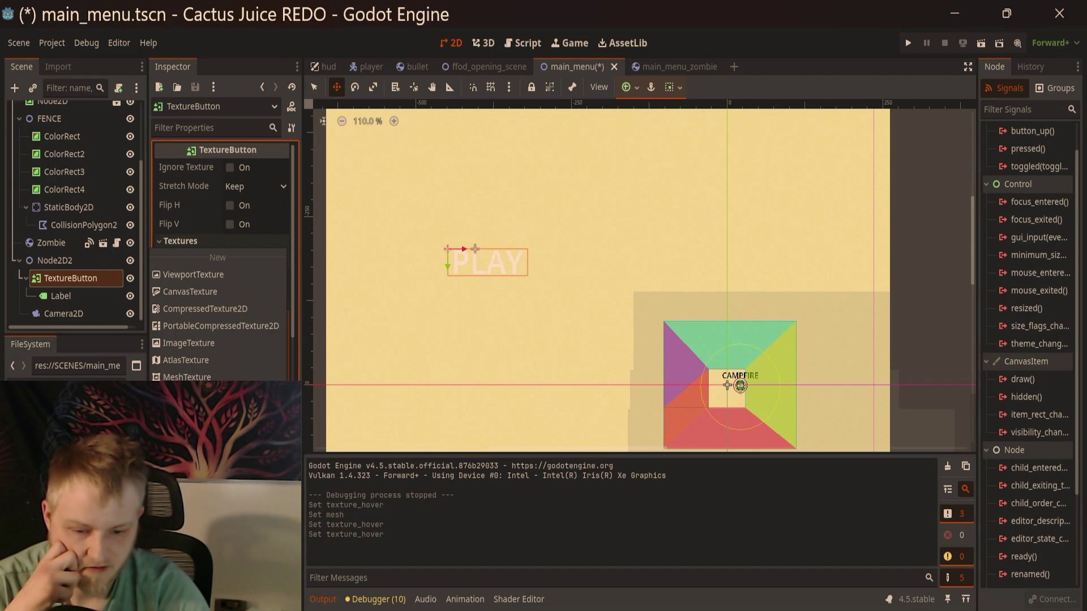
click(250, 243)
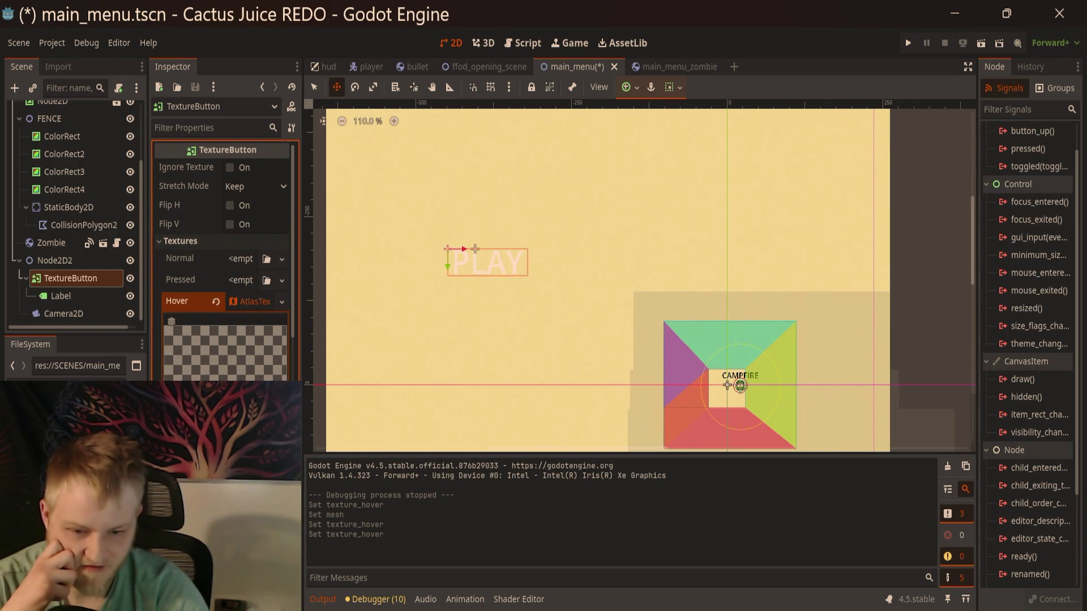
Replace the hover texture with a GradientTexture1D and set its gradient point to black.
click(282, 301)
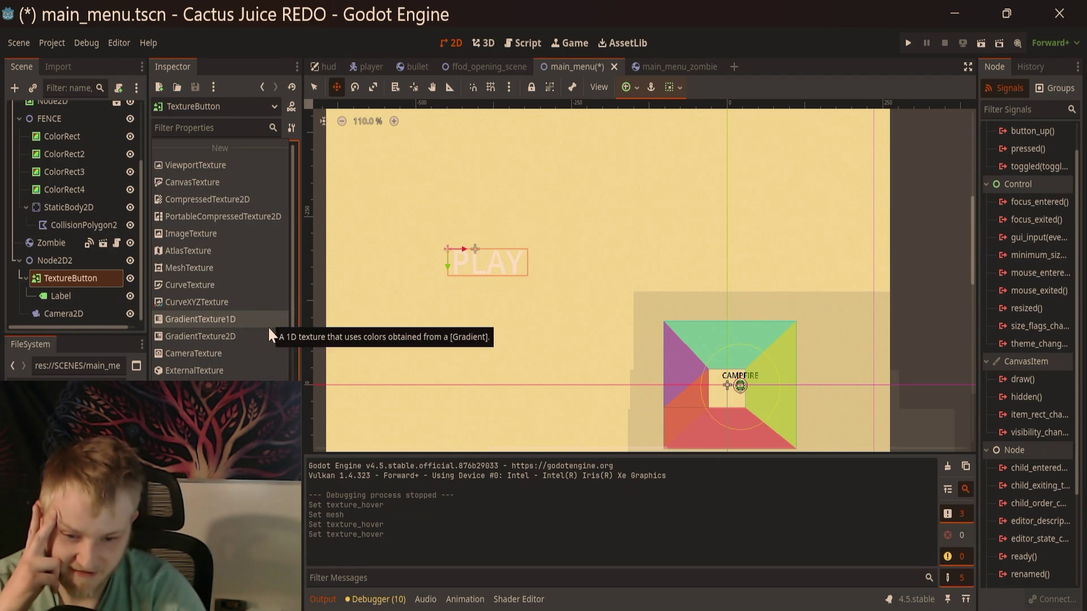
click(252, 333)
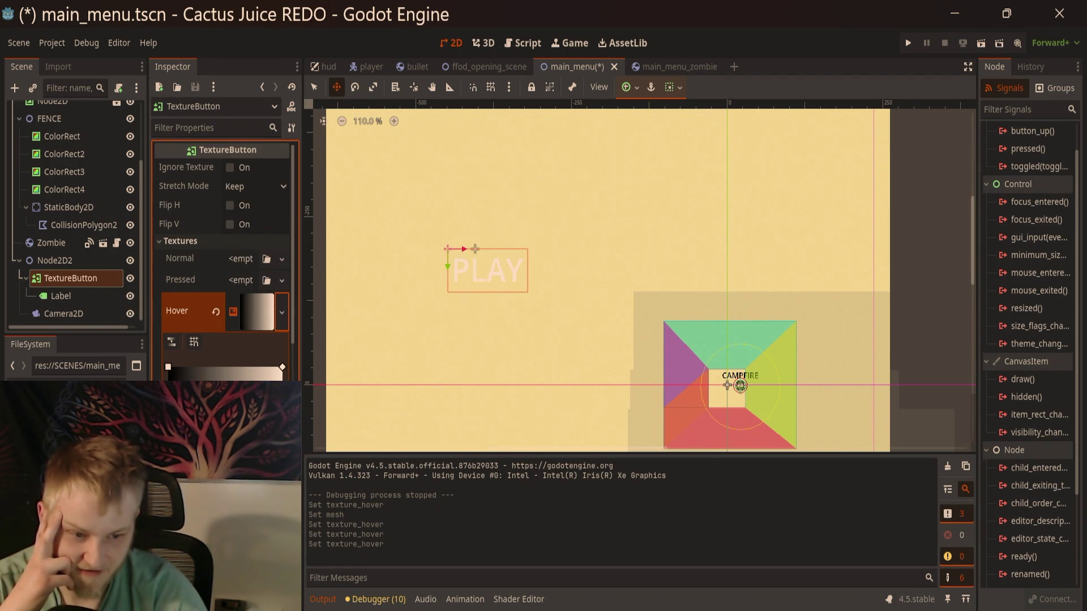
scroll(495, 330, up, 5)
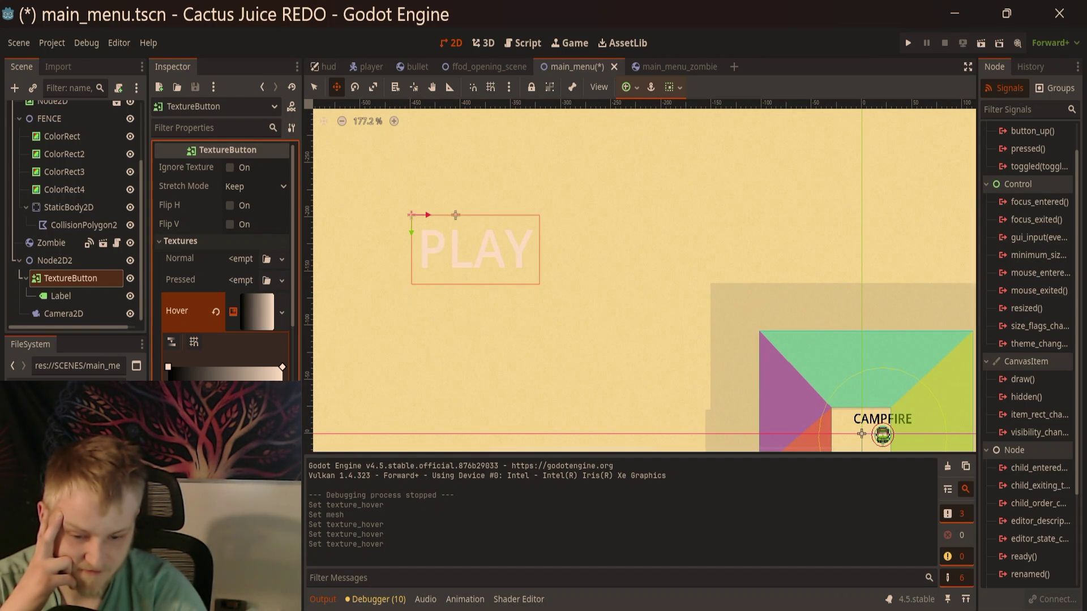
double_click(282, 367)
drag(327, 280, 314, 430)
click(407, 417)
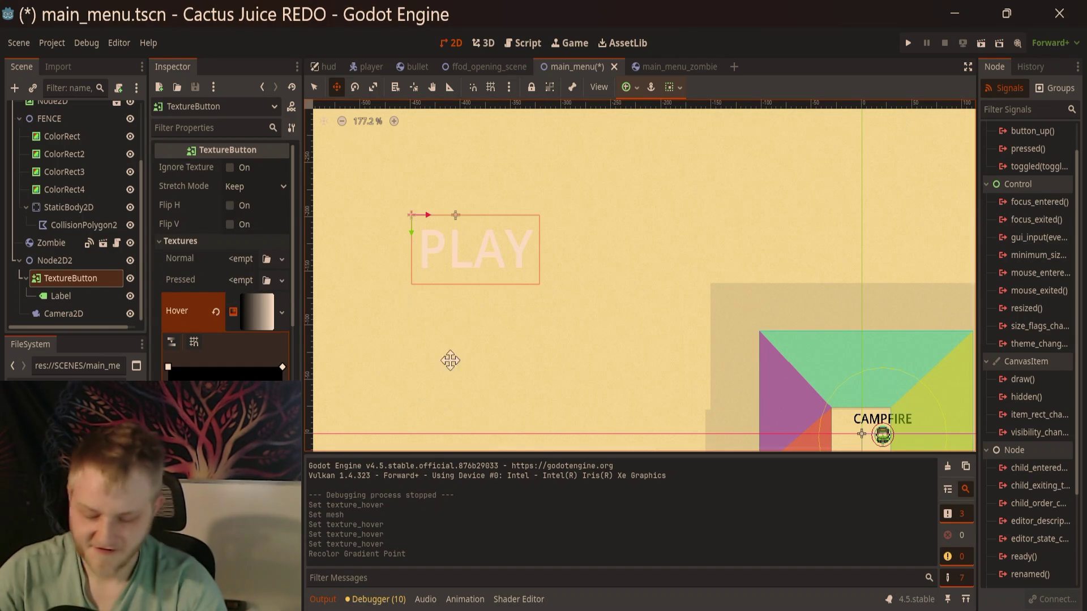
Save and test-run the game to check the black hover, then reselect the TextureButton.
key(q)
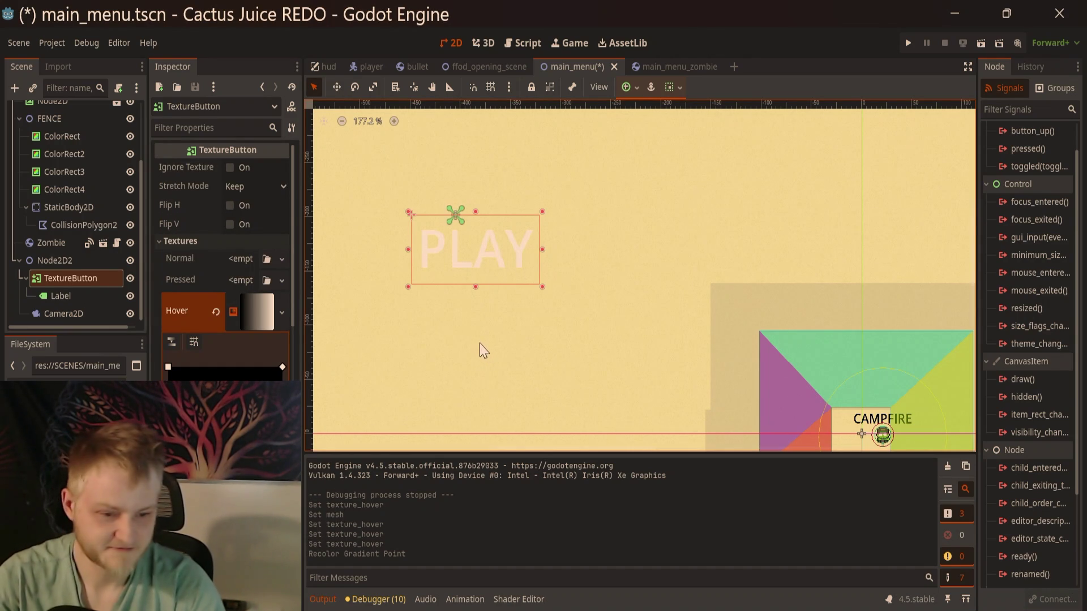
key(F5)
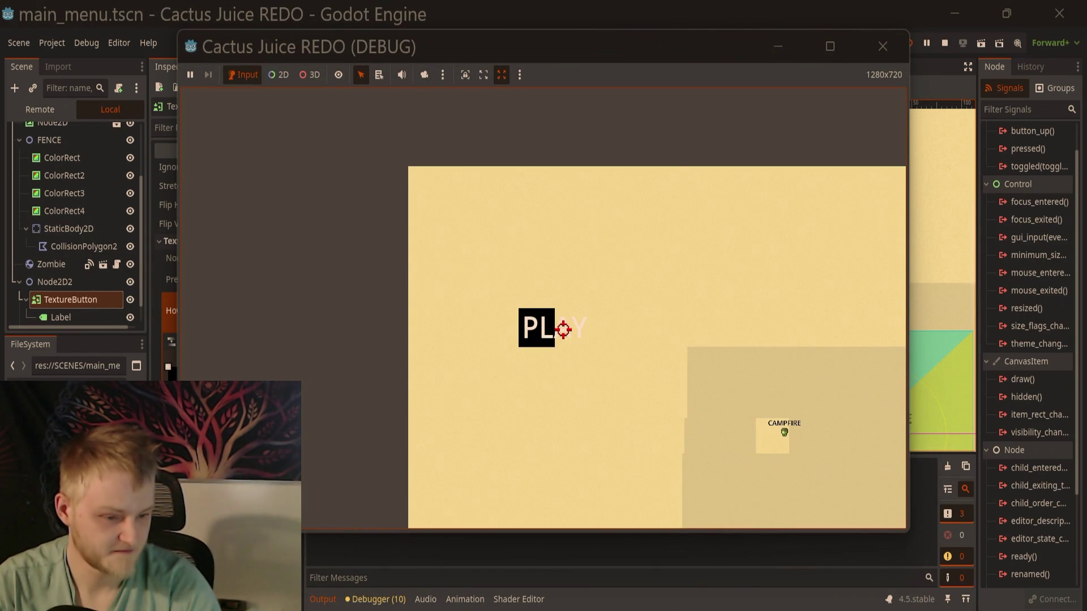
click(882, 45)
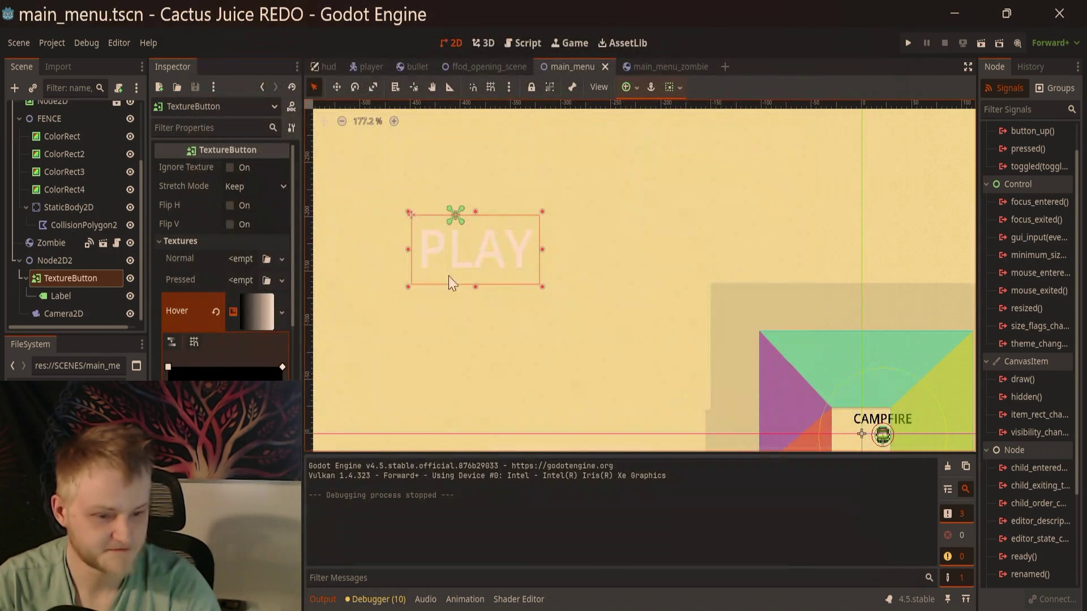
click(82, 291)
click(81, 276)
scroll(463, 244, up, 10)
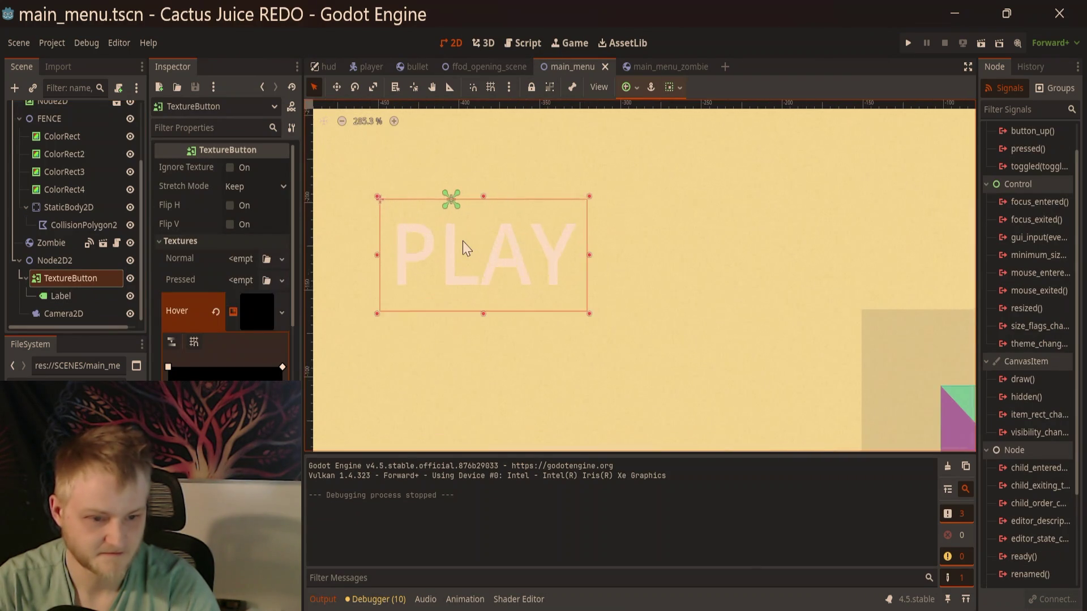
scroll(226, 260, down, 4)
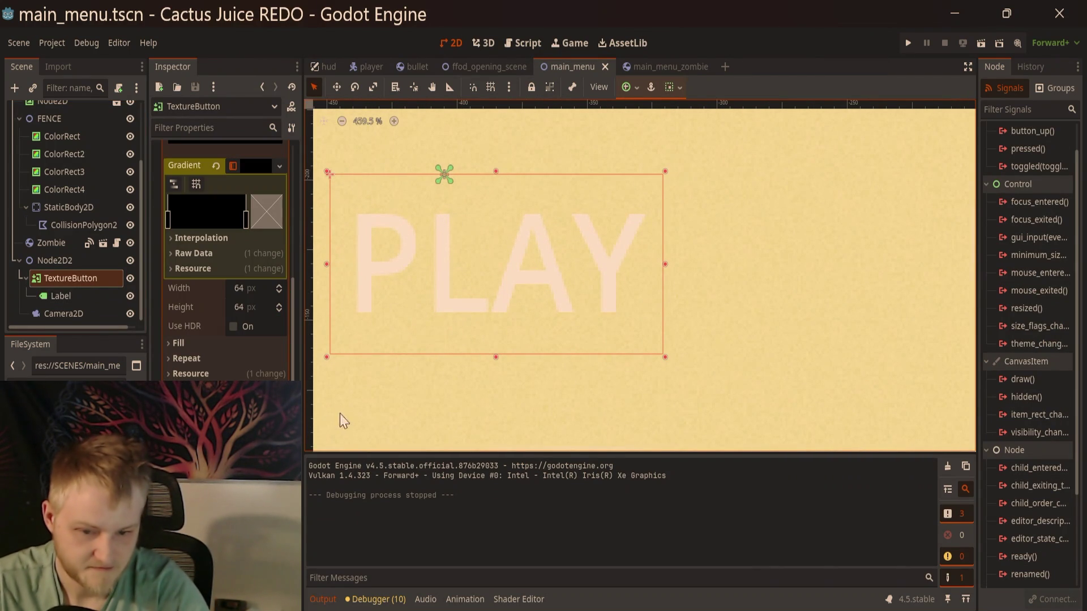
Anchor the PLAY button to the centre using the anchor presets.
scroll(226, 260, up, 1)
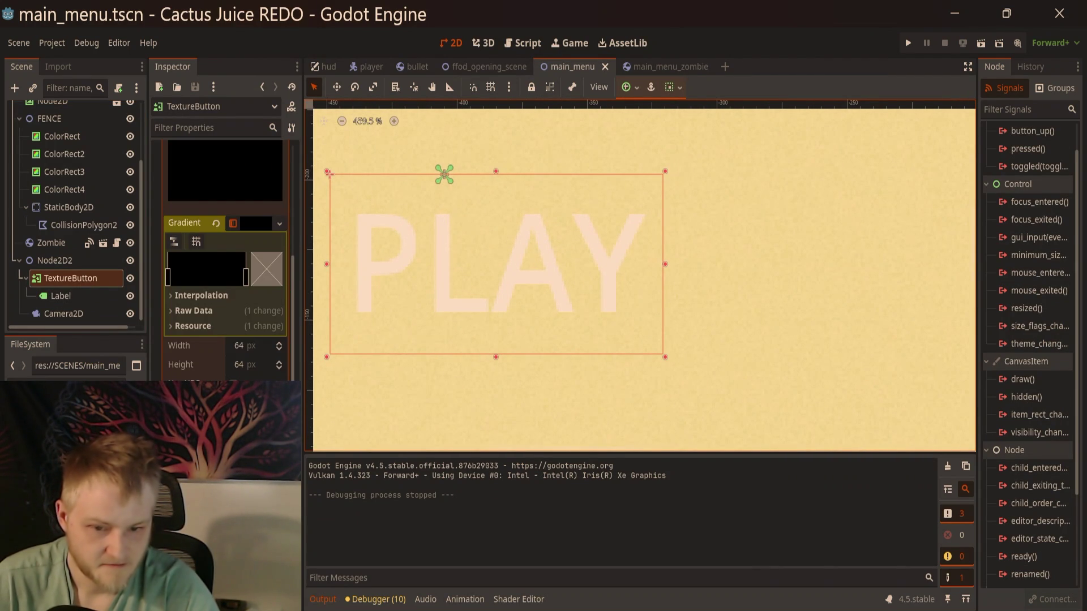
scroll(226, 260, up, 2)
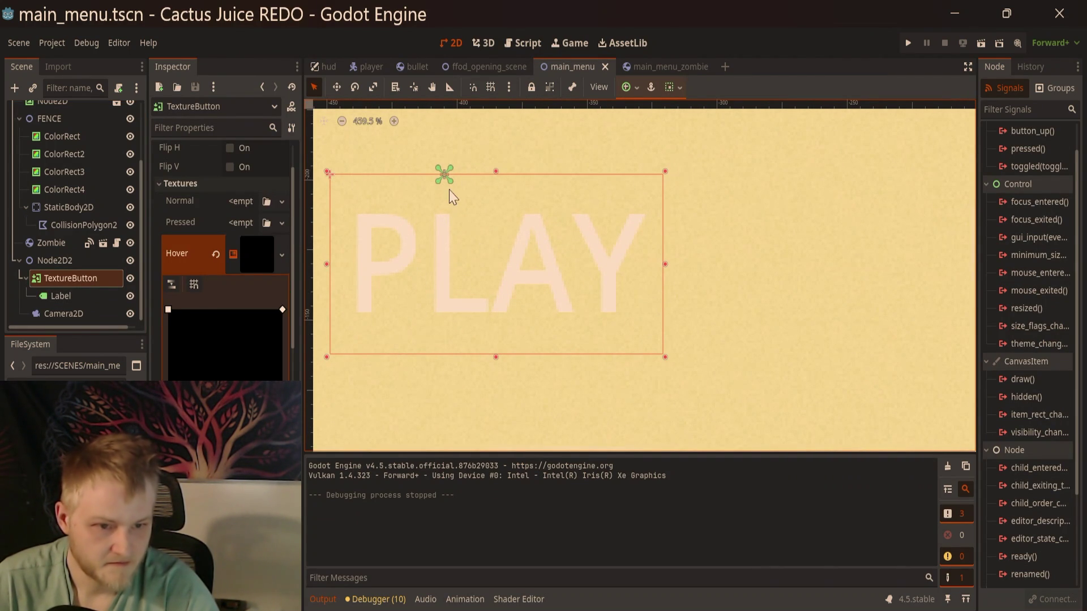
click(628, 88)
click(653, 157)
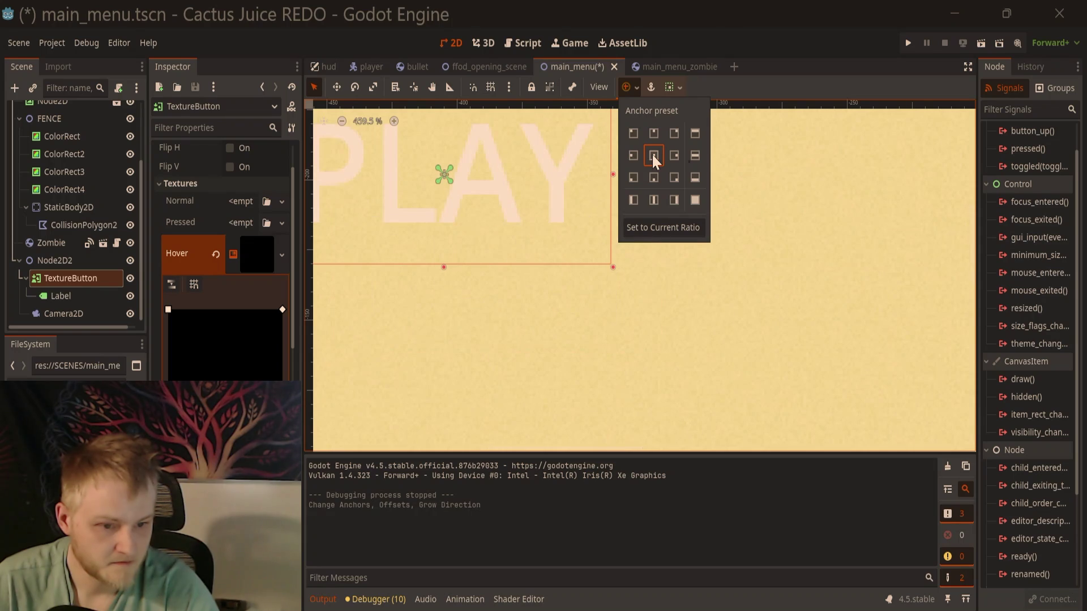
click(453, 272)
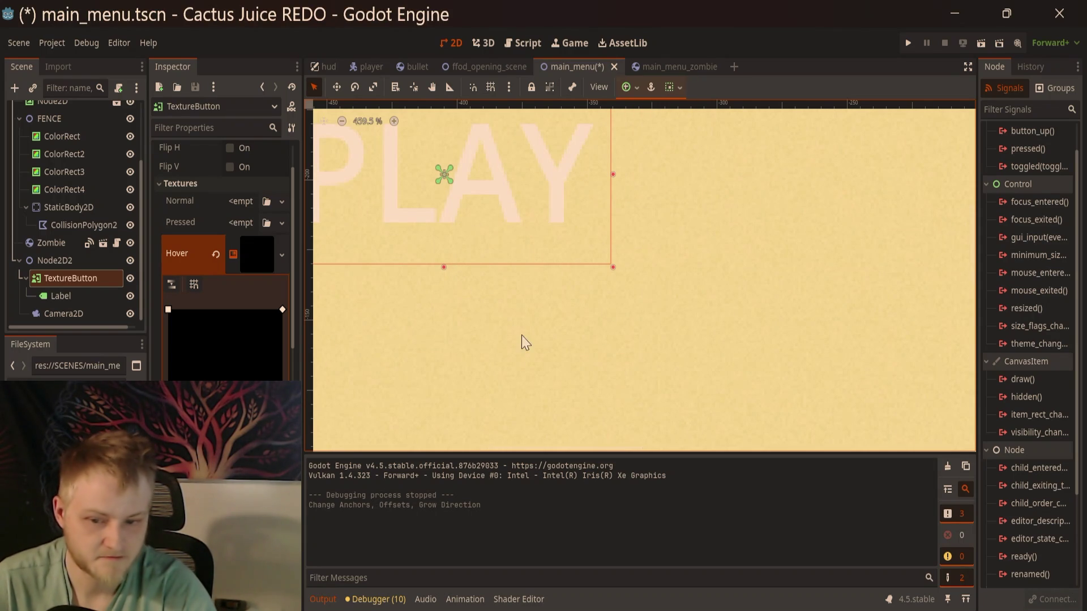
scroll(566, 362, down, 3)
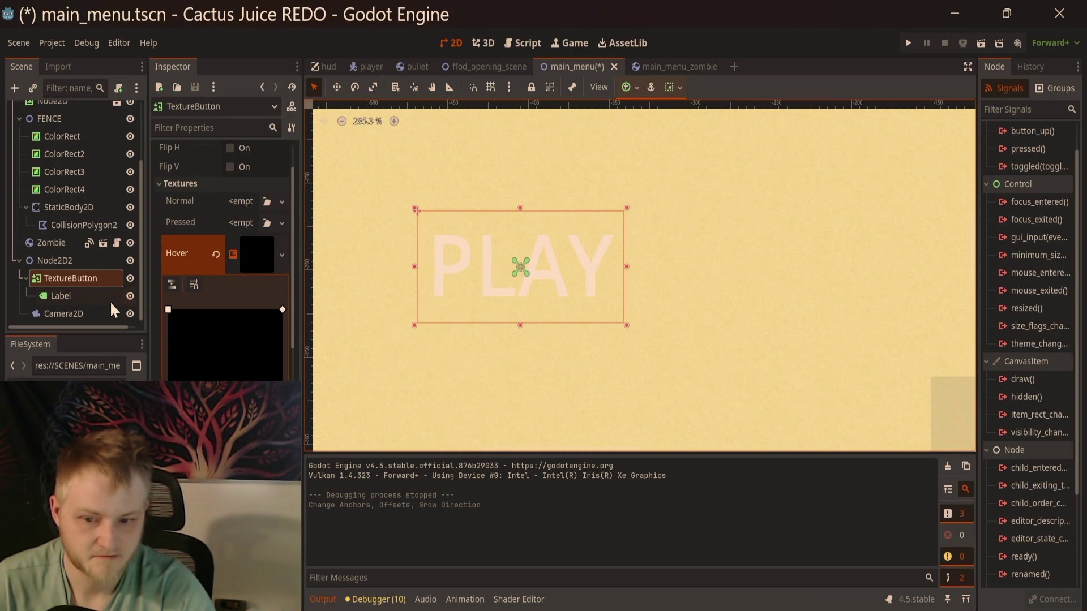
Check the Label, TextureButton and Node2D2 nodes, then test-run and stop the game.
click(87, 296)
click(84, 278)
click(83, 294)
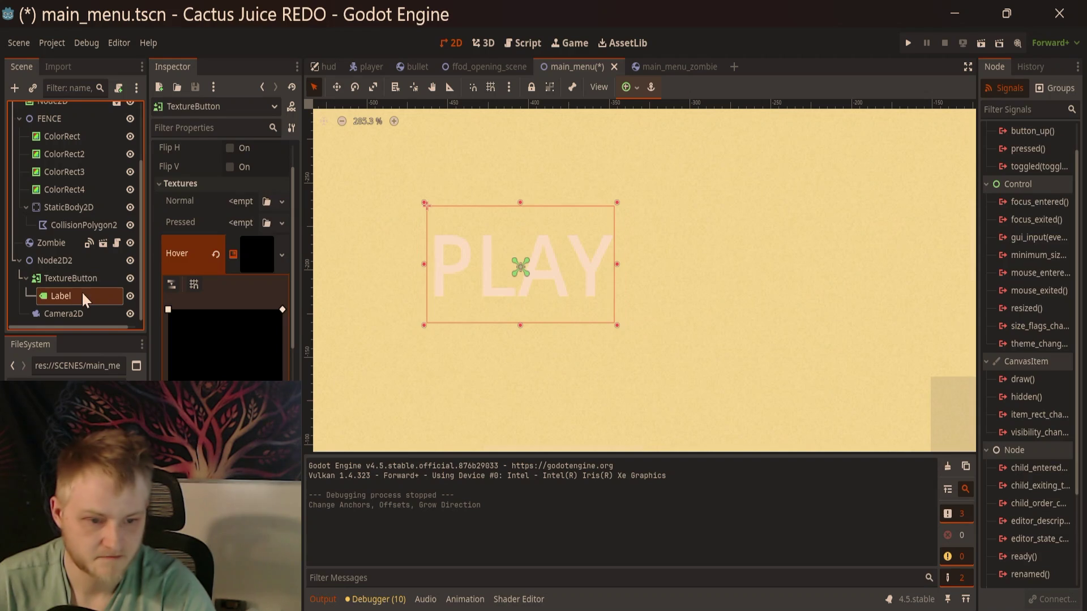
click(88, 262)
key(F5)
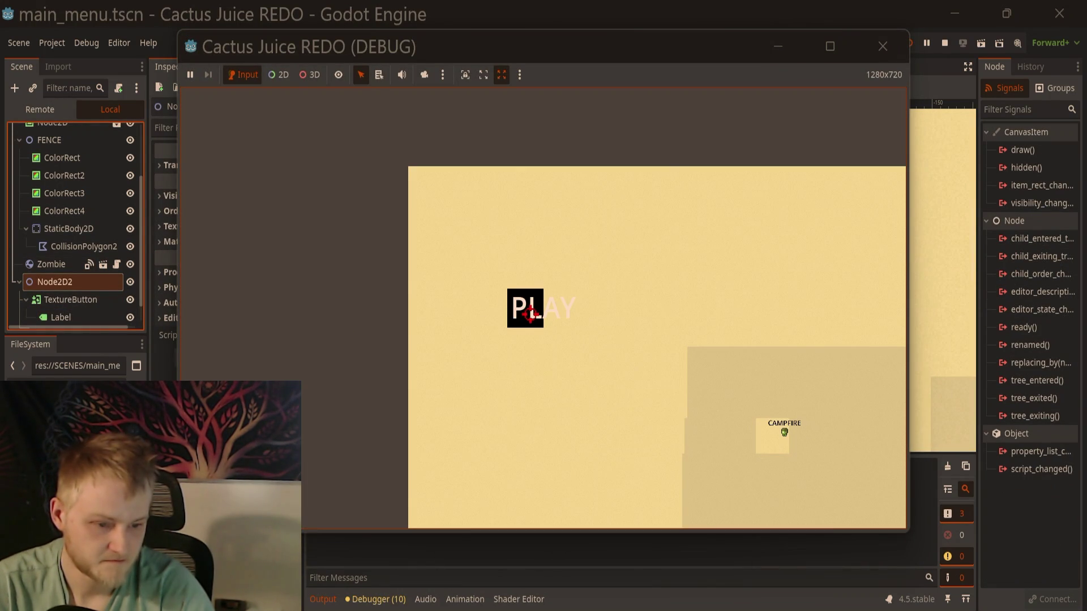
key(F8)
click(84, 278)
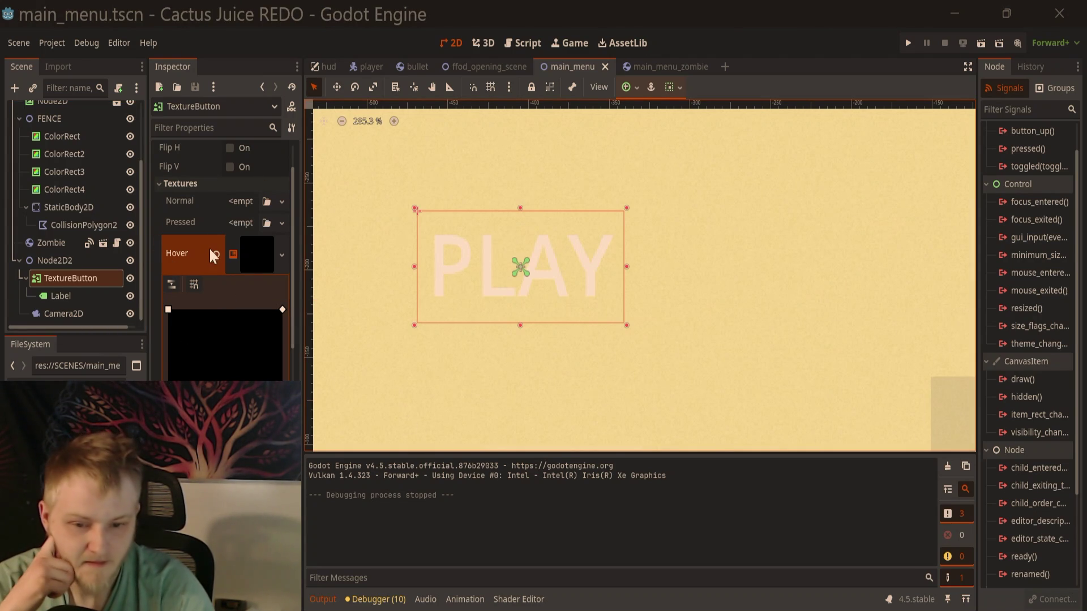
Run the game again to see the tighter black box behind PLAY, then select the first ColorRect.
click(155, 259)
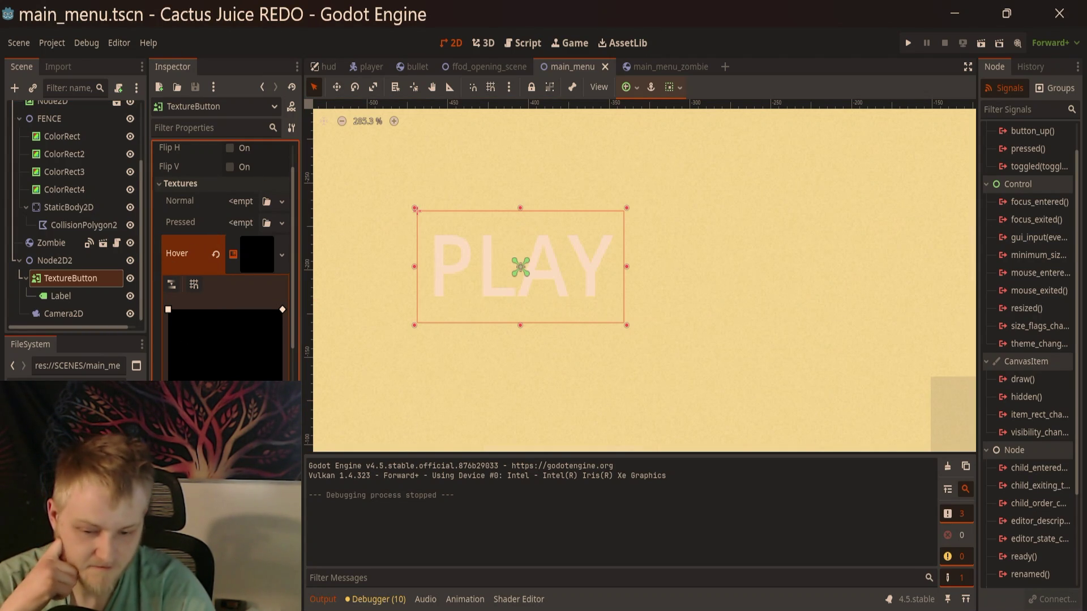
scroll(224, 261, down, 3)
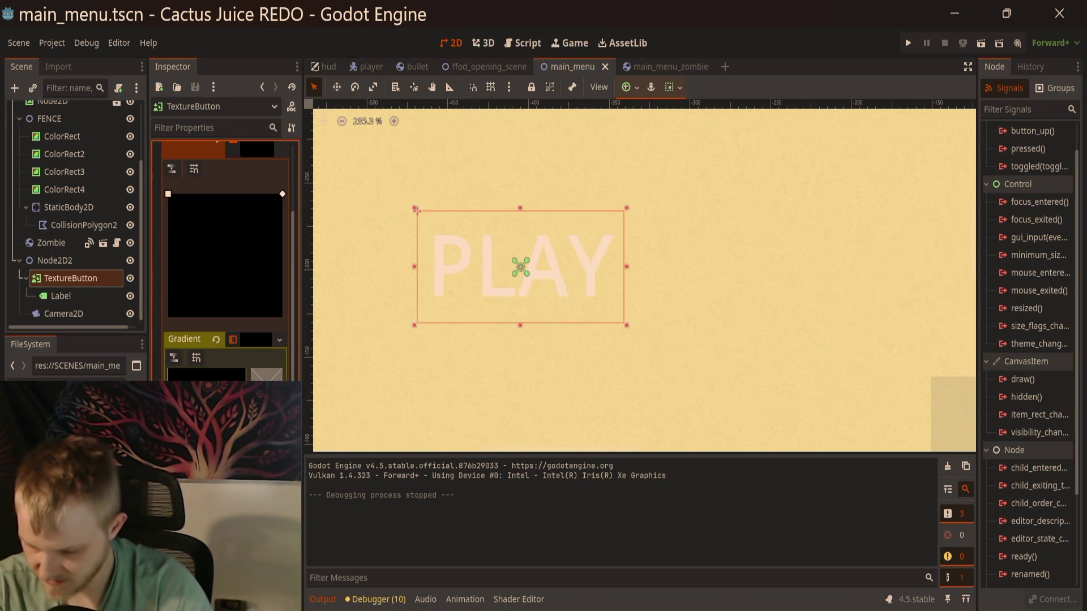
key(F5)
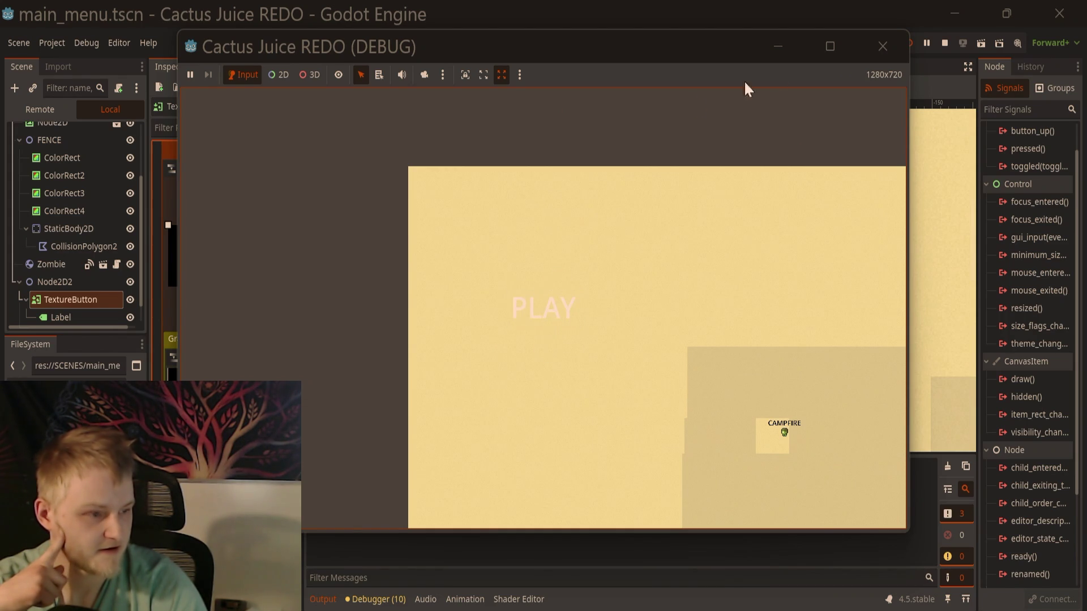
click(891, 48)
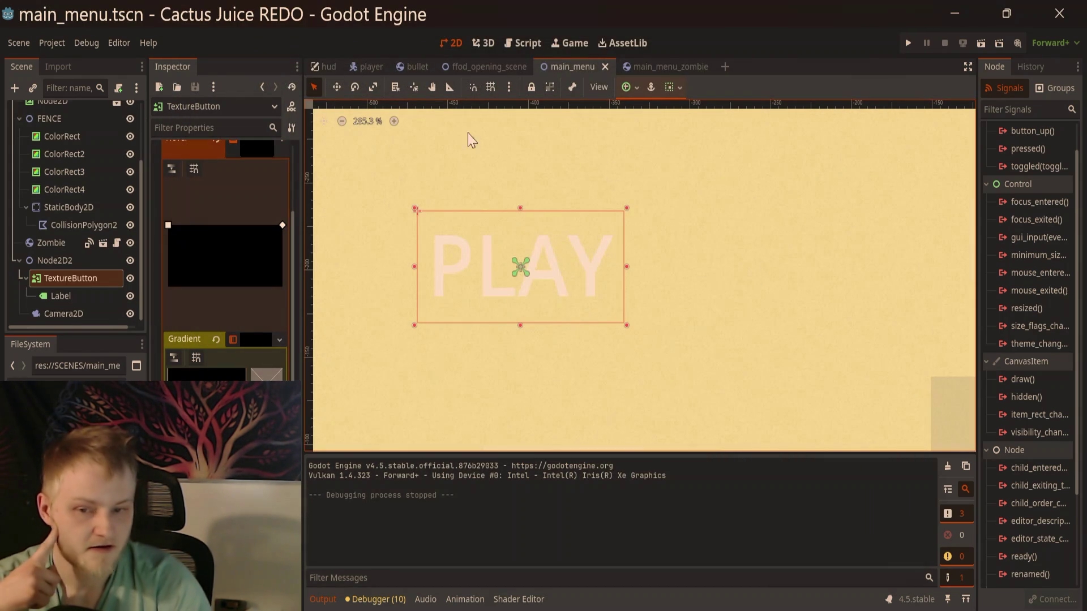
scroll(85, 170, up, 3)
click(73, 217)
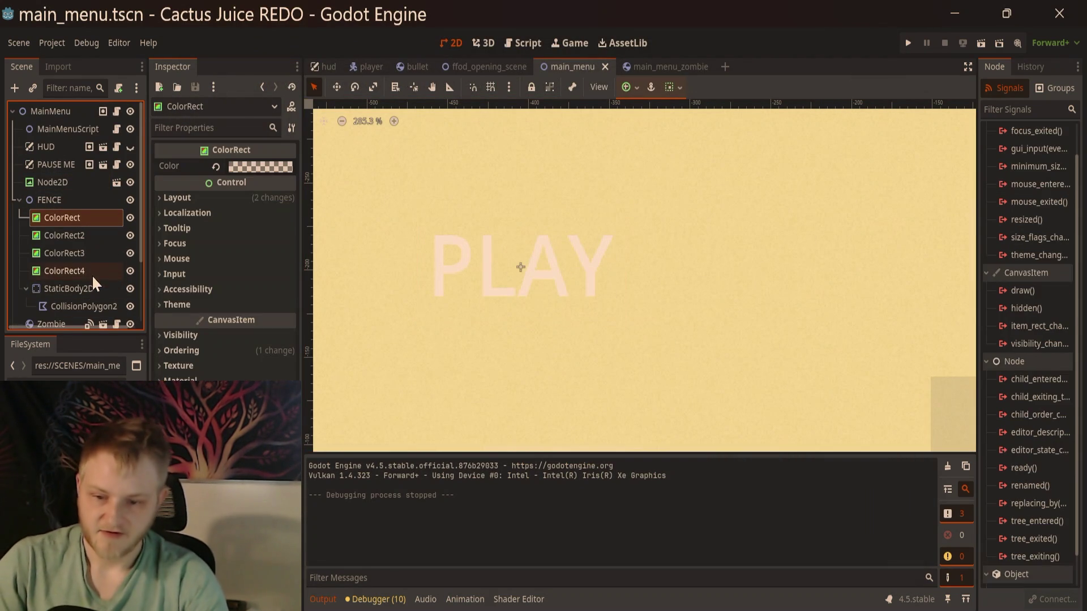
Delete ColorRect through ColorRect4 and the FENCE node from the main menu scene.
shift+click(93, 271)
key(Delete)
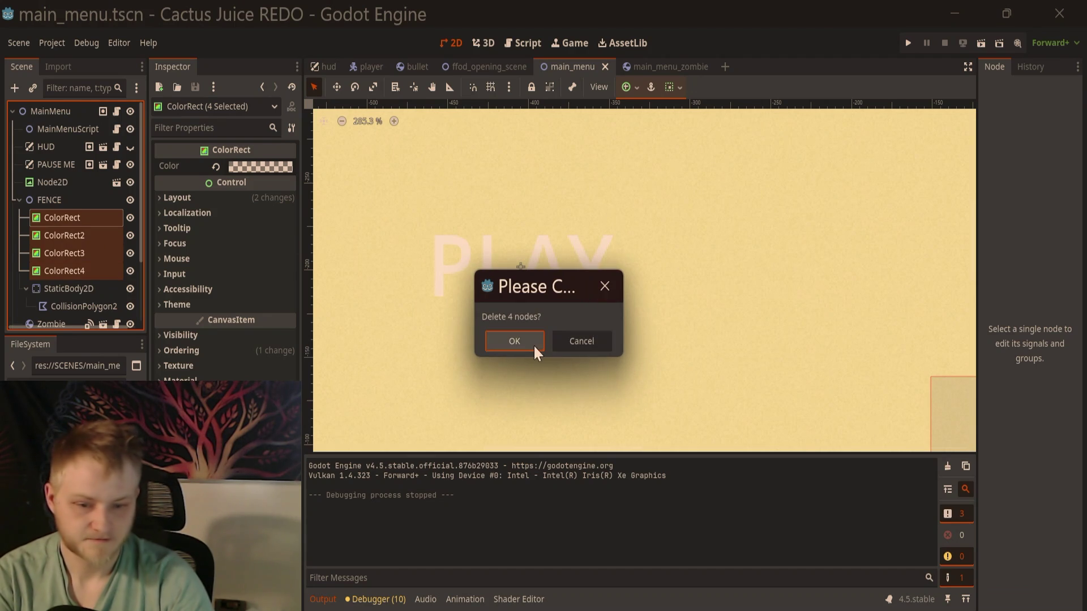
click(535, 344)
click(77, 201)
key(Delete)
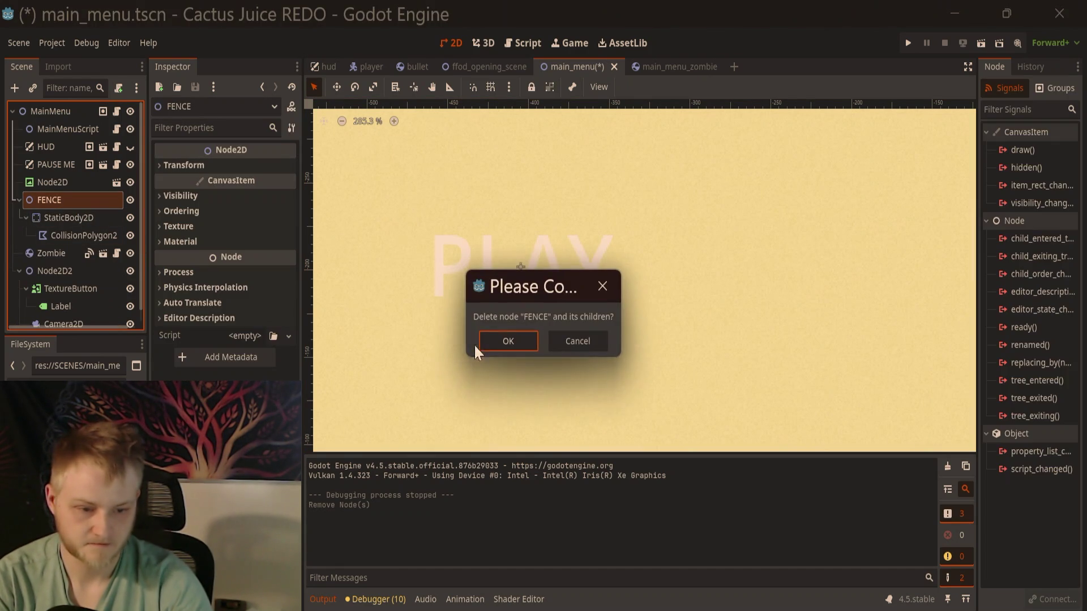
click(503, 341)
Delete the Zombie node, then save, test-run and stop the game.
click(86, 202)
key(Delete)
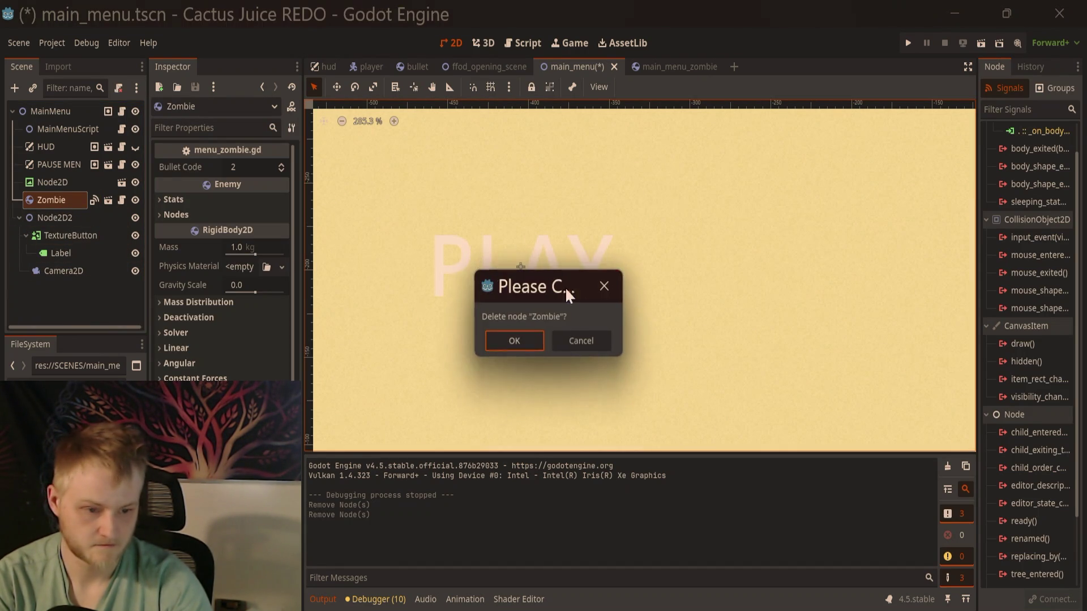
click(514, 341)
scroll(532, 294, down, 3)
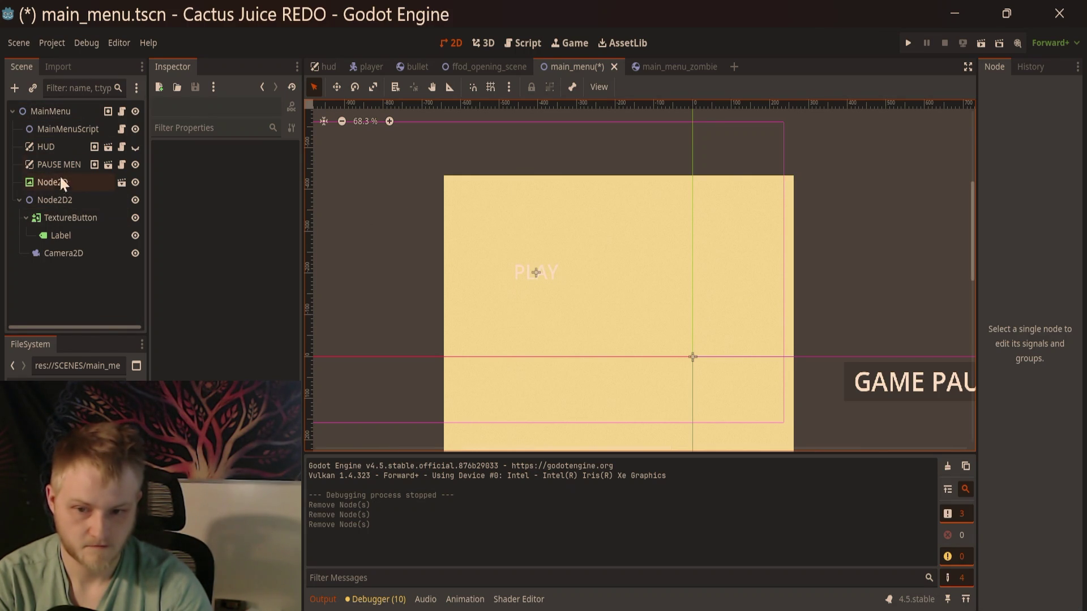
key(F5)
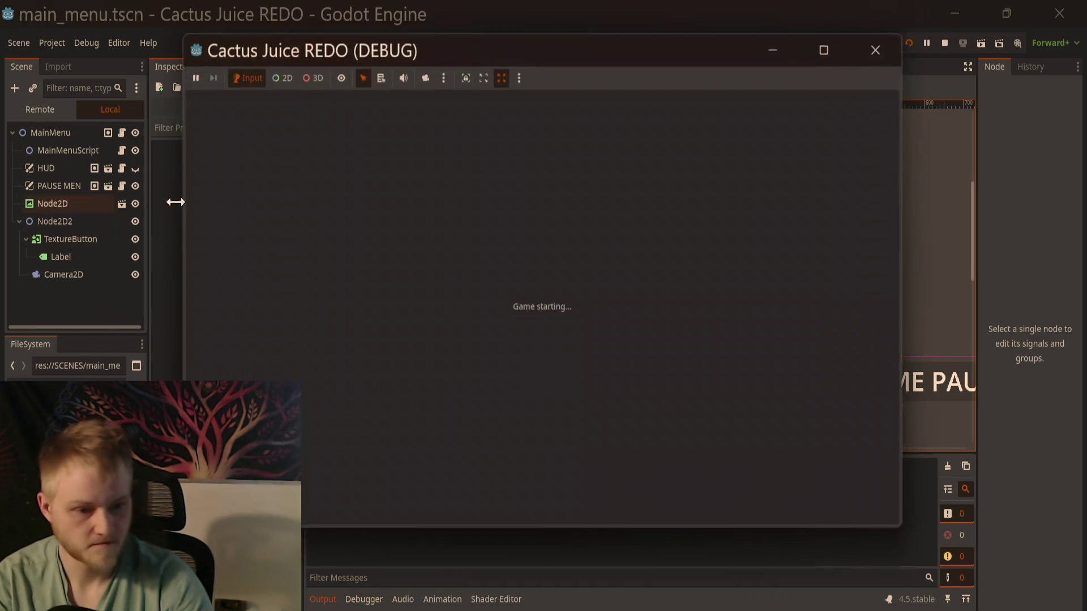
key(F8)
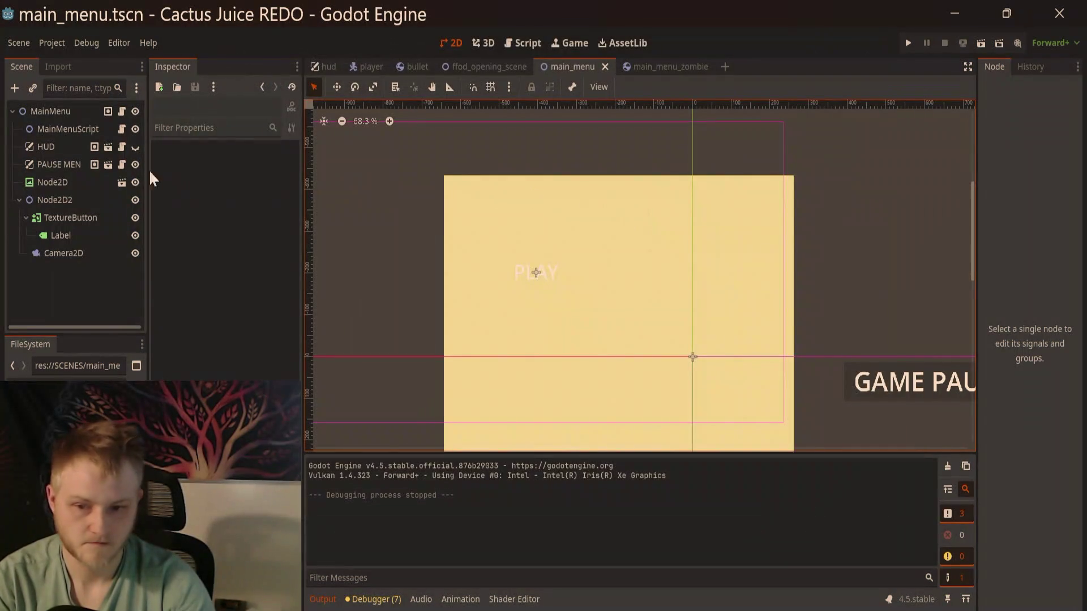
Reparent Camera2D directly under MainMenu in the Scene dock.
mouse_move(65, 262)
mouse_down()
mouse_move(80, 252)
mouse_move(66, 101)
mouse_move(67, 114)
mouse_up()
drag(55, 249, 62, 140)
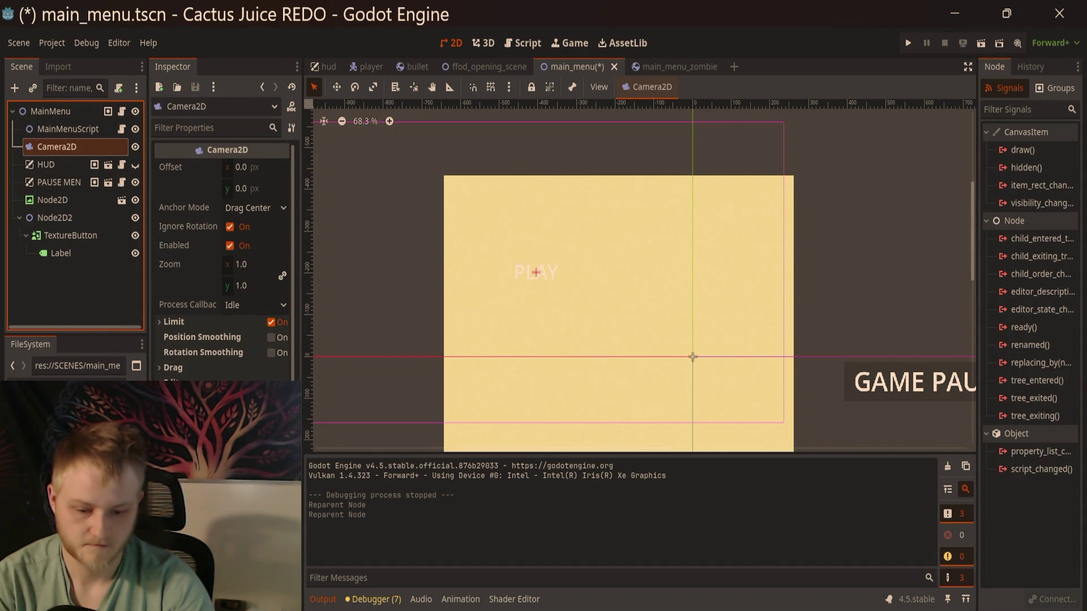
click(66, 164)
click(66, 146)
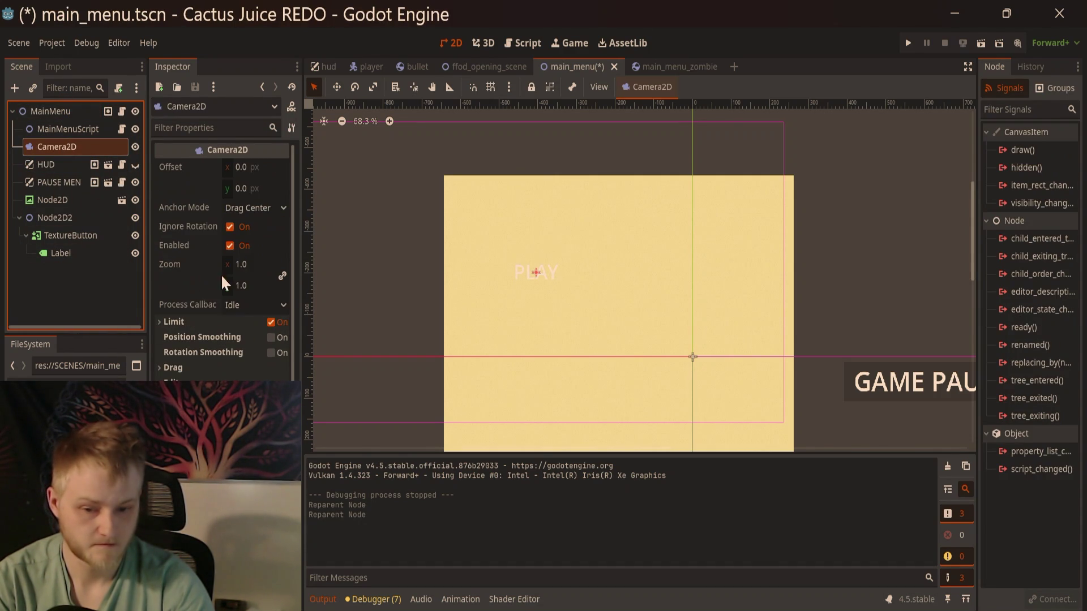
Try a camera zoom of 5 and then 3, test-running the game after each.
click(245, 265)
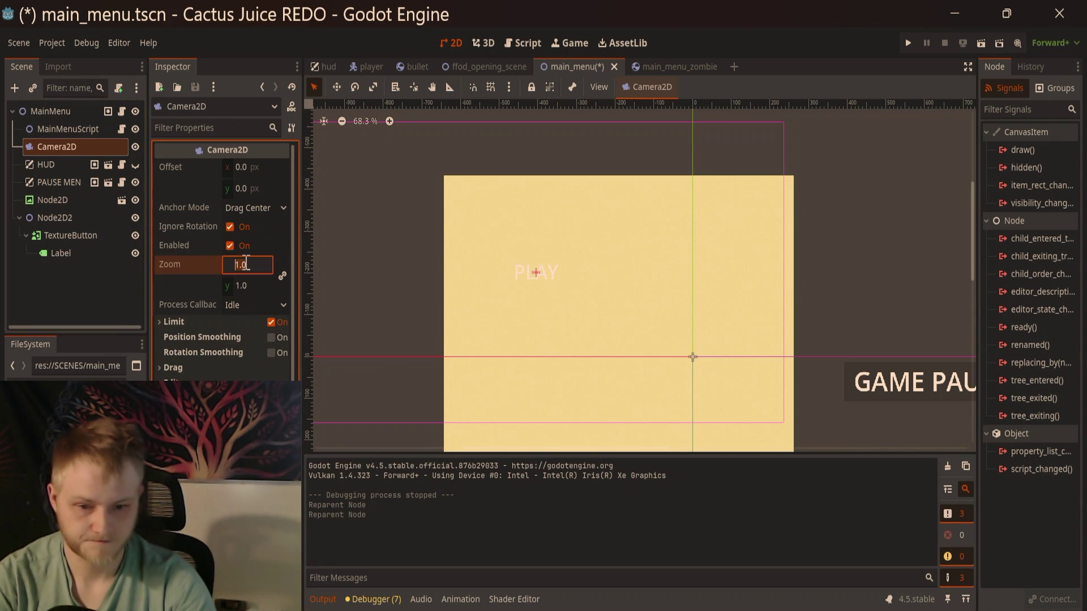
text(5)
key(Return)
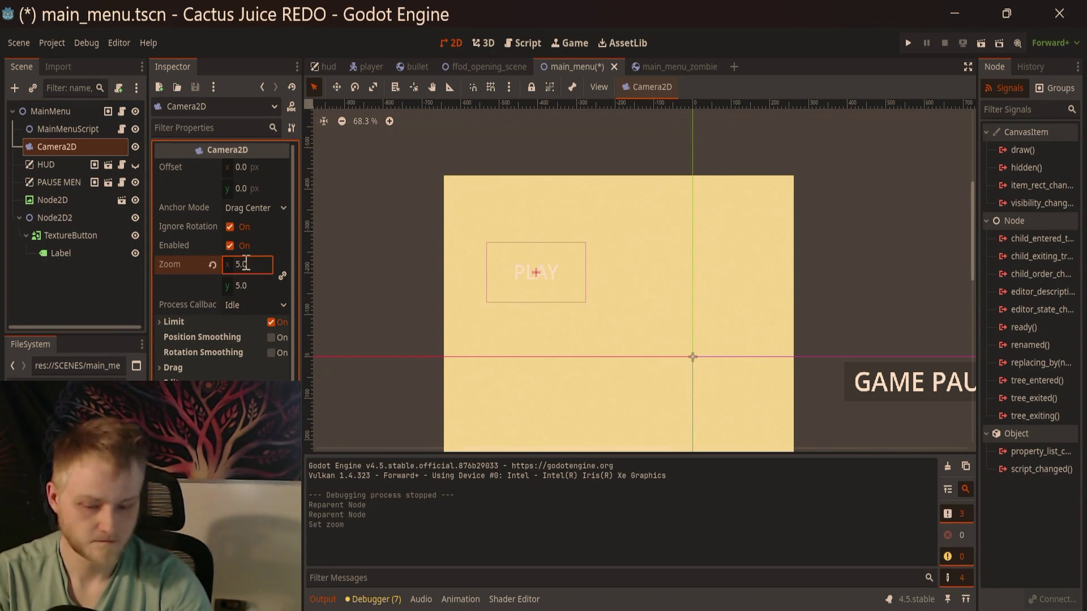
key(F5)
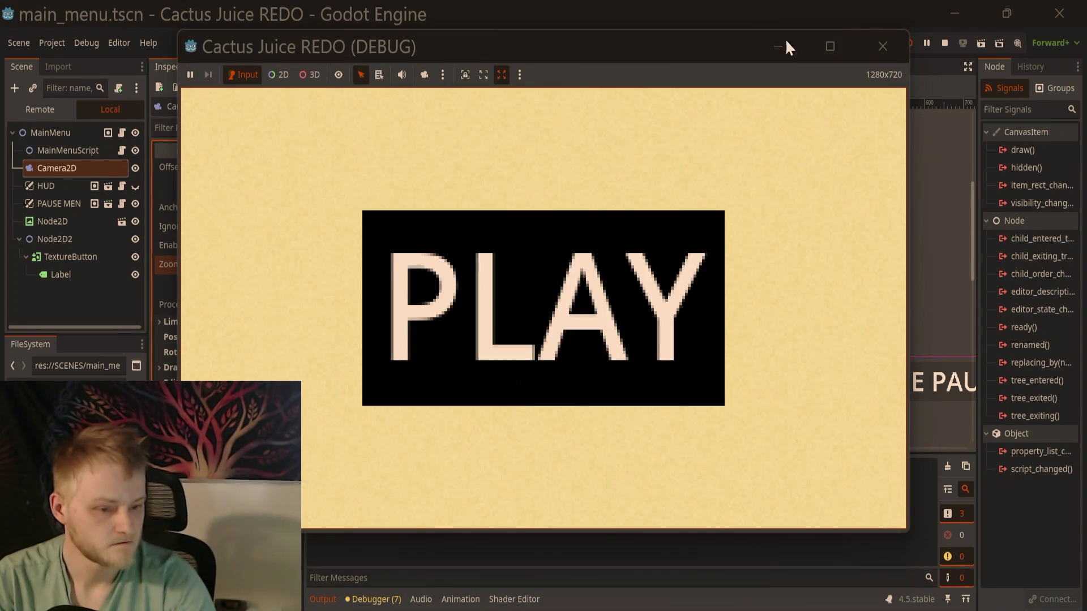
click(881, 40)
click(238, 264)
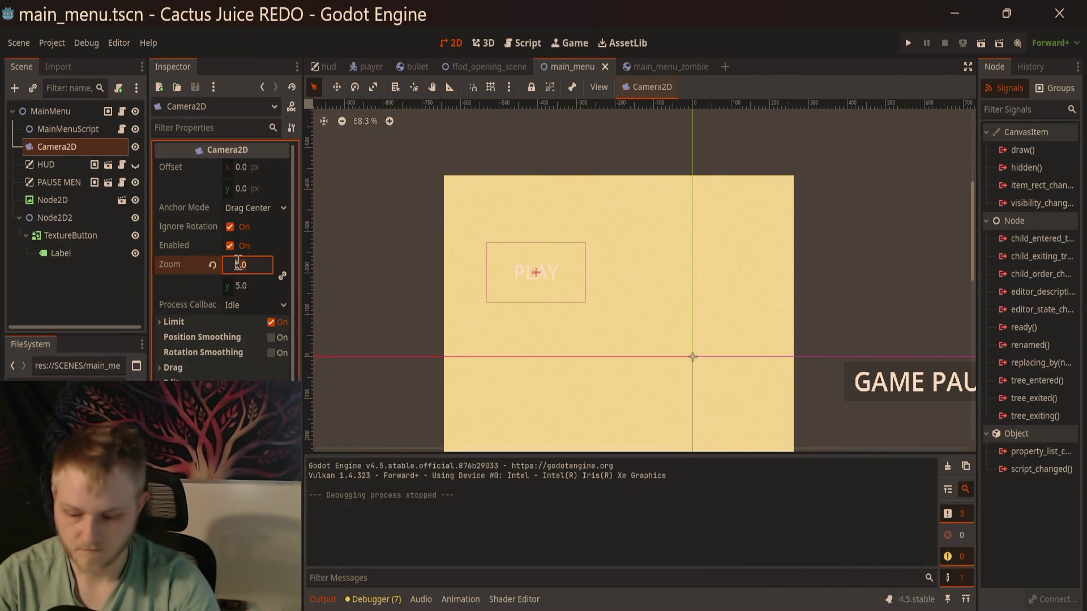
key(Return)
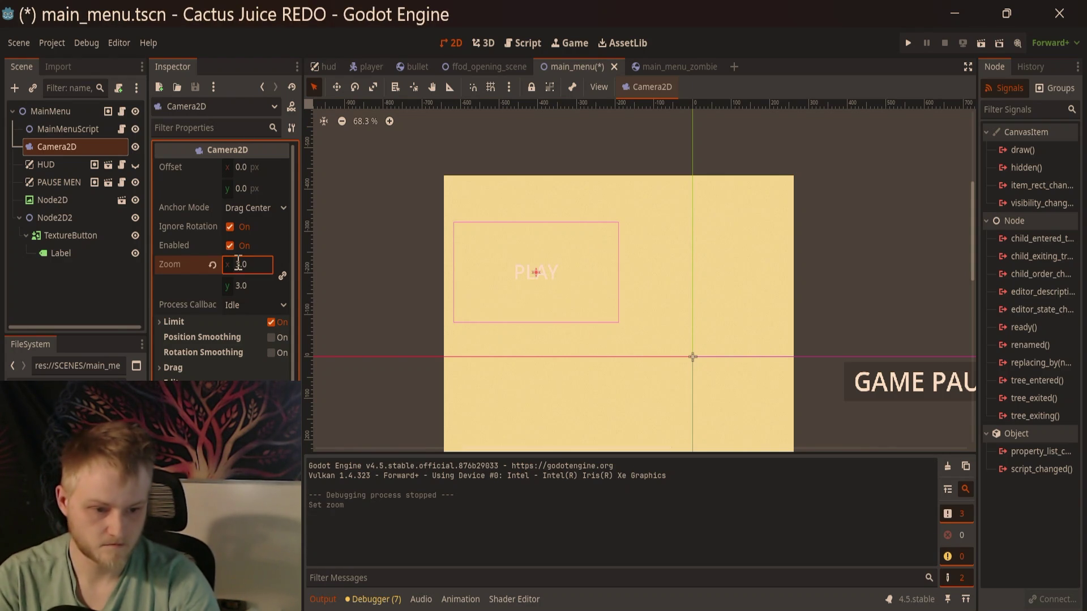
key(F5)
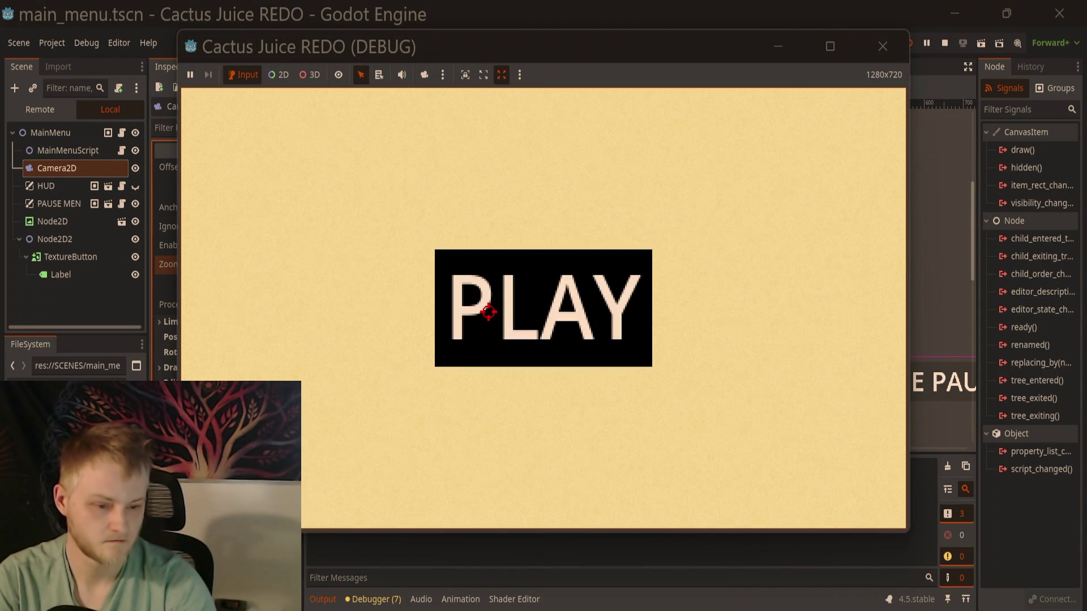
click(882, 46)
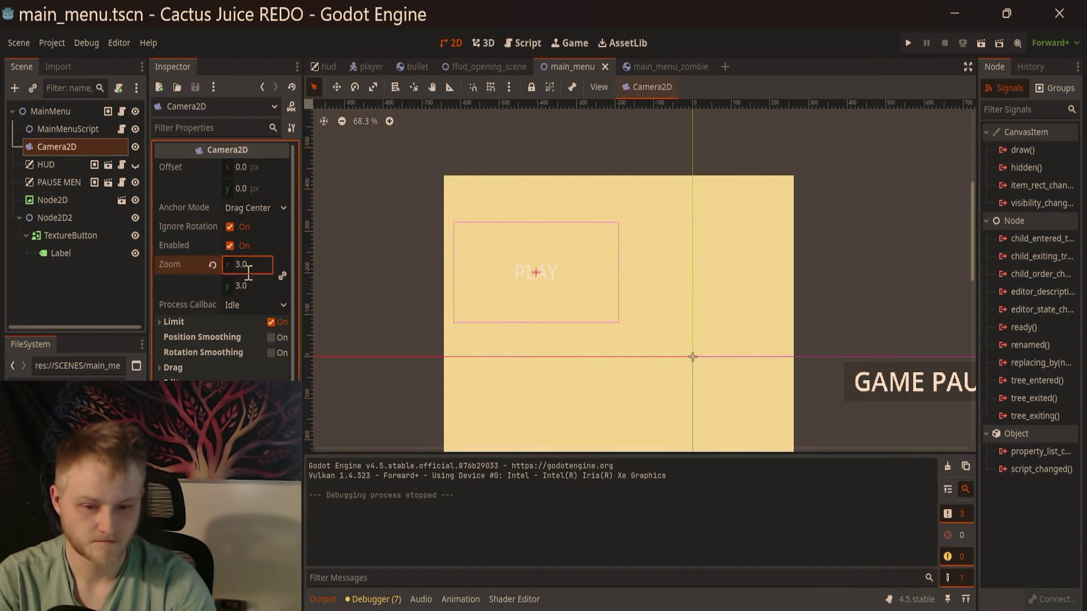
Set the camera zoom to 2.0, test-run the game, then select the background rectangle.
double_click(247, 266)
text(2)
key(Return)
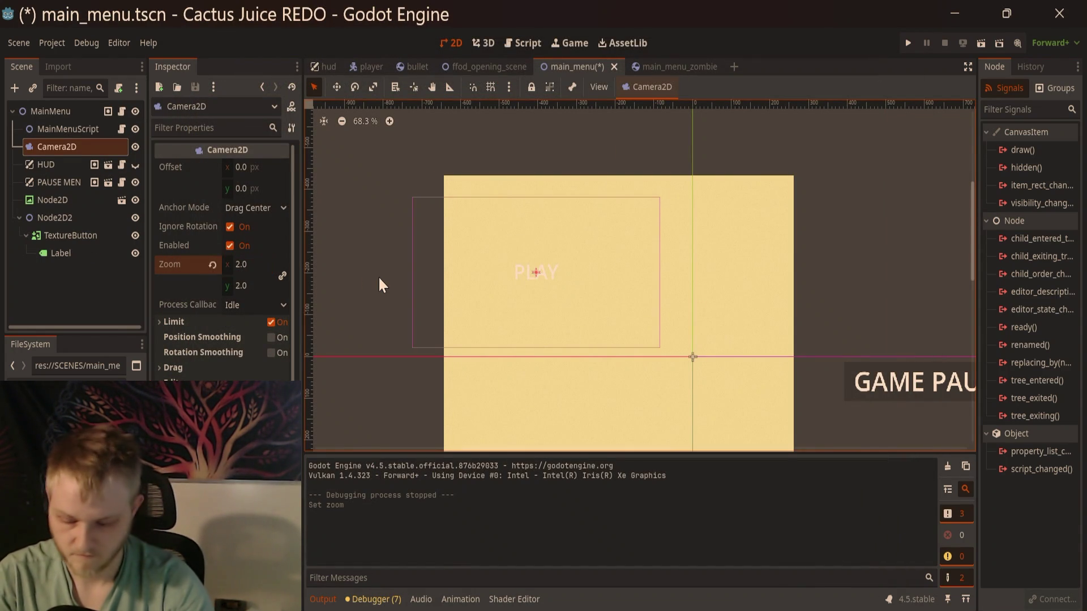
key(F5)
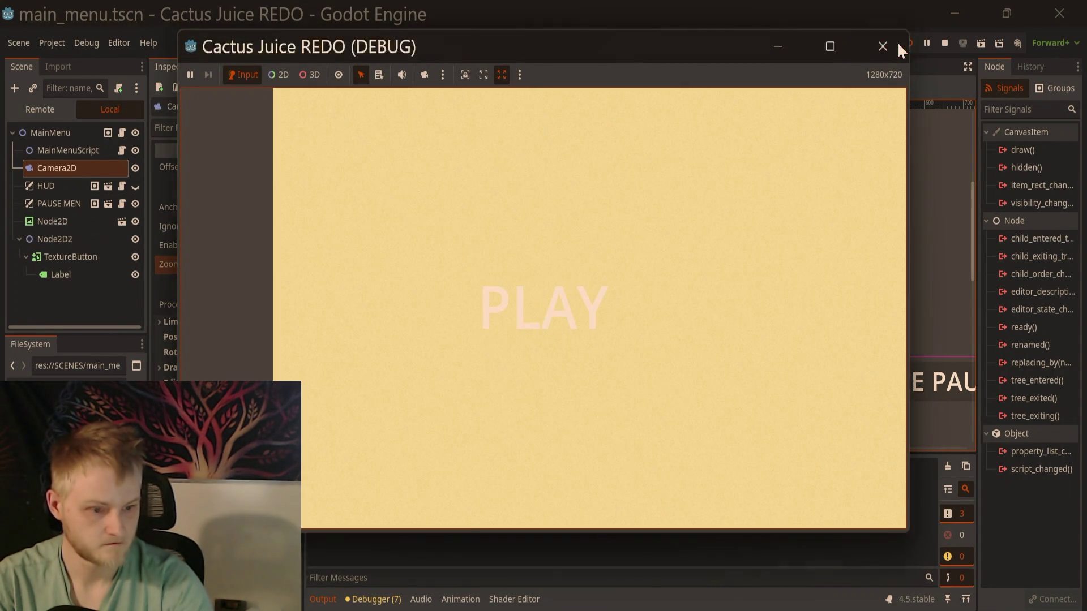
click(882, 46)
click(760, 230)
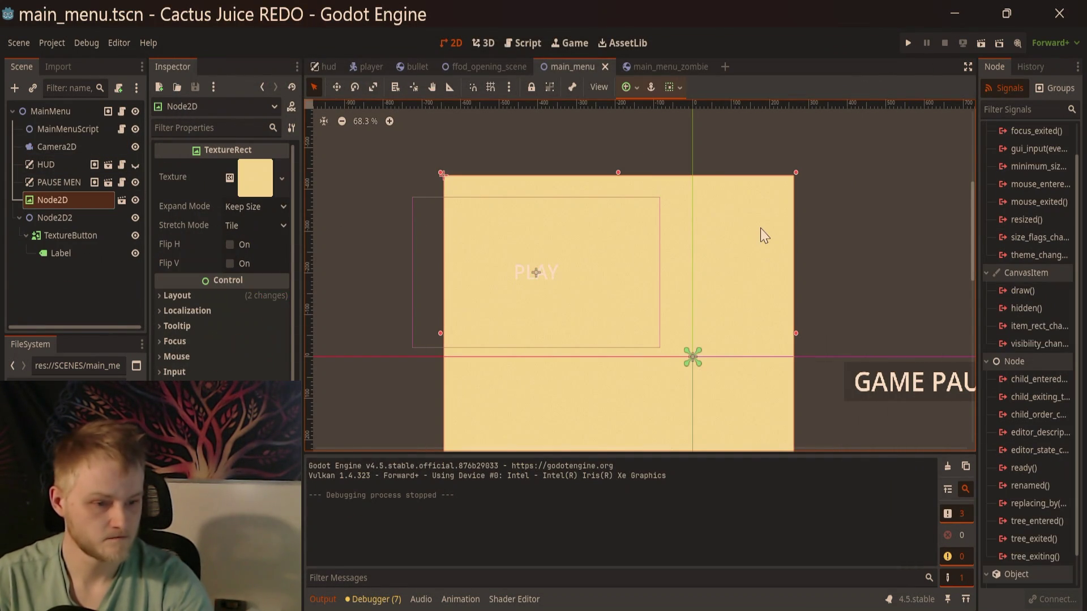
Resize the sandy background TextureRect to about 802×559 with its handles, then test-run the menu.
mouse_move(441, 173)
mouse_down()
mouse_move(334, 138)
mouse_move(309, 157)
mouse_up()
drag(624, 204, 655, 208)
mouse_move(877, 316)
mouse_down()
mouse_move(813, 317)
mouse_move(854, 317)
mouse_up()
scroll(591, 320, down, 2)
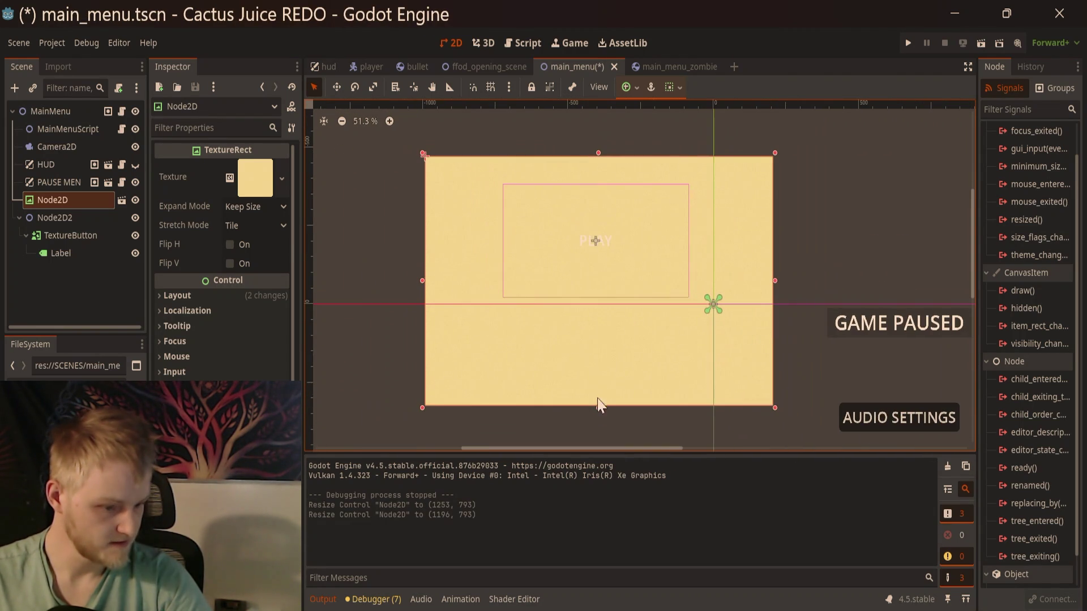
drag(600, 404, 606, 344)
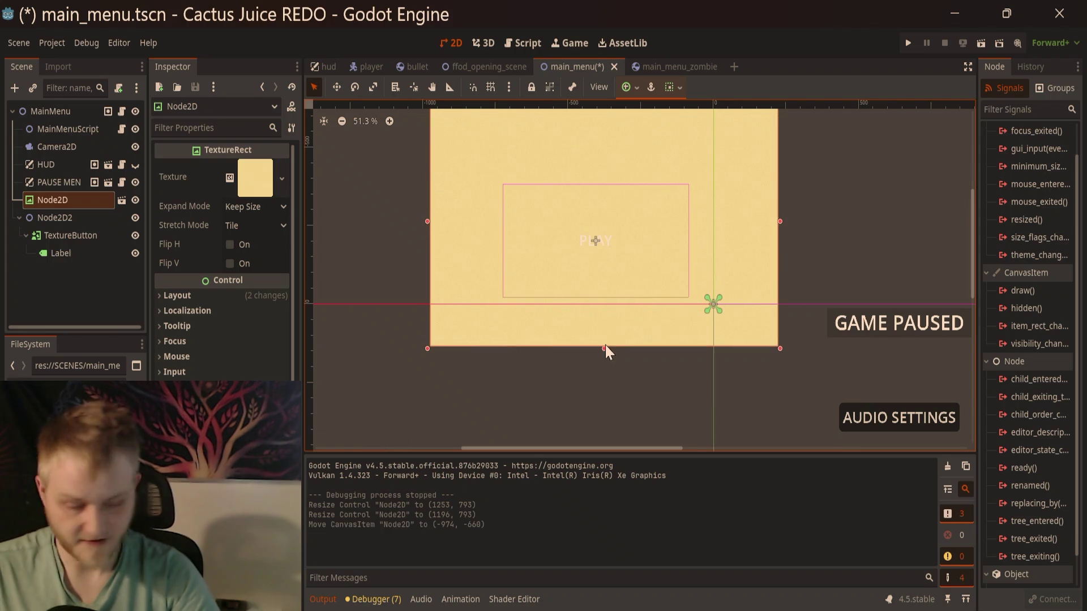
key(ctrl+z)
mouse_move(598, 407)
mouse_down()
mouse_move(601, 326)
mouse_move(605, 335)
mouse_up()
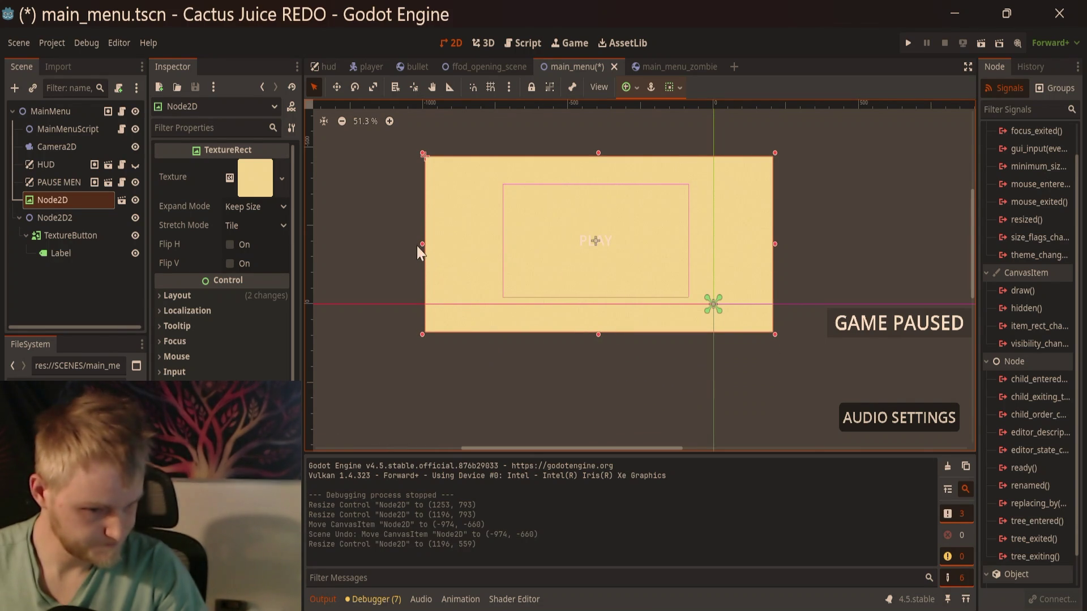
drag(422, 252, 476, 253)
key(F5)
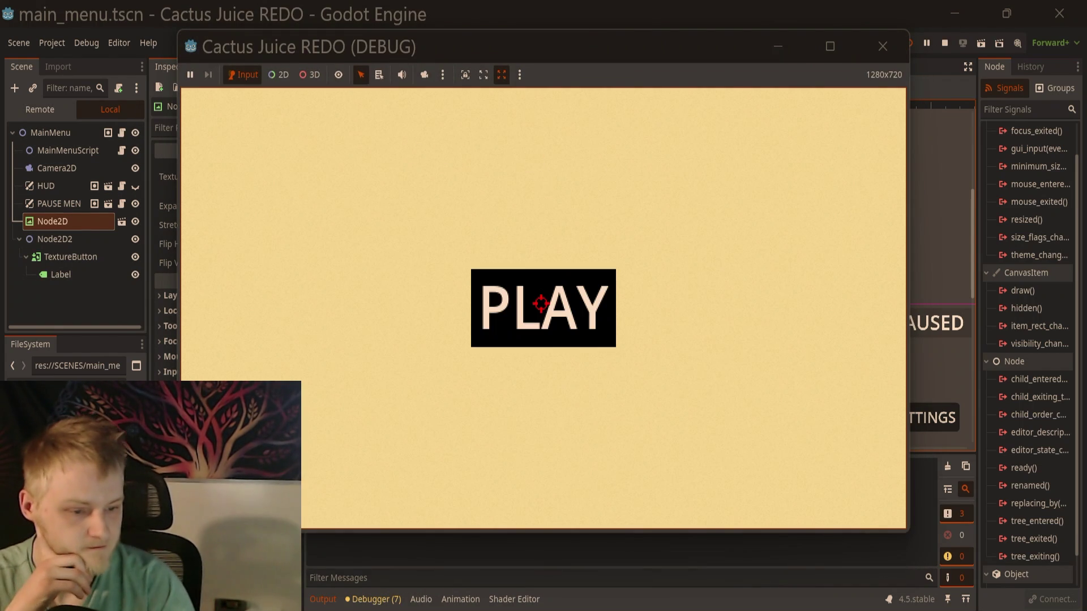
click(882, 46)
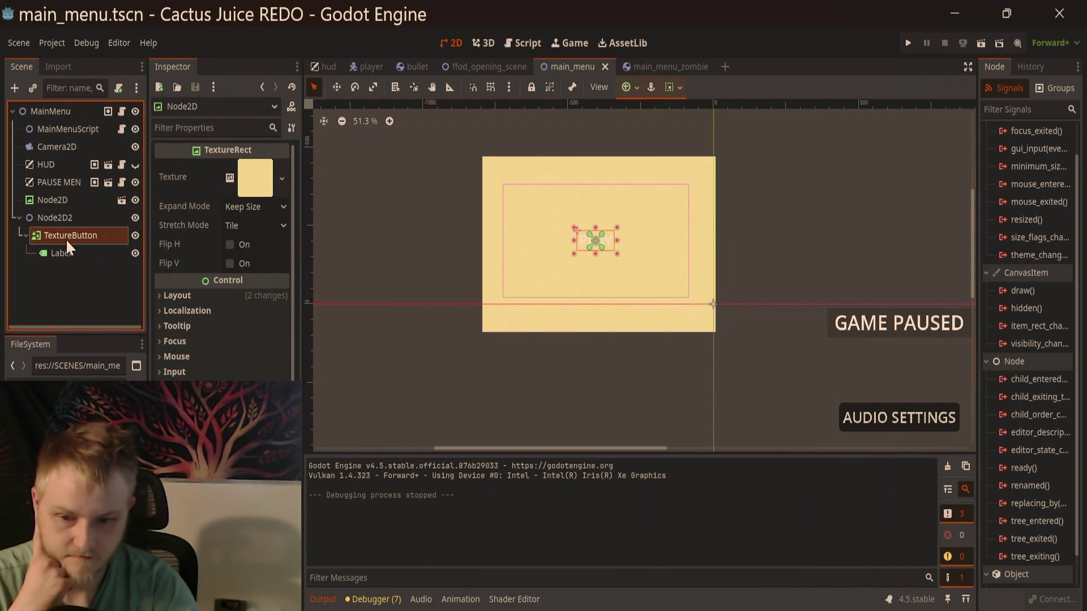
Select the TextureButton and test-run the menu to check the PLAY button.
click(66, 237)
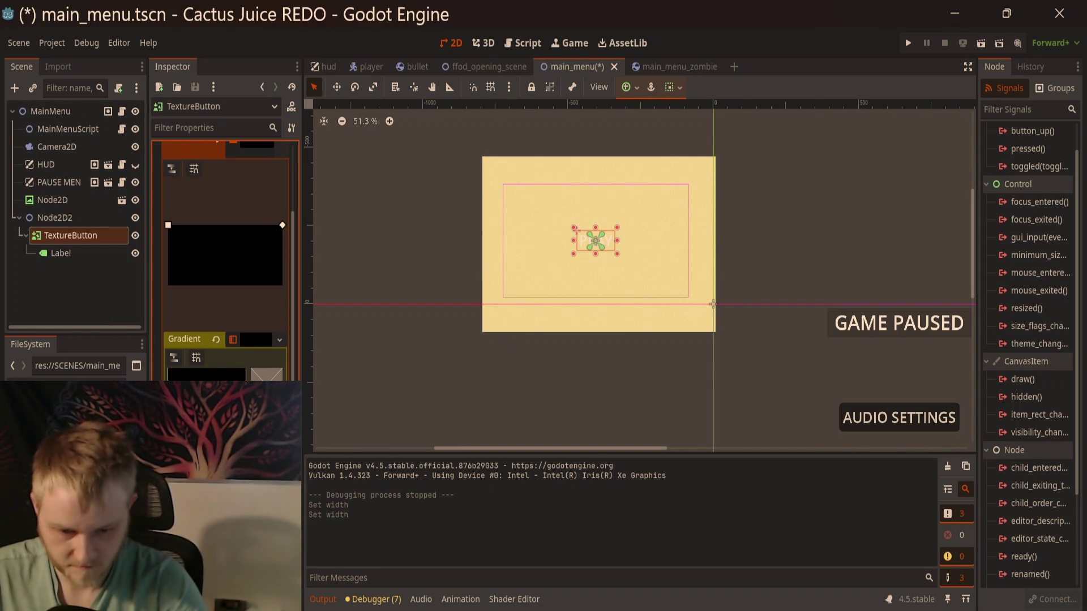
key(F5)
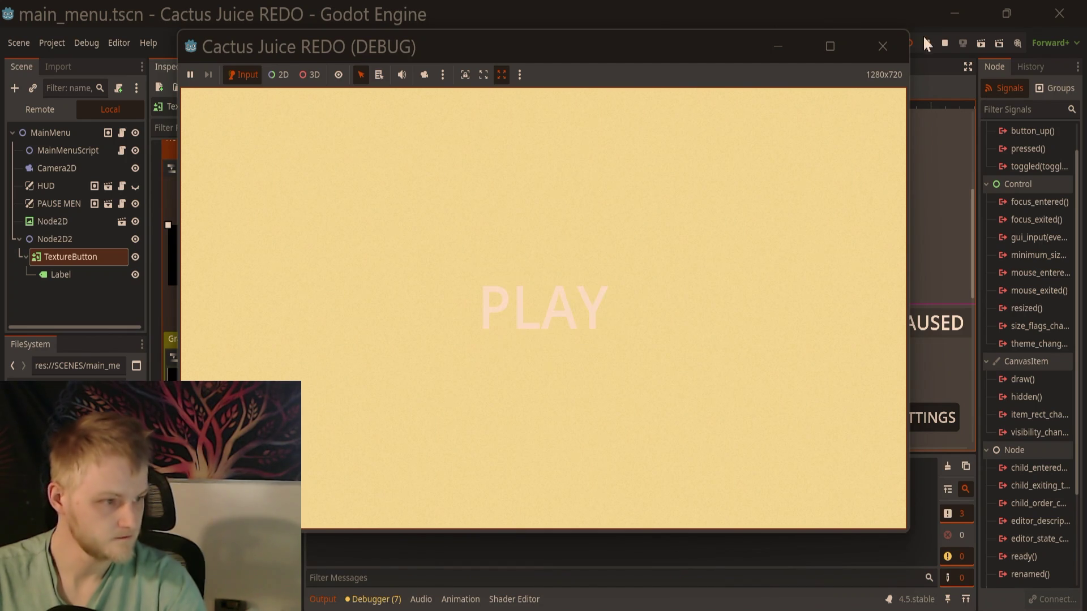
click(881, 46)
click(62, 252)
click(70, 235)
Move Camera2D about 61 px down with the Move tool, save and test-run the menu.
scroll(736, 260, up, 5)
key(w)
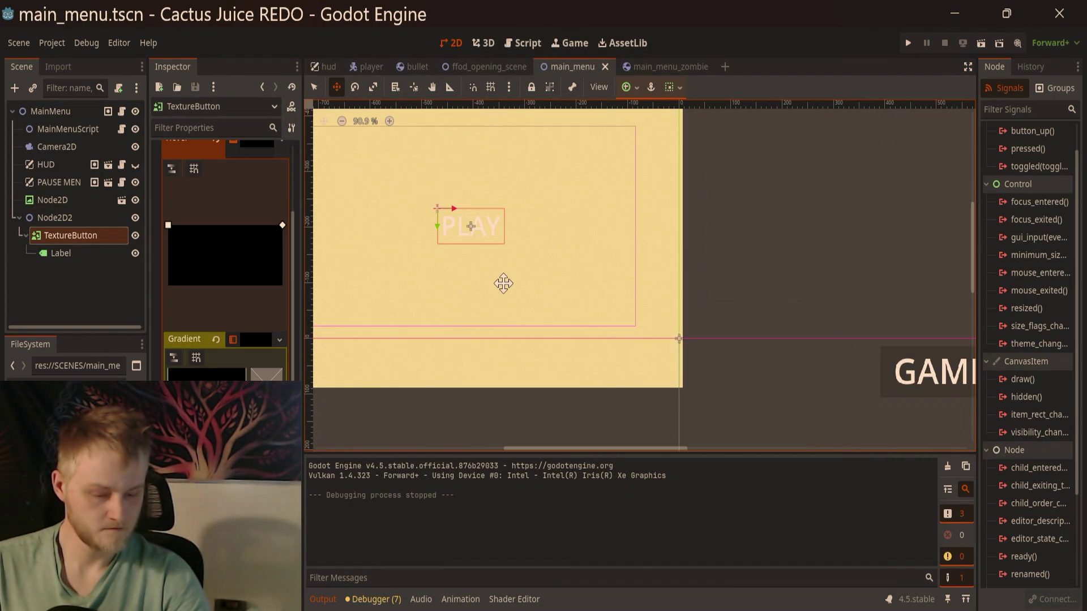
click(66, 149)
mouse_move(566, 216)
mouse_down()
mouse_move(568, 274)
mouse_move(572, 250)
mouse_up()
key(ctrl+s)
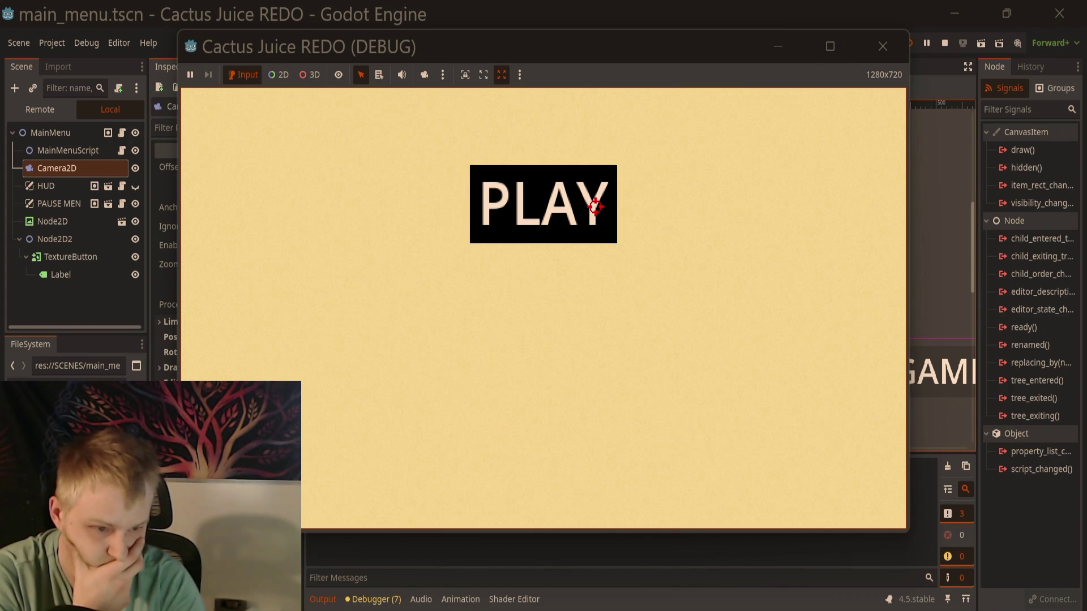
click(882, 46)
click(43, 235)
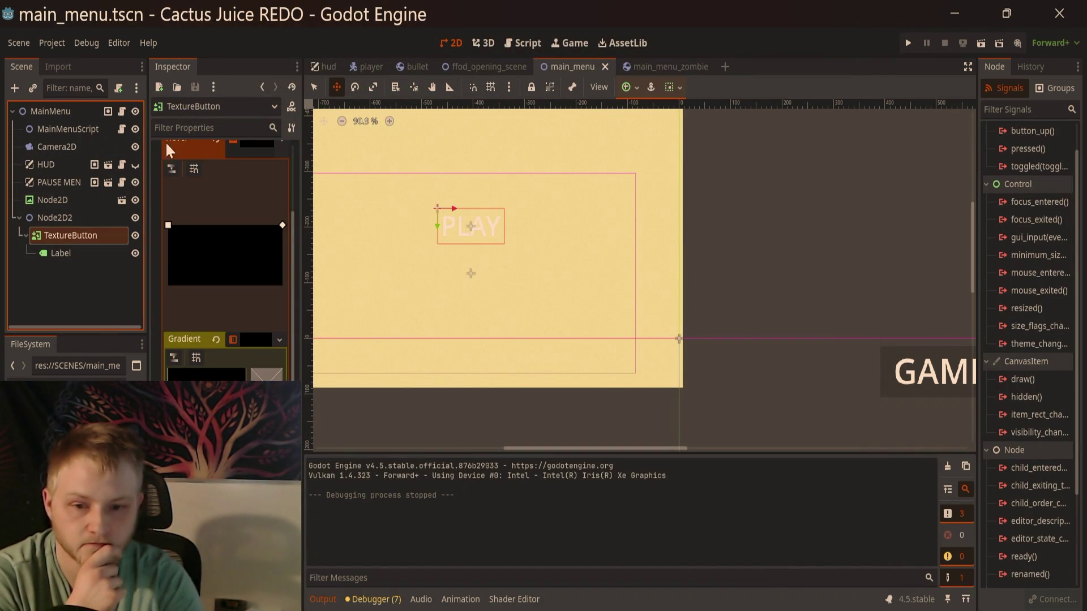
Attach a new built-in script extending TextureButton to the PLAY button.
click(119, 88)
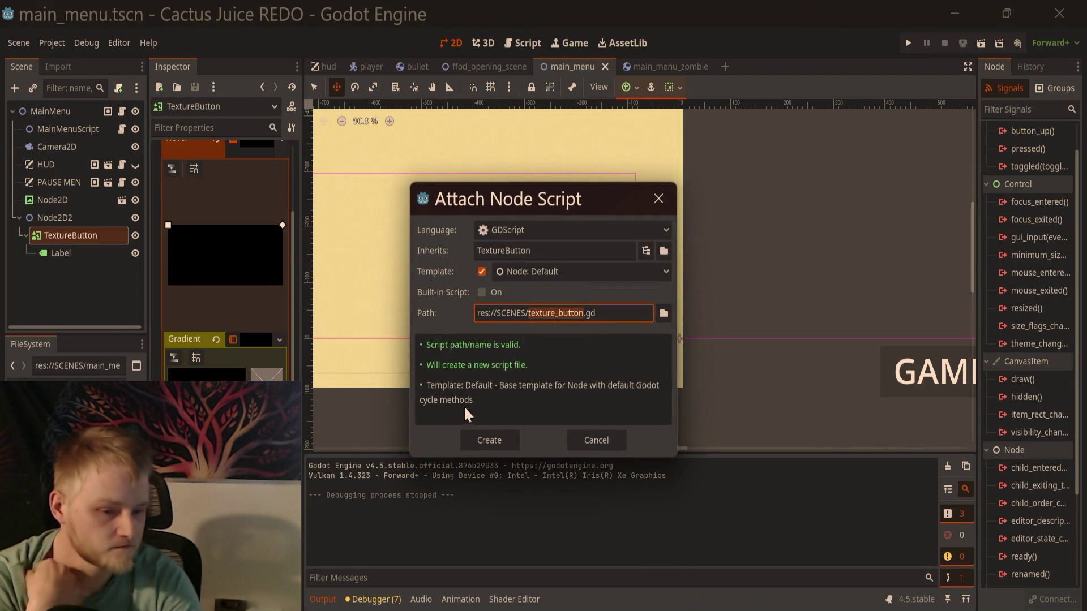
click(479, 292)
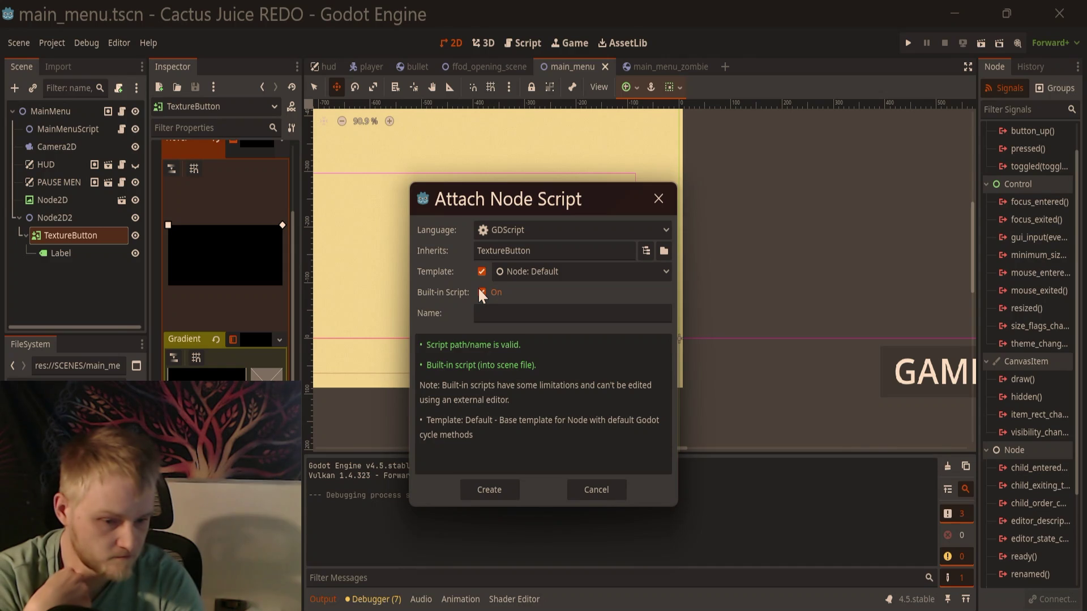
click(510, 496)
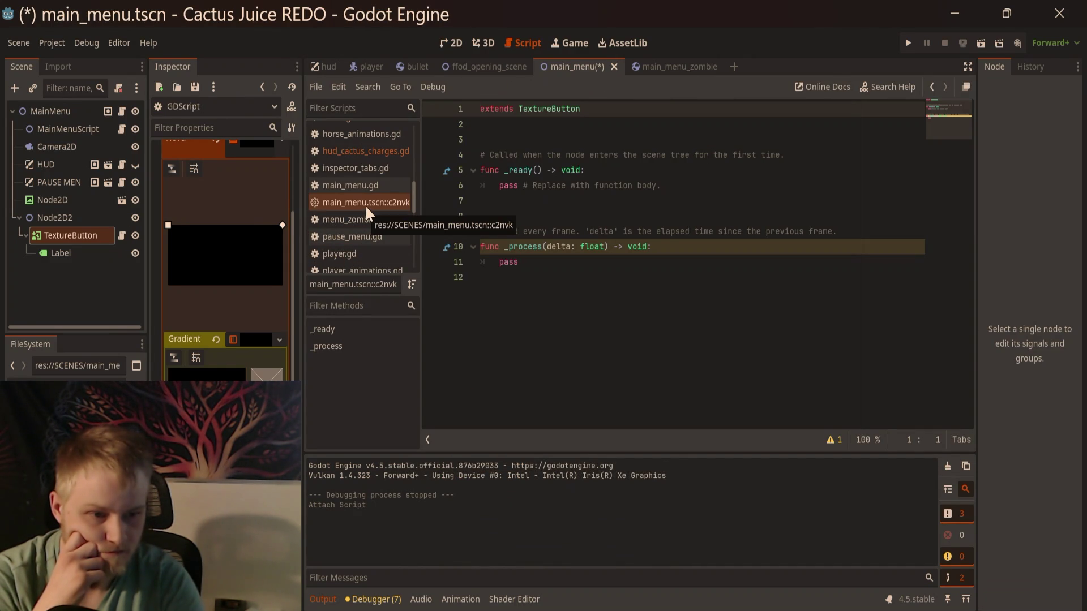
click(369, 192)
click(369, 201)
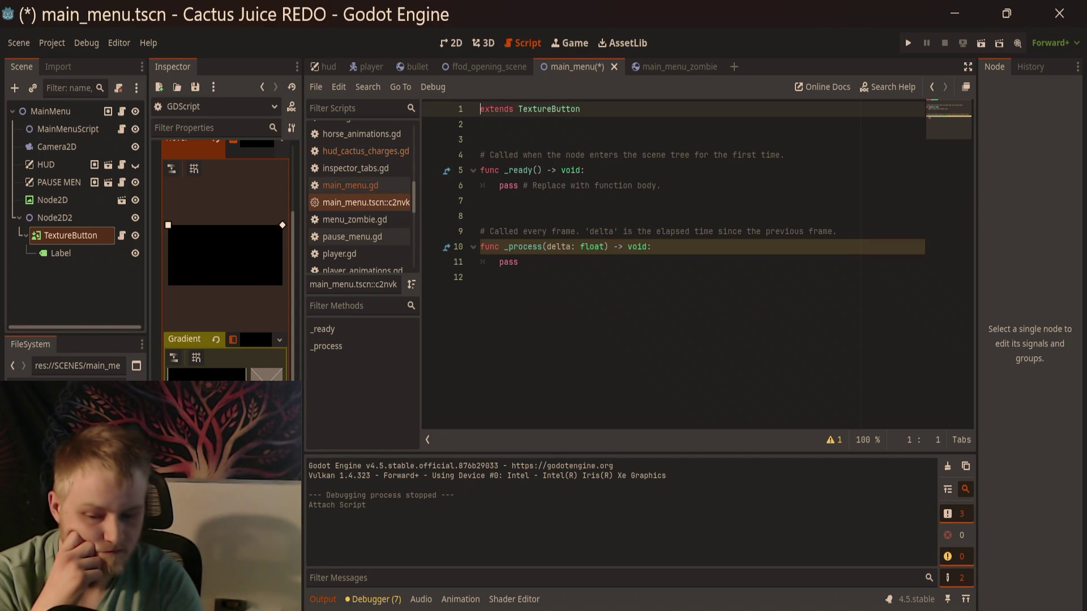
Save the main menu scene and reselect TextureButton to view its signals.
click(631, 363)
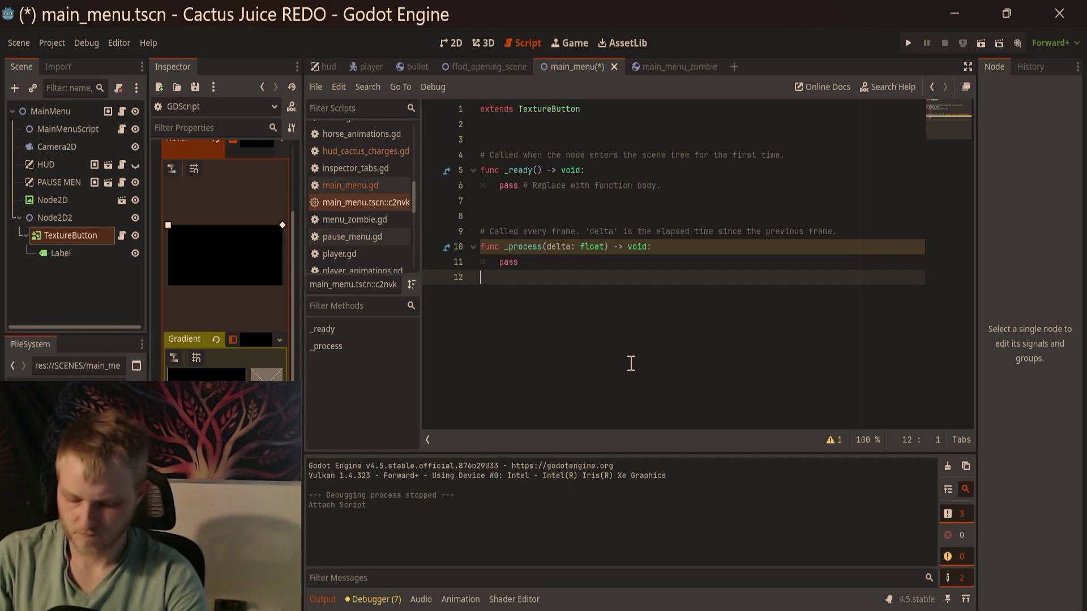
key(ctrl+s)
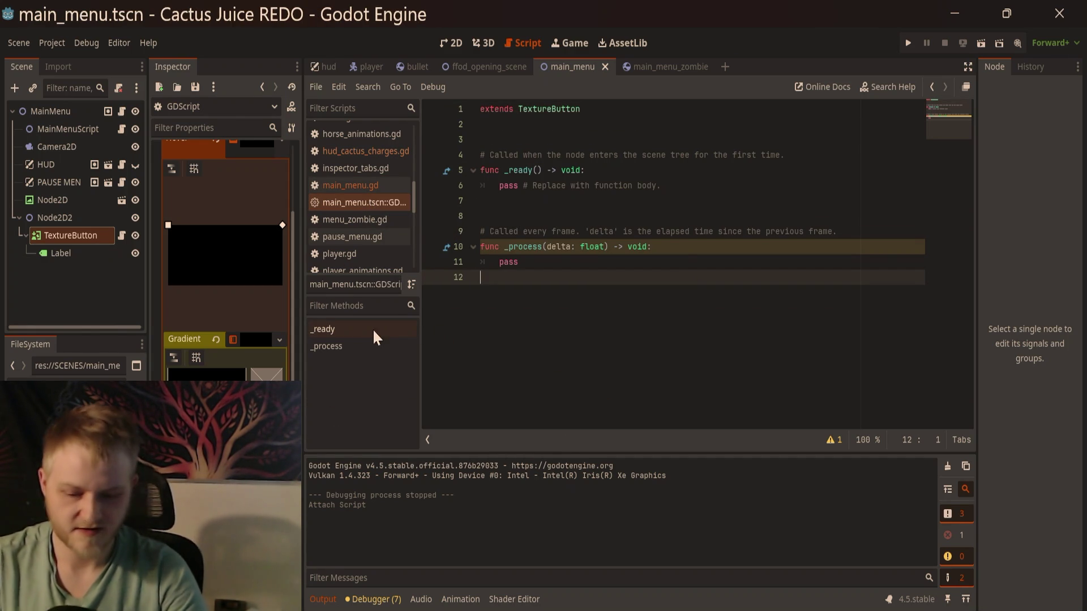
scroll(227, 260, down, 3)
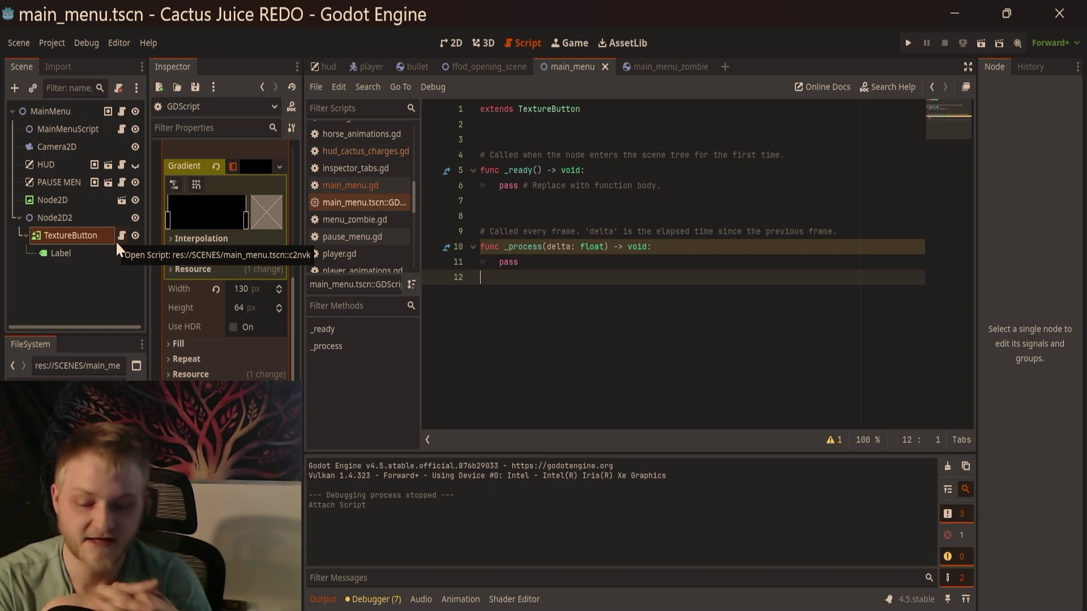
click(621, 202)
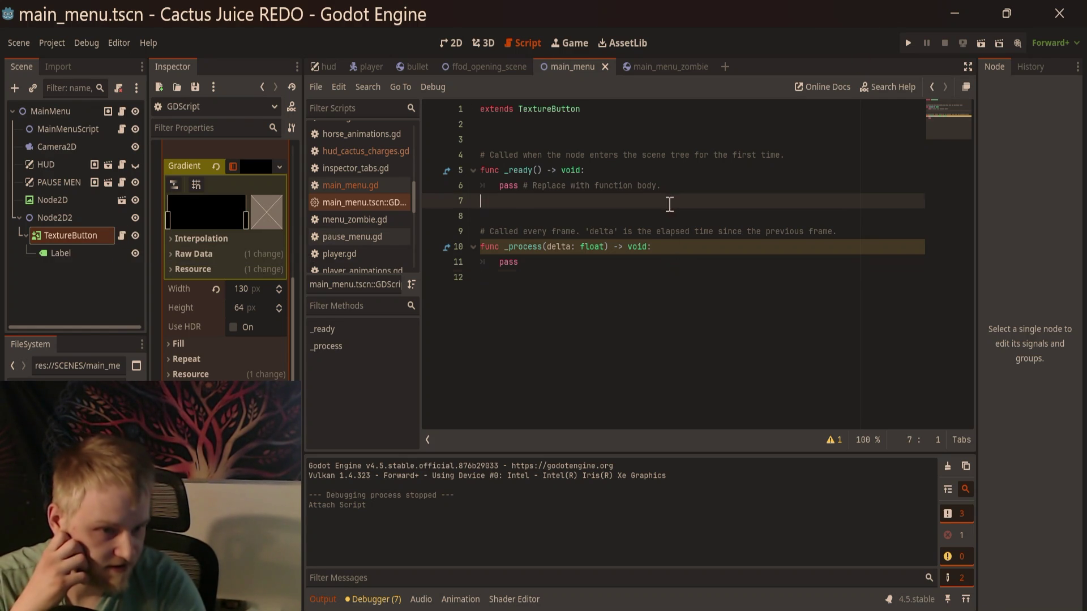
click(94, 239)
scroll(1030, 198, up, 1)
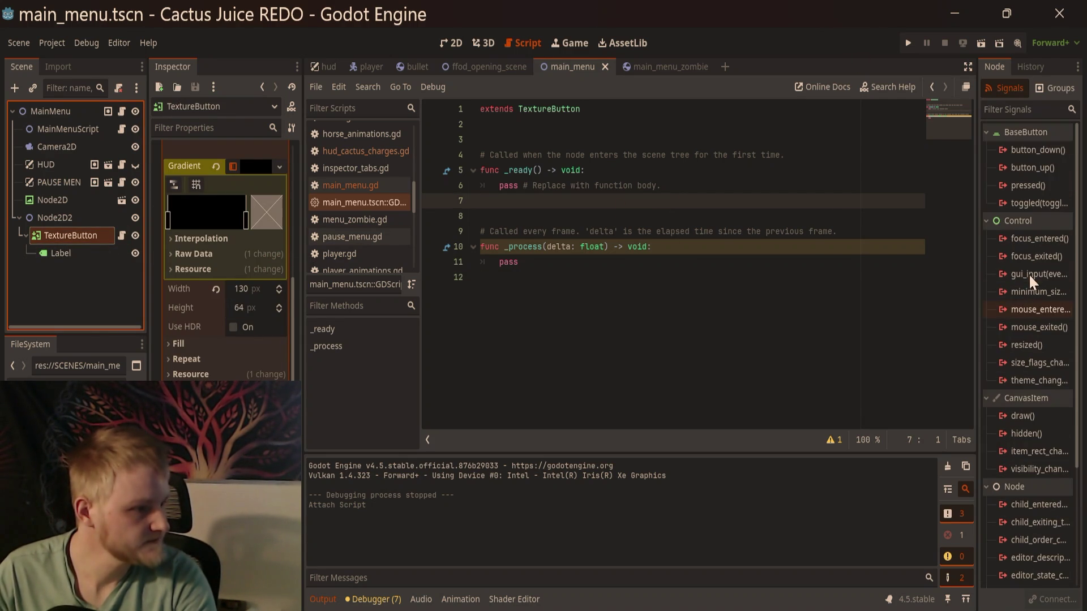
Connect the TextureButton's pressed() signal to a new signal_pressed method in its own built-in script.
double_click(1053, 186)
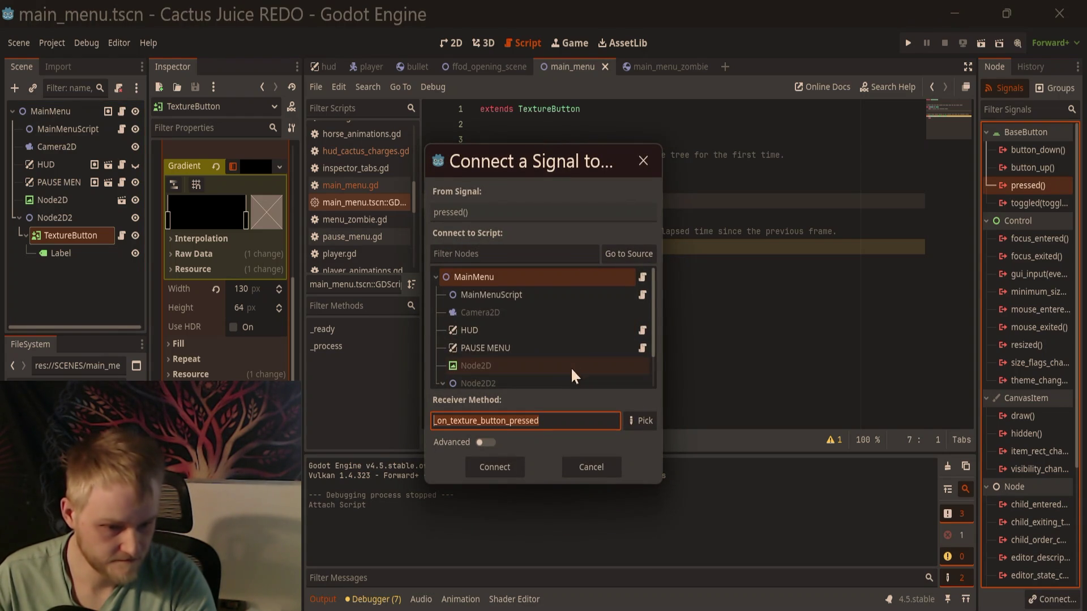
scroll(600, 348, down, 2)
click(601, 358)
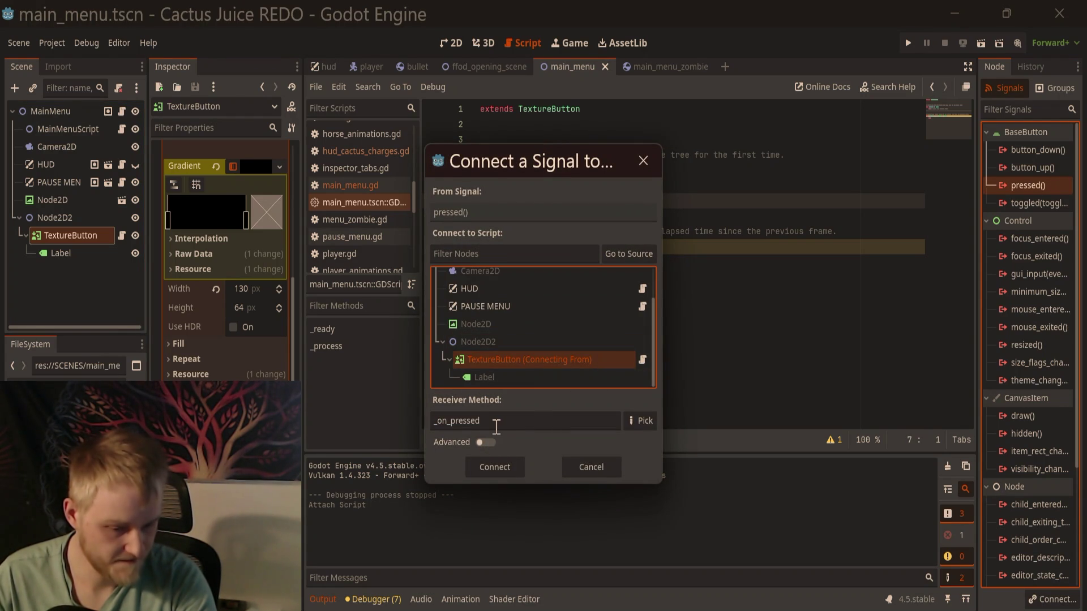
drag(494, 422, 360, 421)
text(signal_pre)
text(d())
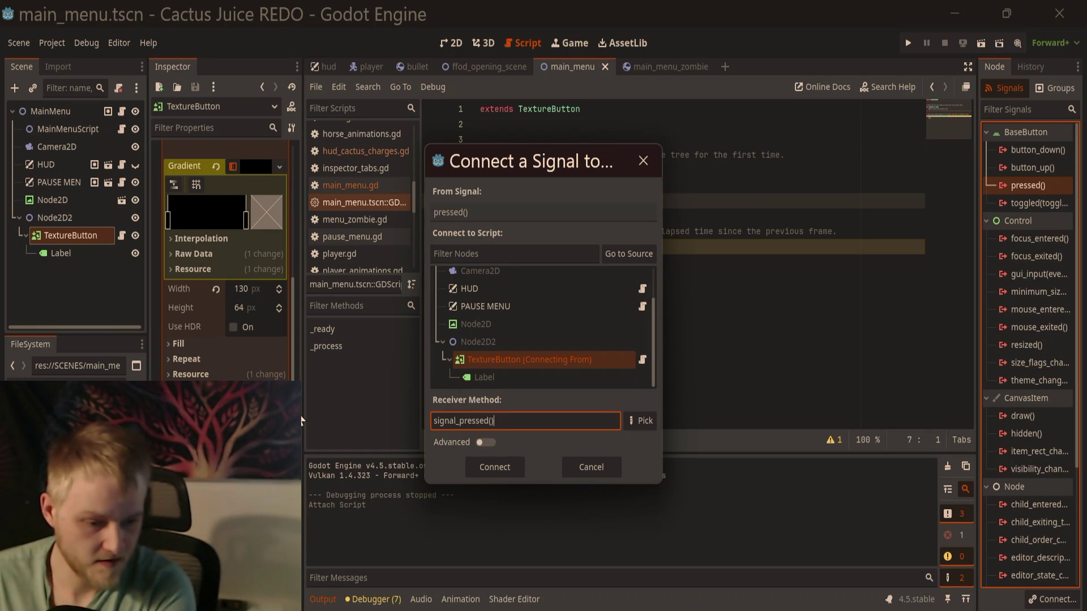
text(())
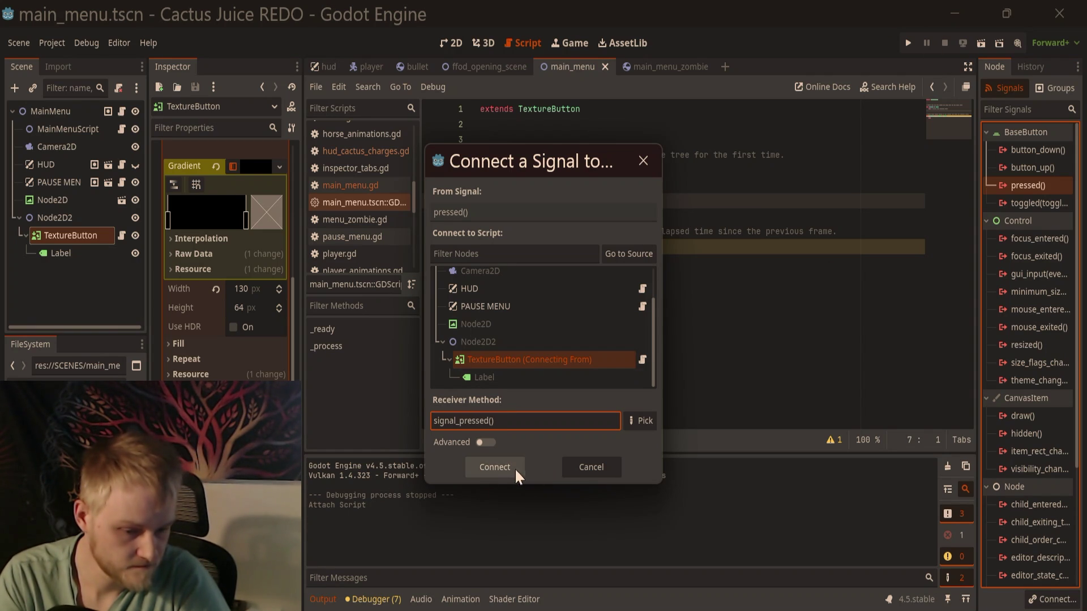
click(498, 465)
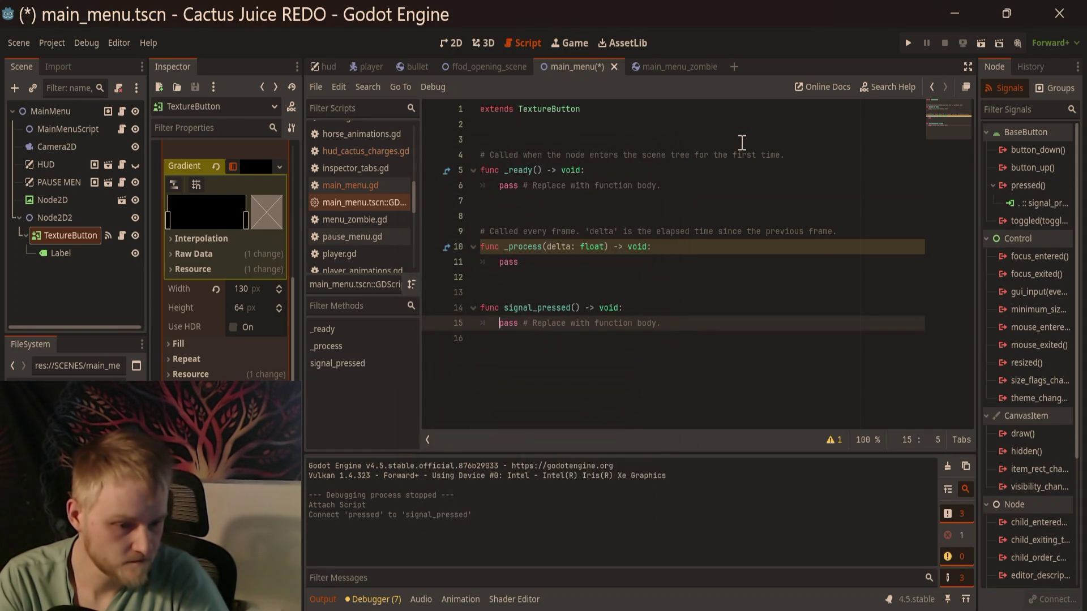
Replace the placeholder pass in signal_pressed with print_debug("TEST!").
drag(667, 324, 506, 323)
key(BackSpace)
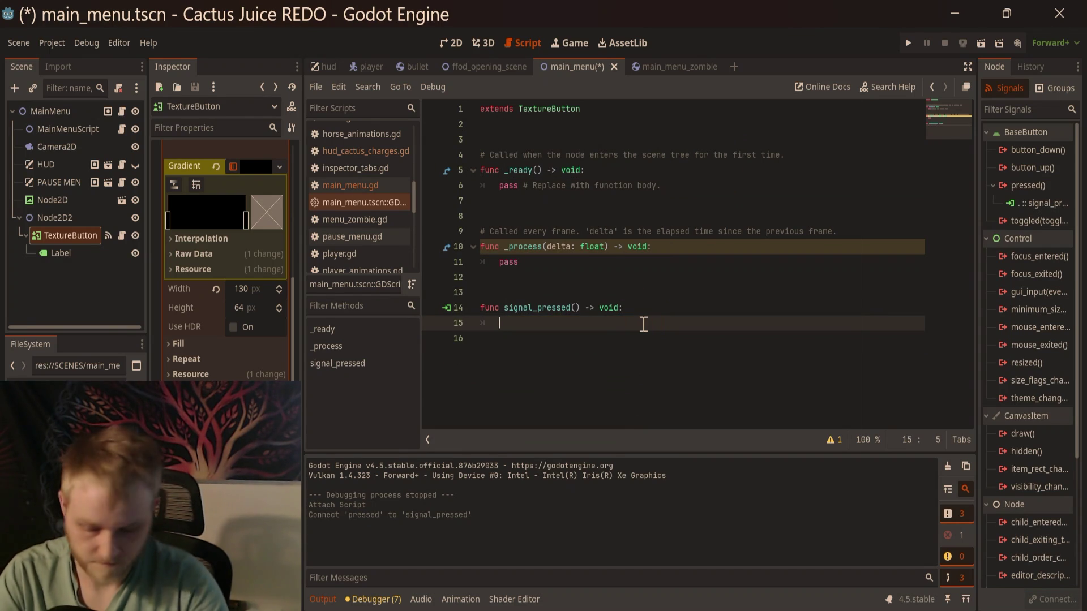
text(print_de)
key(Return)
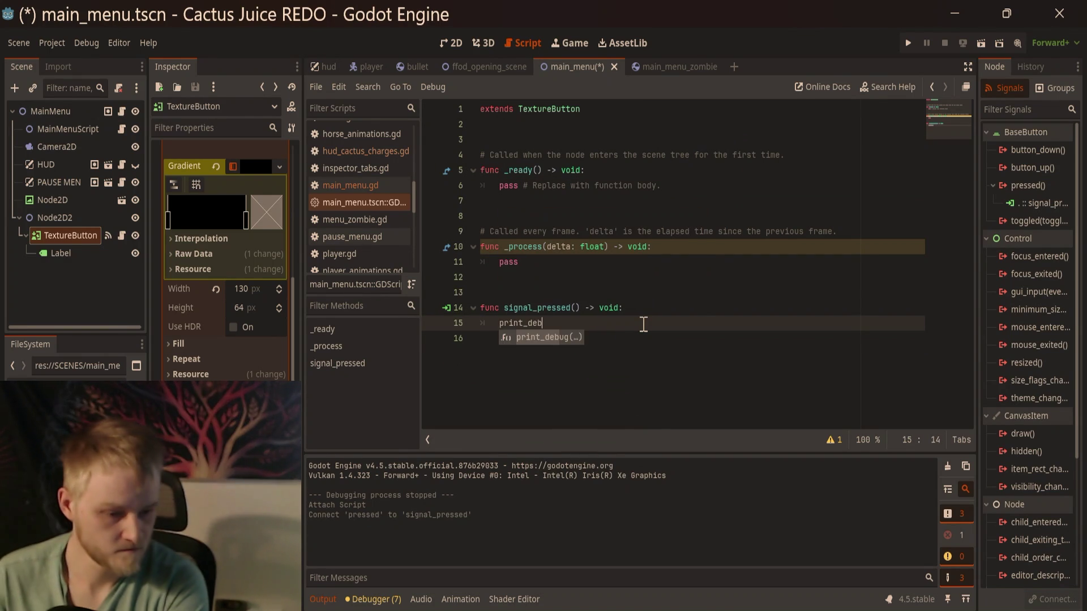
text("TEST!"))
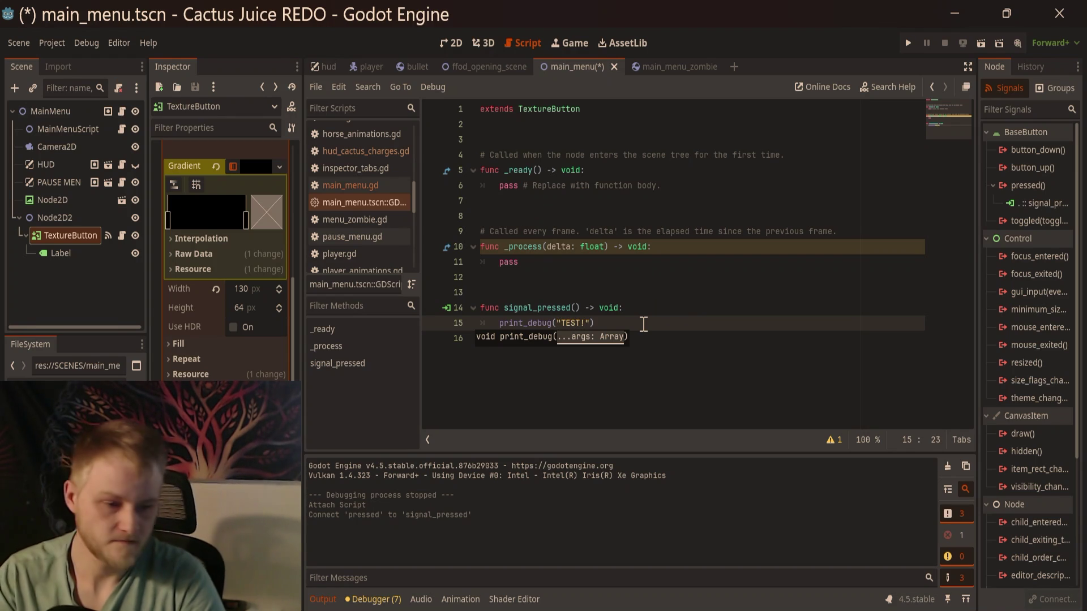
Run the game, press PLAY to confirm TEST! is printed, then stop it.
key(F5)
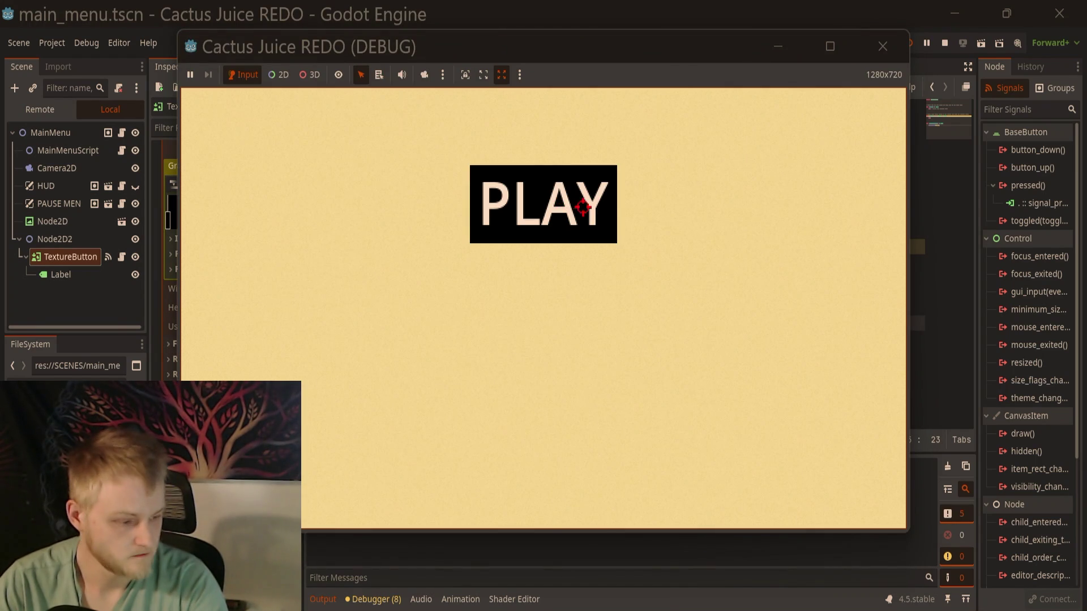
click(558, 209)
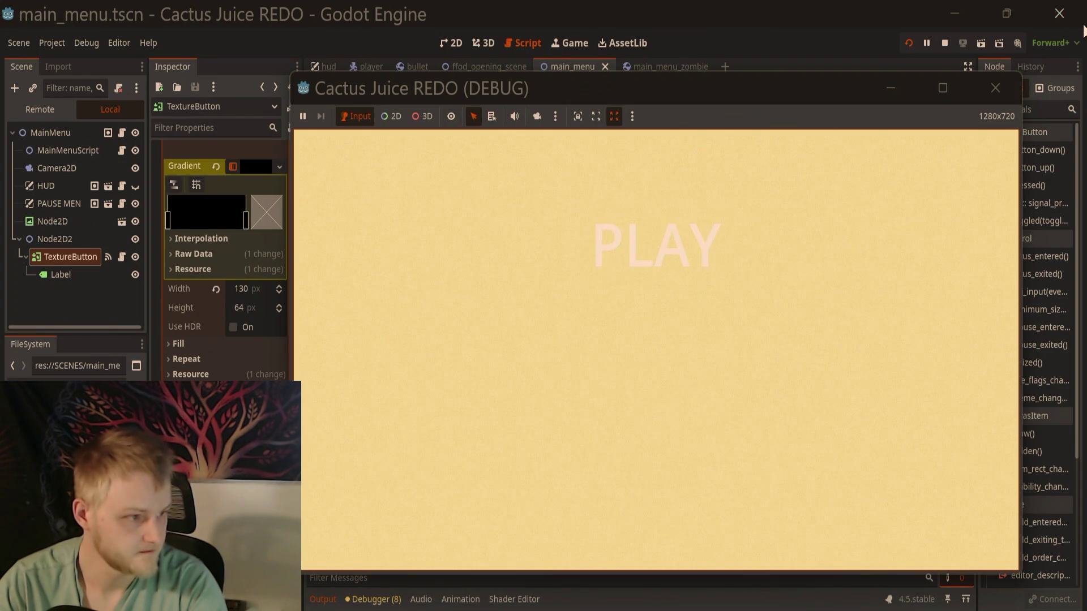
key(F8)
scroll(430, 508, up, 5)
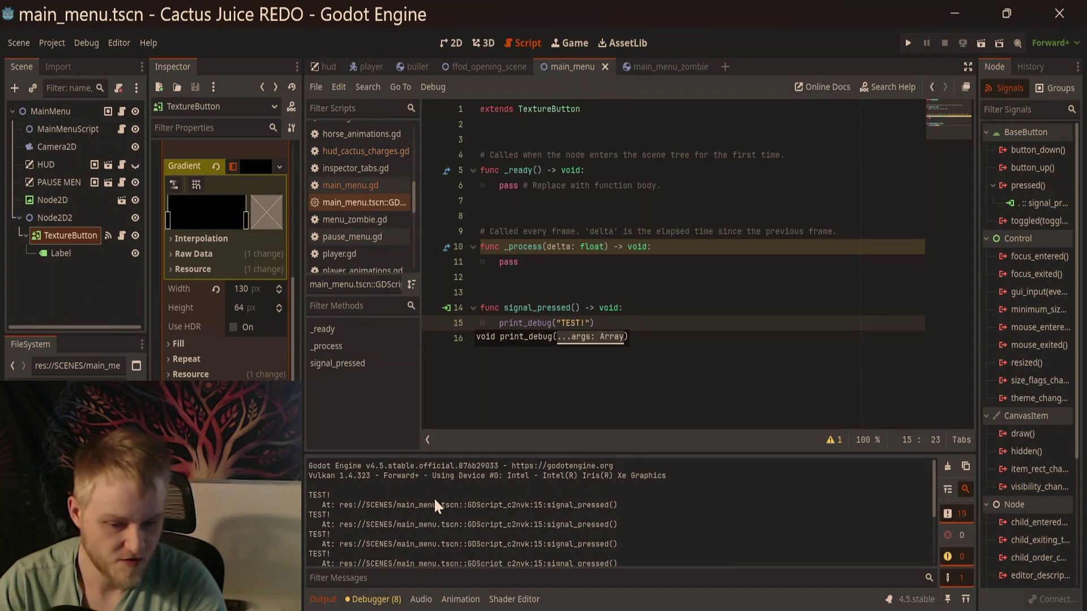
In the main_menu 2D view, stretch the beige background toward the bottom-right to cover far more of the scene.
click(594, 276)
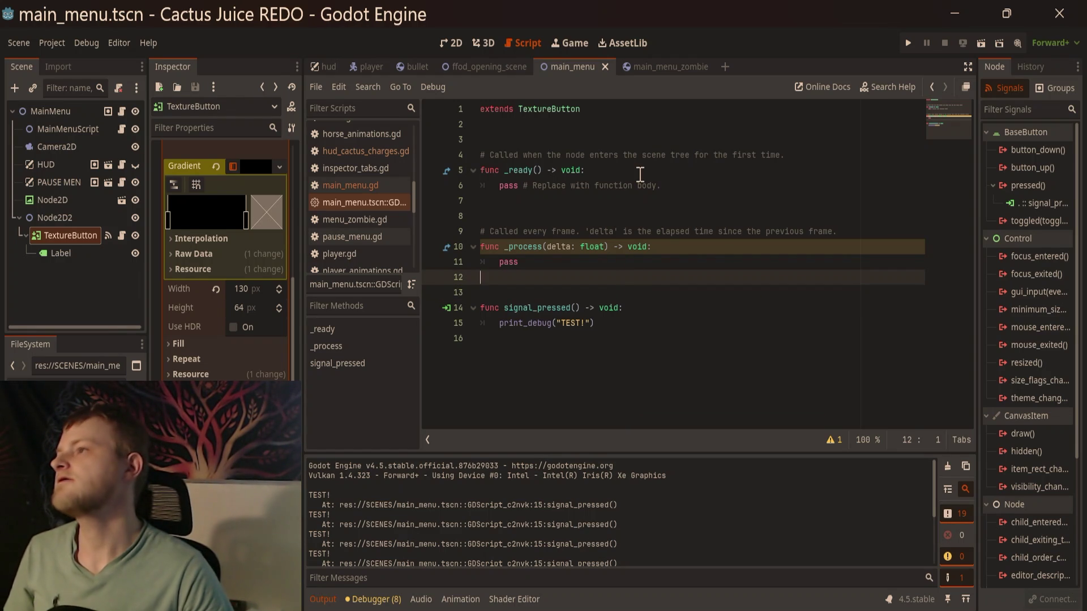
click(450, 42)
scroll(550, 263, down, 4)
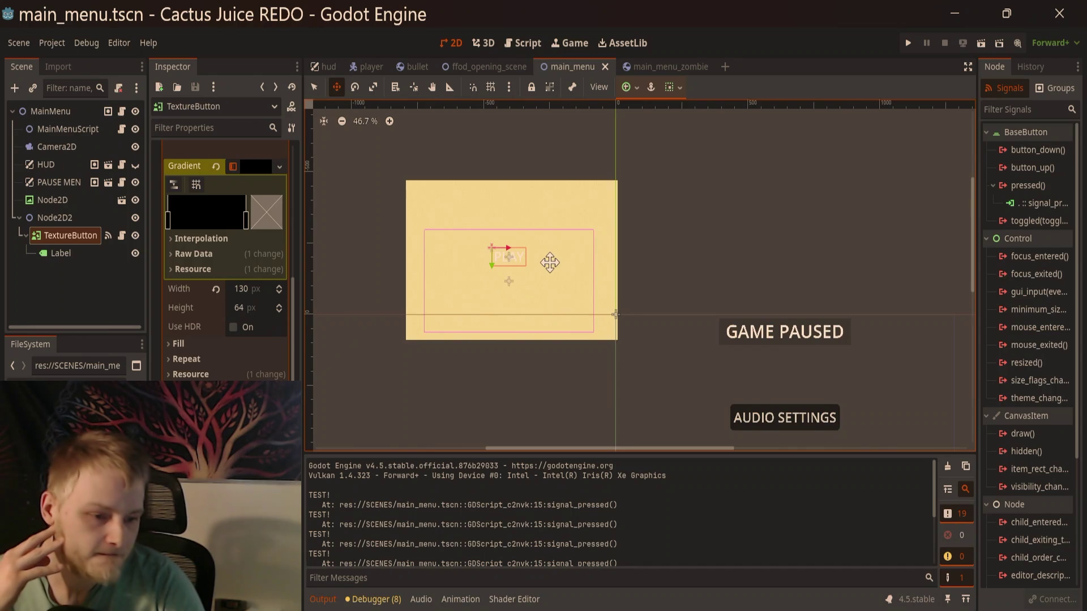
scroll(550, 263, up, 4)
key(q)
click(557, 170)
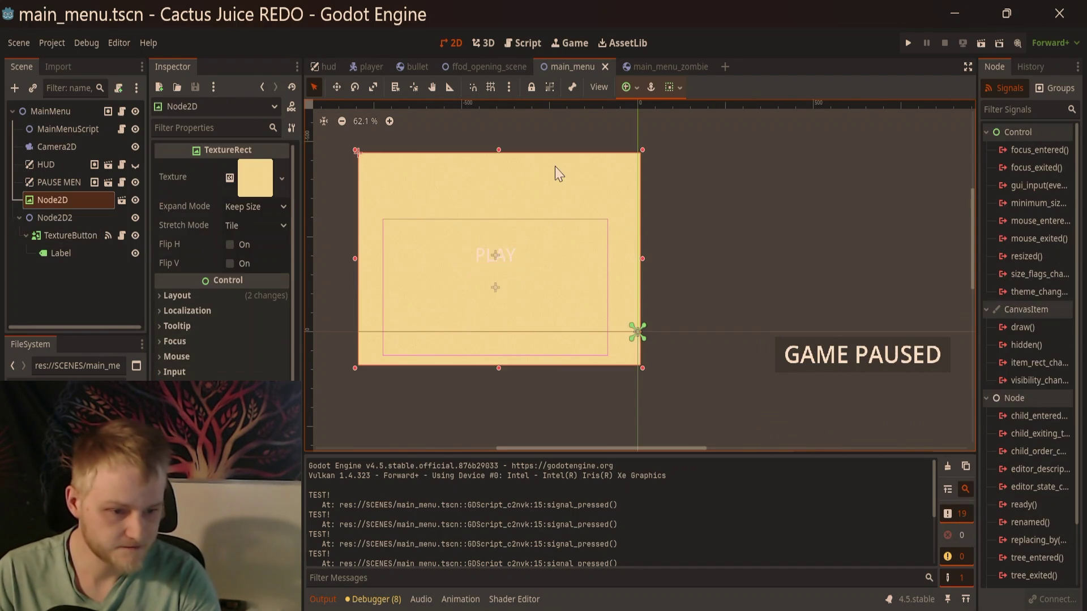
scroll(560, 168, down, 5)
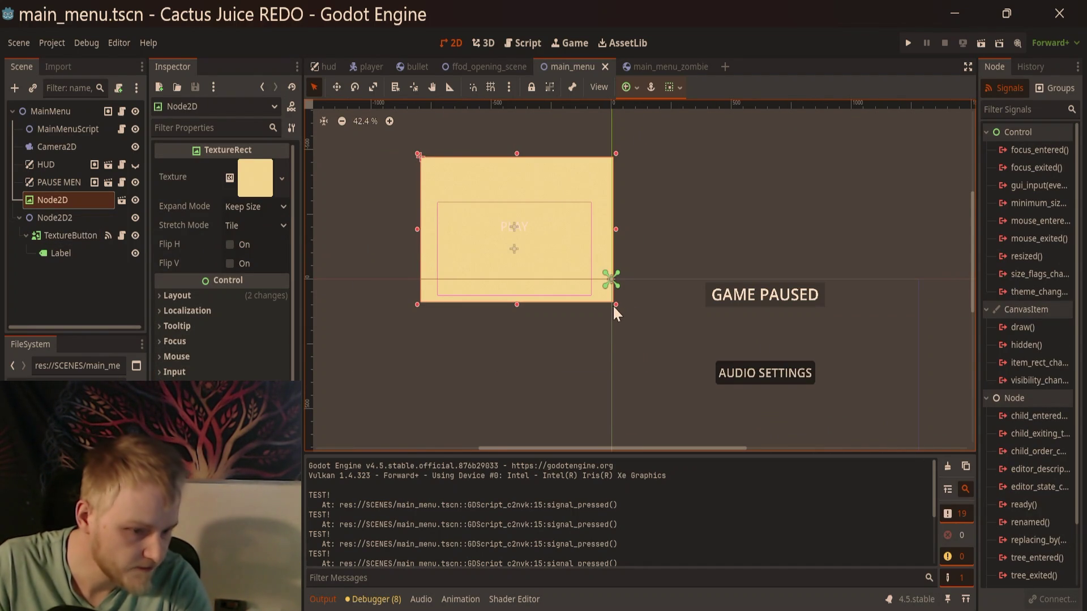
mouse_move(615, 305)
mouse_down()
mouse_move(791, 442)
mouse_move(804, 438)
mouse_up()
scroll(809, 332, down, 4)
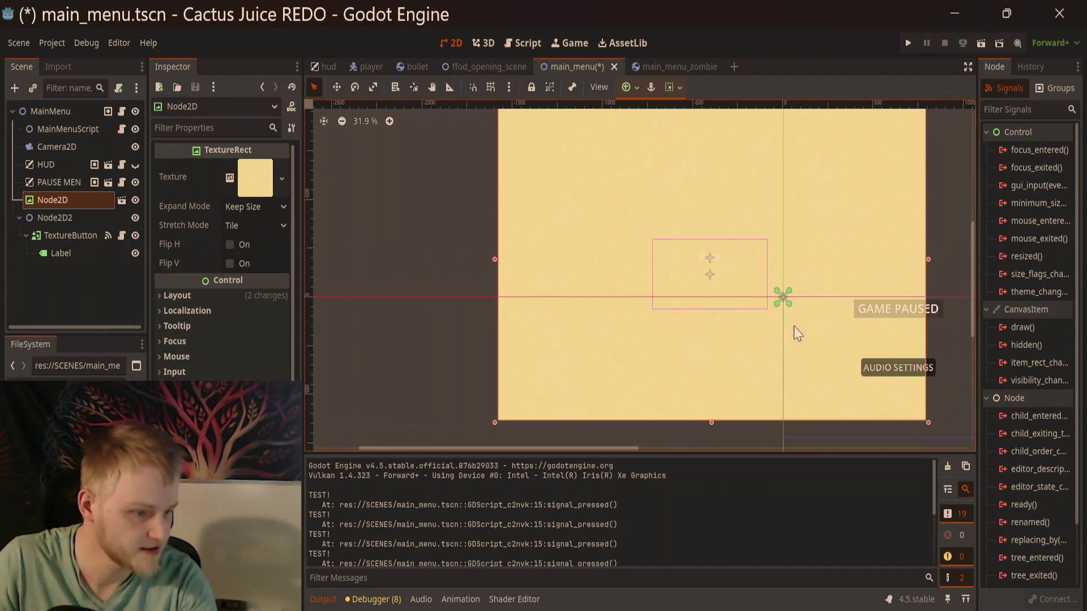
scroll(638, 364, up, 7)
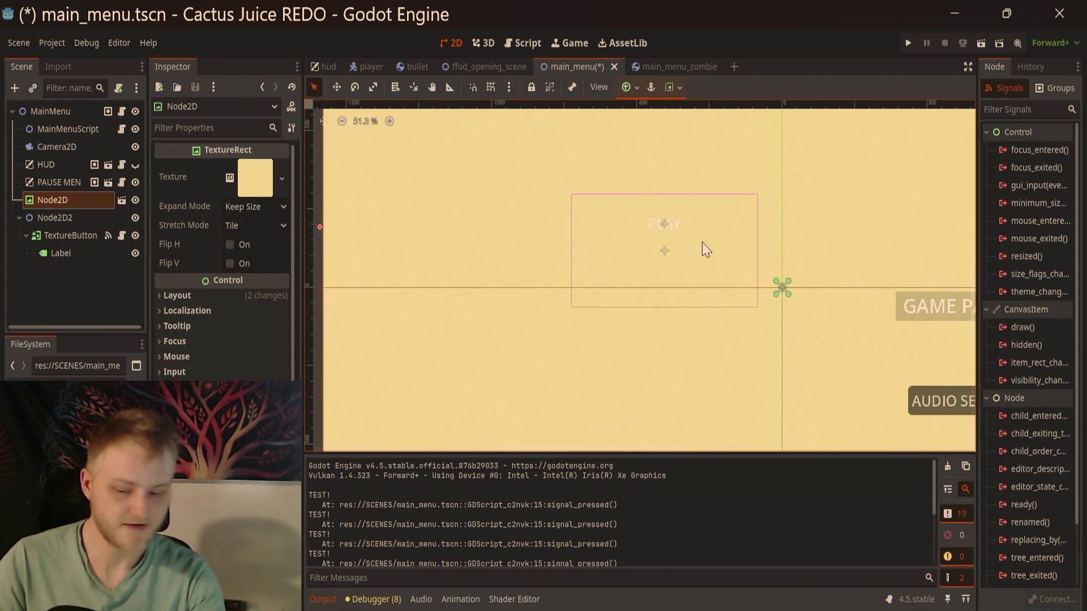
Add an AnimationPlayer node as a child of the MainMenu root.
click(57, 113)
click(68, 128)
click(67, 108)
key(ctrl+a)
text(cam)
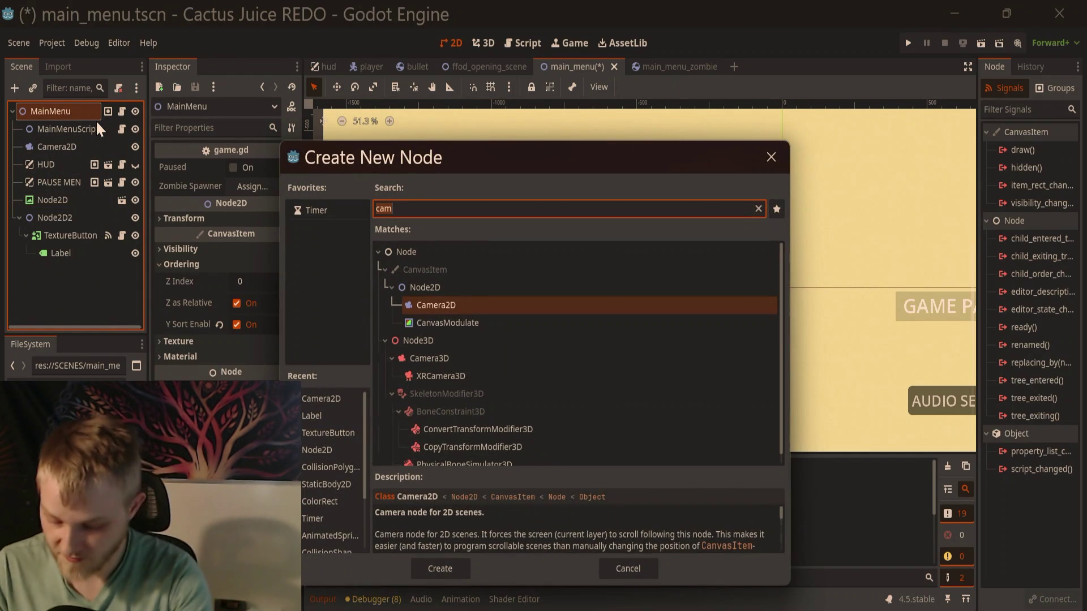
key(ctrl+a)
text(anim)
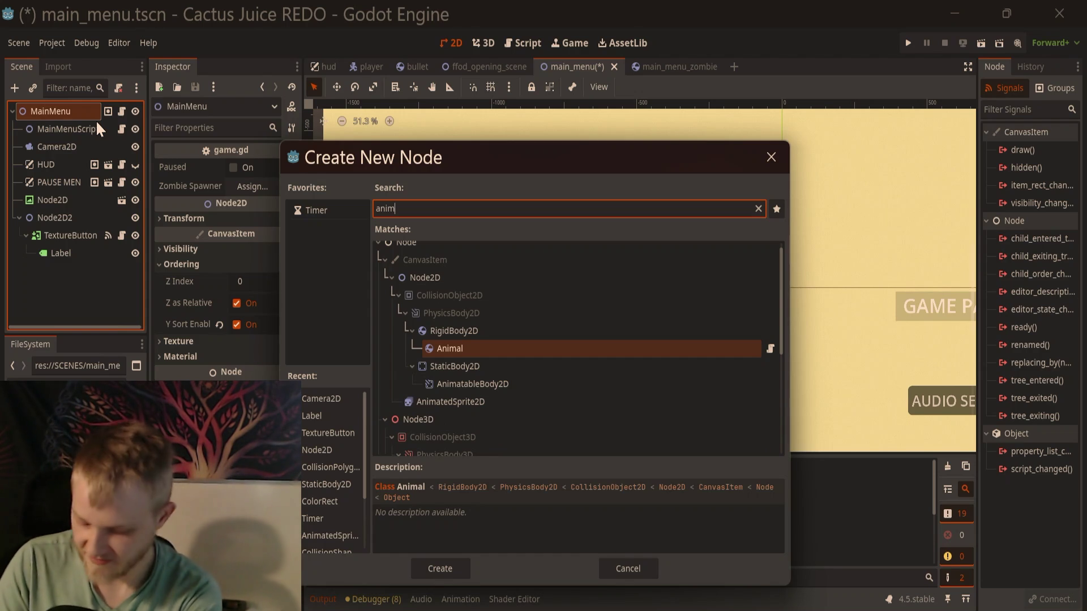
text(ation)
double_click(514, 287)
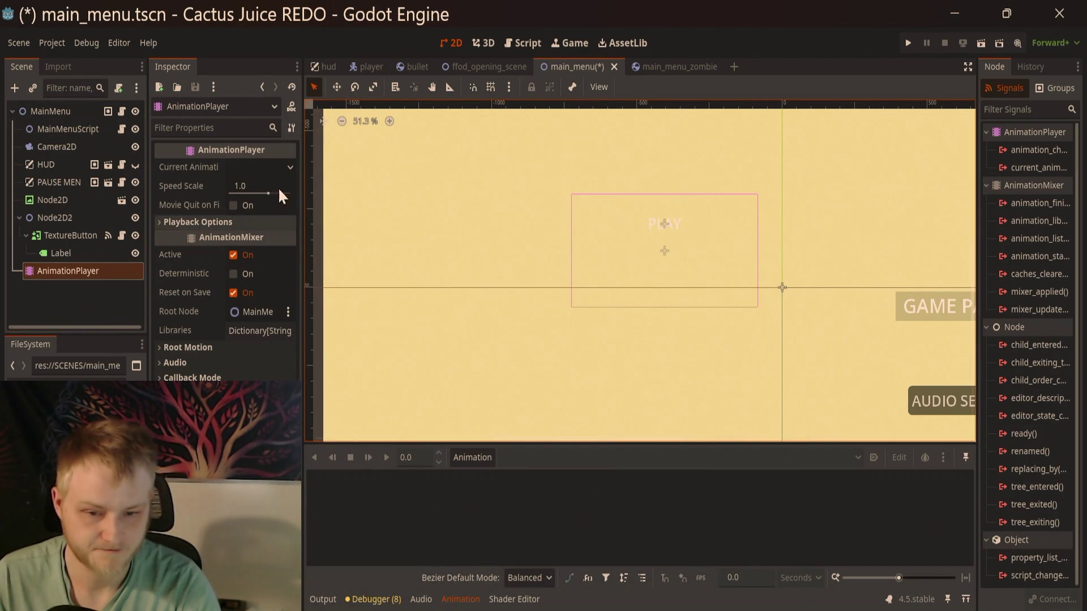
Create a new animation named pan_to_game_modes in the AnimationPlayer.
click(477, 457)
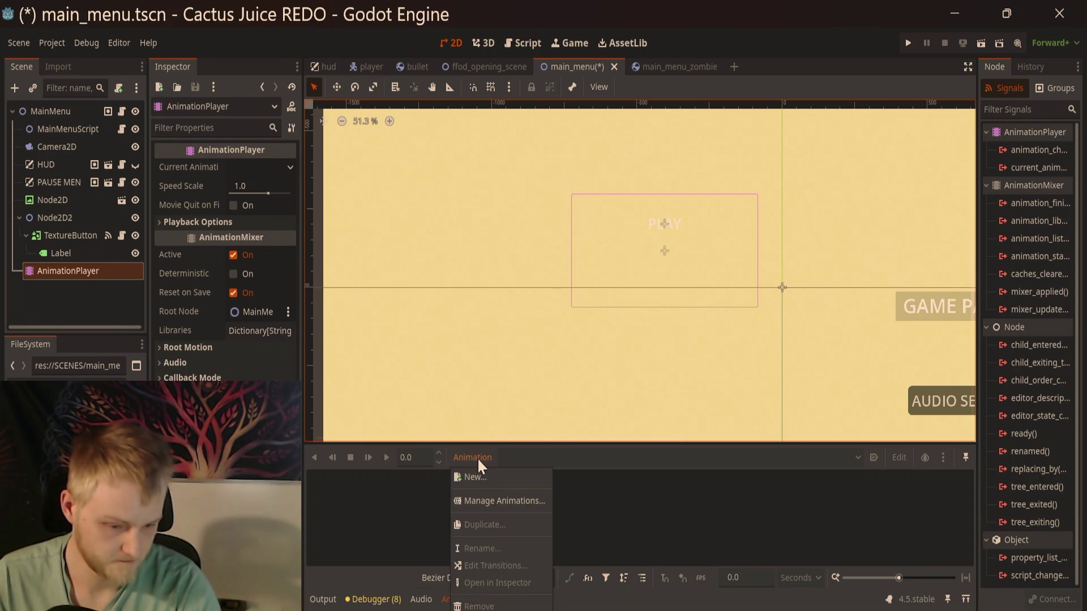
click(477, 473)
text(pan_)
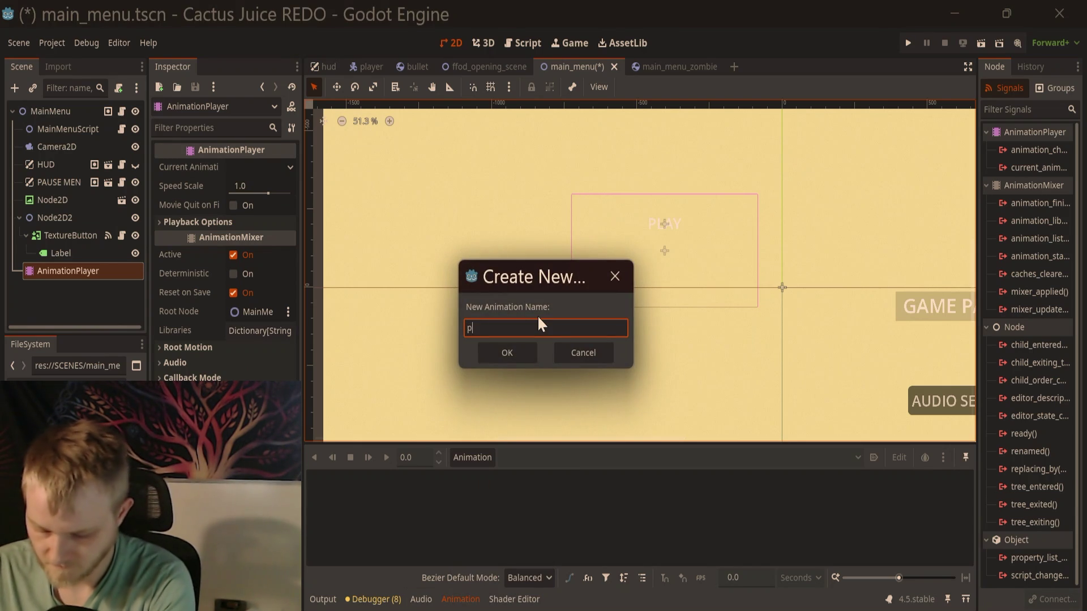
text(to_)
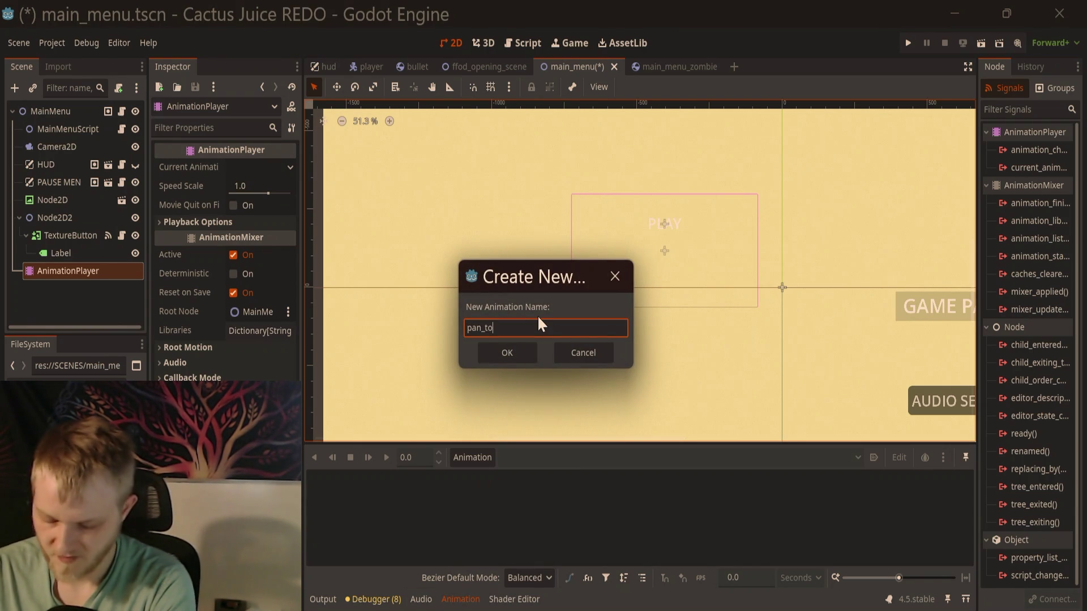
text(game_mo)
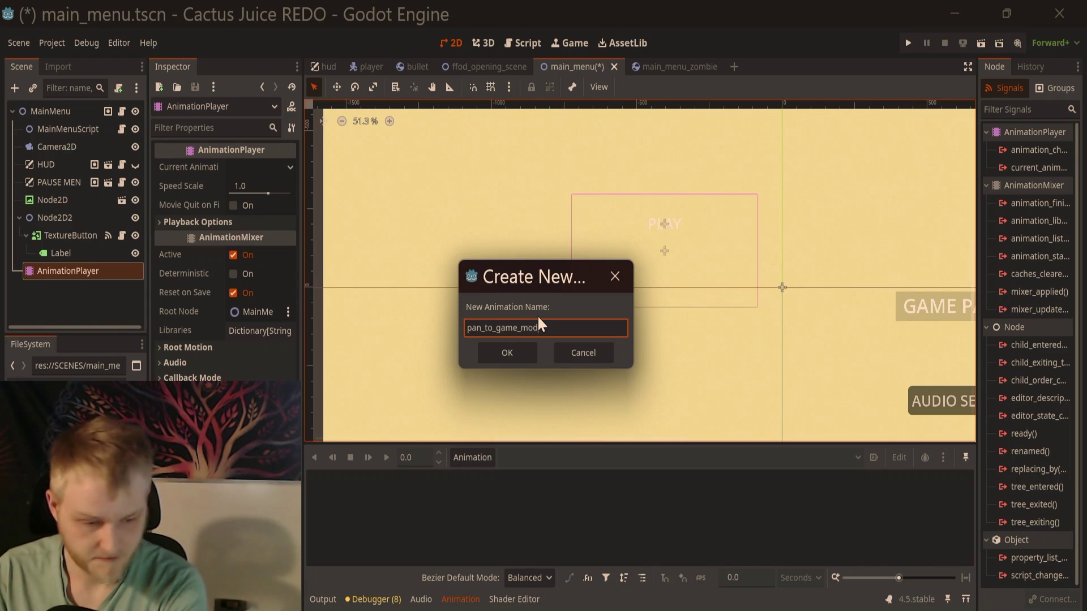
text(des)
key(Return)
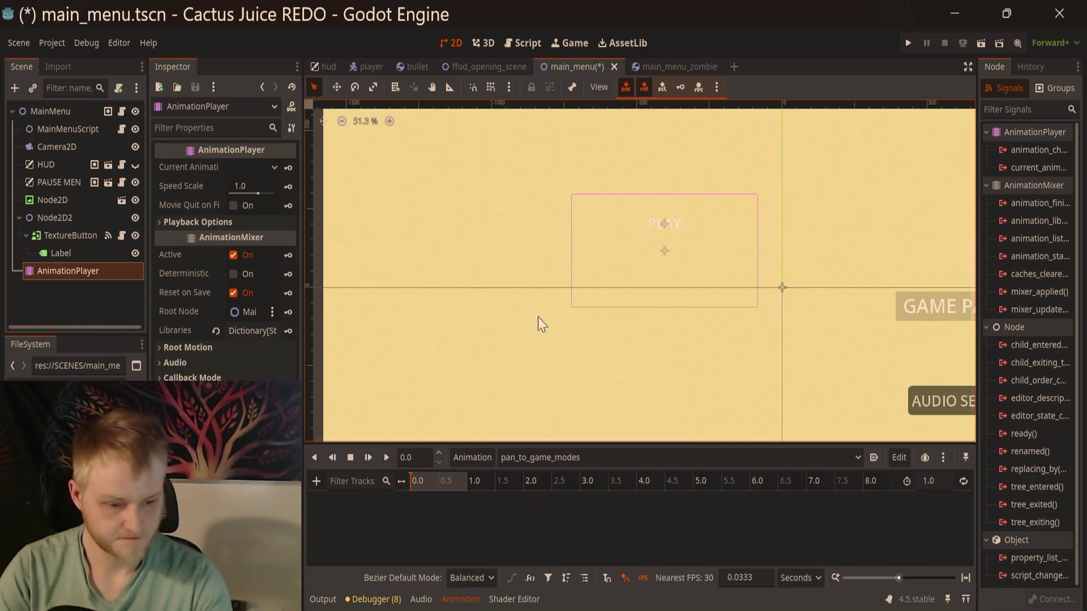
Key Camera2D's starting position at 0 s in pan_to_game_modes.
click(64, 146)
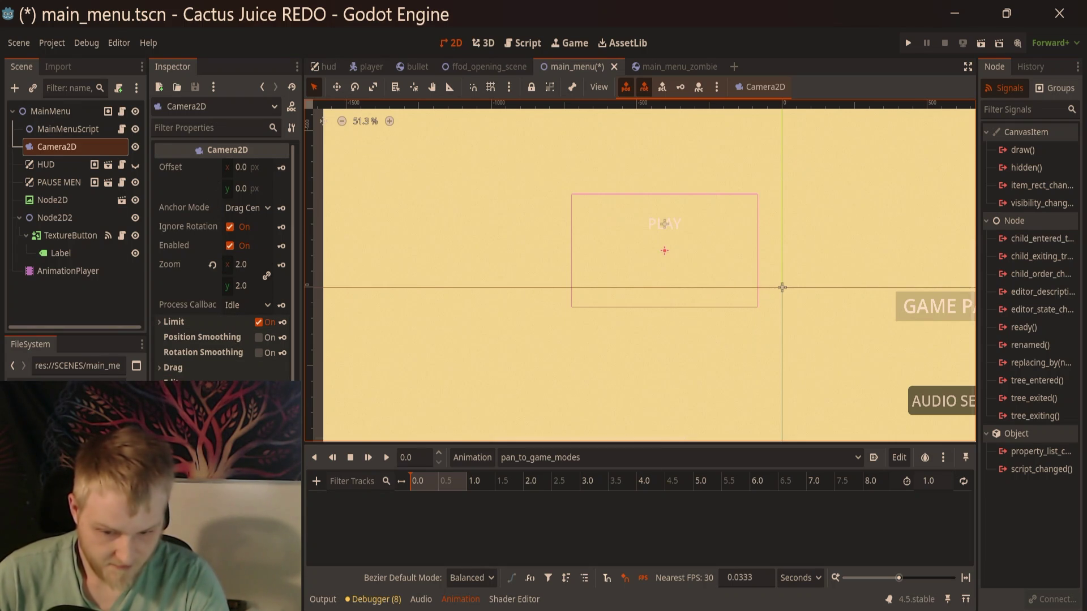
click(281, 436)
click(495, 366)
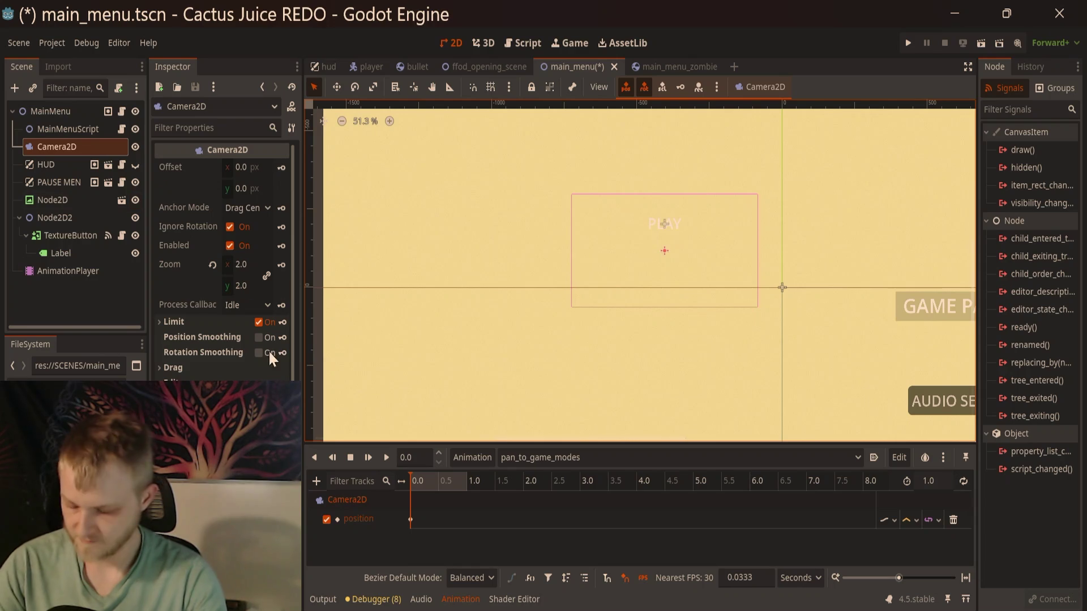
Move the camera up above the PLAY button and key its position at 1 s.
key(w)
mouse_move(700, 274)
mouse_down()
mouse_move(689, 287)
mouse_move(699, 288)
mouse_move(645, 284)
mouse_move(652, 290)
mouse_up()
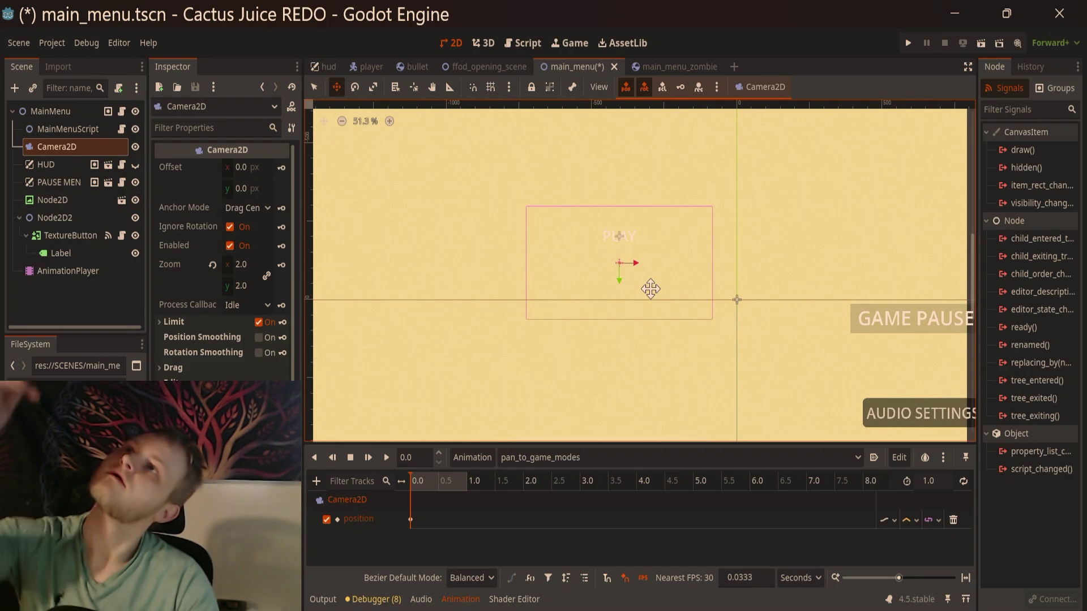
mouse_move(650, 289)
mouse_down()
mouse_move(639, 398)
mouse_move(646, 206)
mouse_move(641, 215)
mouse_up()
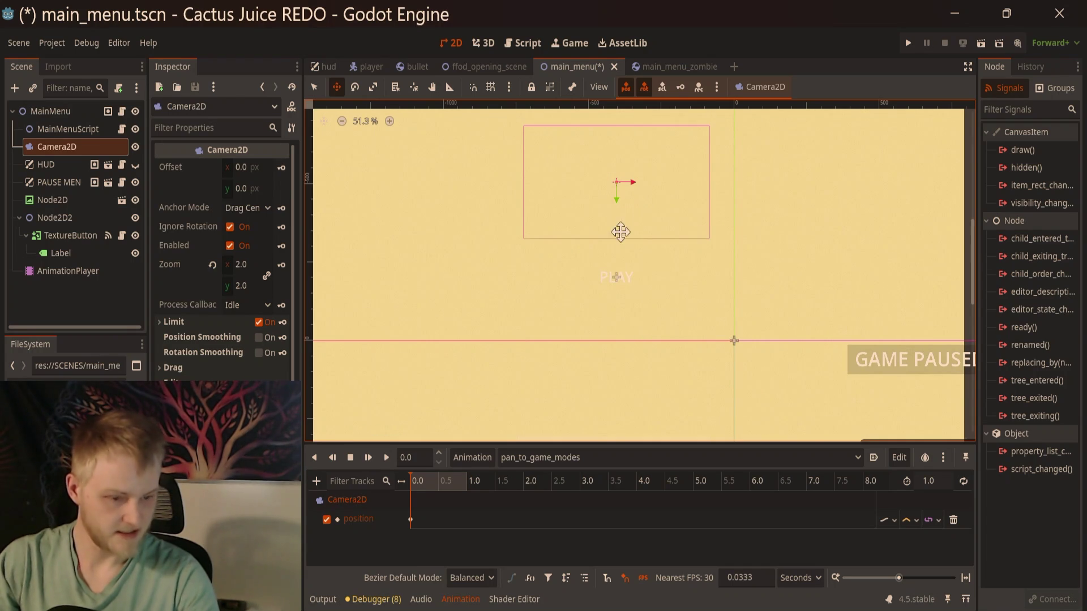
click(467, 481)
drag(668, 330, 668, 211)
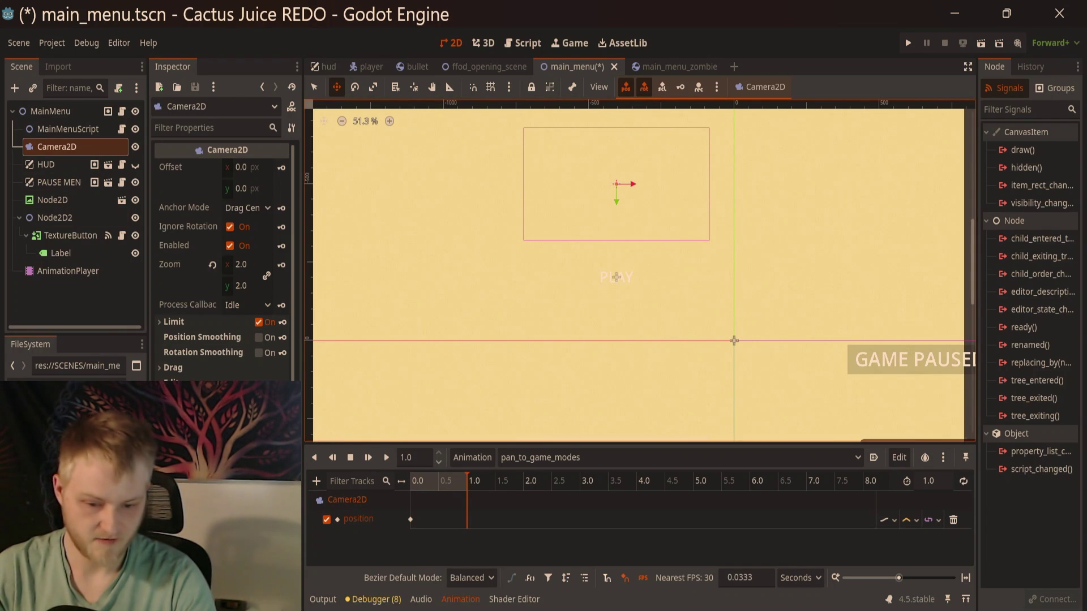
key(Insert)
Preview the camera pan from the start, then go to the end of the button's script.
click(413, 481)
click(388, 456)
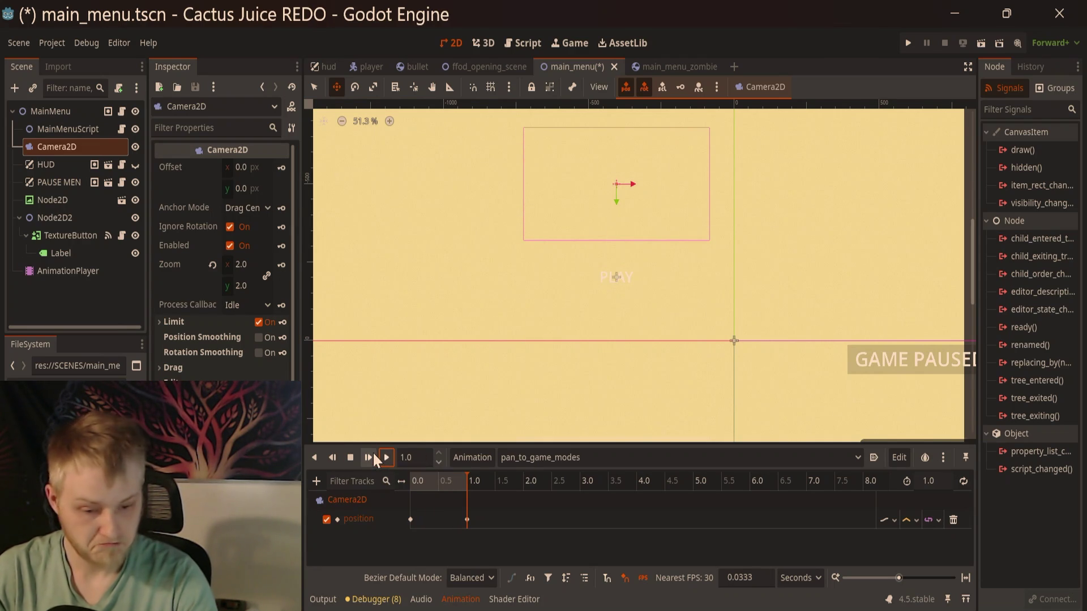
click(351, 457)
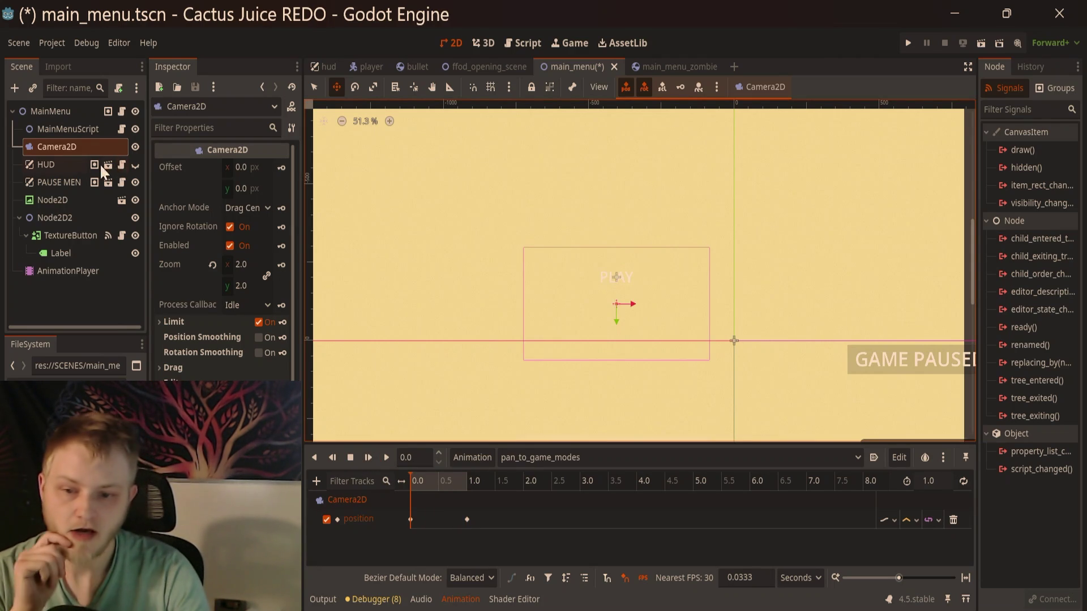
click(519, 43)
click(623, 334)
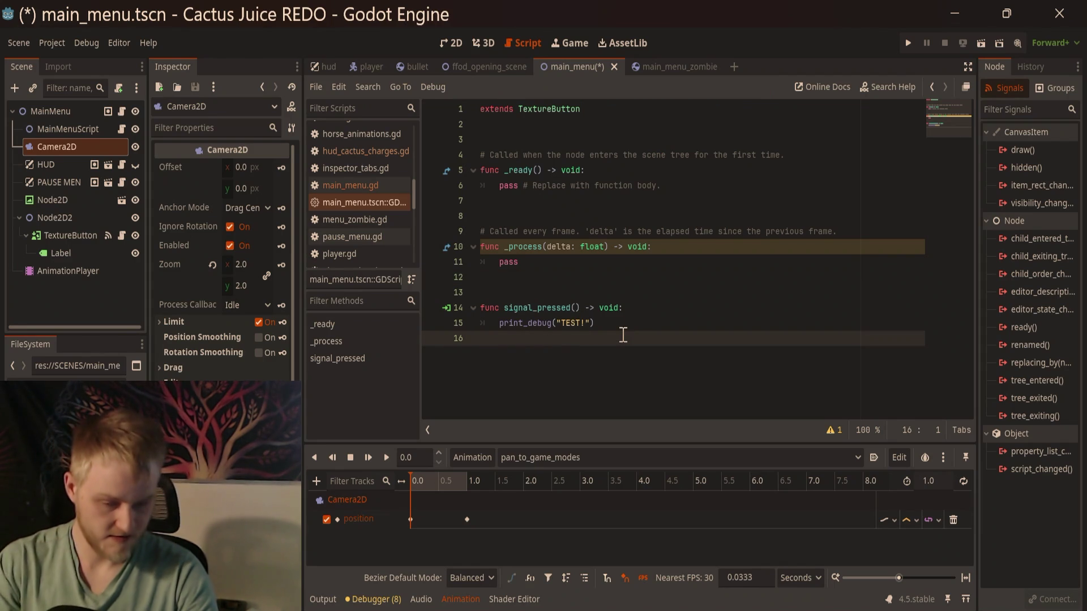
Add $"../../AnimationPlayer".play("pan_to_game_modes") inside signal_pressed.
key(Return)
key(Return)
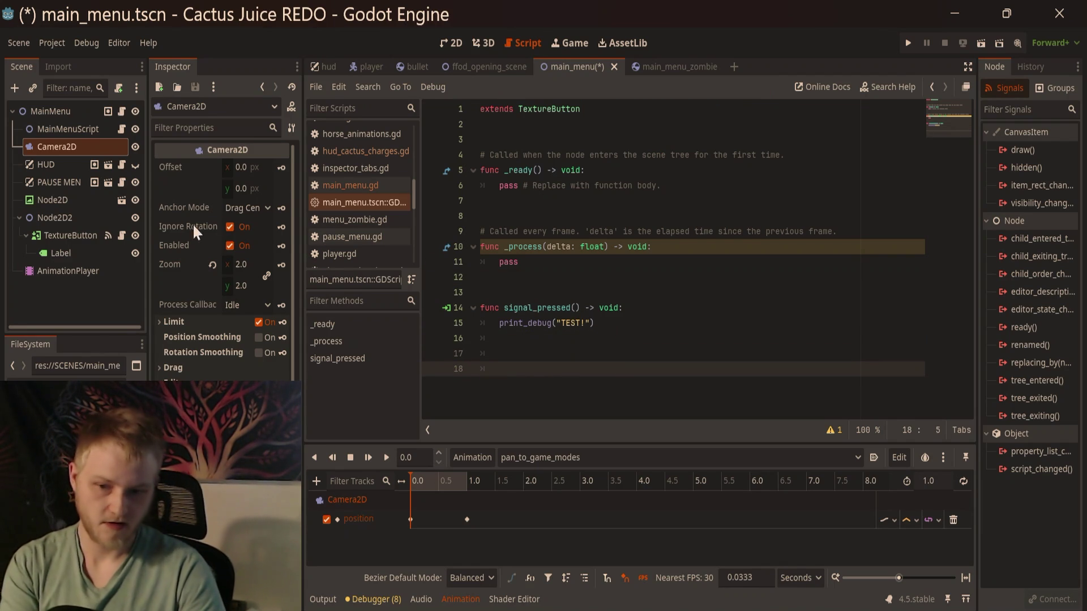
mouse_move(59, 272)
mouse_down()
mouse_move(286, 359)
mouse_move(648, 351)
mouse_up()
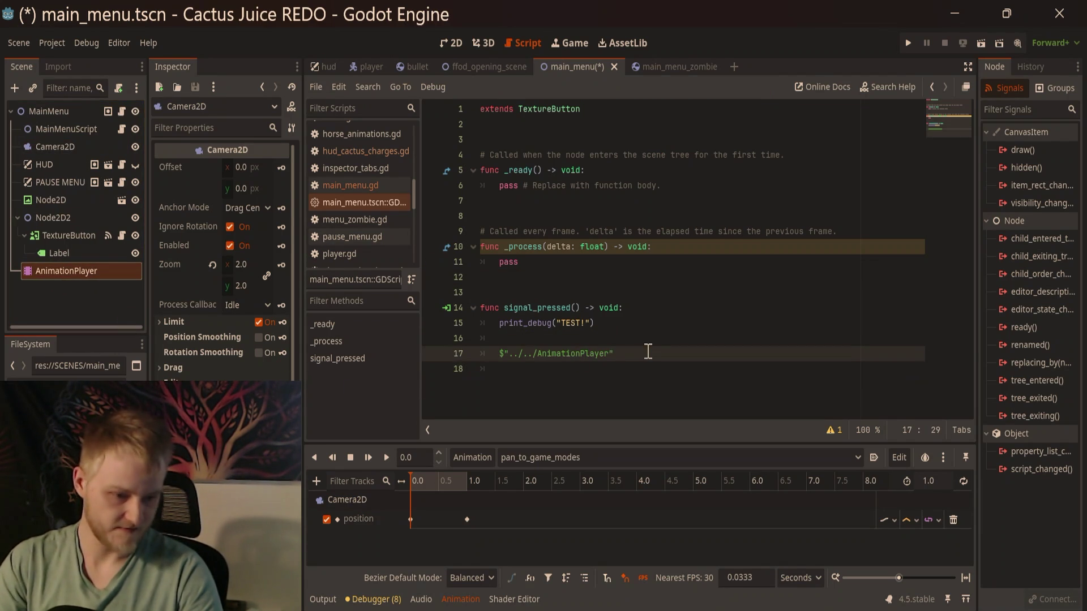
text(.play(")
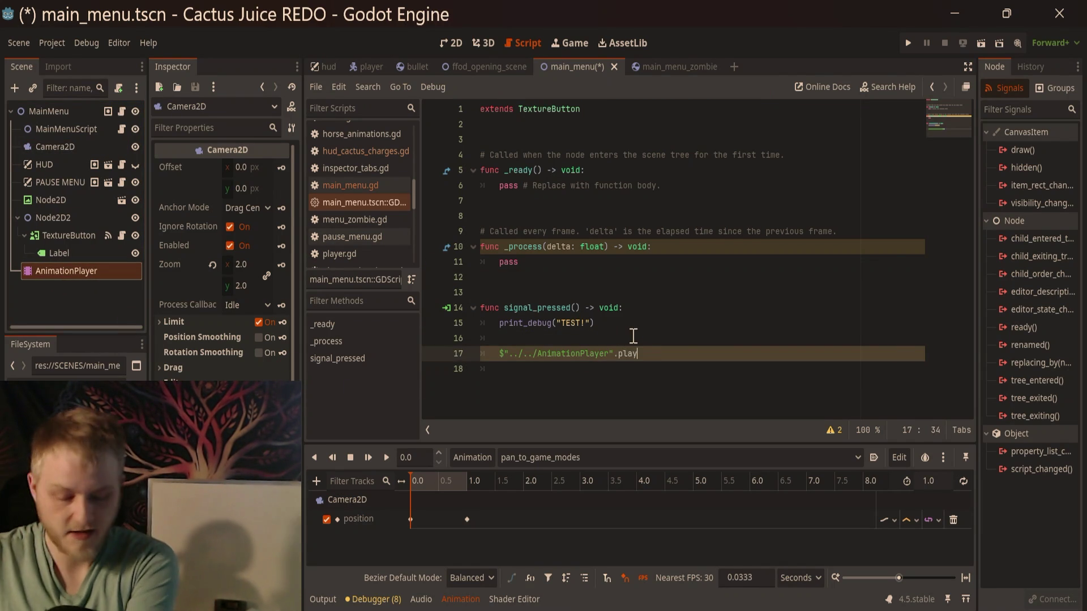
text(pan_to_game_modes)
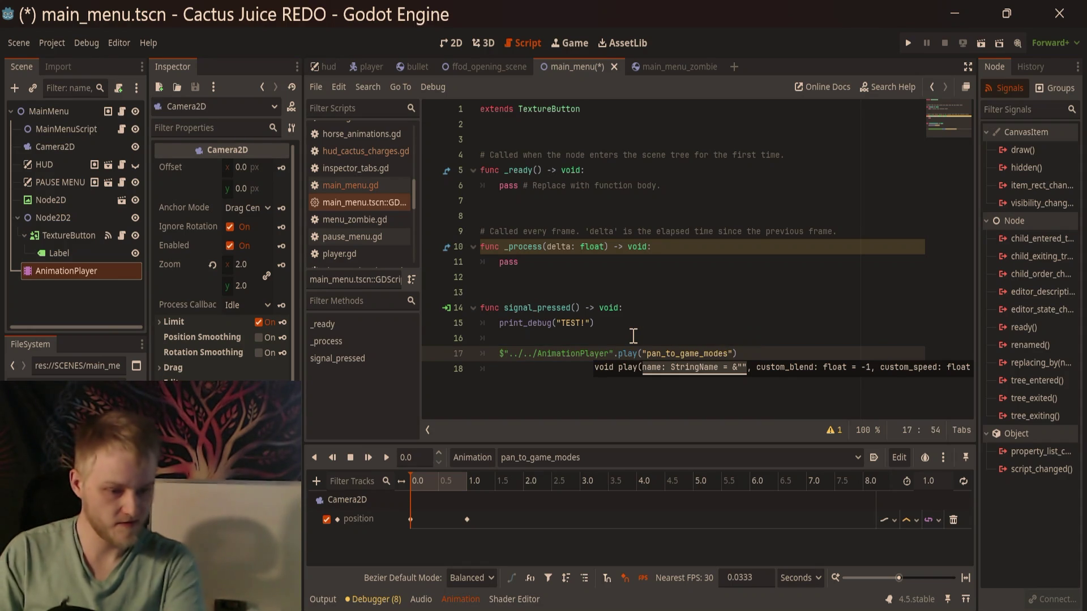
key(Return)
Run the game and press PLAY to check the camera pans away.
key(F5)
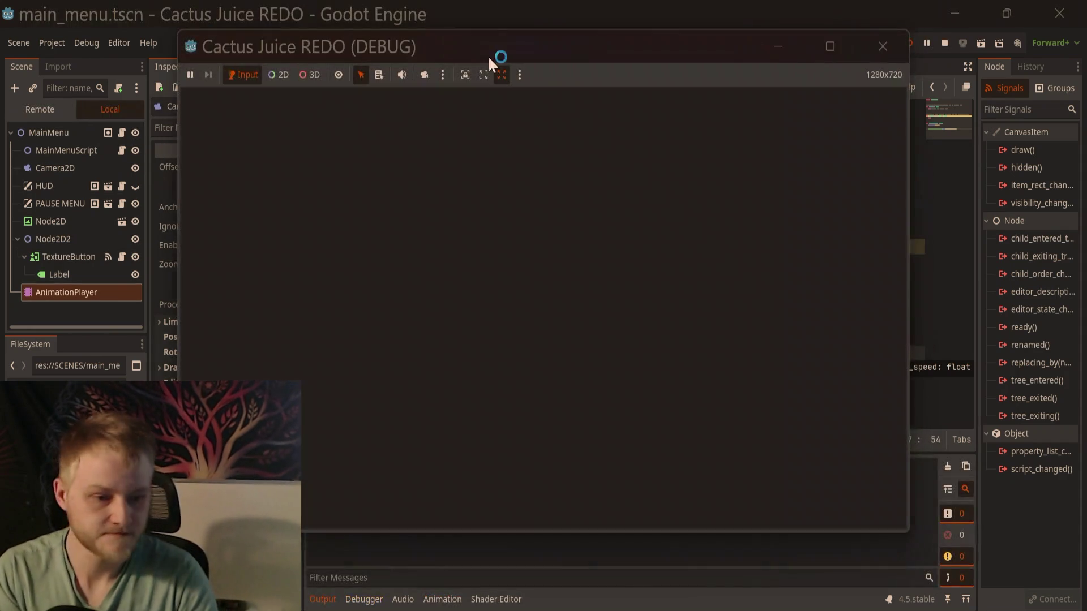
click(563, 221)
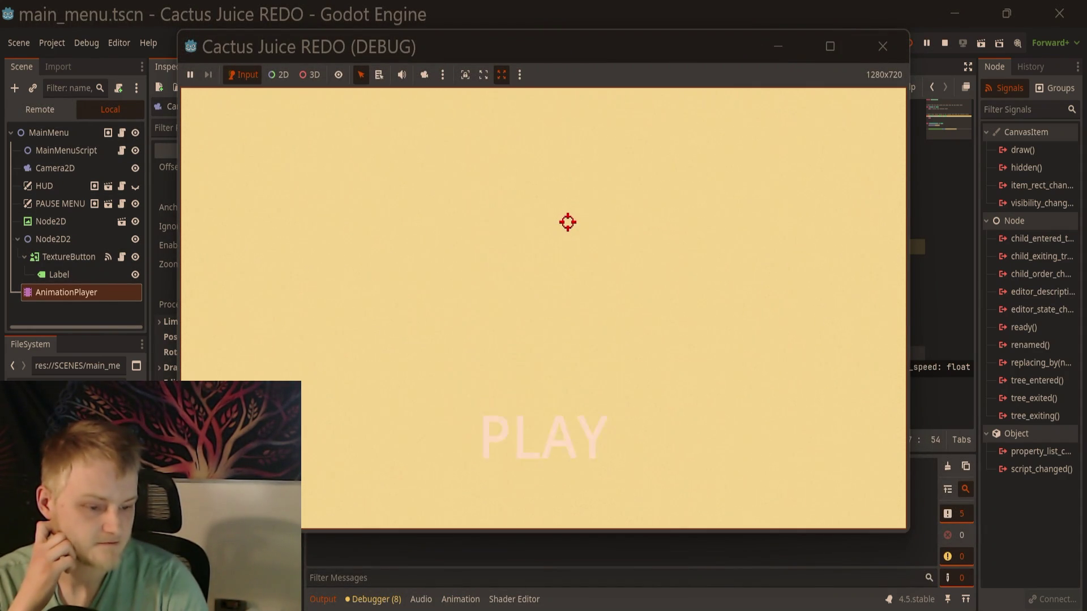
click(882, 46)
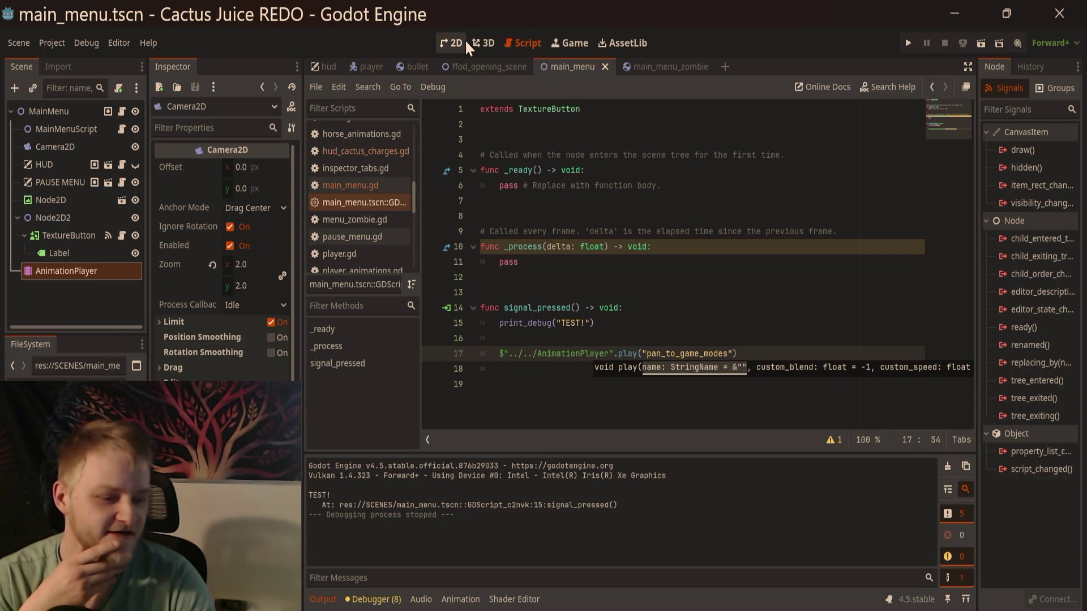
Start a disabled = true line under the play call in signal_pressed.
click(785, 356)
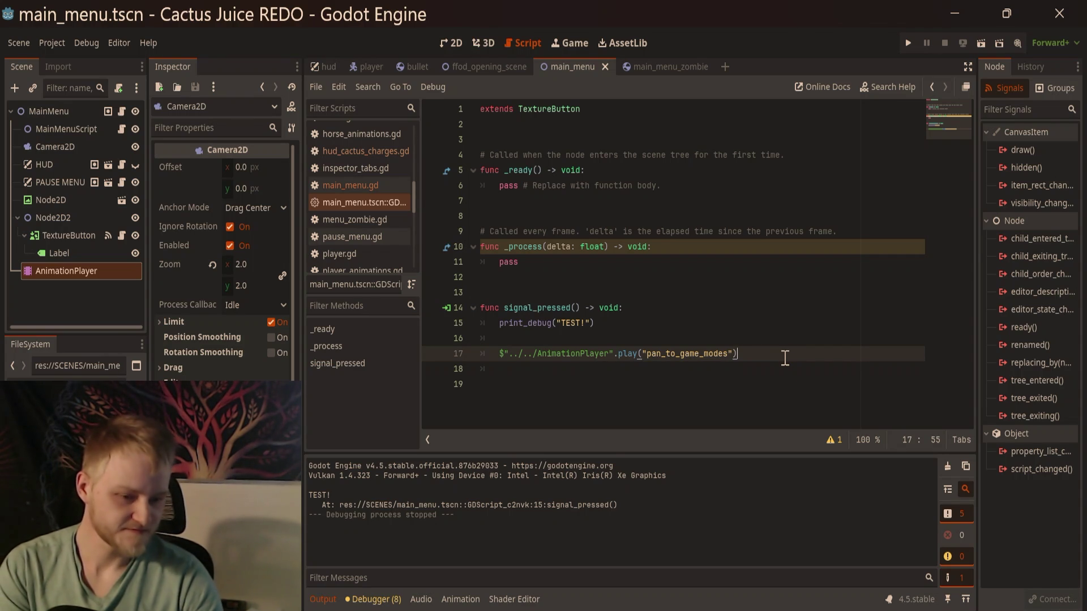
key(Return)
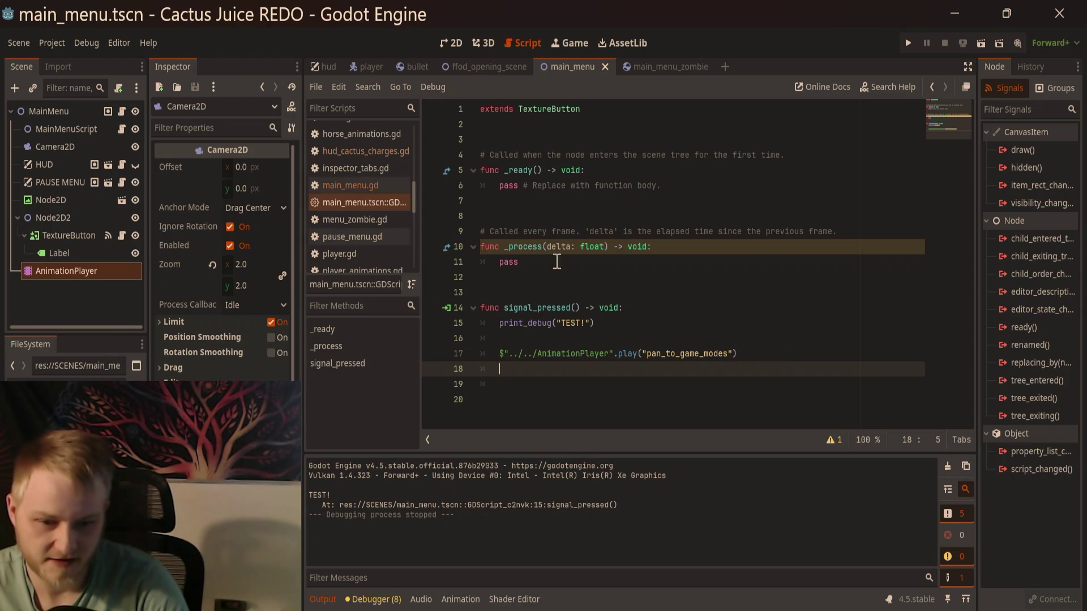
text(is)
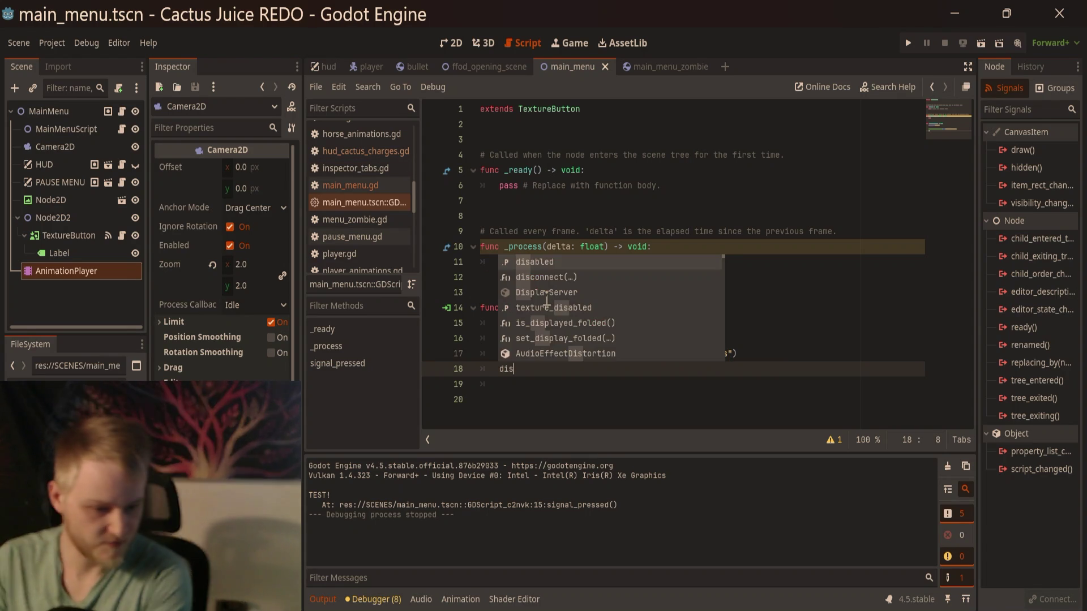
key(Return)
text(= tru)
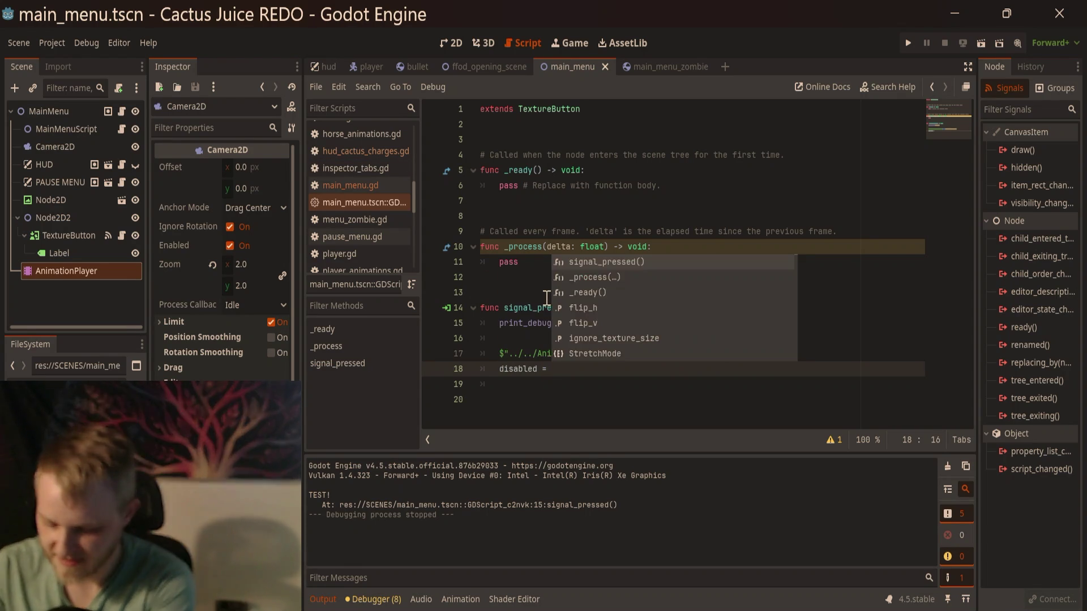
key(Return)
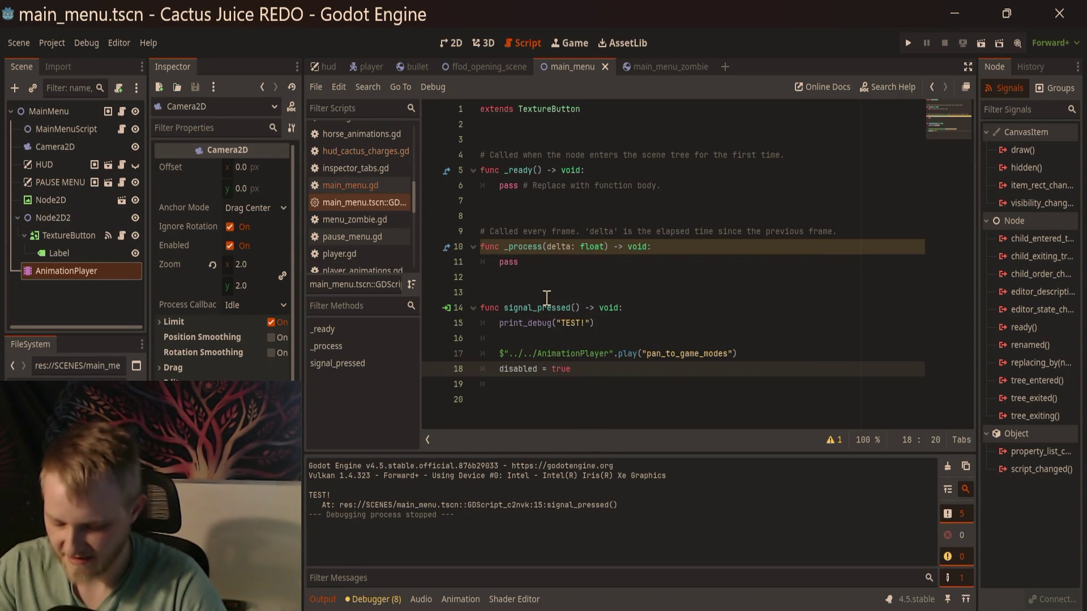
key(BackSpace)
key(BackSpace)
key(BackSpace)
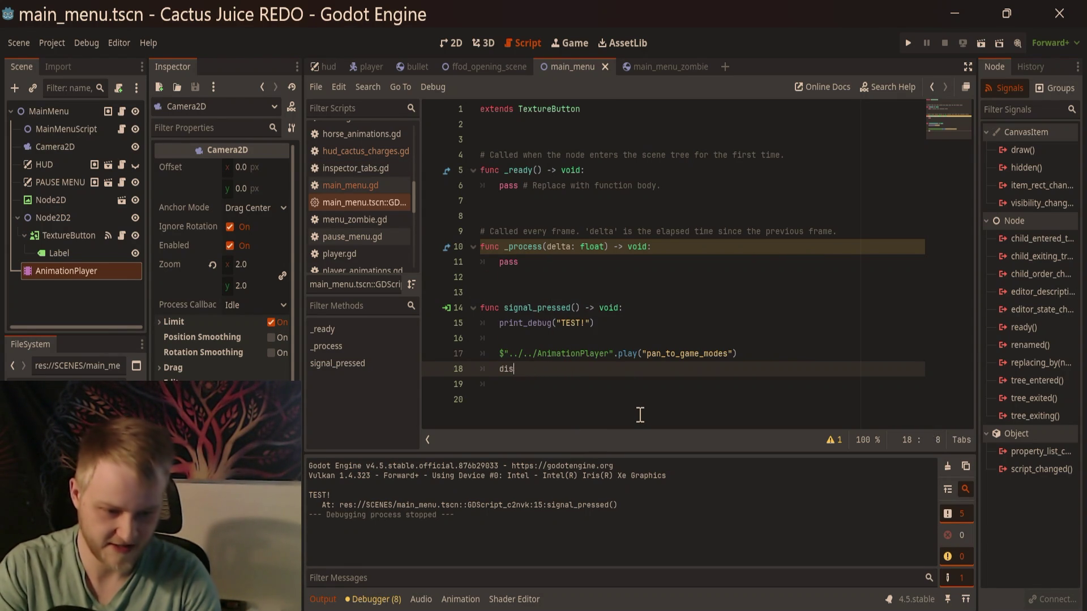
Test-run the game and press PLAY.
key(F5)
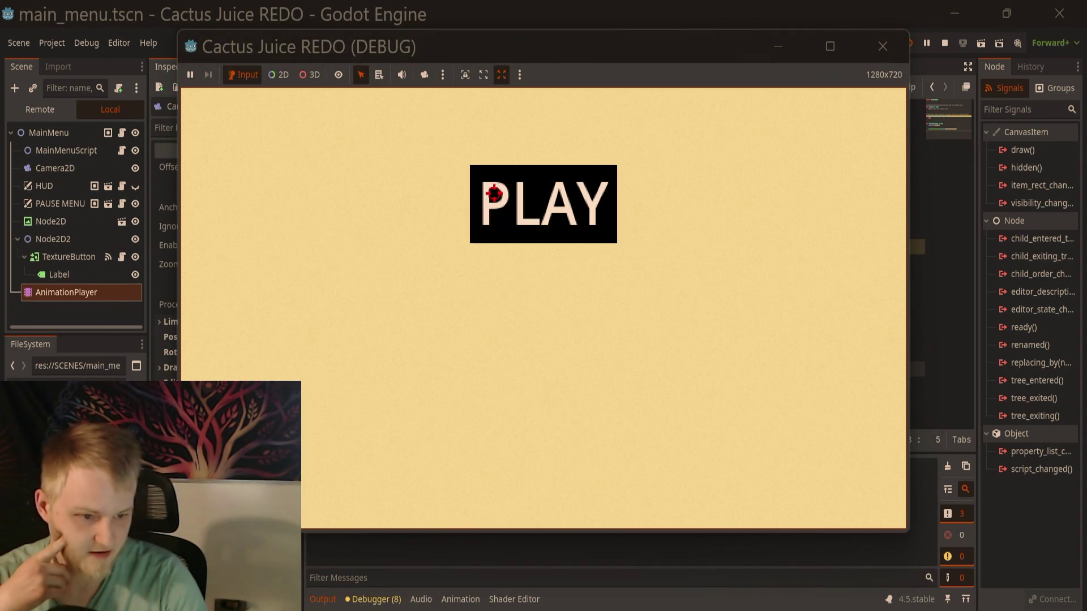
click(493, 194)
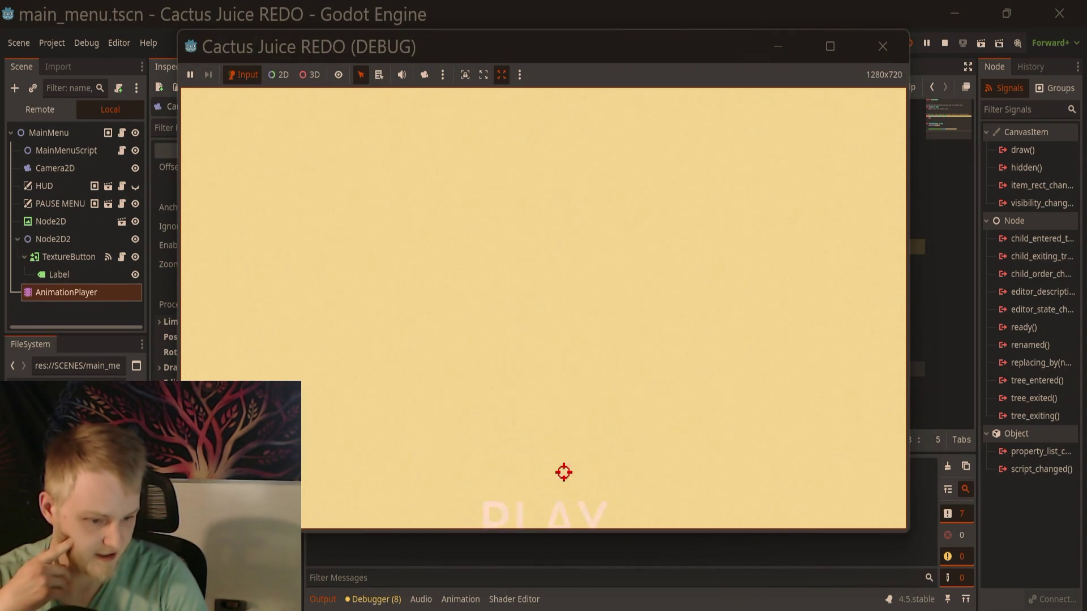
click(871, 57)
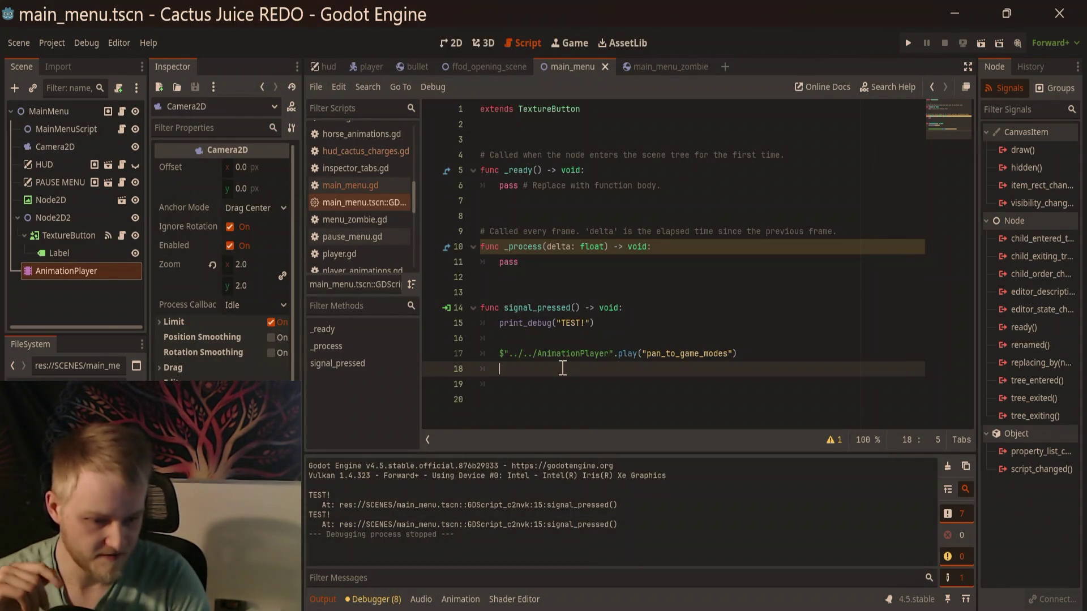
Complete the disabled = true line, retest PLAY in-game, and return to the 2D view.
text(disabled = true)
key(F5)
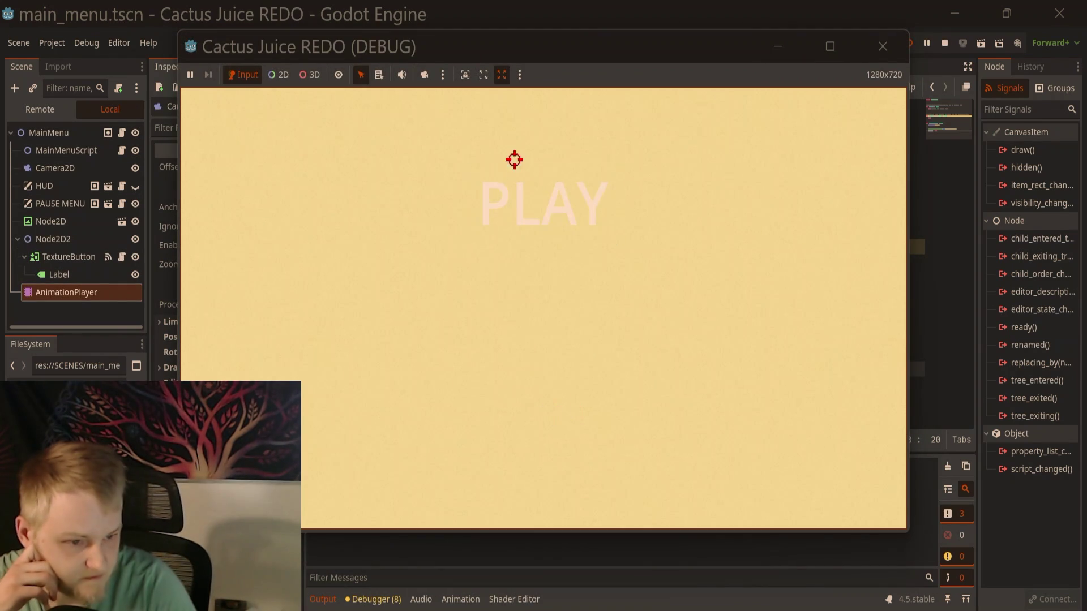
click(514, 160)
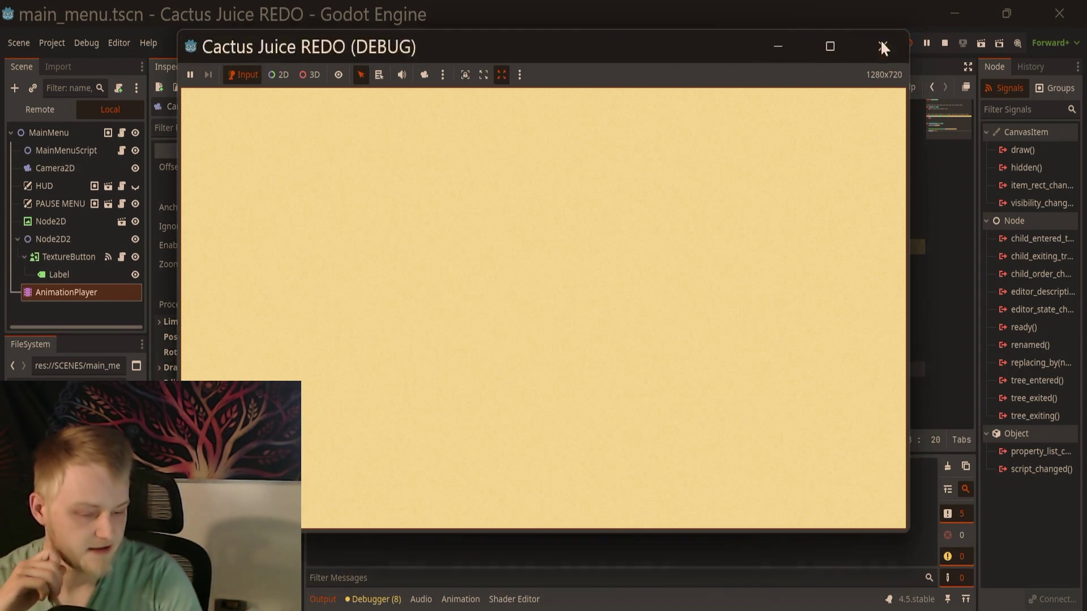
click(881, 42)
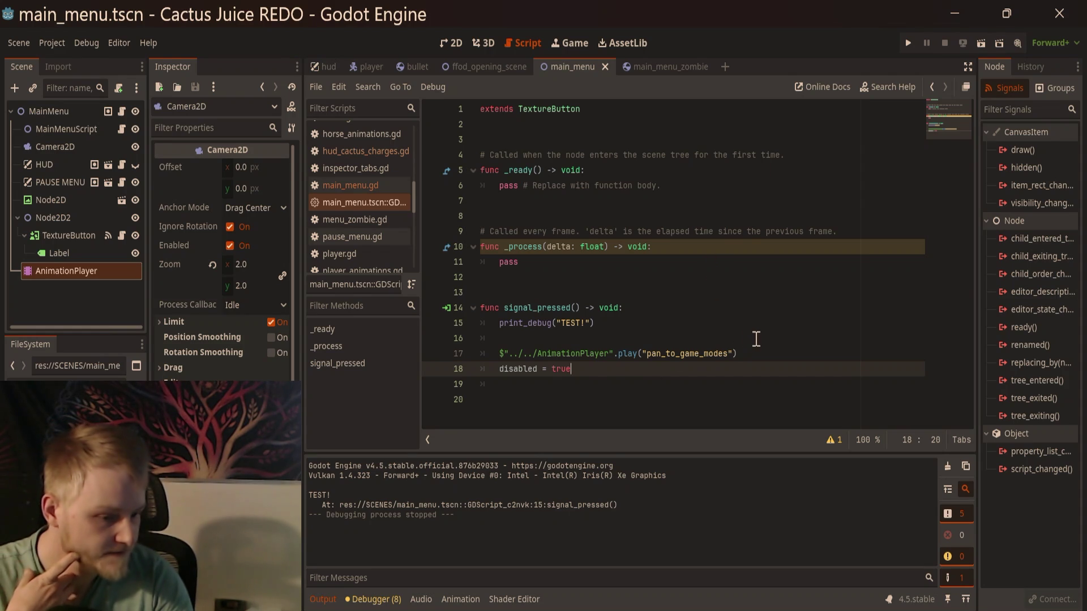
click(451, 43)
scroll(468, 257, down, 2)
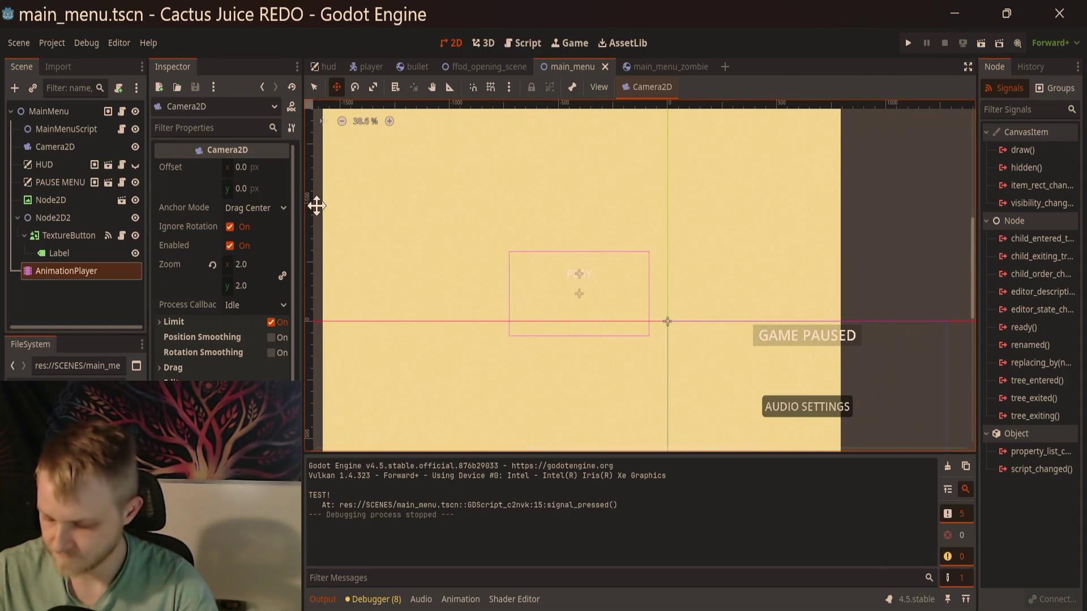
Inspect Node2D and Camera2D, opening and cancelling the Create New Node dialog.
click(53, 202)
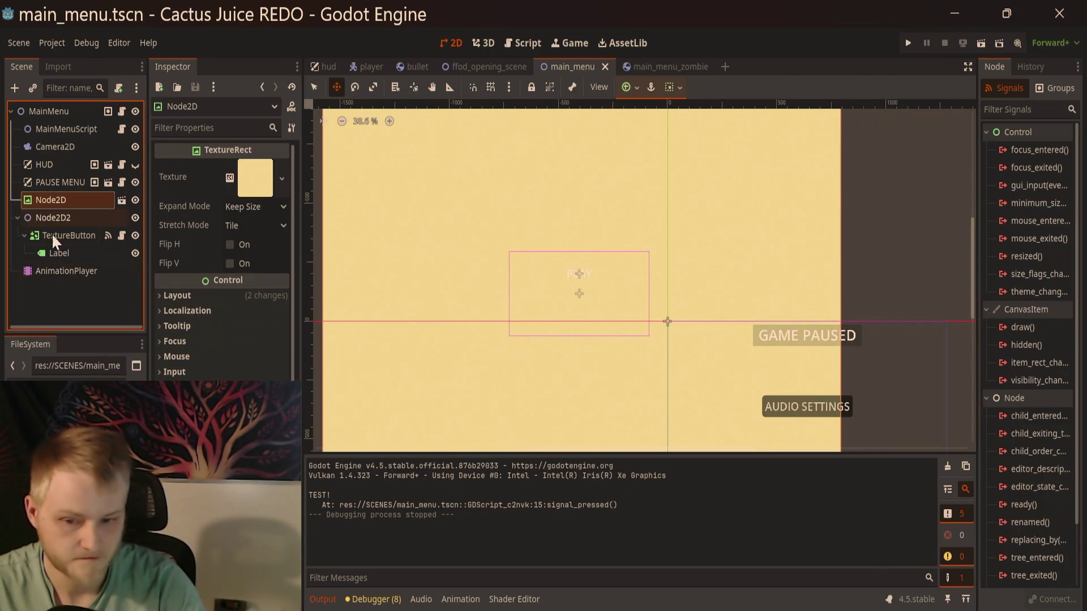
click(84, 147)
scroll(533, 321, up, 5)
scroll(535, 294, up, 4)
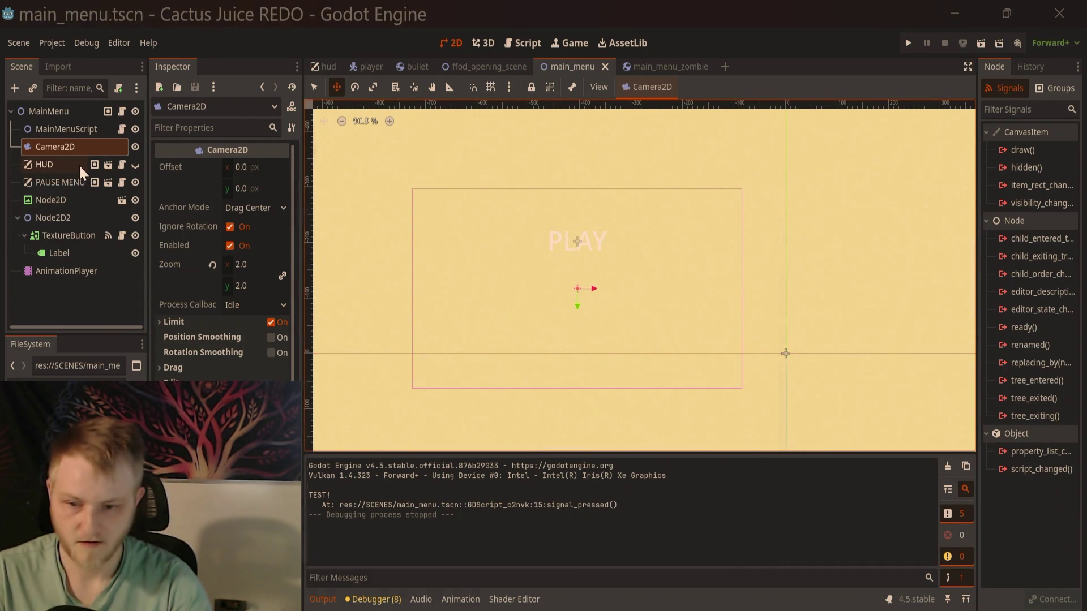
key(ctrl+a)
click(609, 568)
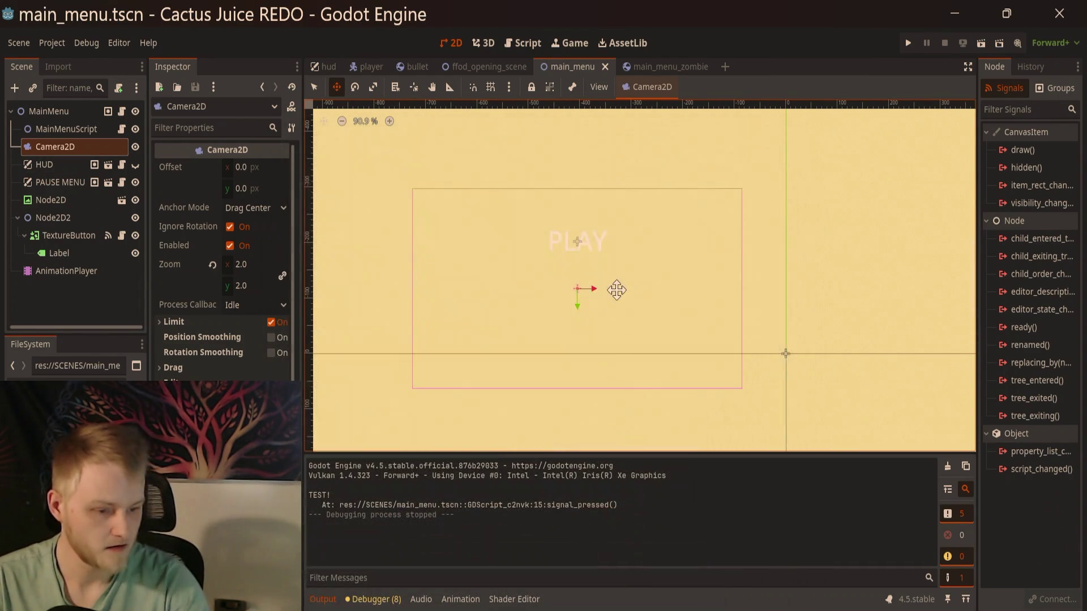
scroll(616, 290, down, 2)
Show the pan_to_game_modes animation at its 1.0 s keyframe.
click(79, 272)
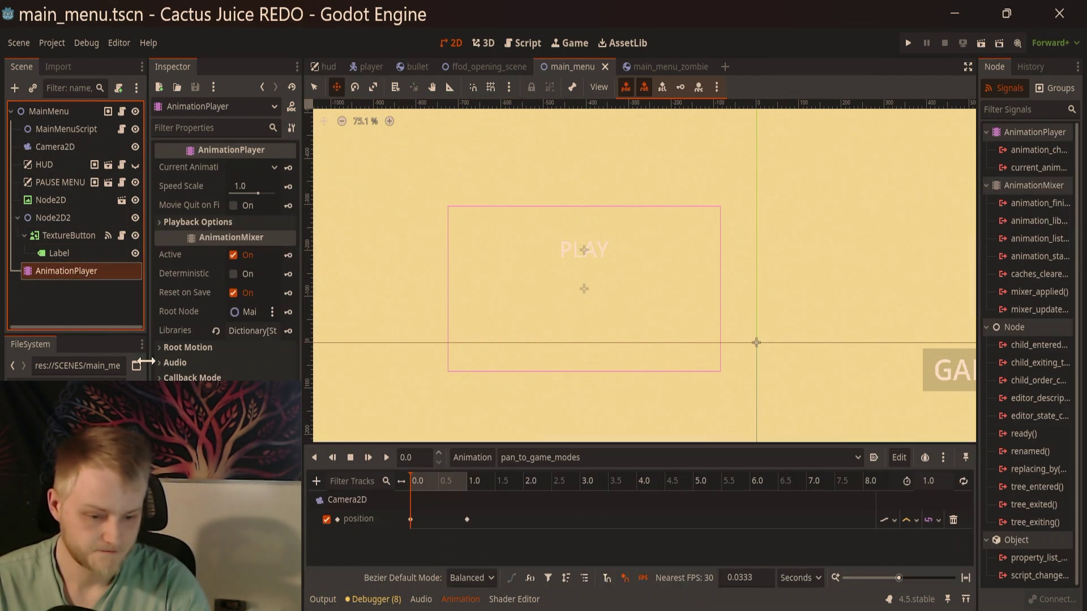
click(467, 481)
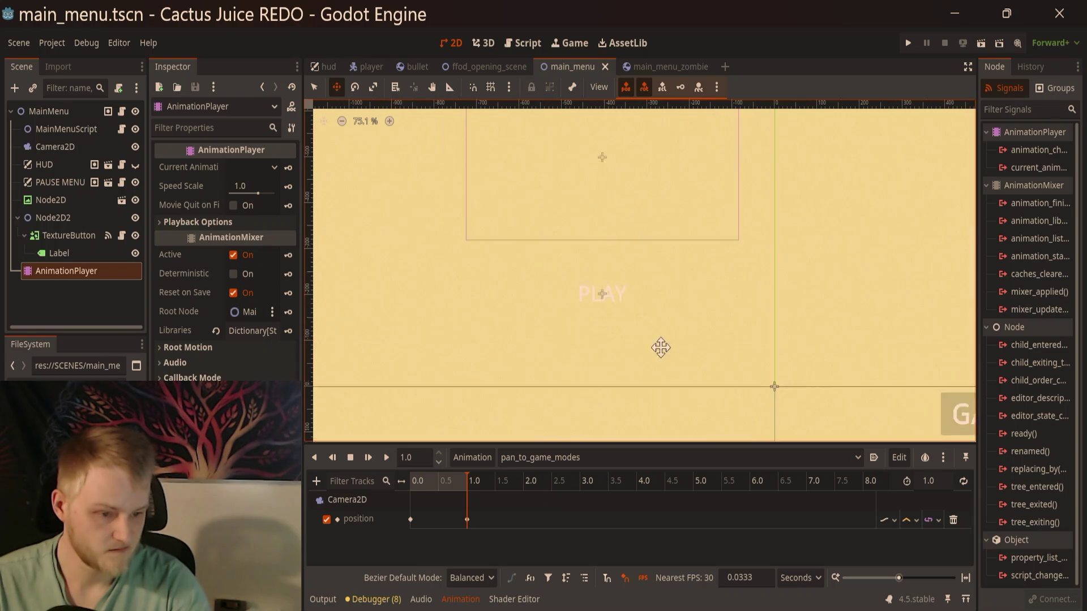
scroll(647, 317, up, 2)
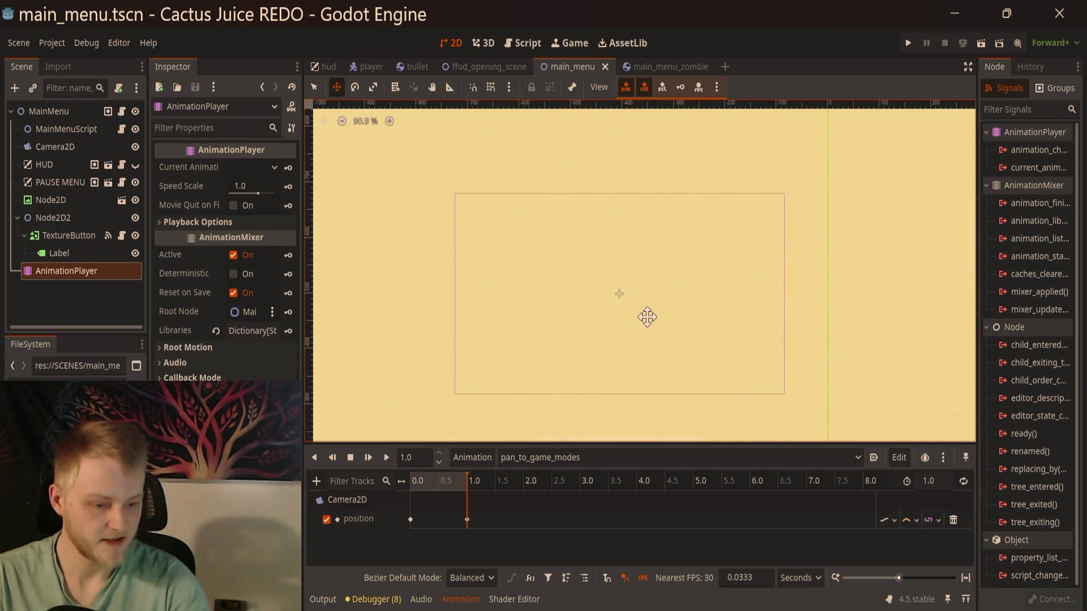
Select the PLAY Label, its TextureButton, then the MainMenu root.
click(99, 251)
click(80, 237)
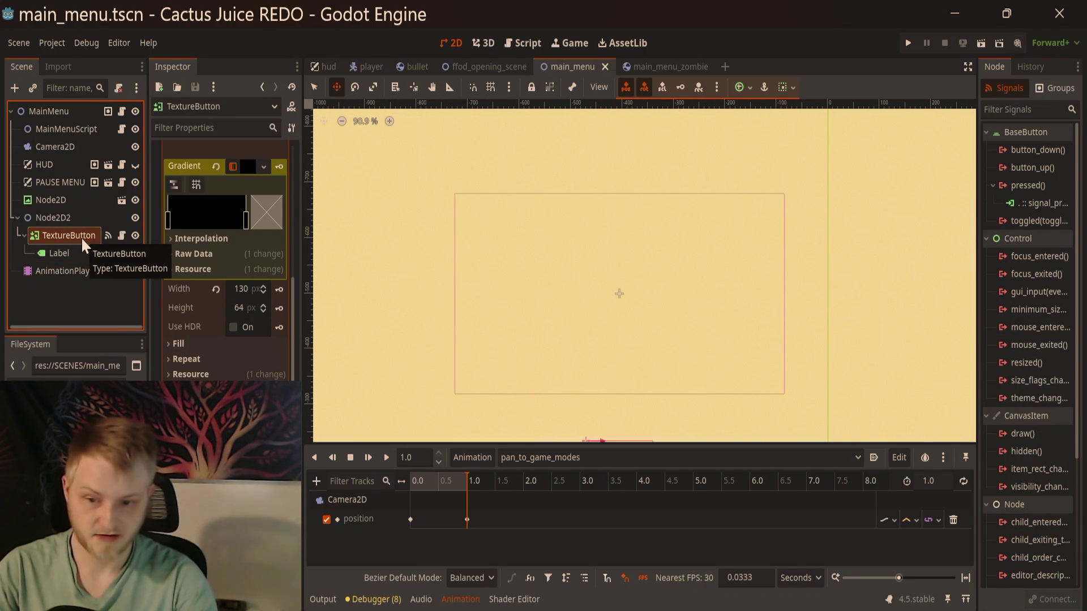
click(69, 110)
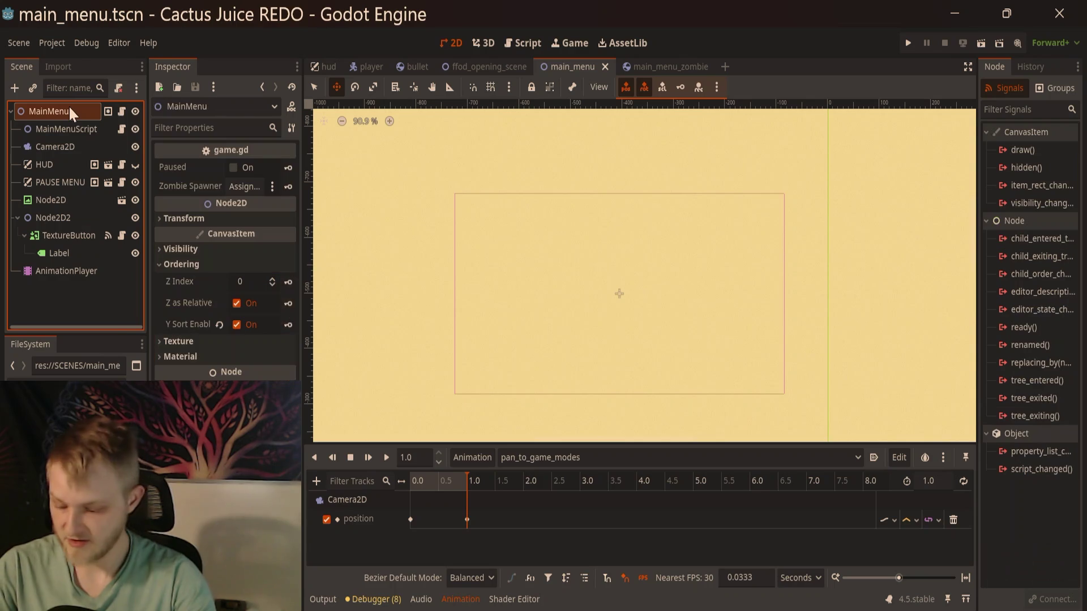
Add a new TextureButton under MainMenu and move it up-left on the canvas.
key(ctrl+a)
text(textu)
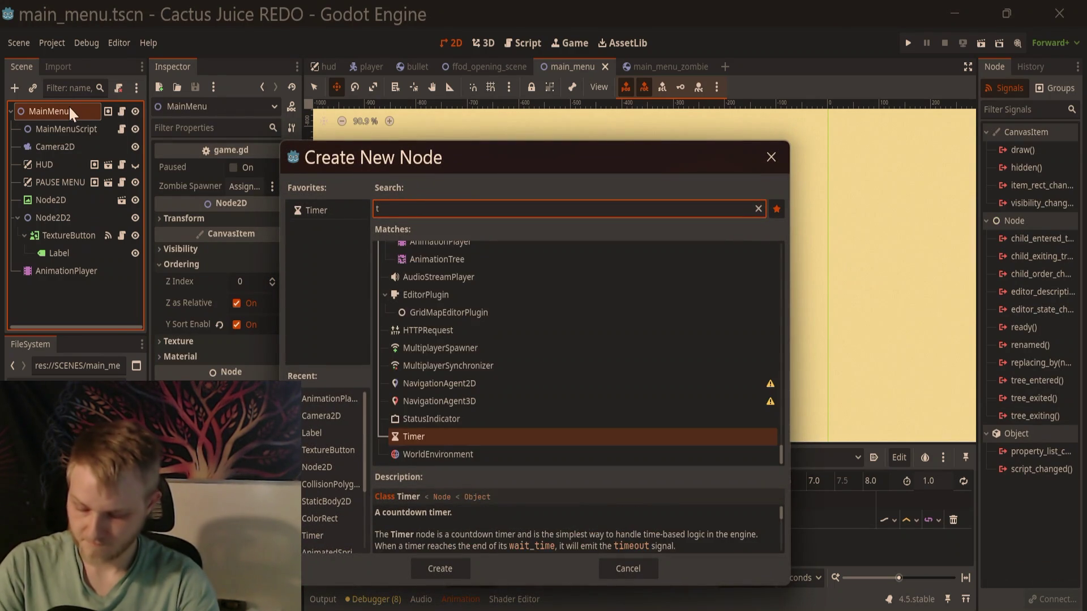
click(467, 321)
double_click(467, 321)
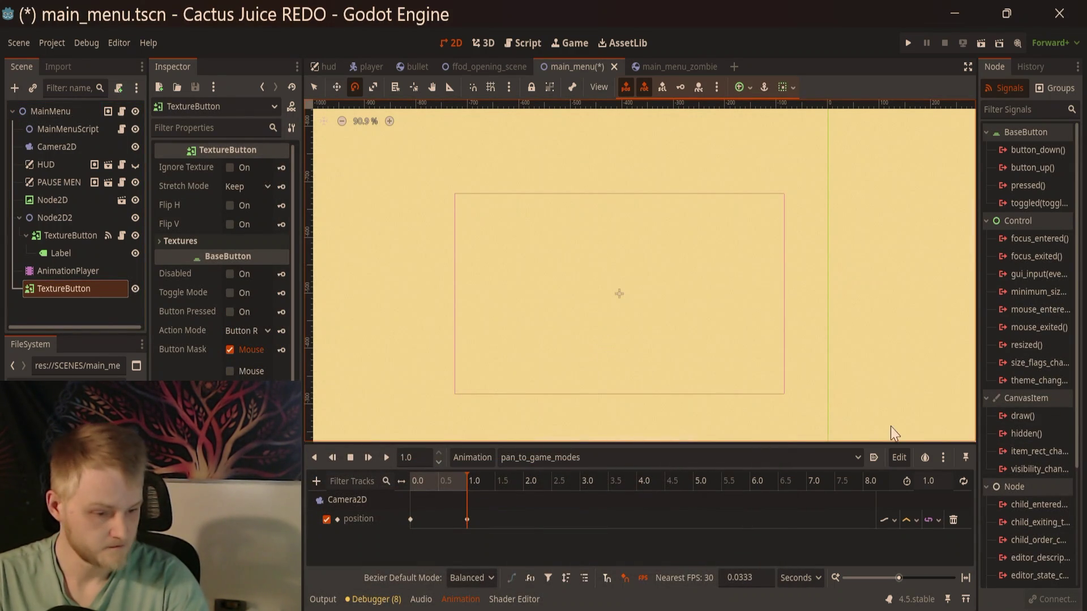
scroll(694, 235, down, 4)
drag(728, 377, 689, 282)
scroll(679, 289, up, 8)
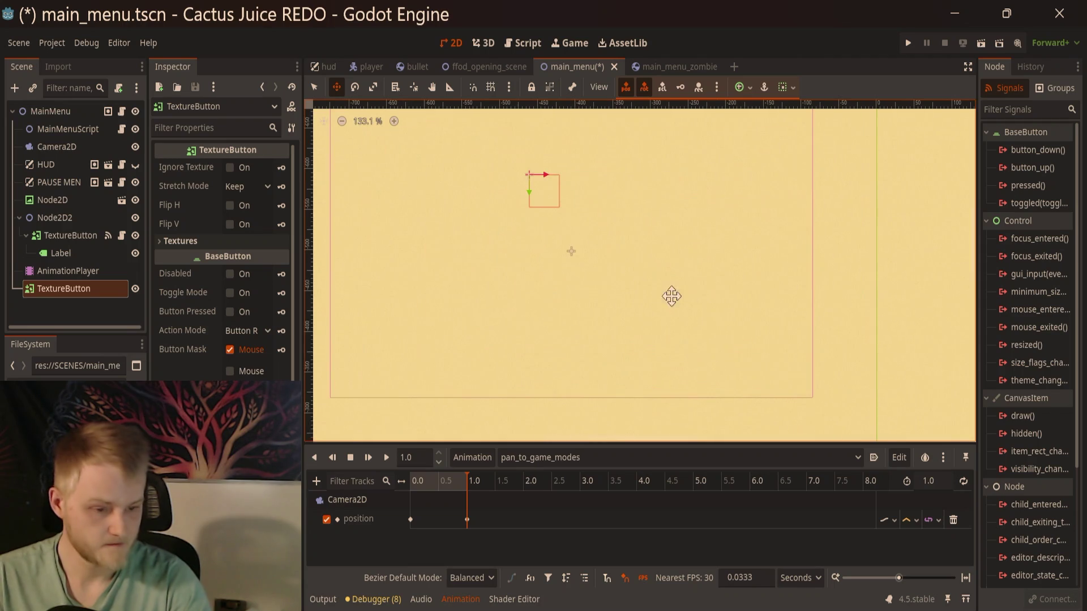
Duplicate the PLAY Label as Label2, parent it to the new TextureButton, and reposition it.
click(67, 251)
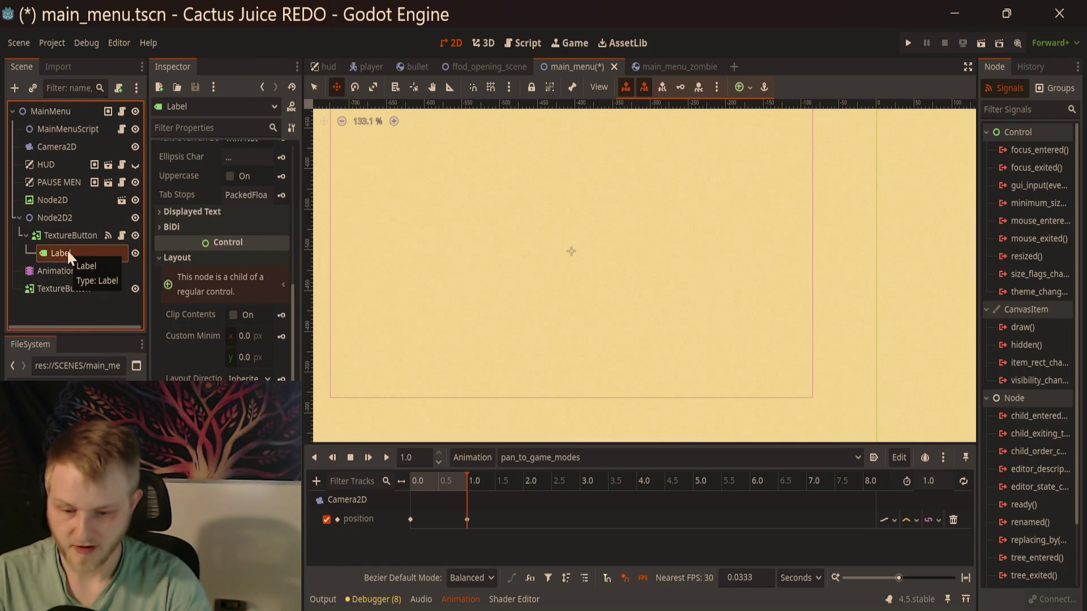
key(ctrl+d)
mouse_move(86, 267)
mouse_down()
mouse_move(62, 311)
mouse_move(83, 289)
mouse_up()
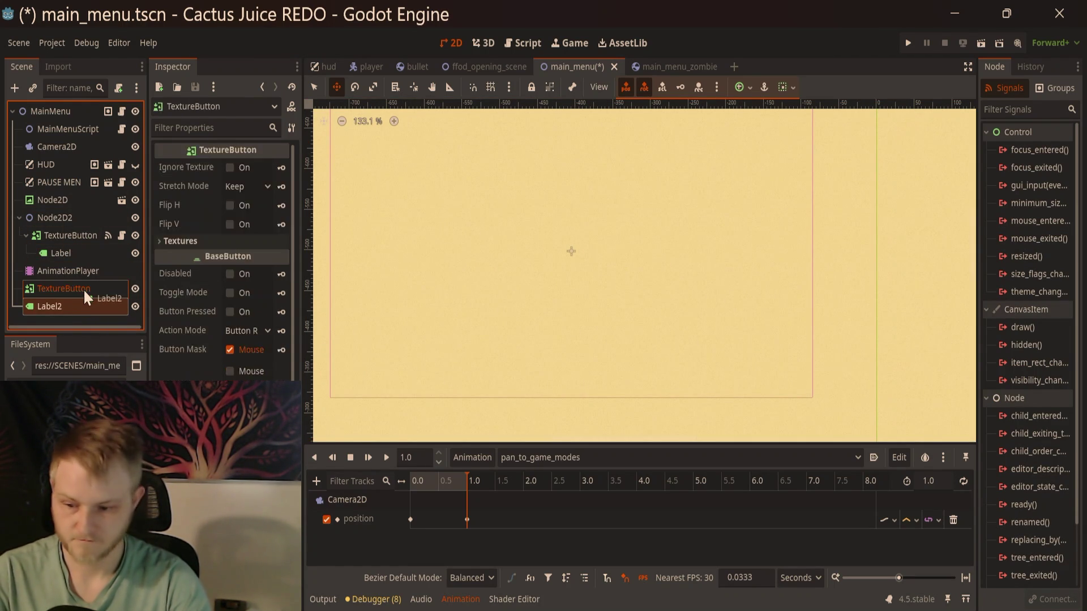
scroll(651, 374, down, 6)
drag(645, 401, 698, 329)
scroll(699, 330, up, 6)
drag(563, 342, 594, 291)
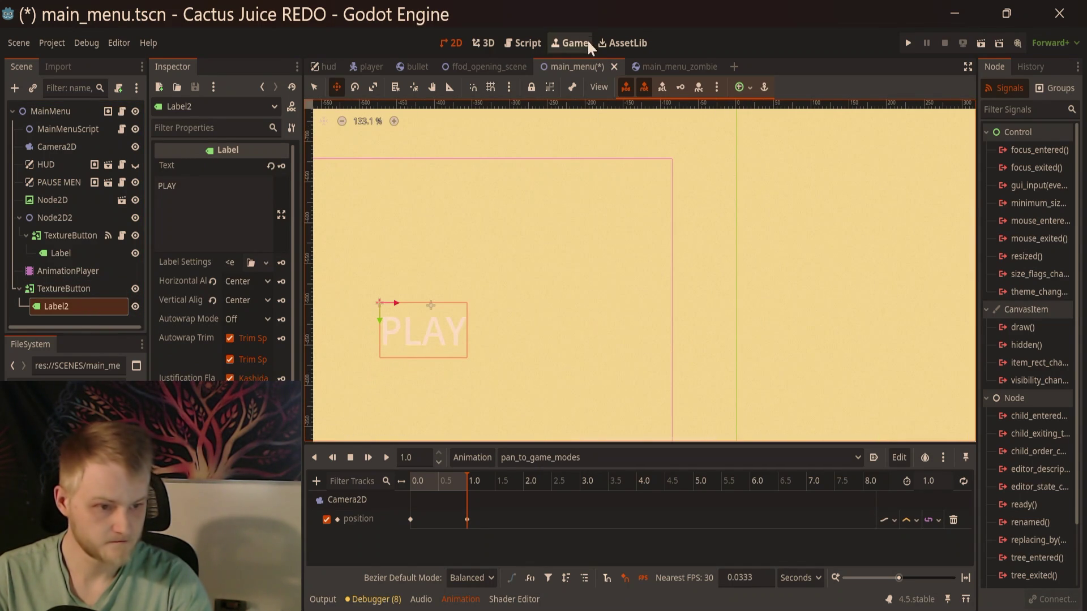
Apply the Center anchor preset to Label2.
click(739, 88)
click(771, 156)
scroll(396, 308, left, 3)
click(59, 284)
scroll(530, 293, up, 4)
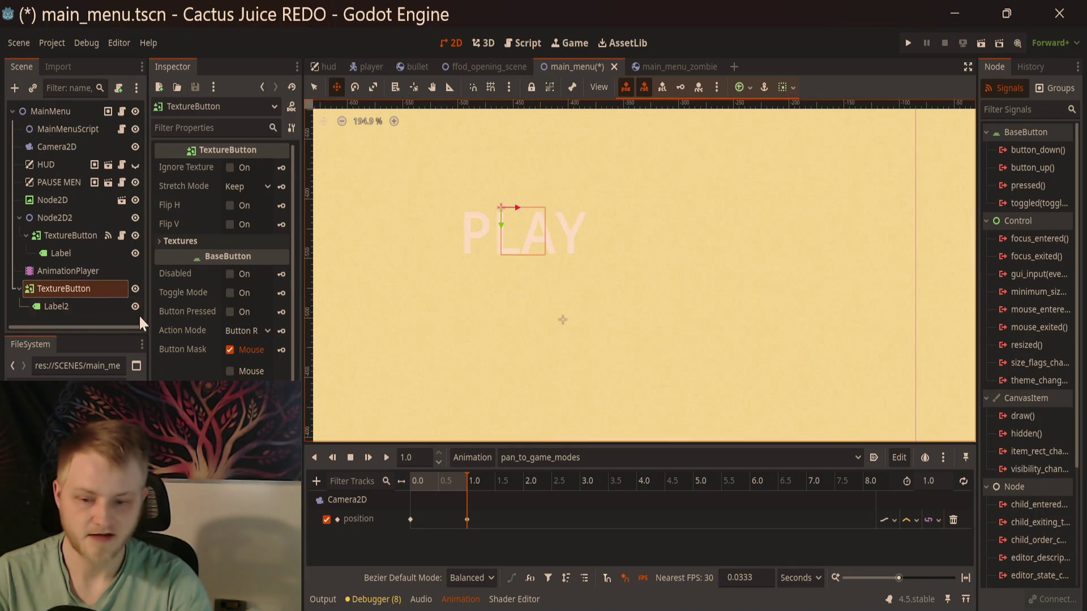
click(100, 303)
click(83, 291)
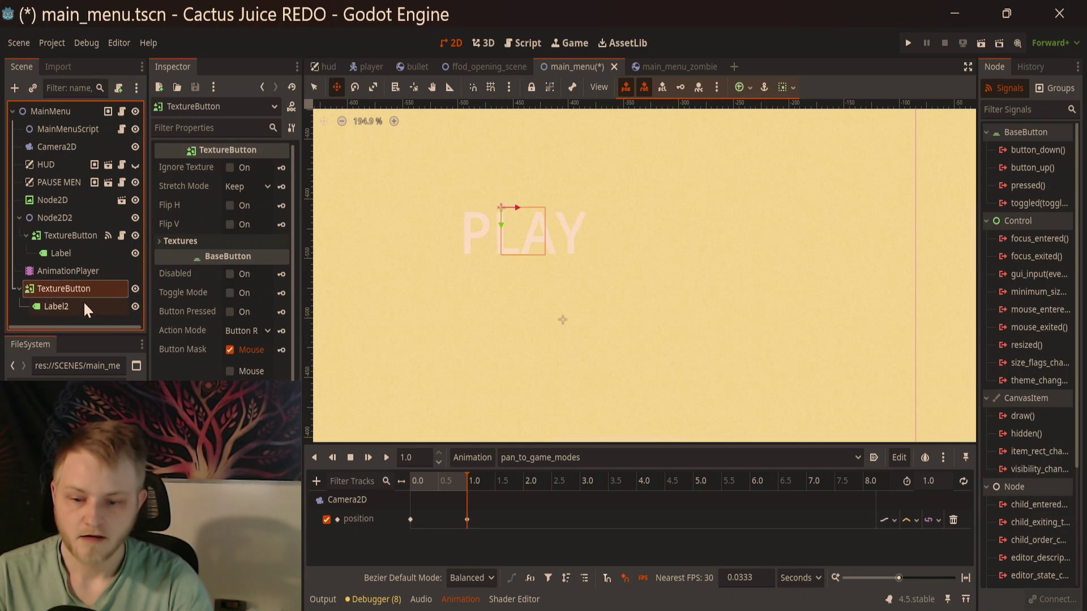
Inspect the original PLAY button's Hover texture options without changing them.
click(60, 237)
scroll(267, 226, up, 4)
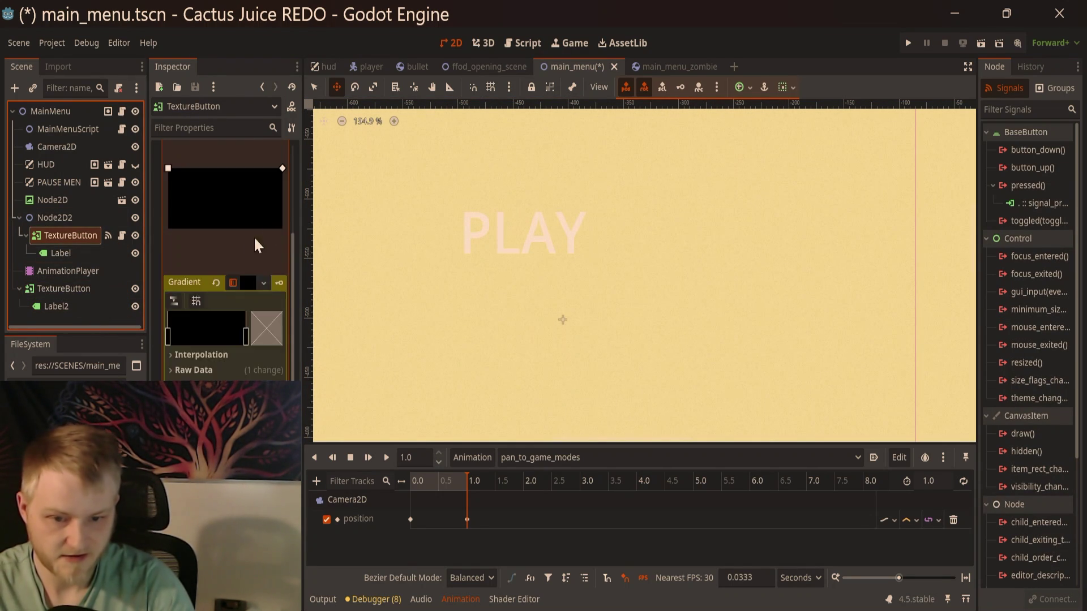
click(268, 256)
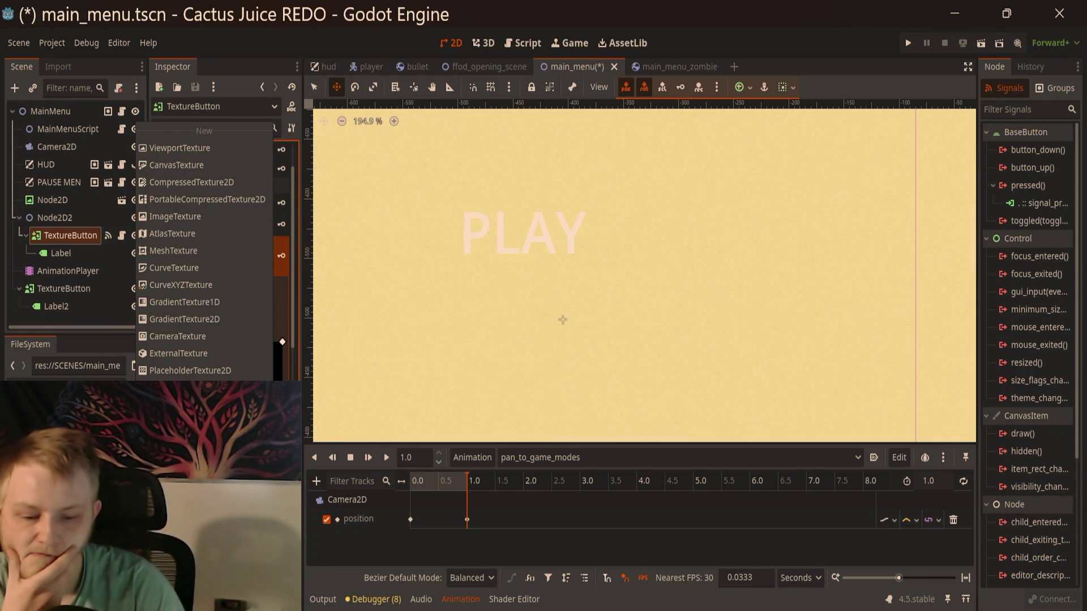
click(253, 58)
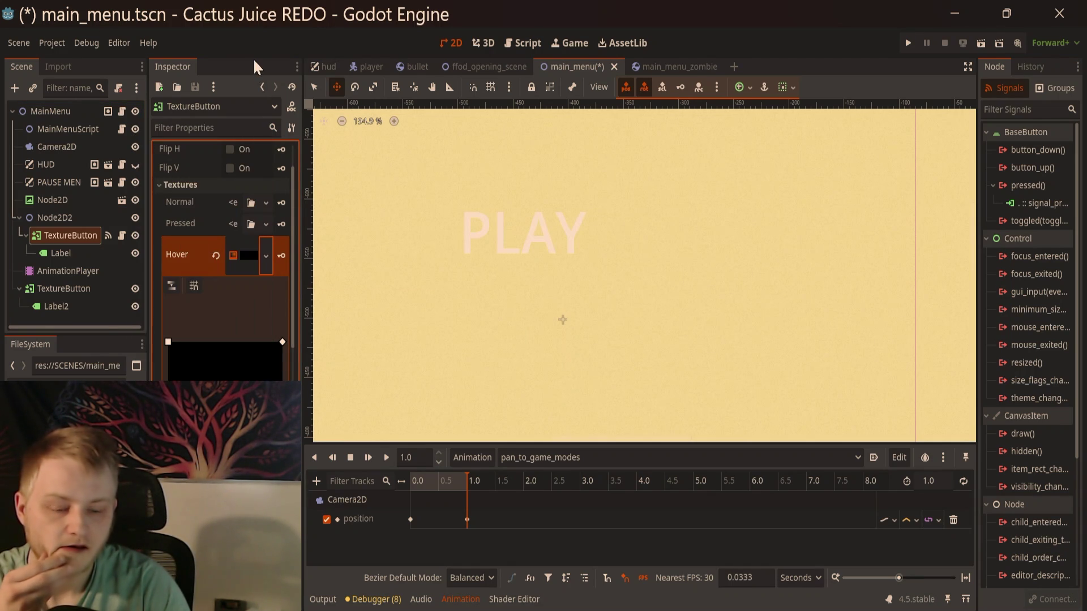
click(64, 231)
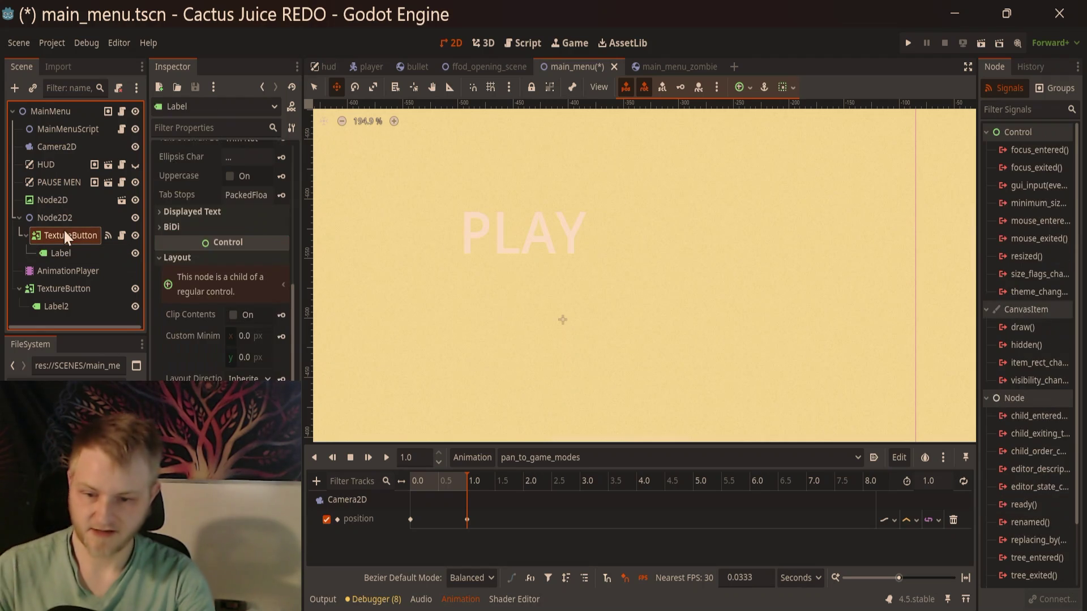
Duplicate the original PLAY button under MainMenu and delete the hand-built TextureButton.
key(ctrl+d)
scroll(64, 270, down, 1)
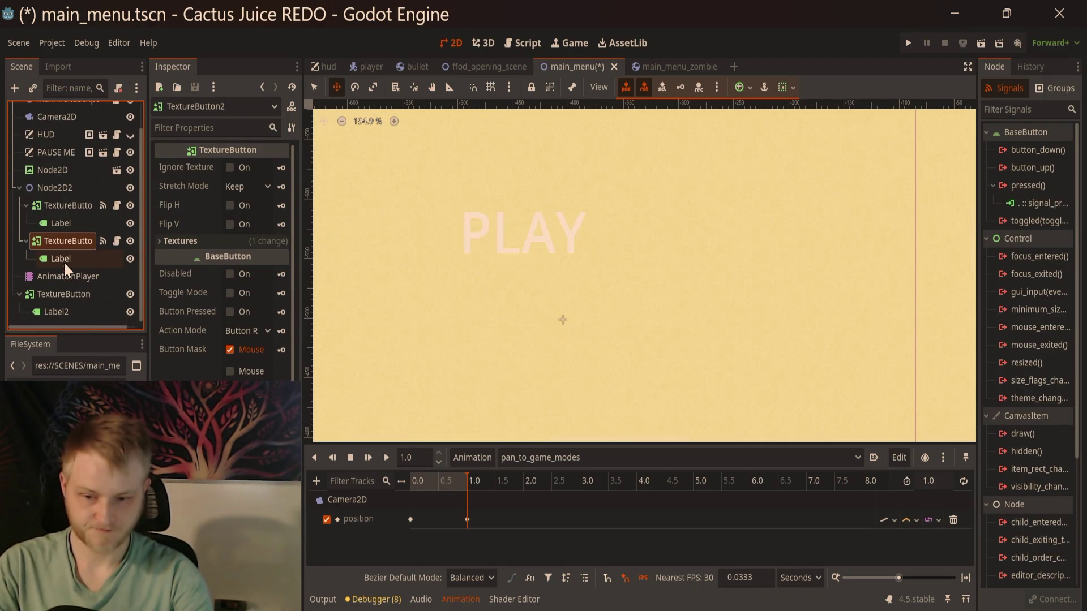
mouse_move(64, 244)
mouse_down()
mouse_move(63, 293)
mouse_move(63, 192)
mouse_move(64, 293)
mouse_up()
click(64, 292)
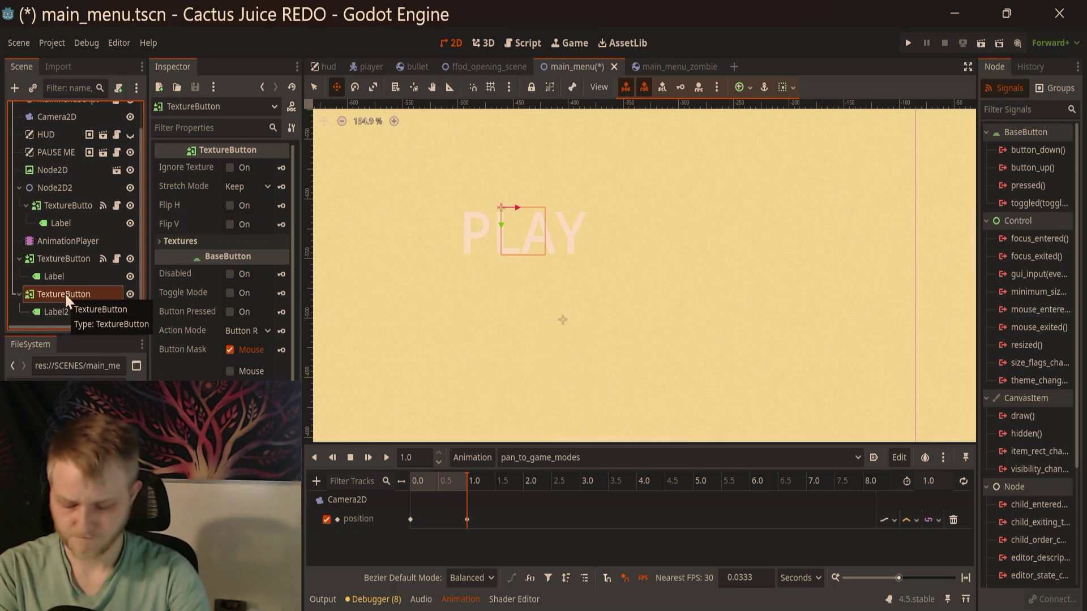
key(Delete)
key(Return)
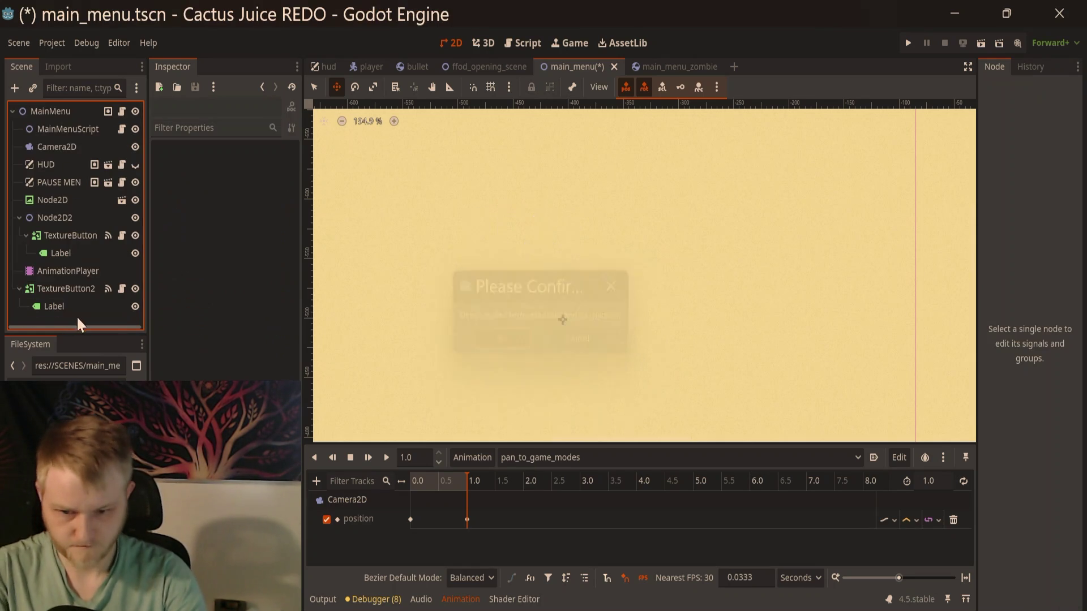
Nudge TextureButton2 up 70 px and test its PLAY press in the running game.
click(79, 290)
scroll(424, 391, down, 2)
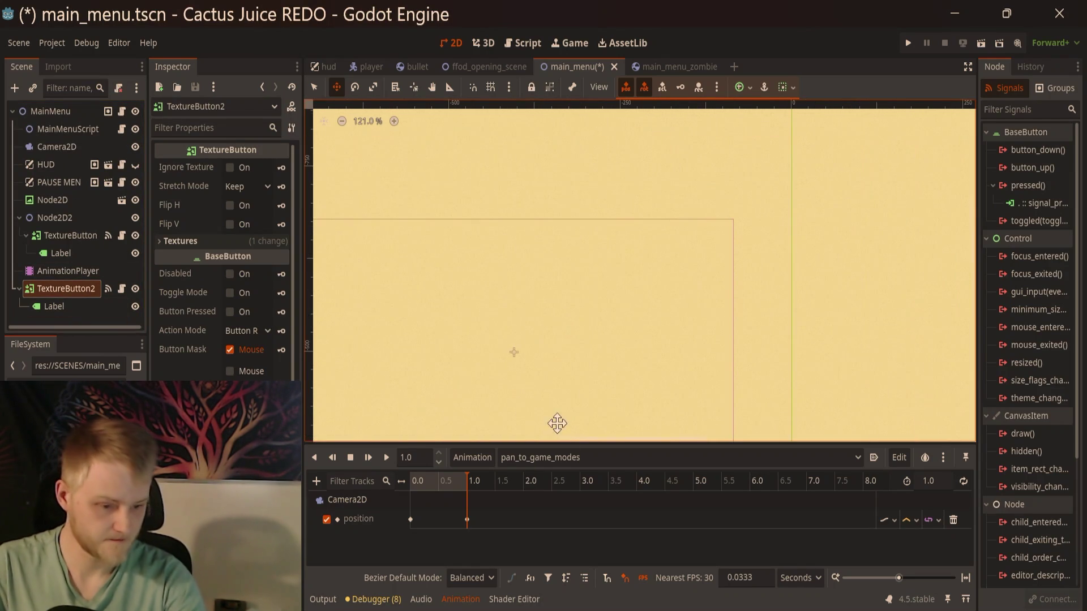
key(Up)
key(Up)
key(Up)
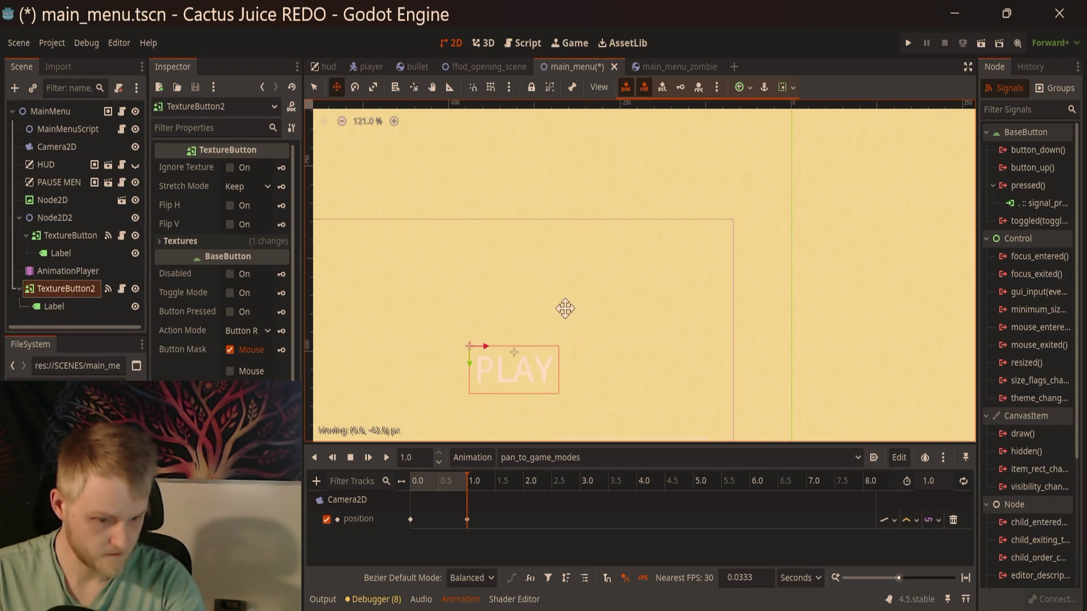
key(q)
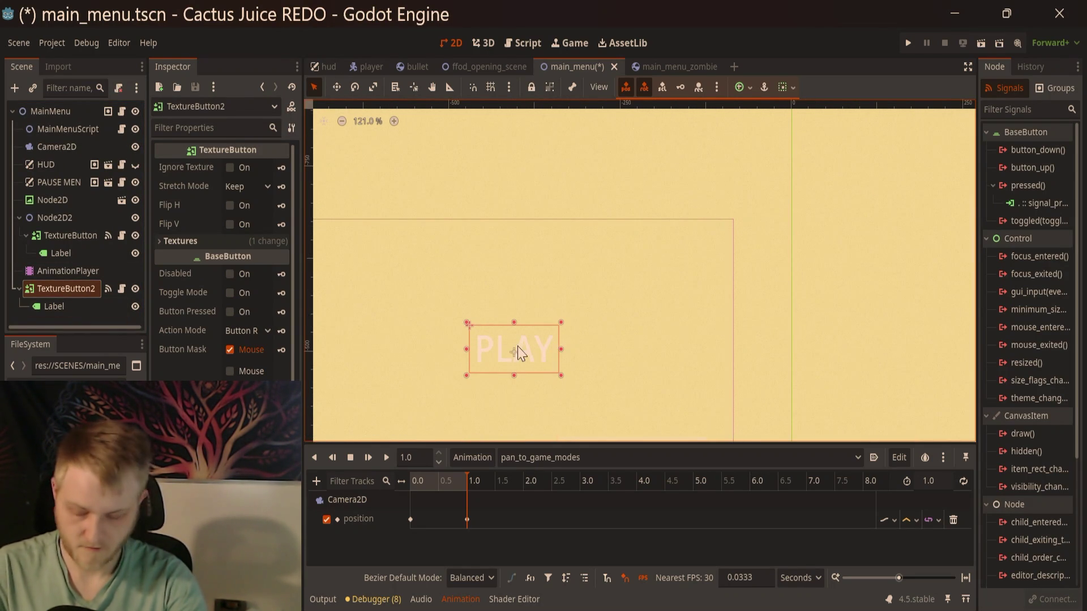
key(F5)
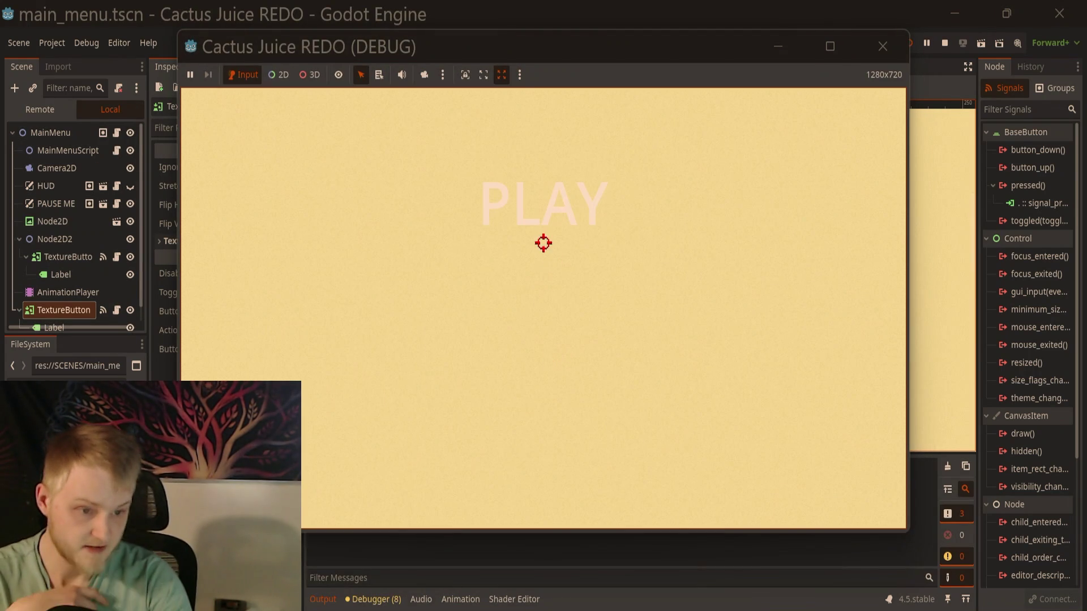
click(542, 232)
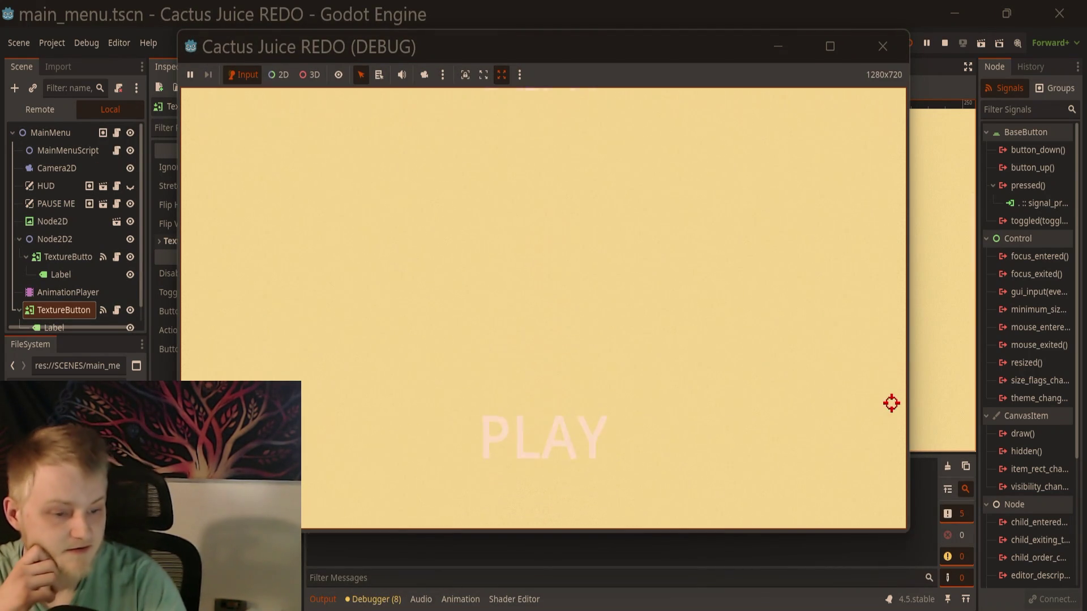
click(883, 46)
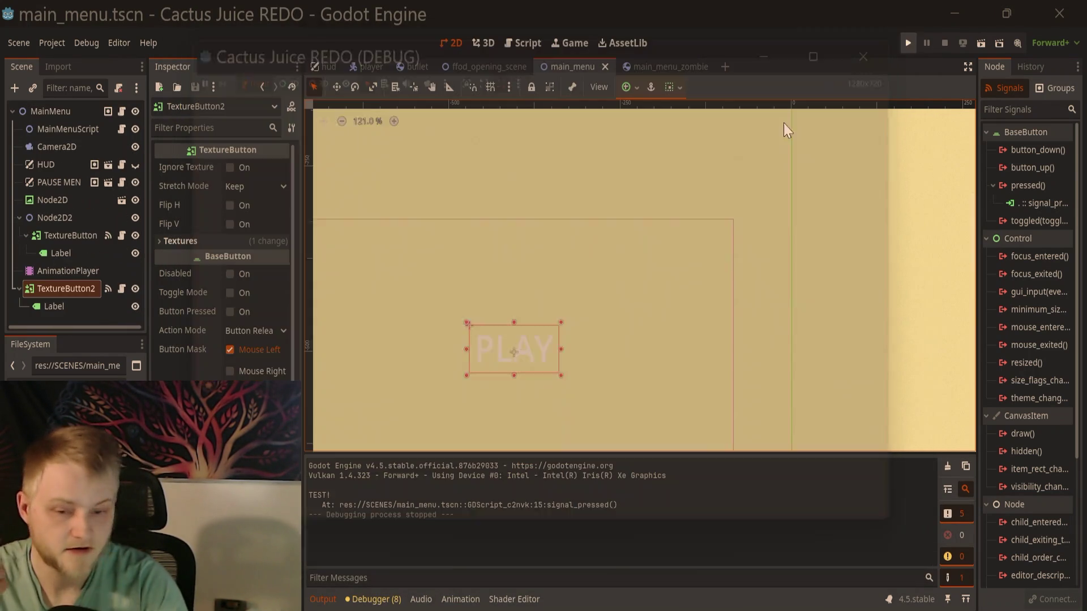
Replace TextureButton2's Label text PLAY with CAMPFIRE, fixing the typo, then reselect the second button.
click(53, 307)
double_click(207, 192)
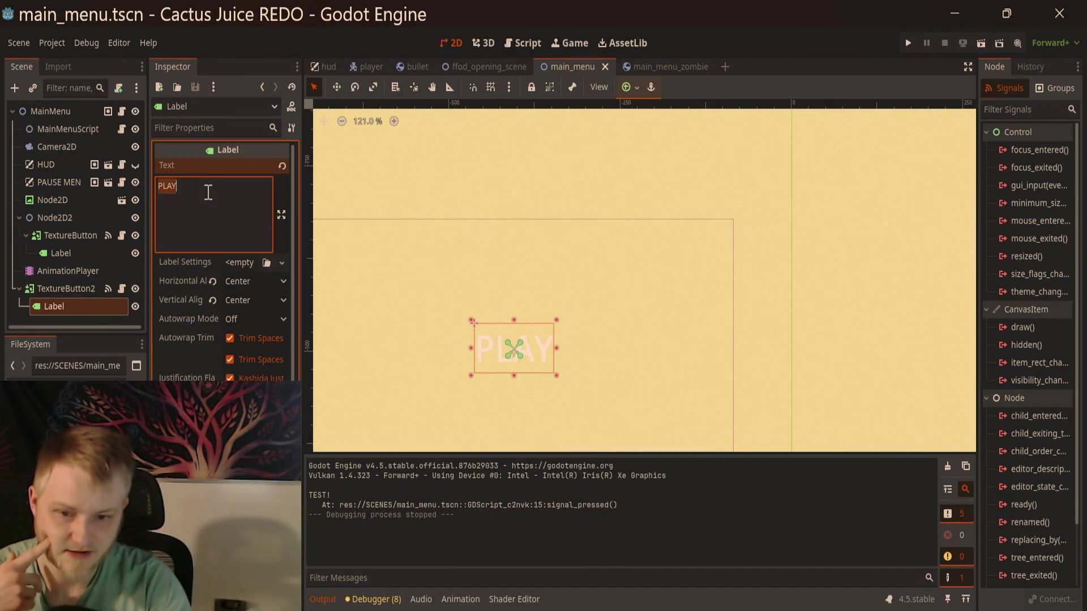
text(CAMPFUIR)
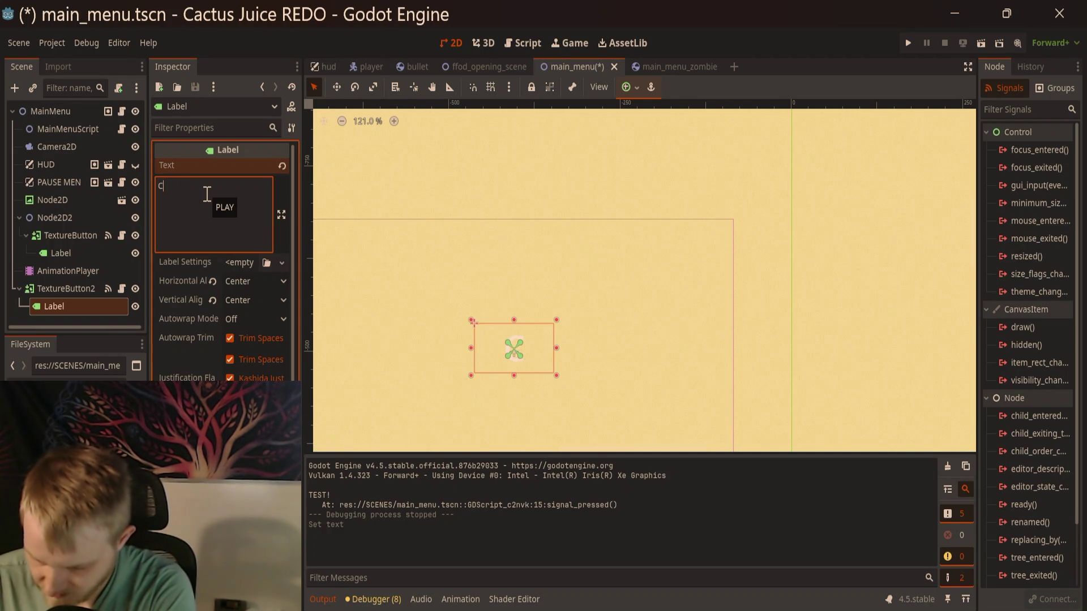
key(BackSpace)
key(BackSpace)
key(BackSpace)
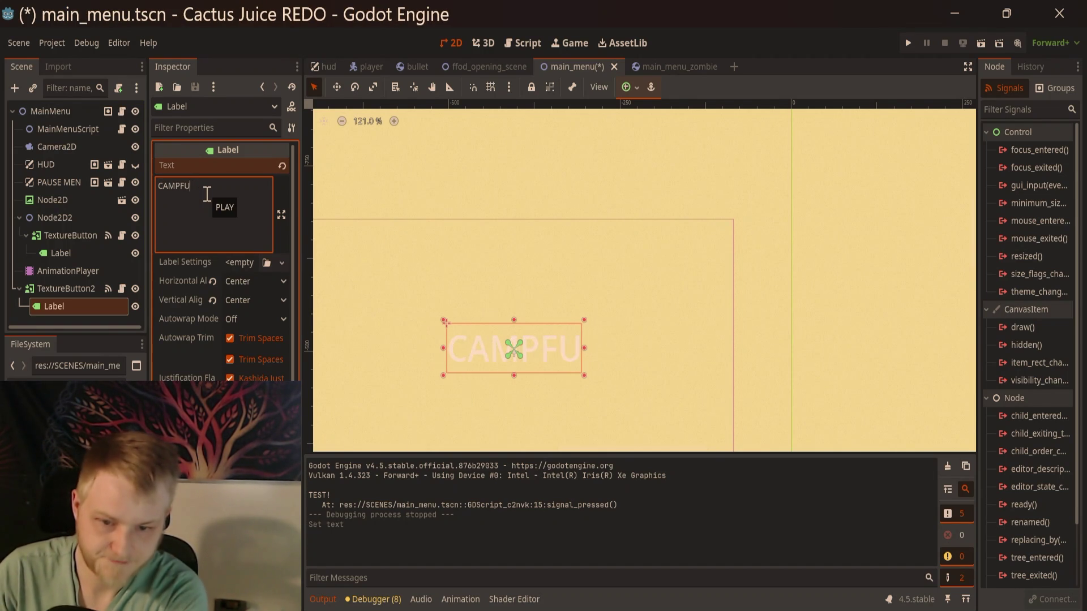
text(IRE)
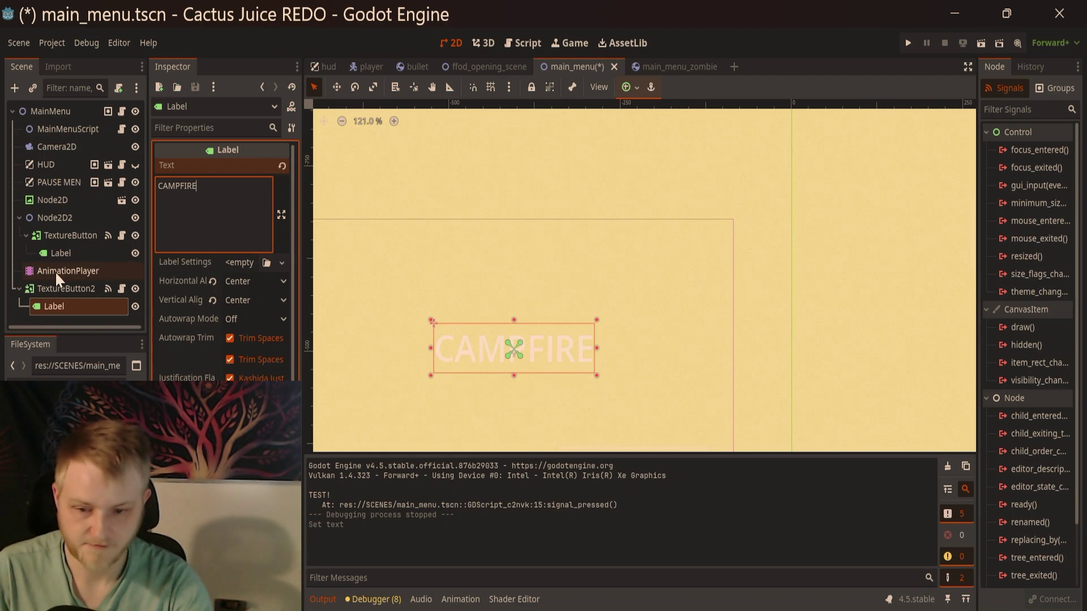
click(46, 291)
click(61, 300)
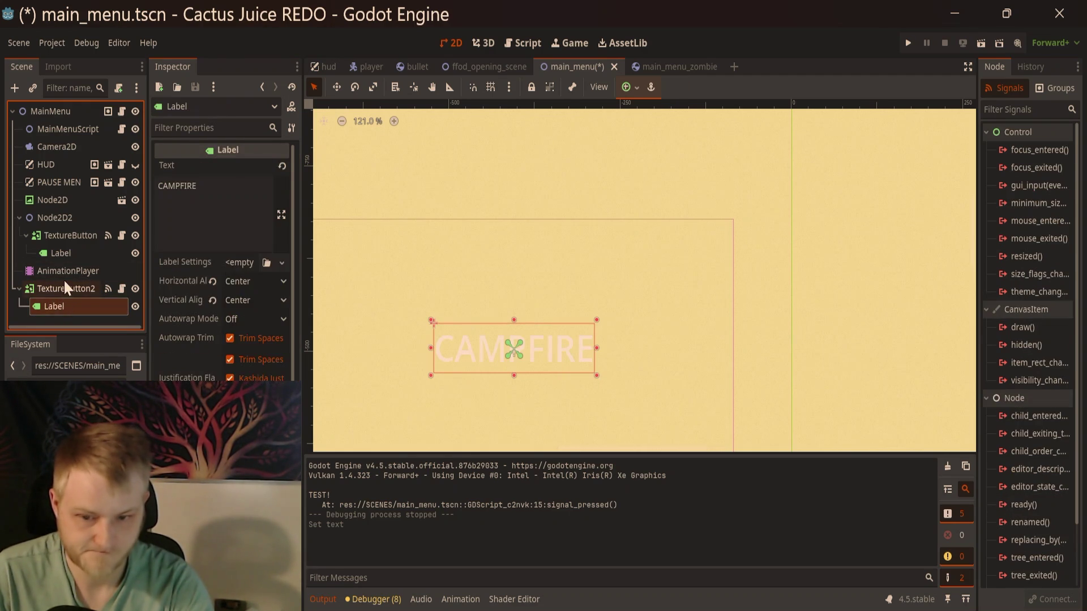
click(63, 276)
click(67, 290)
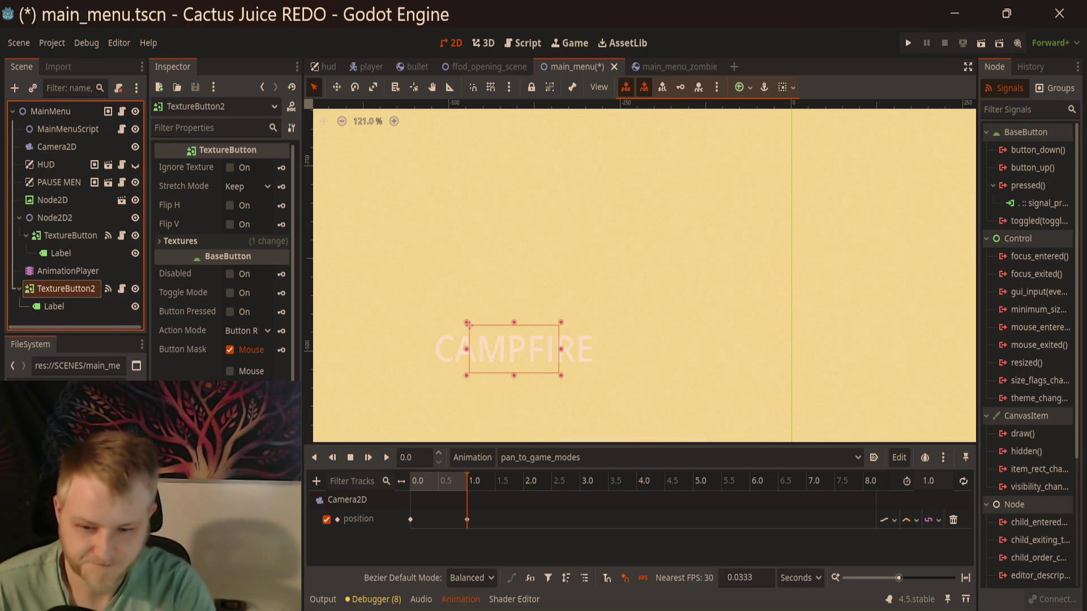
Compare the second texture button's bounds with its wider CAMPFIRE label.
click(68, 311)
key(f)
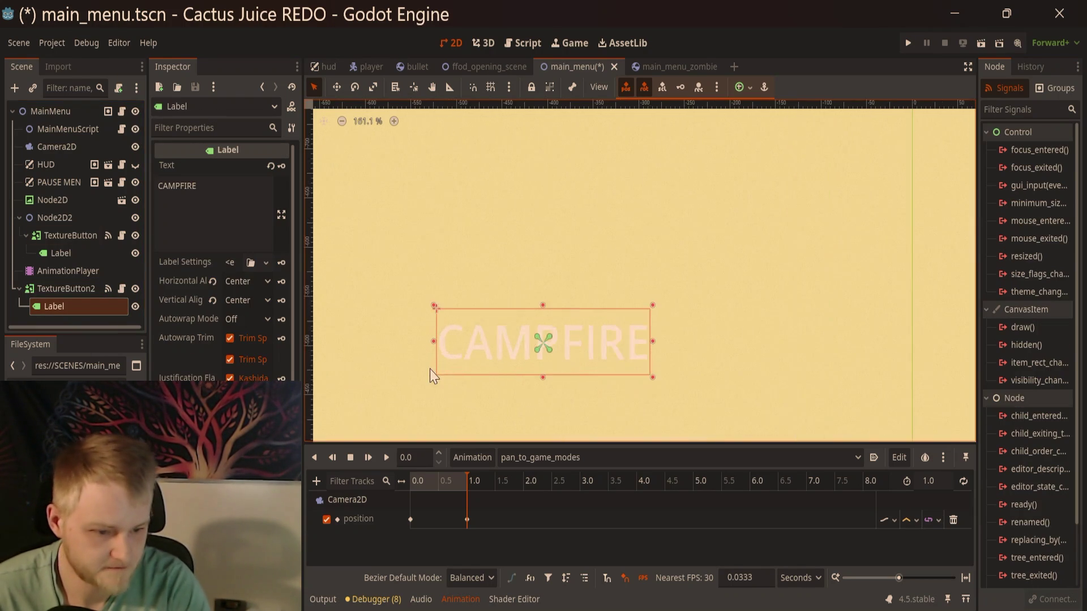
click(76, 287)
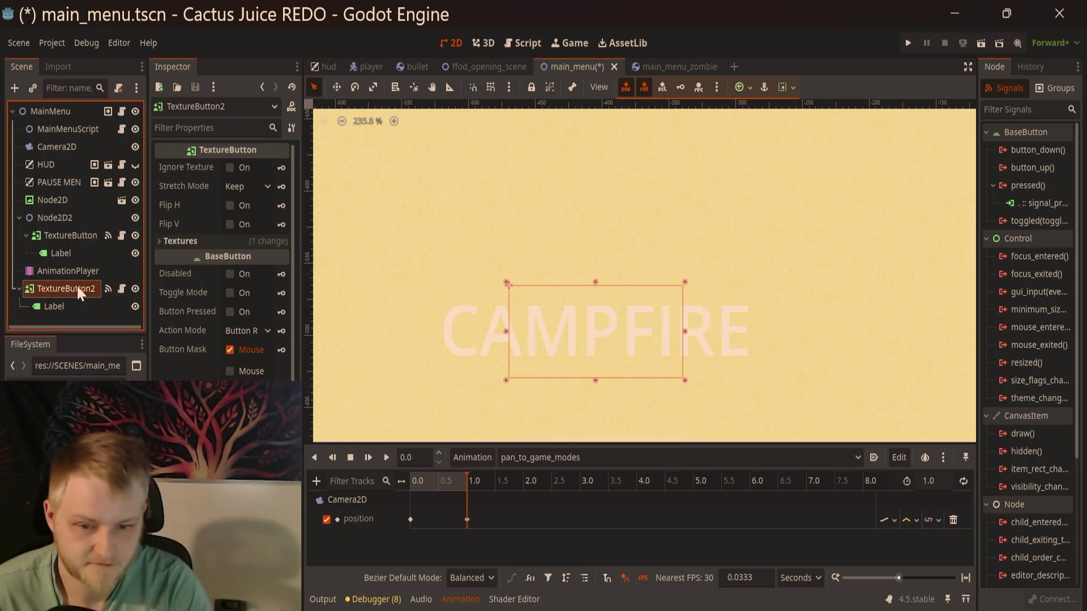
click(74, 304)
click(73, 287)
click(85, 306)
click(84, 290)
Rename TextureButton2 to CampfireButton.
click(85, 290)
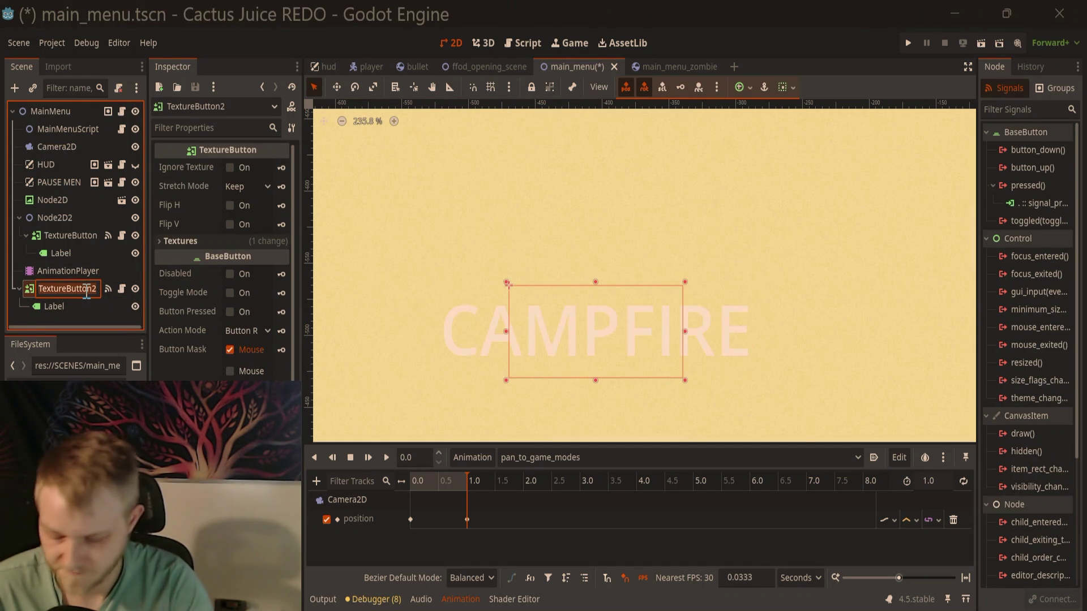
text(CA)
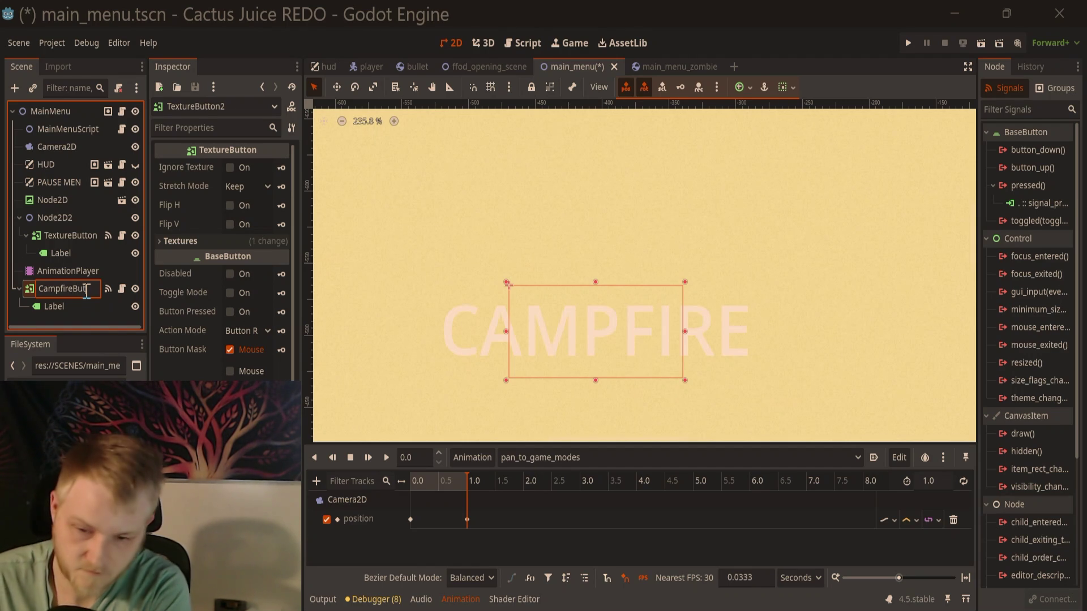
key(Return)
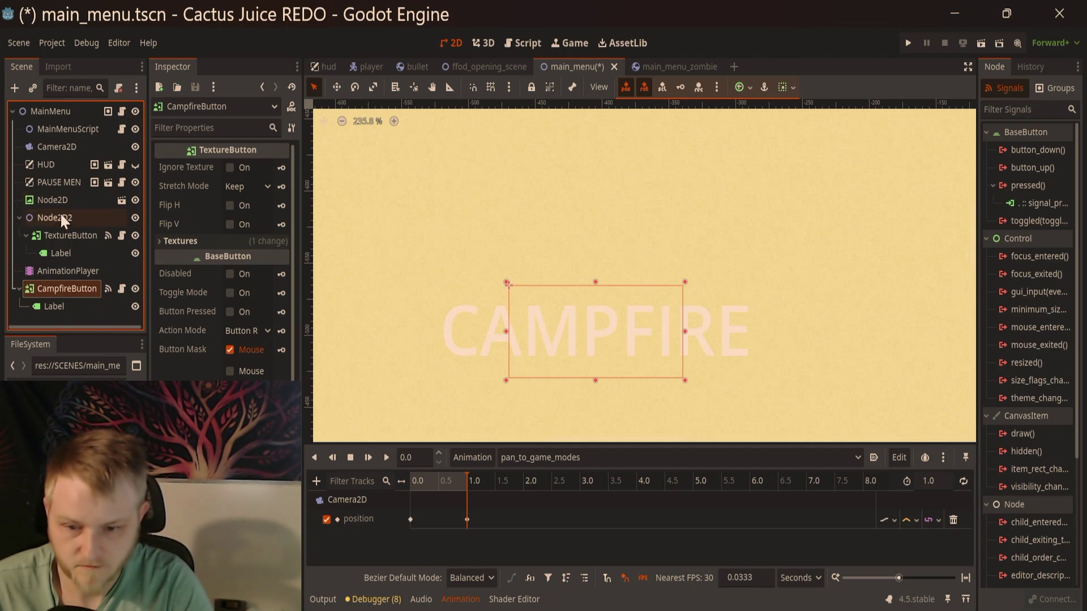
click(71, 253)
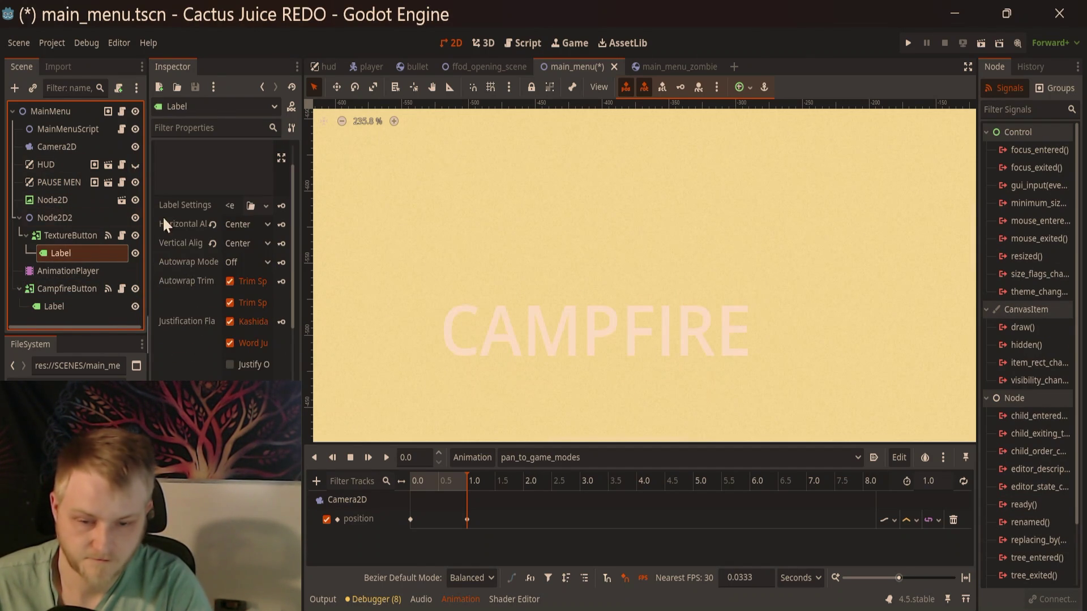
click(82, 289)
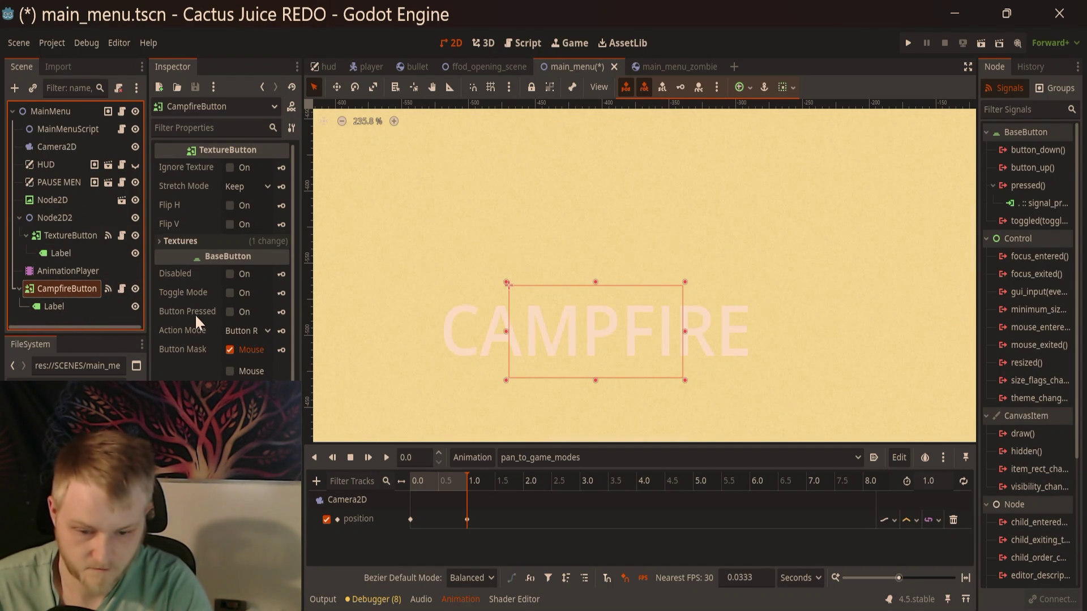
Set CampfireButton's Hover texture to a new GradientTexture2D, then save and run the game.
click(193, 241)
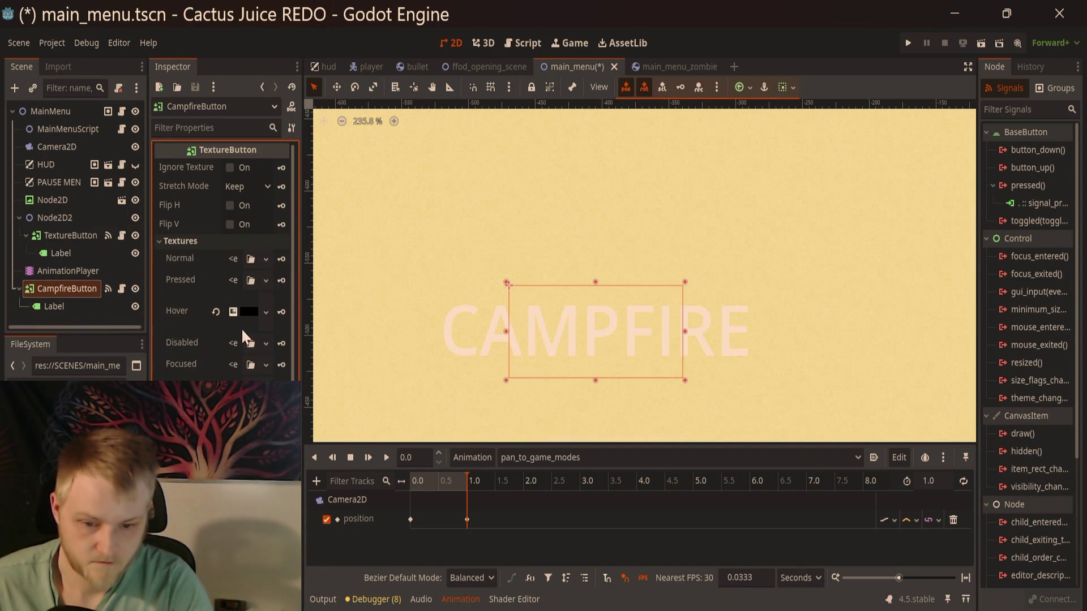
click(264, 312)
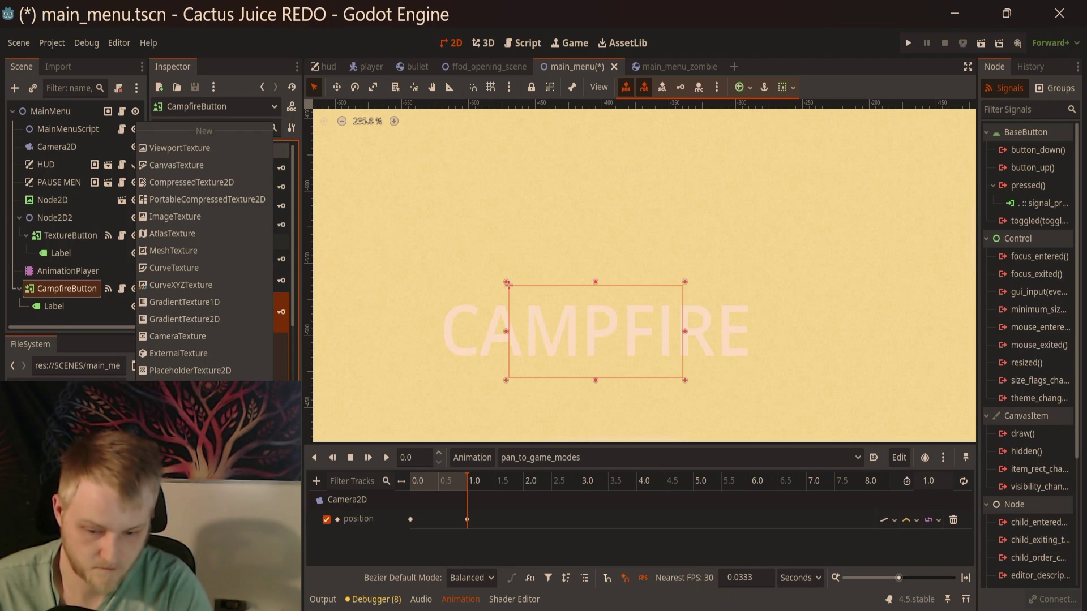
click(181, 319)
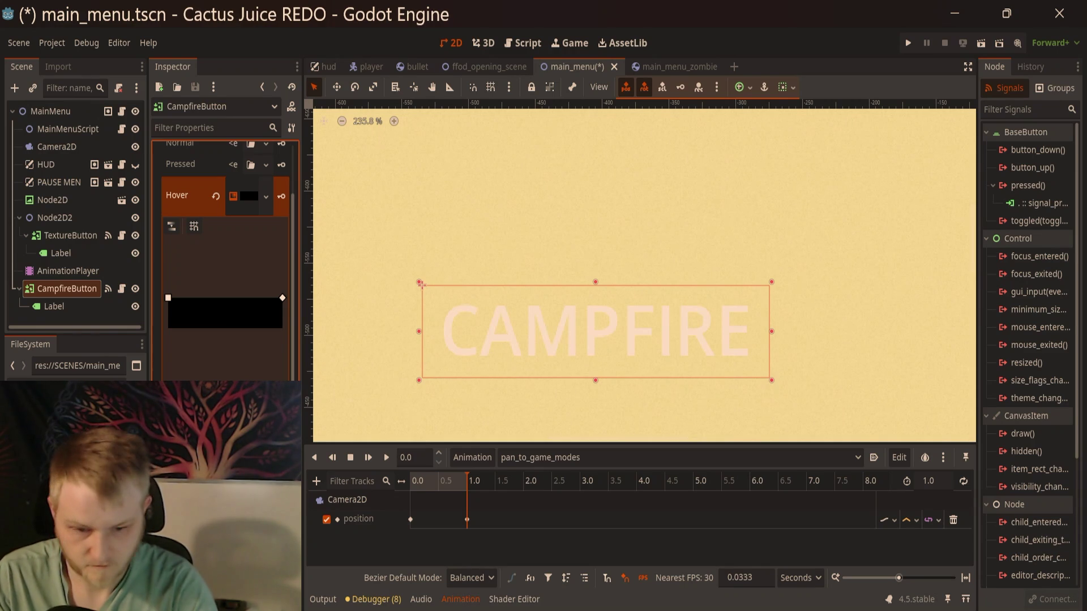
key(F5)
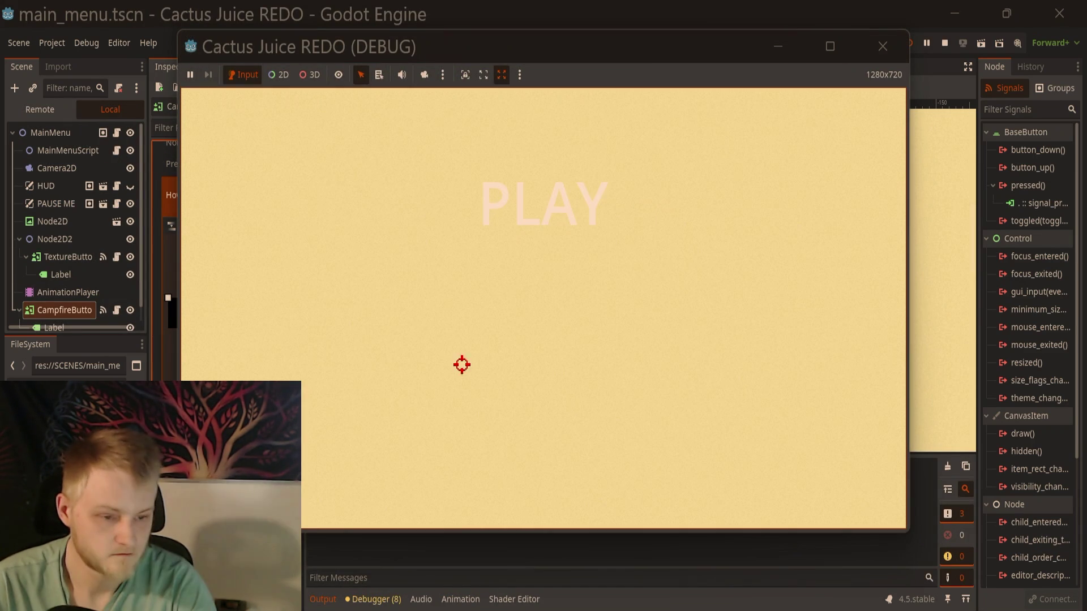
Test PLAY and the CAMPFIRE button in the running game, then close the game window.
click(542, 199)
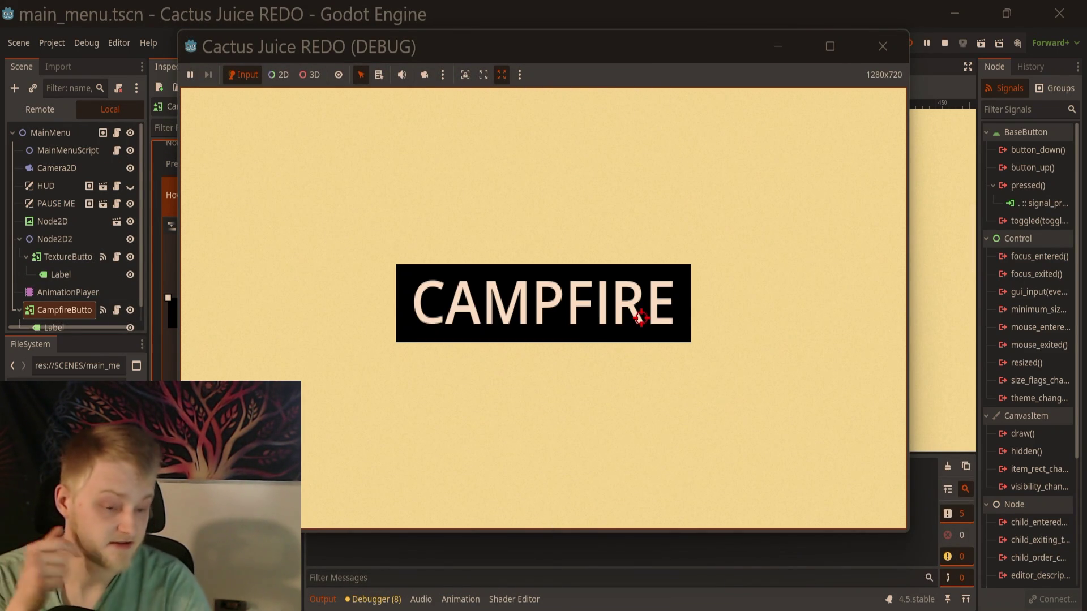
click(640, 318)
click(883, 45)
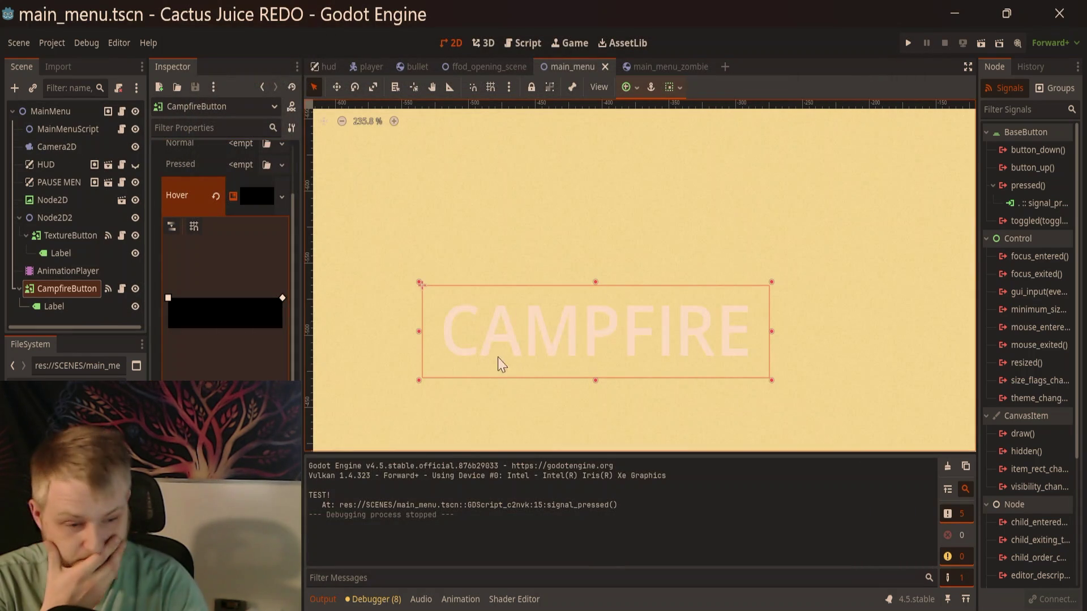
Select CampfireButton and pick its pressed → signal_pressed connection in the Signals dock.
click(73, 305)
click(70, 290)
click(71, 304)
click(100, 289)
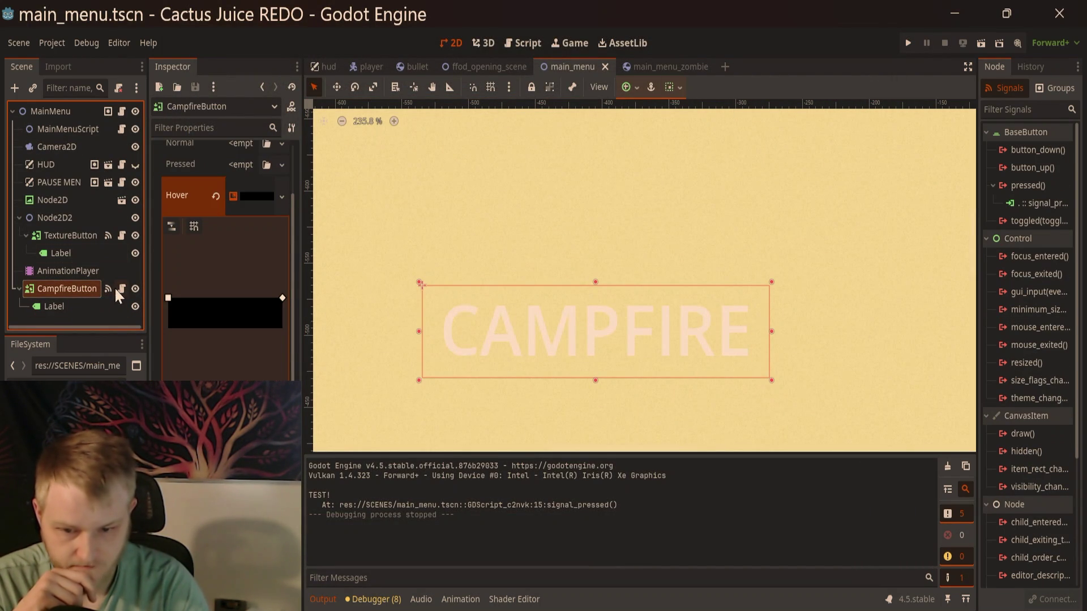
click(1028, 202)
Disconnect CampfireButton's pressed signal from signal_pressed.
right_click(1027, 203)
click(1024, 251)
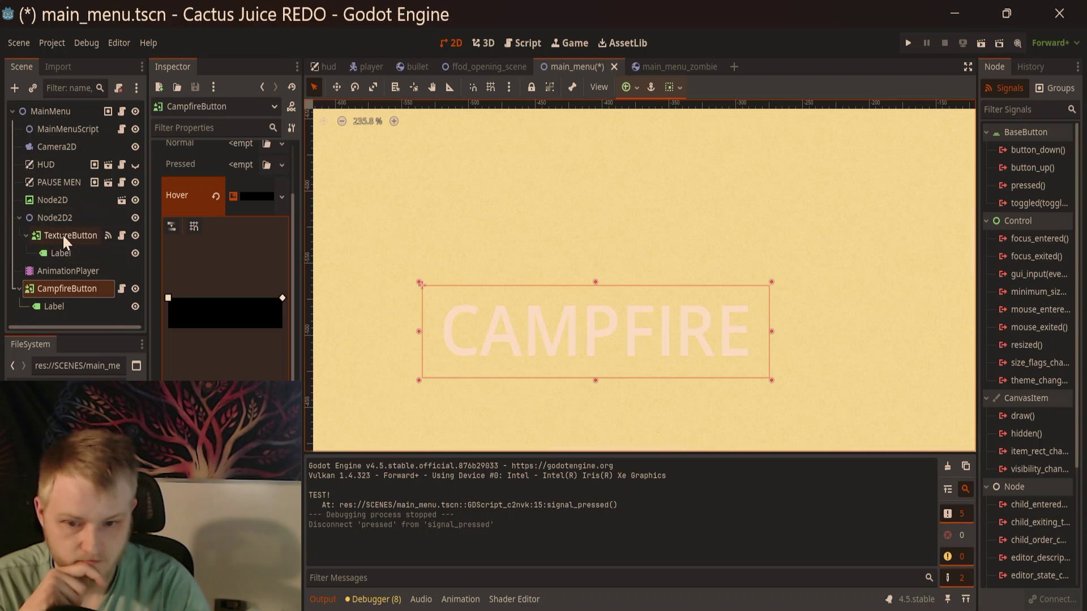
click(121, 288)
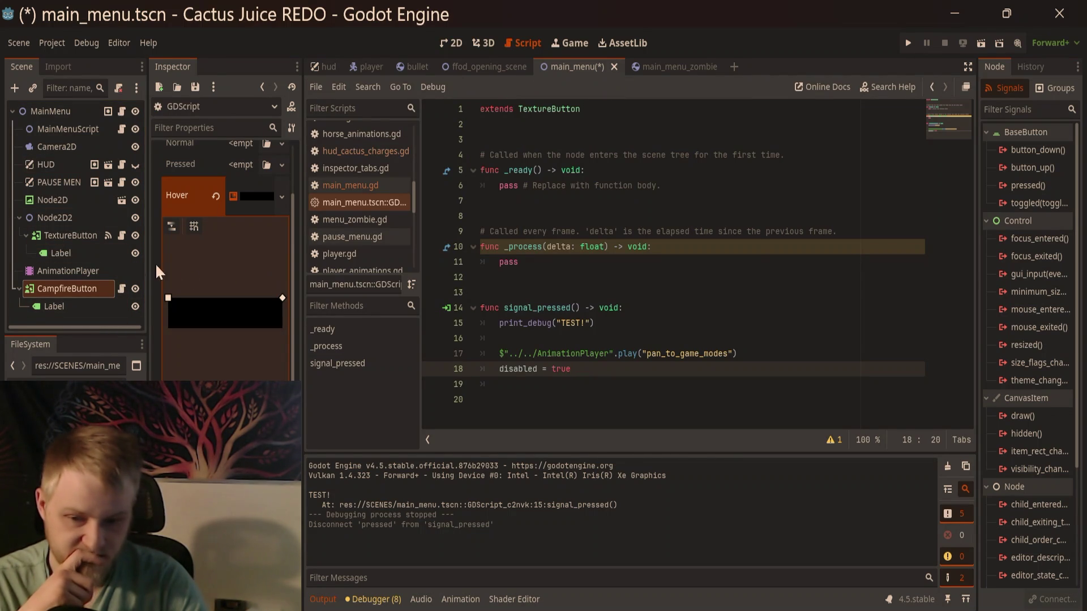
click(56, 288)
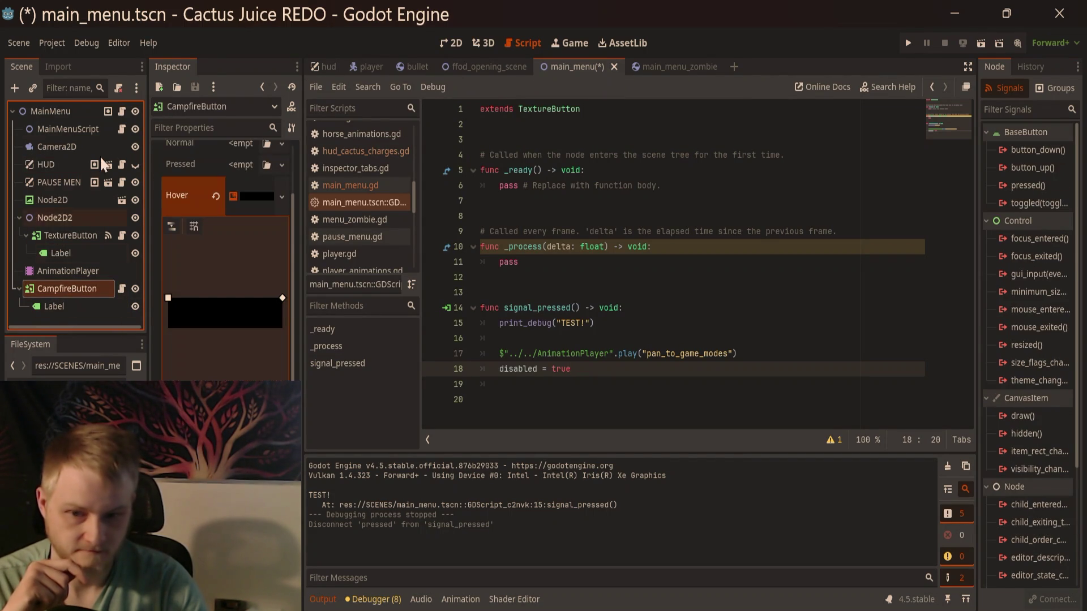
click(121, 128)
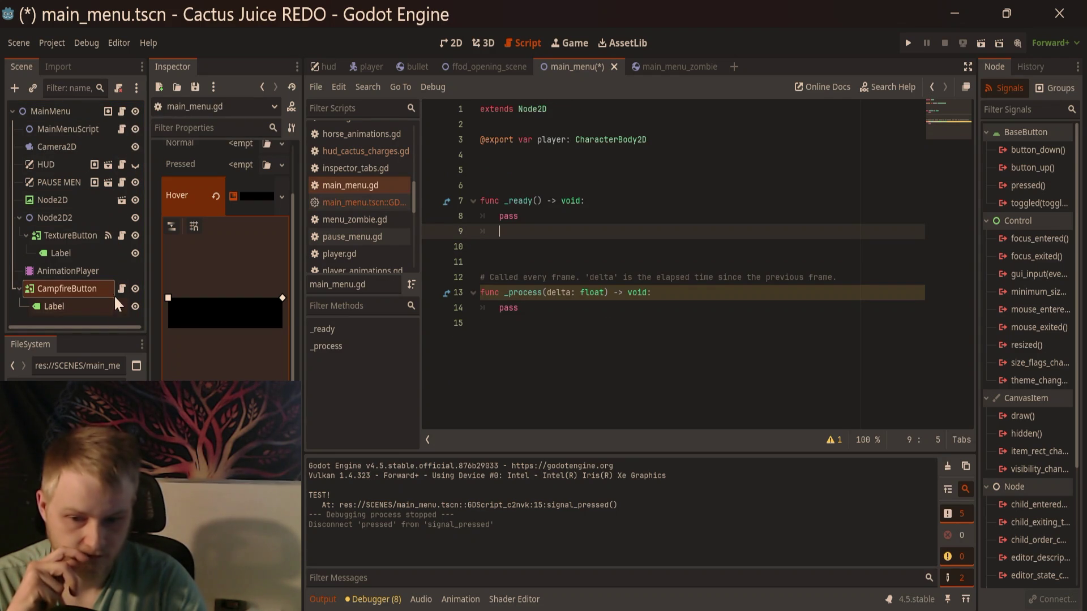
Disconnect the PLAY button's pressed signal and select signal_pressed in its script.
click(90, 233)
click(121, 235)
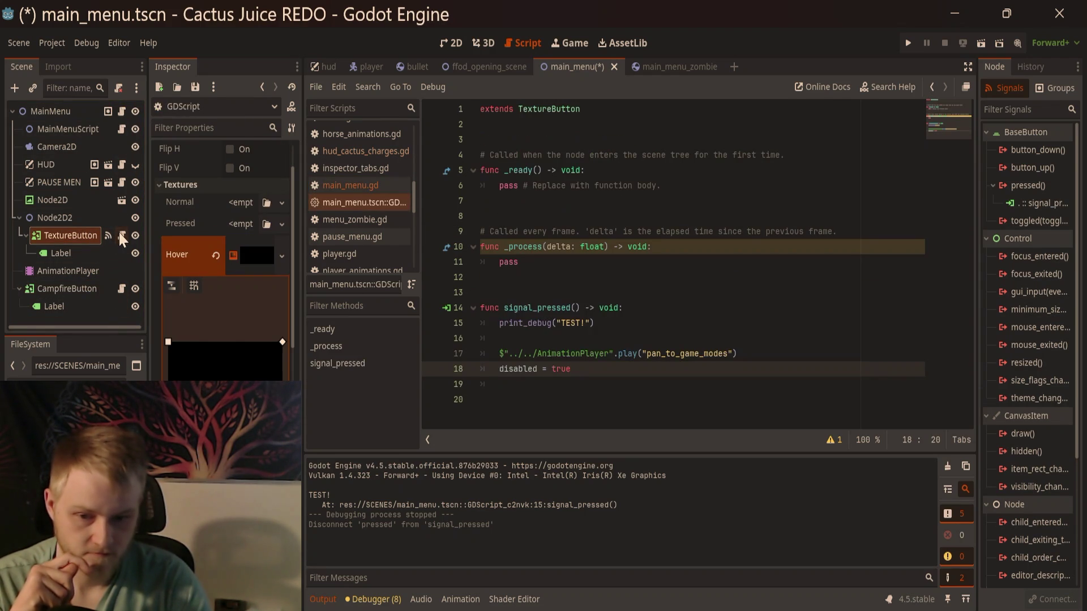
right_click(1039, 207)
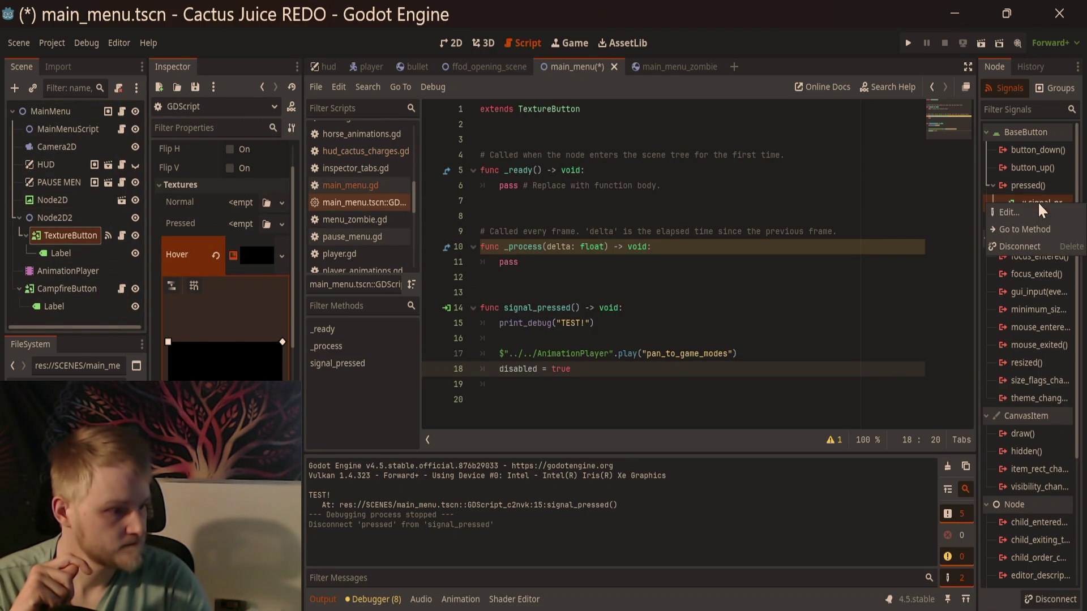
click(1044, 255)
click(638, 384)
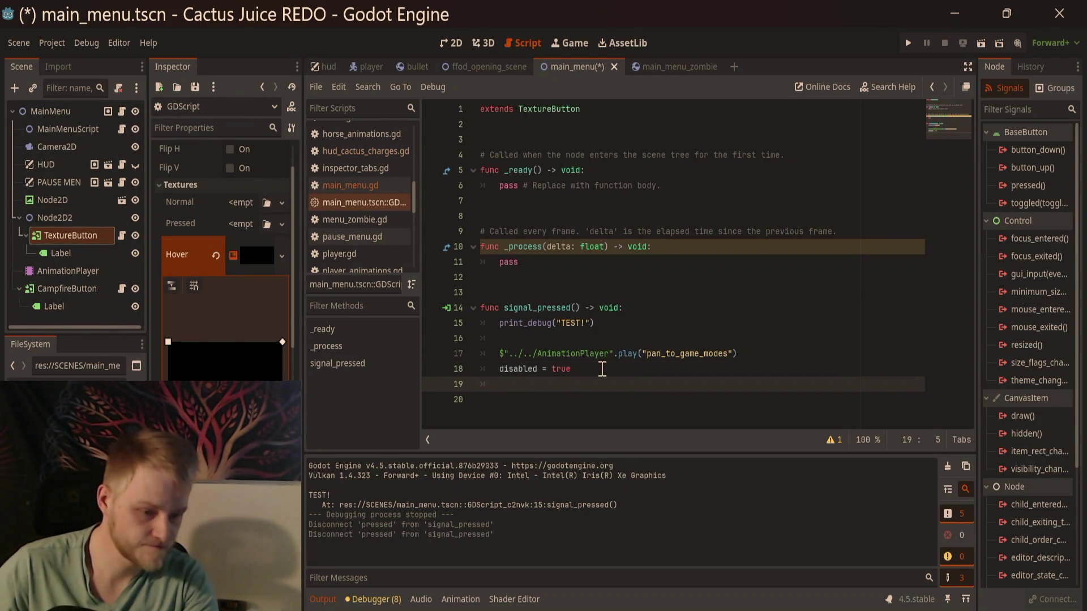
drag(609, 367, 465, 299)
key(ctrl+c)
Move the signal_pressed function from the button script into main_menu.gd below the process function.
shift+click(499, 324)
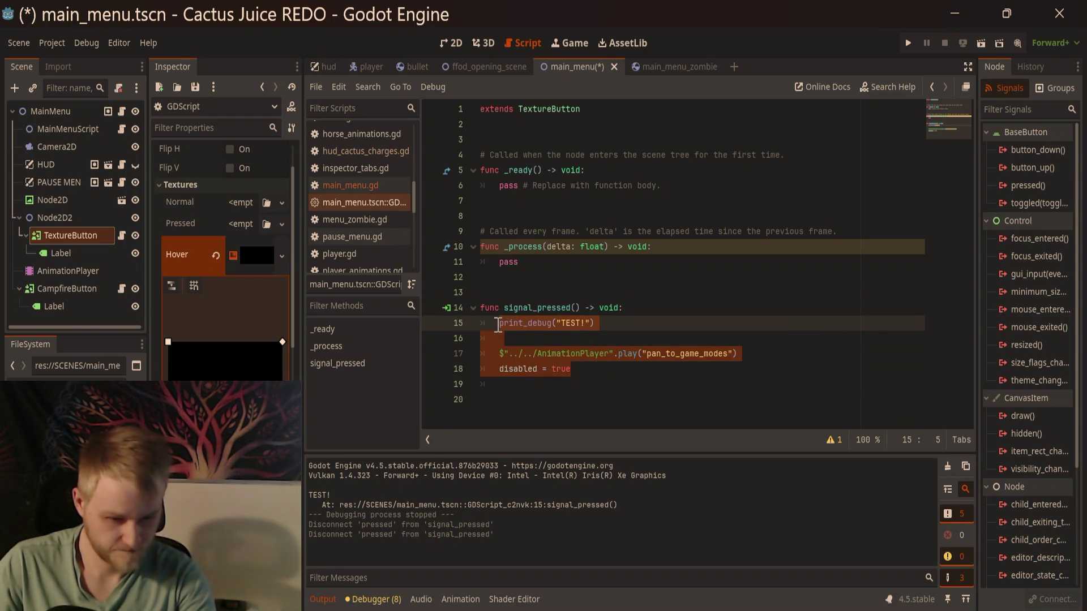
shift+click(480, 307)
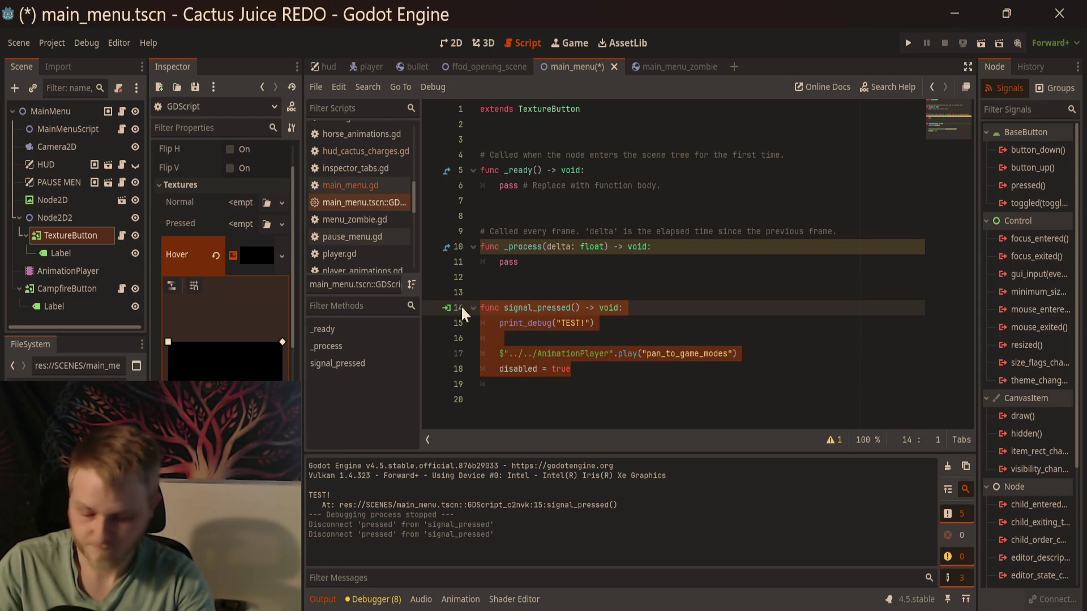
key(BackSpace)
click(385, 187)
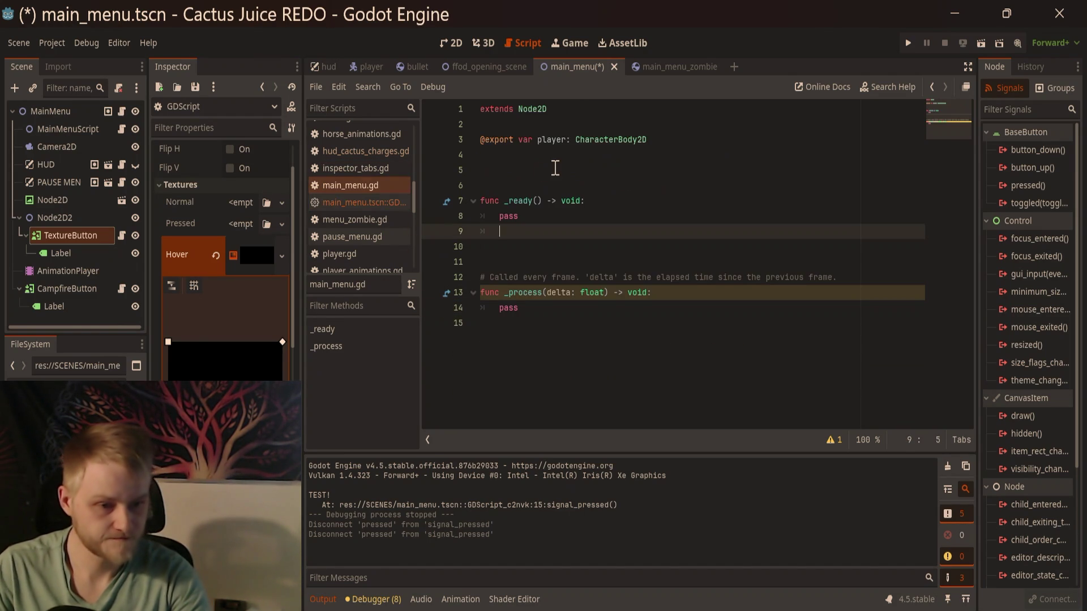
click(555, 168)
click(579, 313)
key(Return)
key(Return)
key(Return)
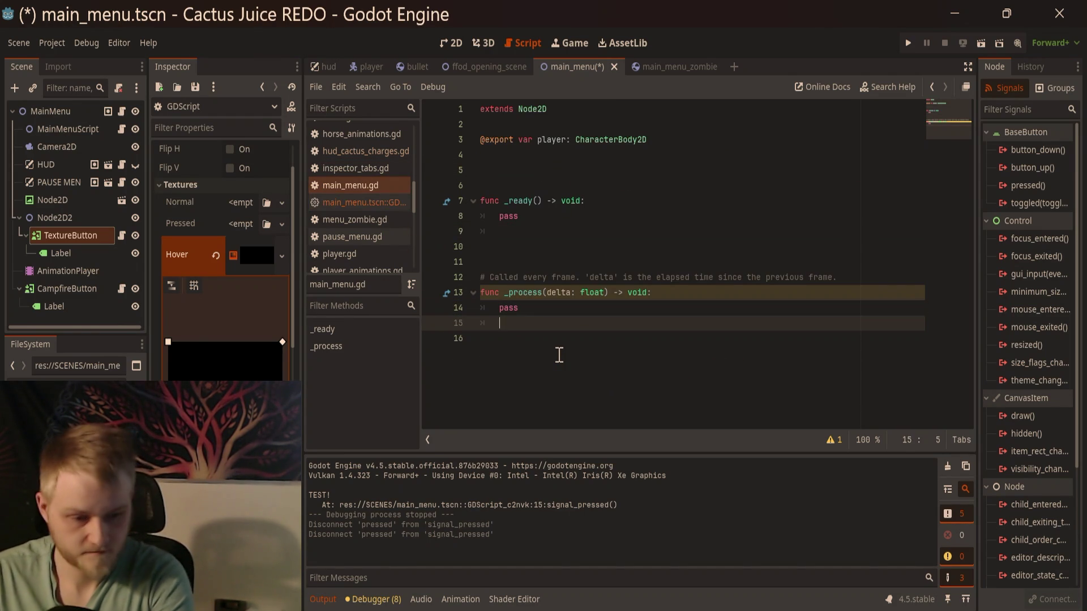
key(ctrl+v)
scroll(558, 354, down, 1)
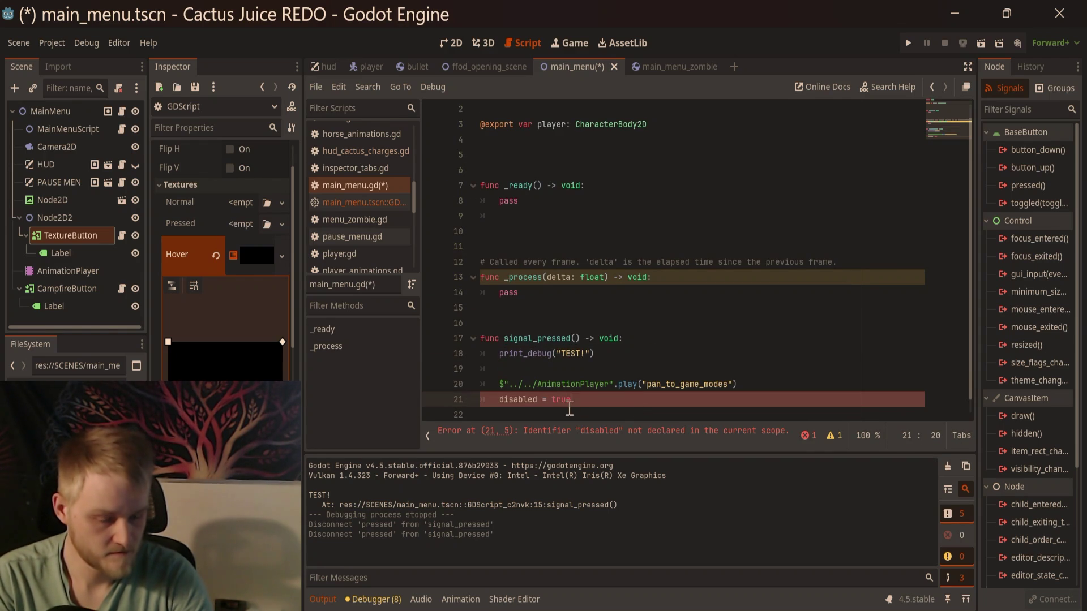
click(582, 161)
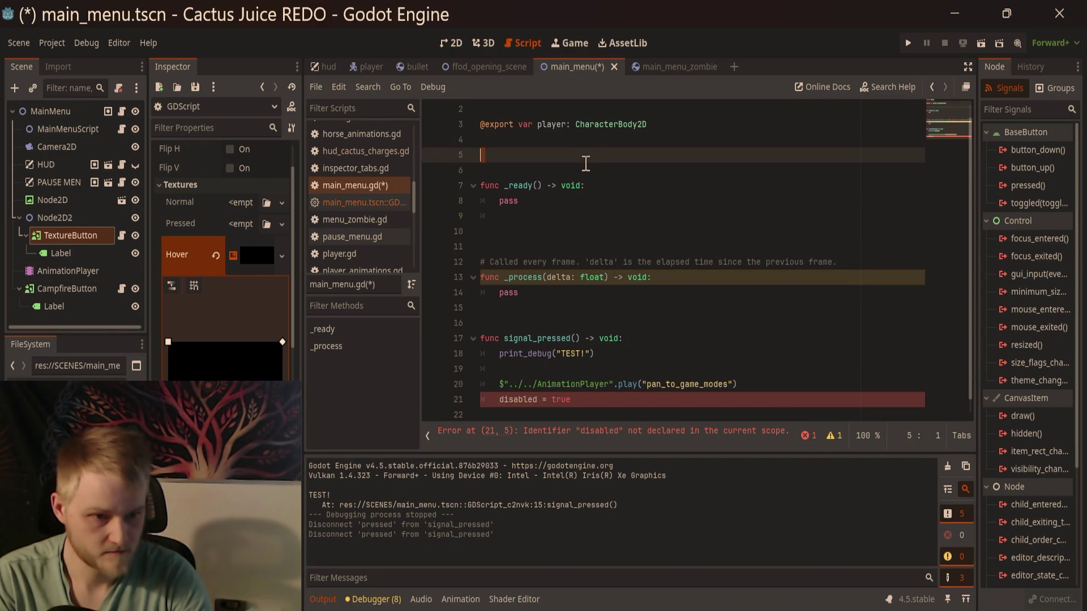
scroll(590, 153, up, 1)
click(678, 139)
shift+click(536, 141)
click(538, 142)
key(BackSpace)
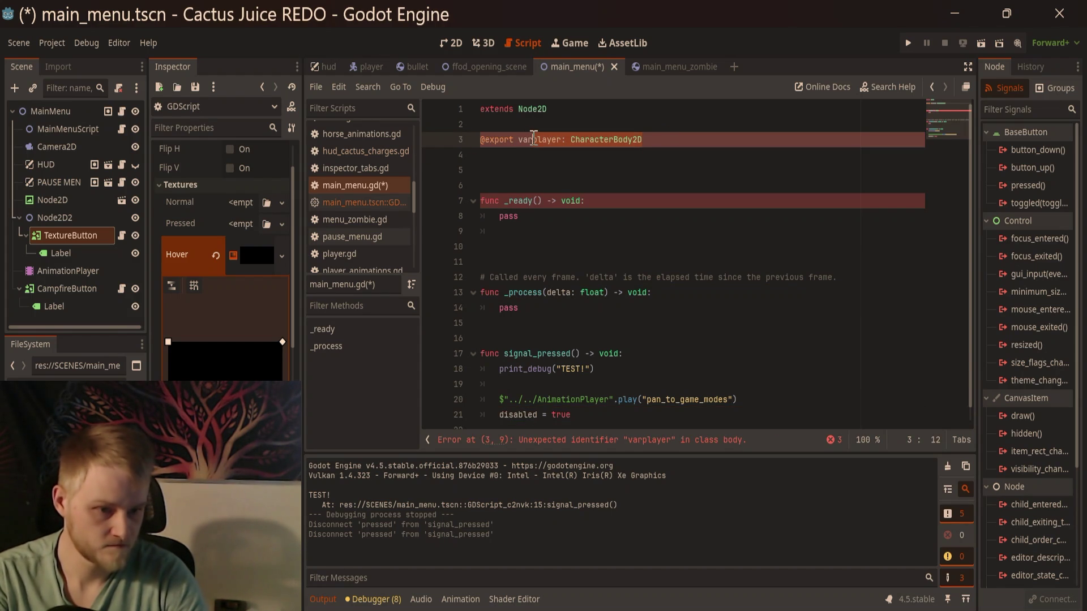
key(shift+End)
text(A)
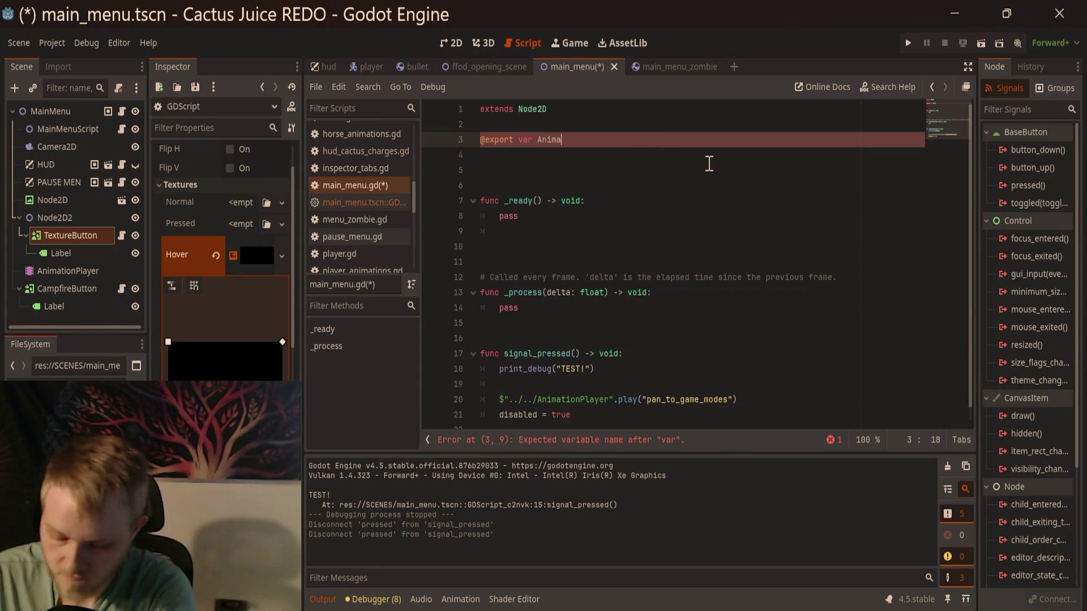
text(tion)
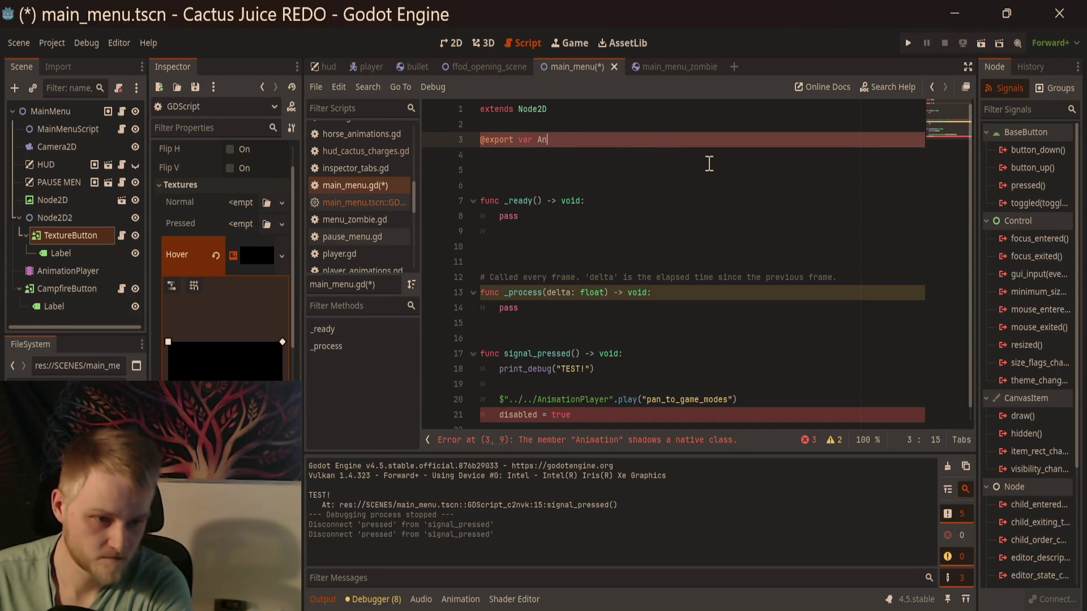
text(ani_play)
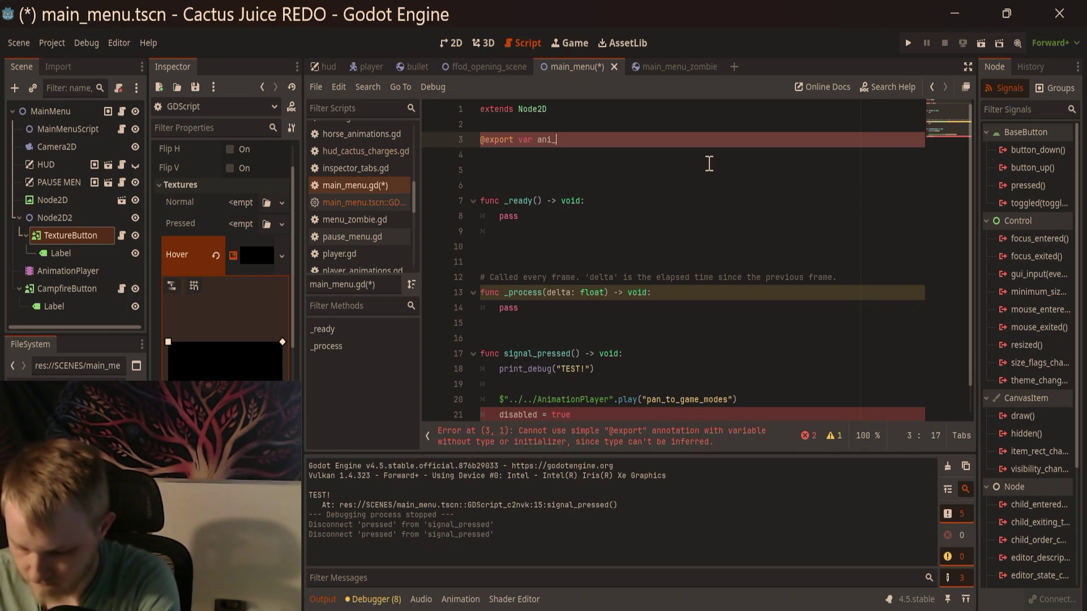
text(: Animation)
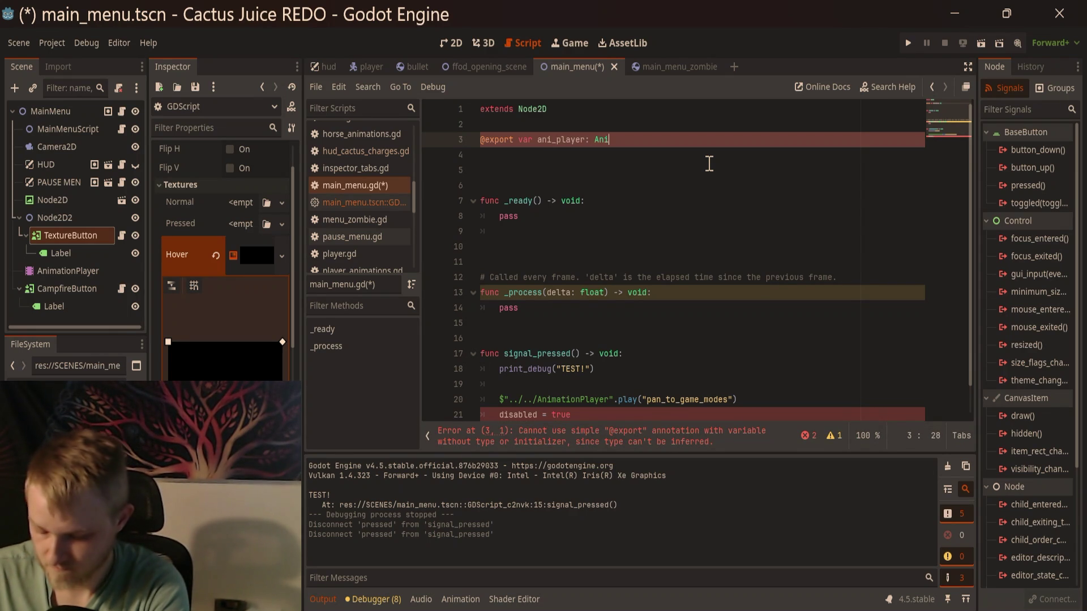
text(P)
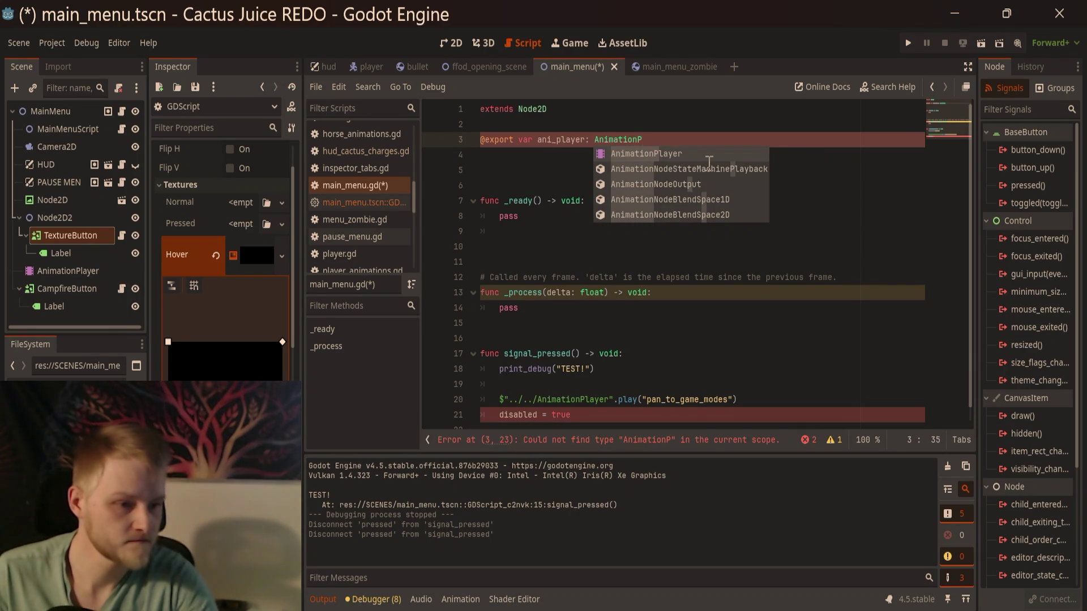
key(Return)
click(680, 173)
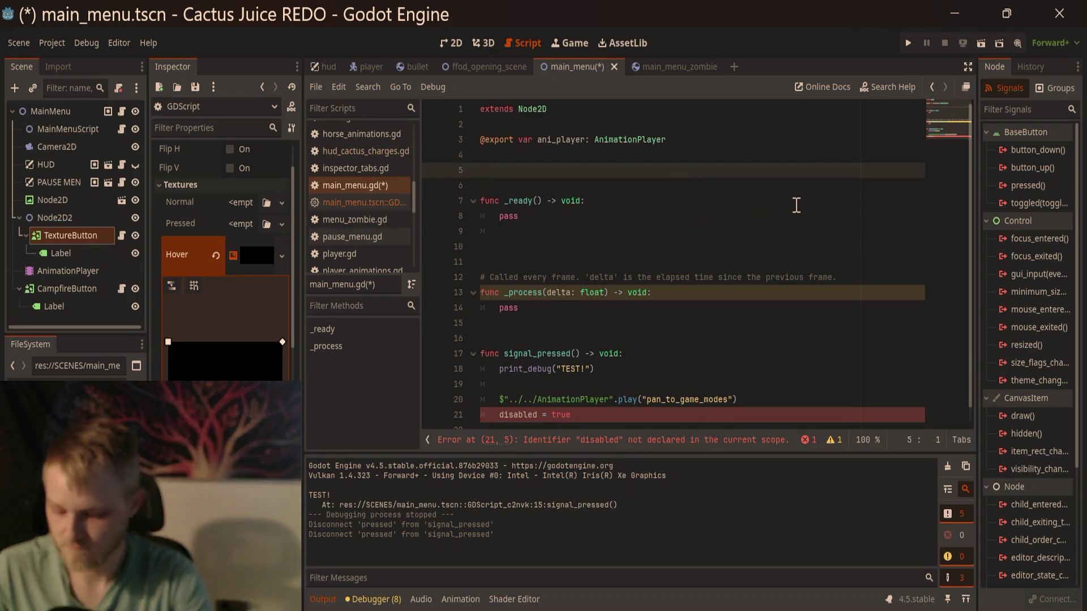
key(ctrl+z)
key(ctrl+y)
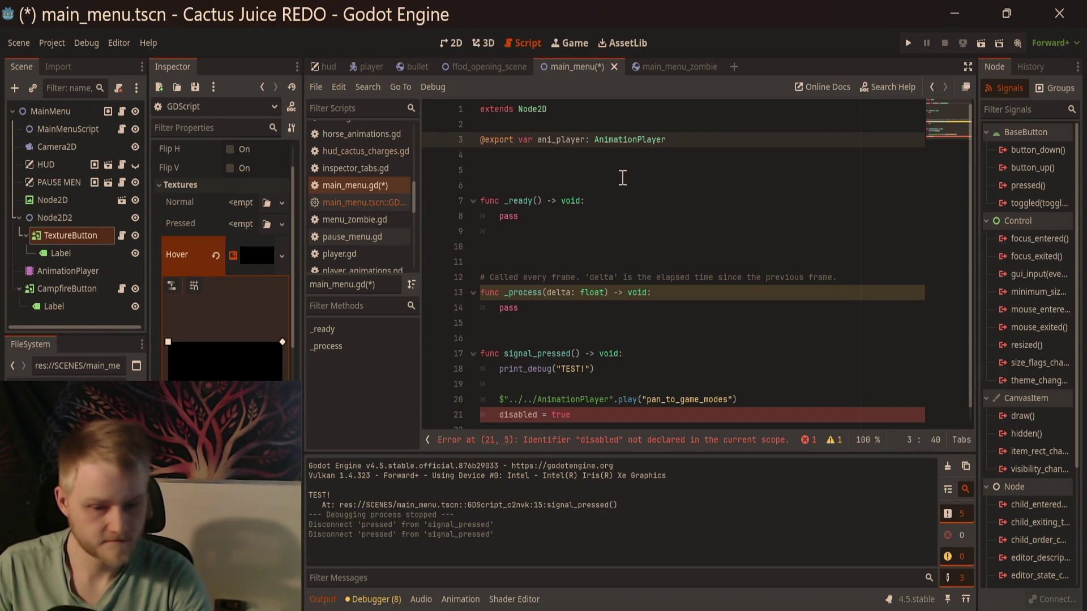
key(ctrl+s)
click(622, 171)
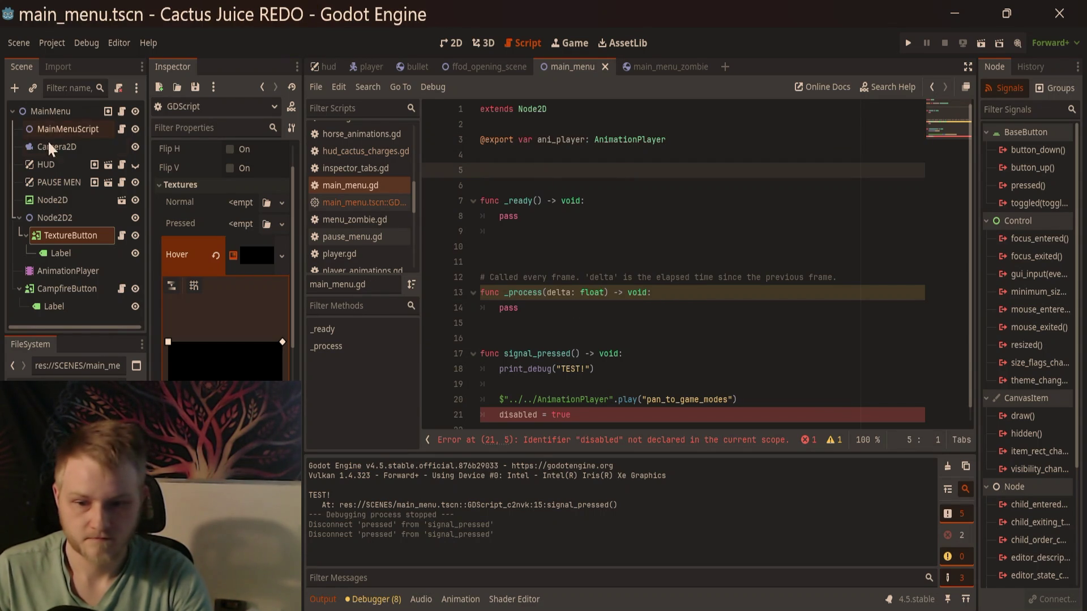
Try assigning AnimationPlayer to the export, ending with AnimationPlayer back under MainMenu.
click(70, 128)
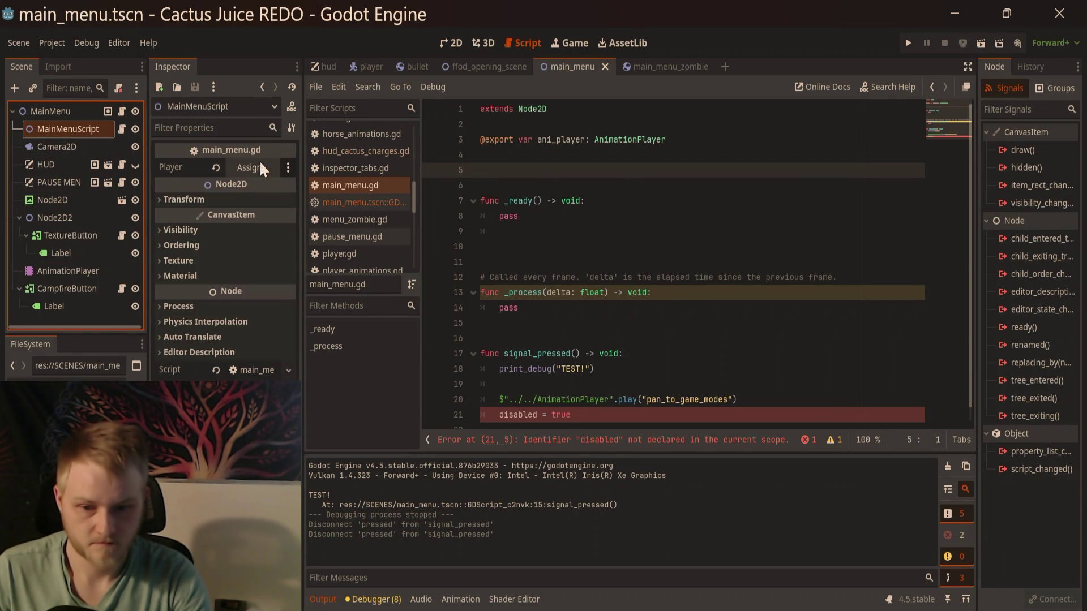
mouse_move(51, 266)
mouse_down()
mouse_move(230, 151)
mouse_move(262, 165)
mouse_up()
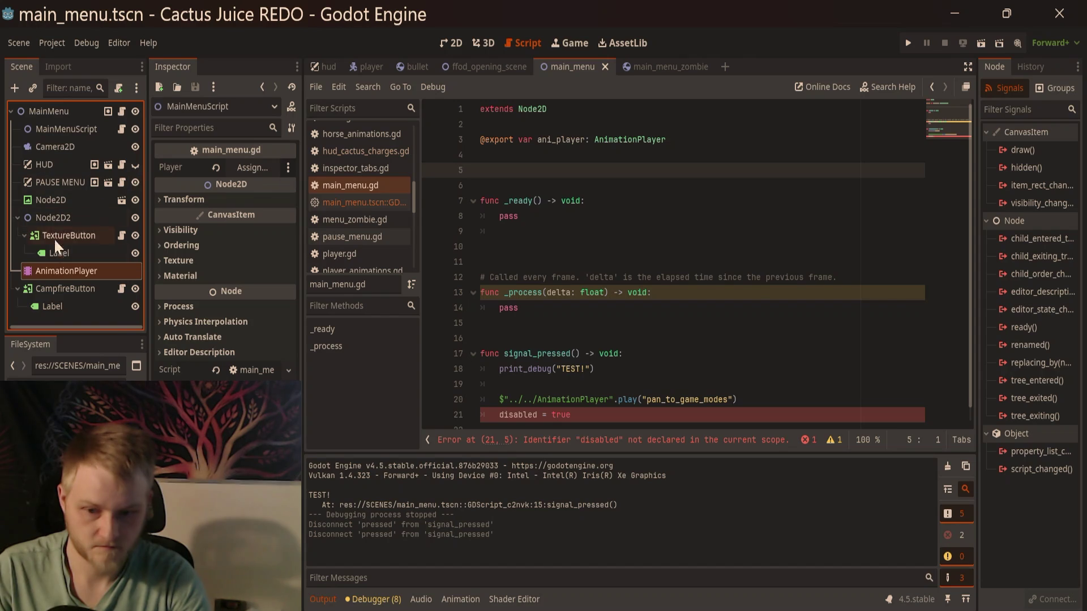
mouse_move(66, 271)
mouse_down()
mouse_move(99, 131)
mouse_move(86, 135)
mouse_up()
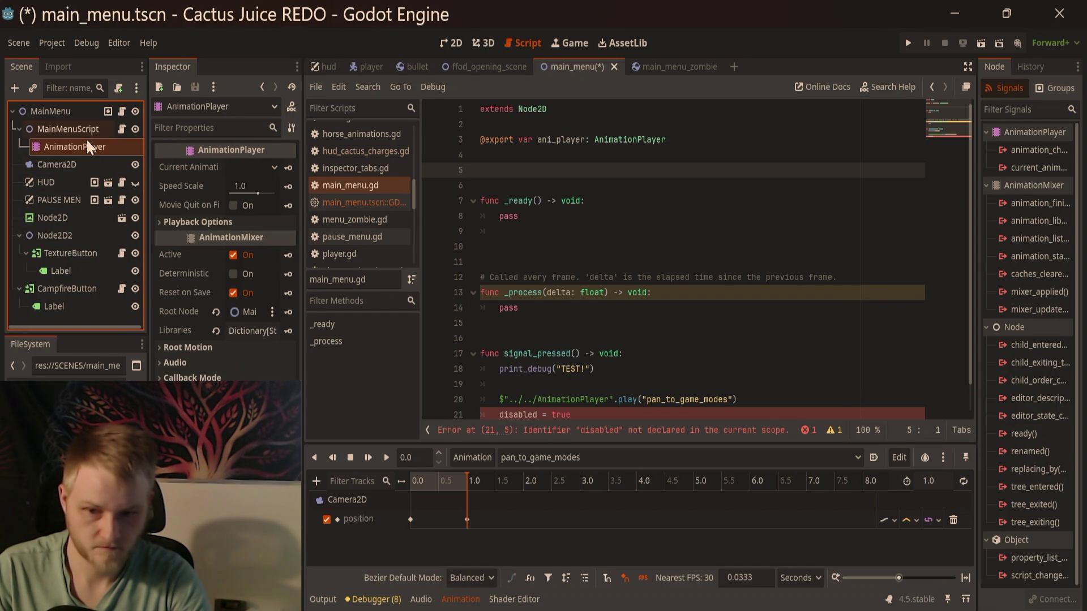
click(73, 129)
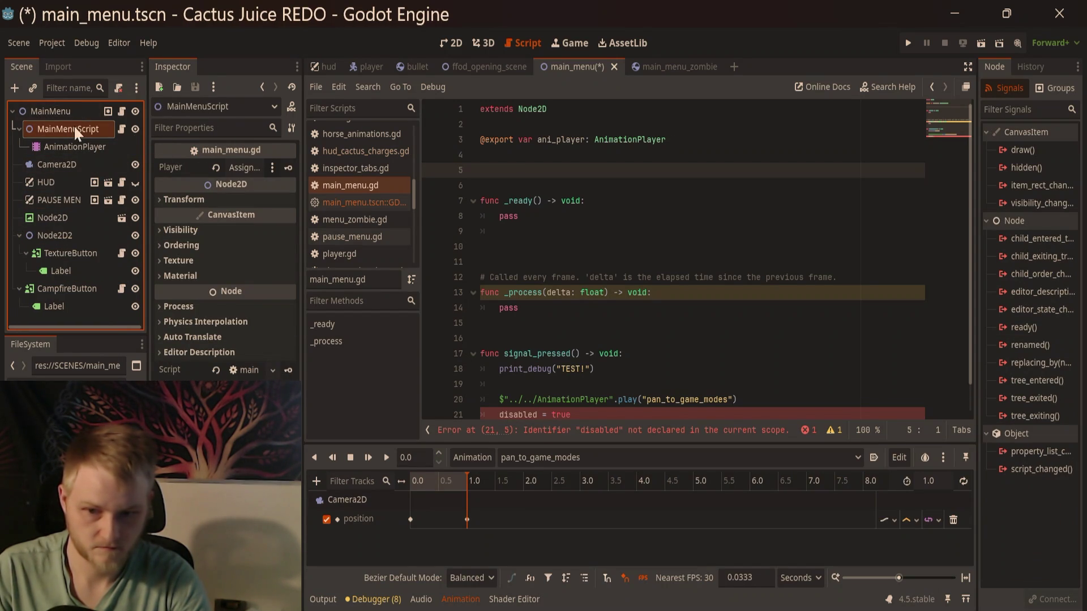
mouse_move(60, 148)
mouse_down()
mouse_move(251, 168)
mouse_move(240, 171)
mouse_up()
drag(54, 148, 46, 108)
mouse_move(63, 310)
mouse_down()
mouse_move(68, 136)
mouse_move(247, 167)
mouse_up()
click(67, 135)
Delete the disabled = true and AnimationPlayer play lines from signal_pressed, then save.
click(692, 136)
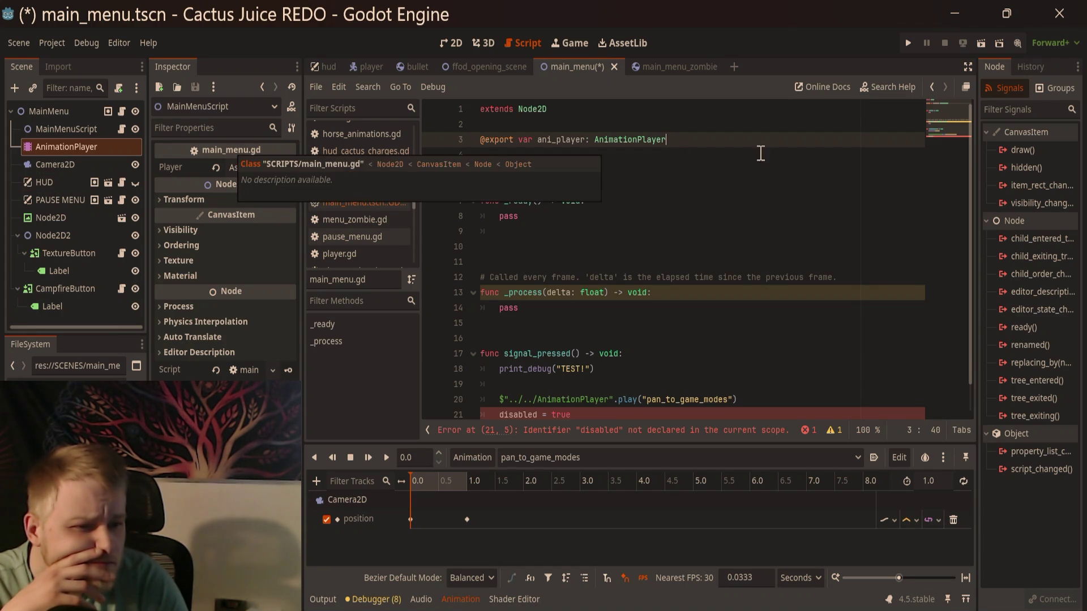
click(748, 173)
scroll(736, 233, down, 1)
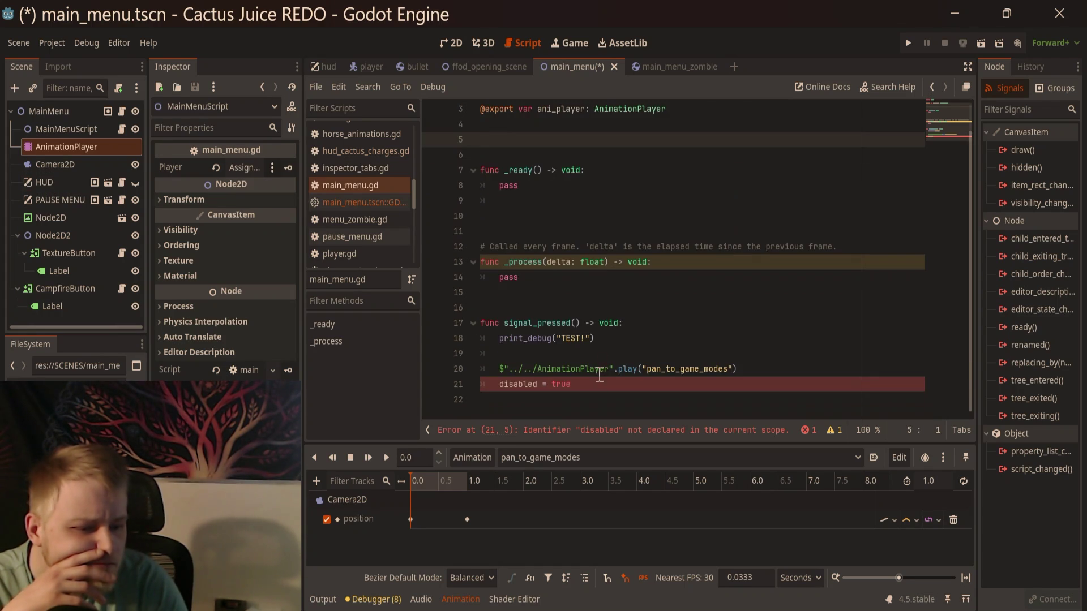
click(451, 390)
key(BackSpace)
key(Up)
key(shift+Home)
key(BackSpace)
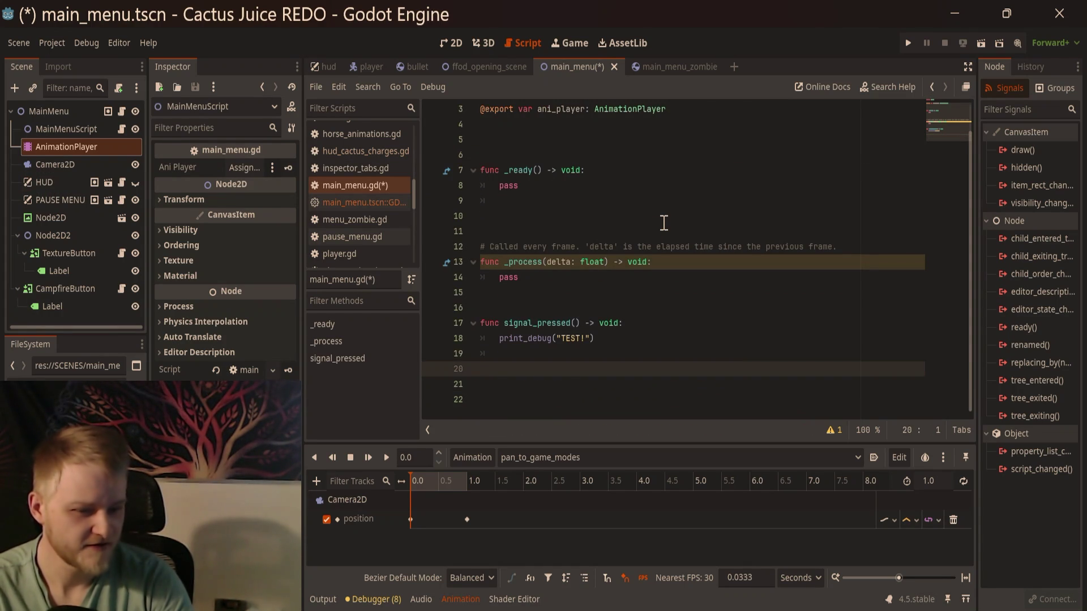
scroll(664, 223, up, 1)
key(ctrl+s)
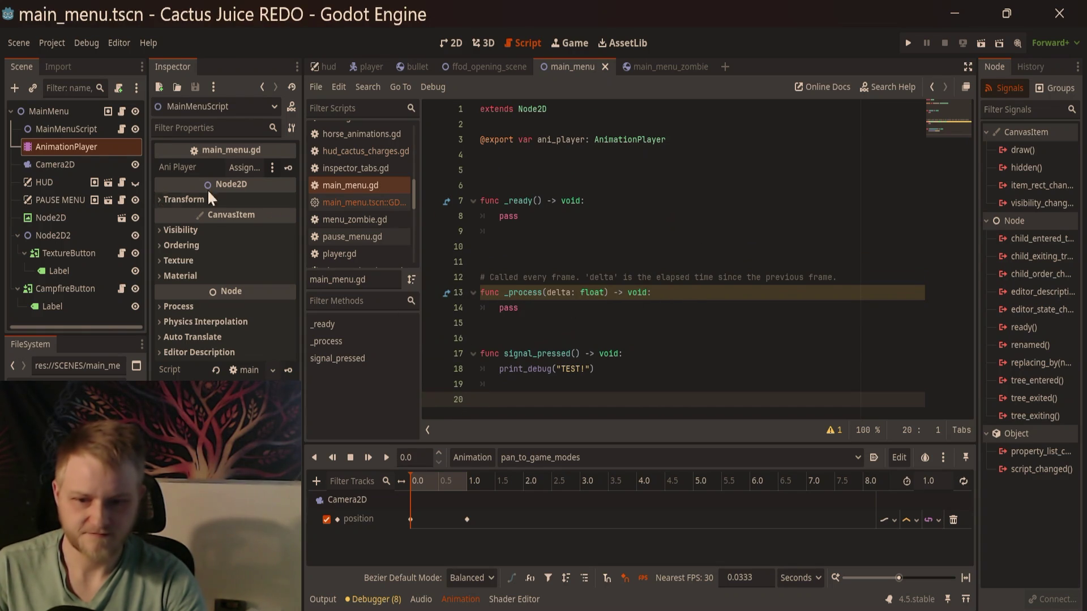
click(80, 164)
click(76, 146)
click(59, 128)
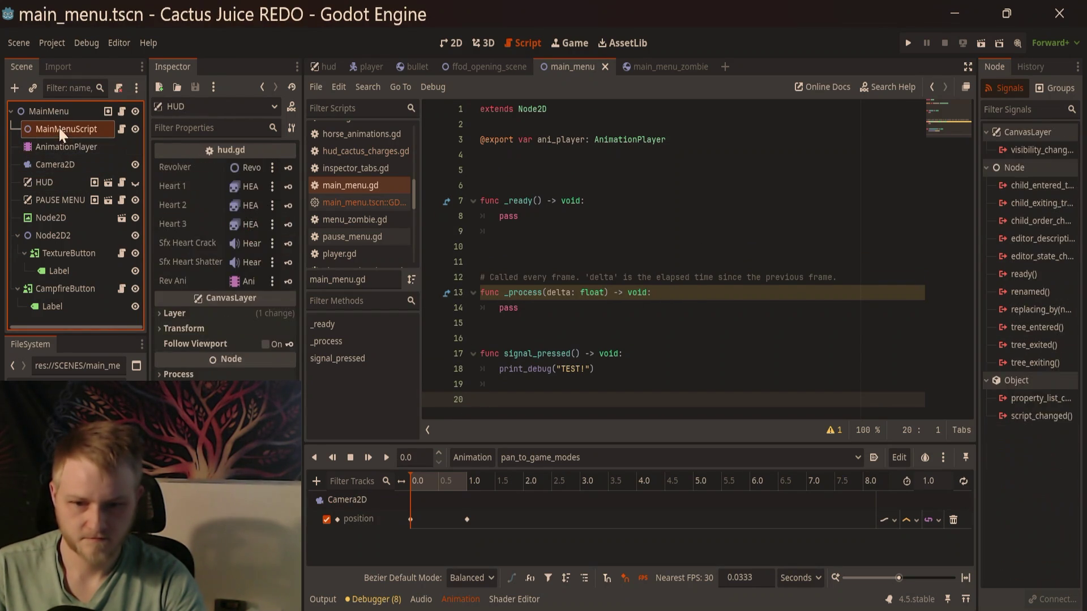
drag(63, 148, 235, 174)
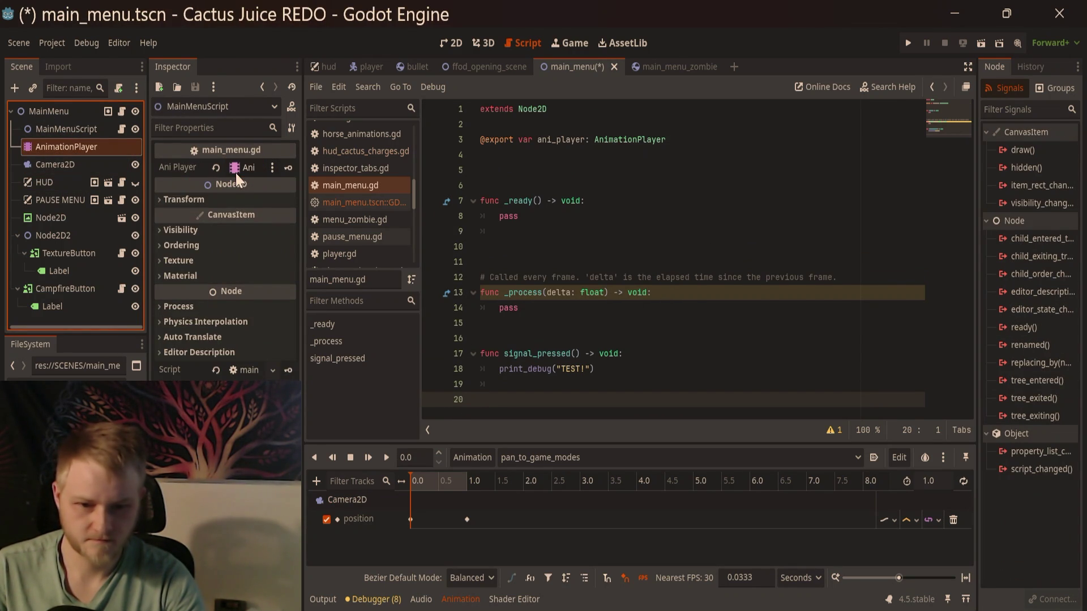
click(610, 153)
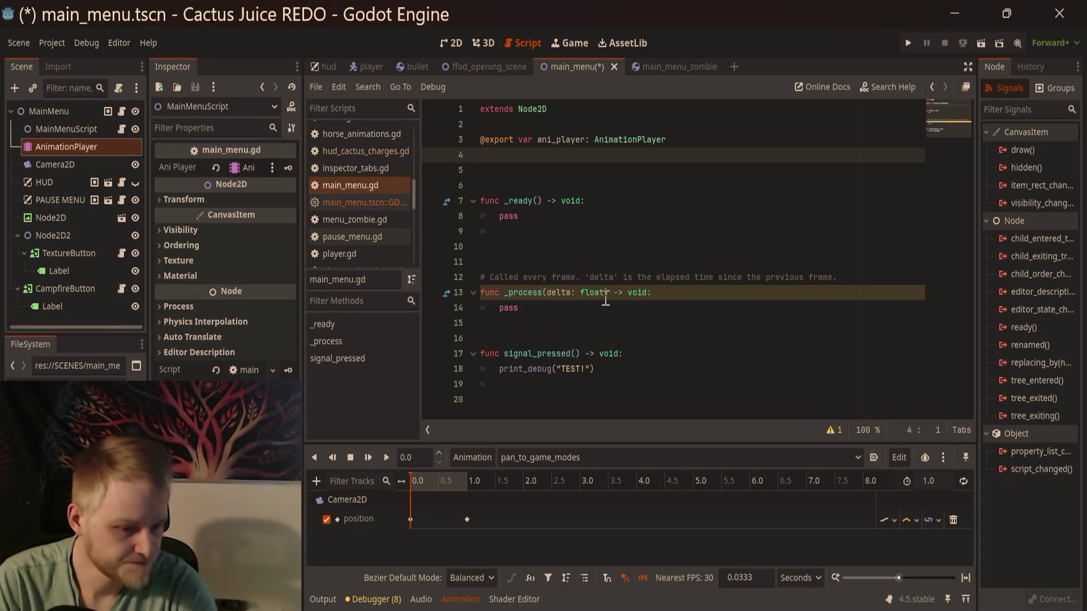
key(Return)
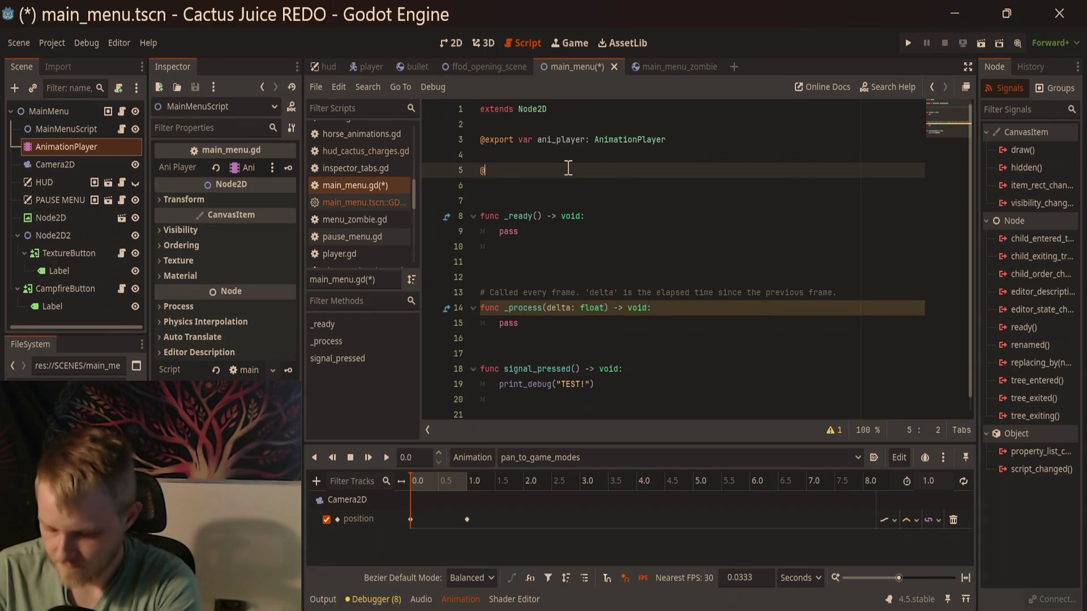
text(xport va)
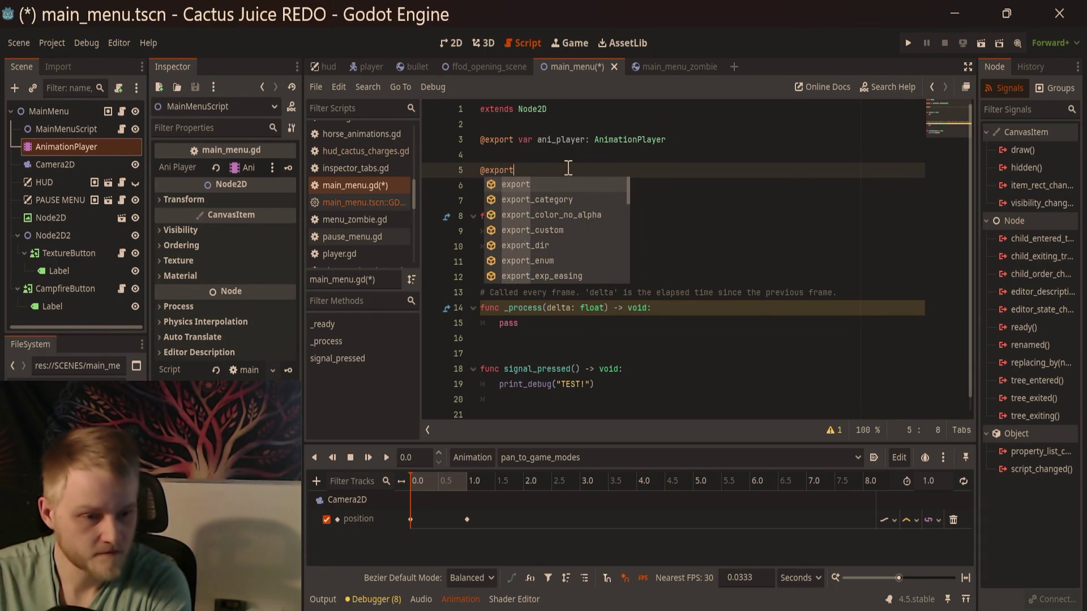
text(r play_button: Texture)
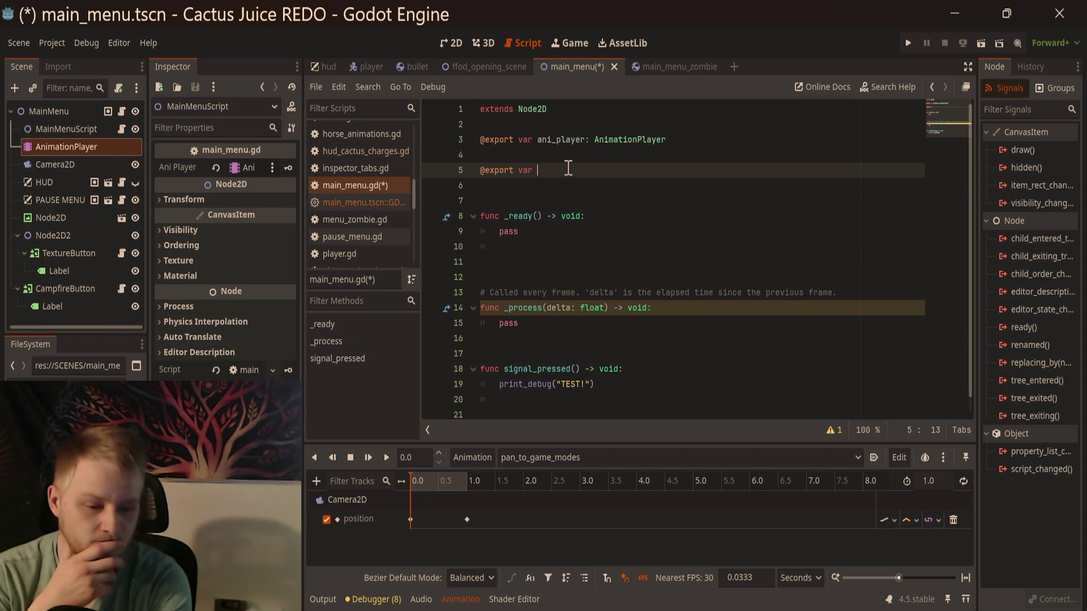
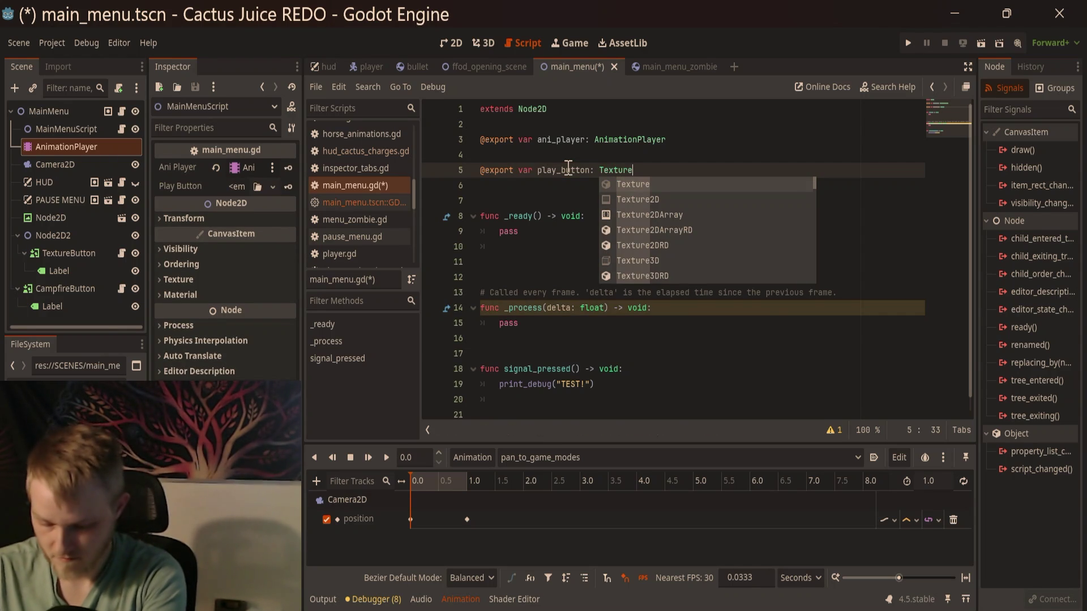
Finish typing play_button's type as TextureButton and rename that node to PlayButton.
text(Button)
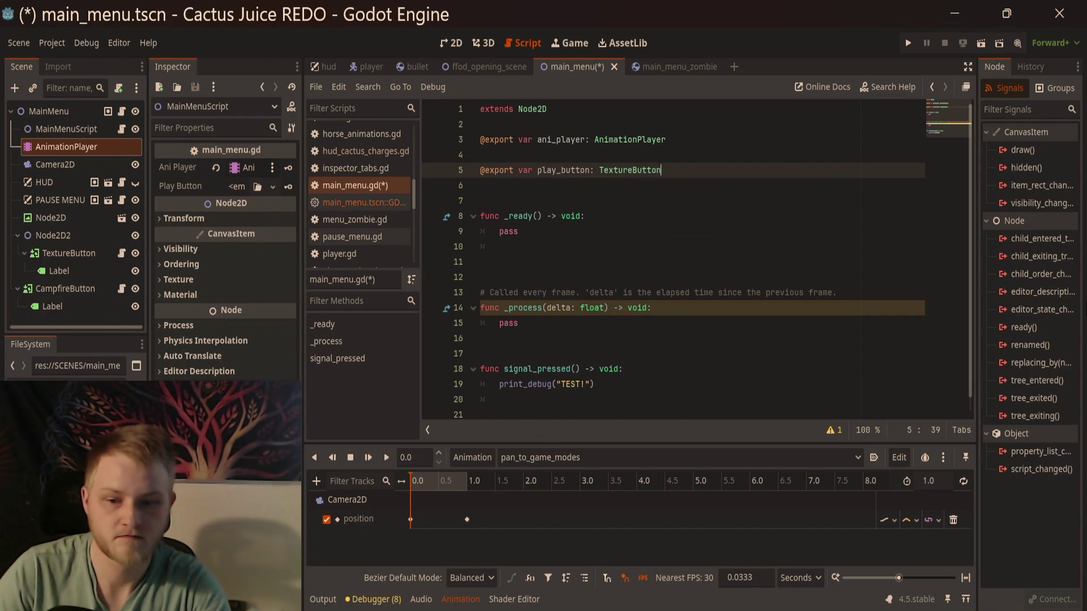
double_click(60, 255)
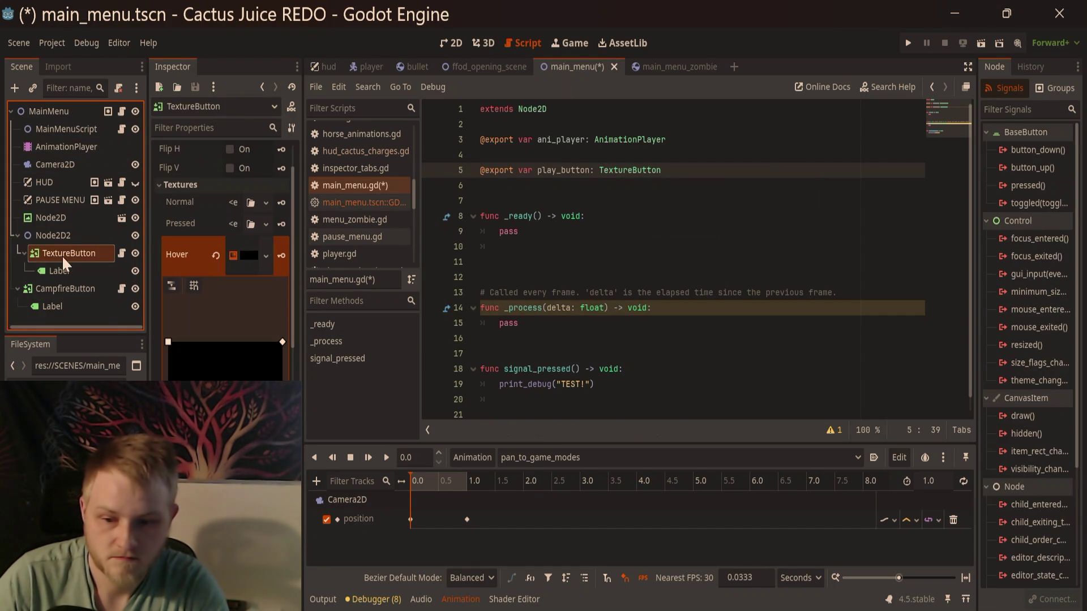
click(73, 256)
key(BackSpace)
key(BackSpace)
key(BackSpace)
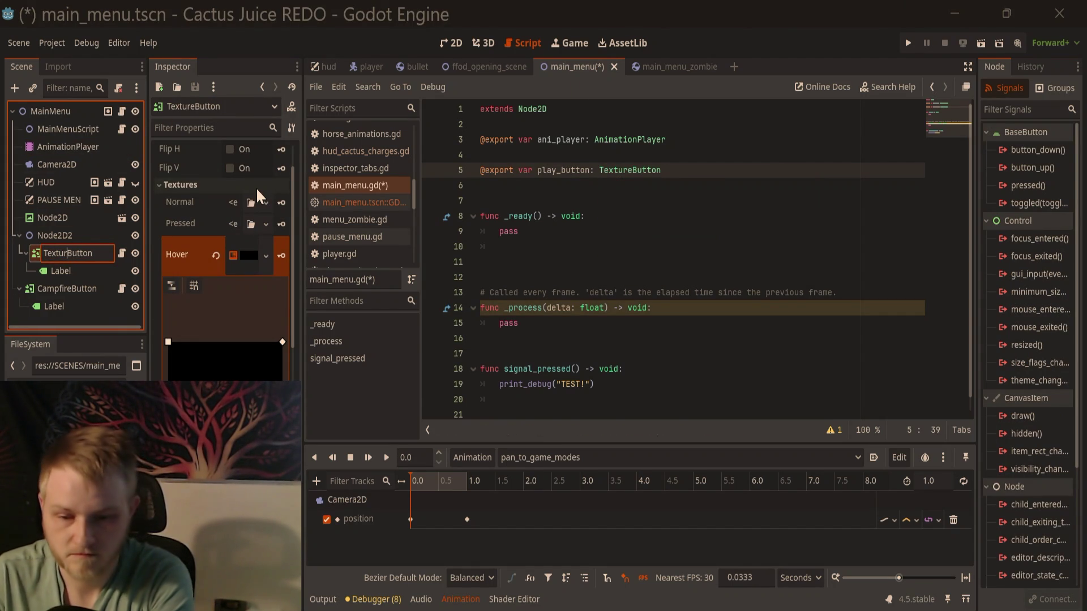
text(Play)
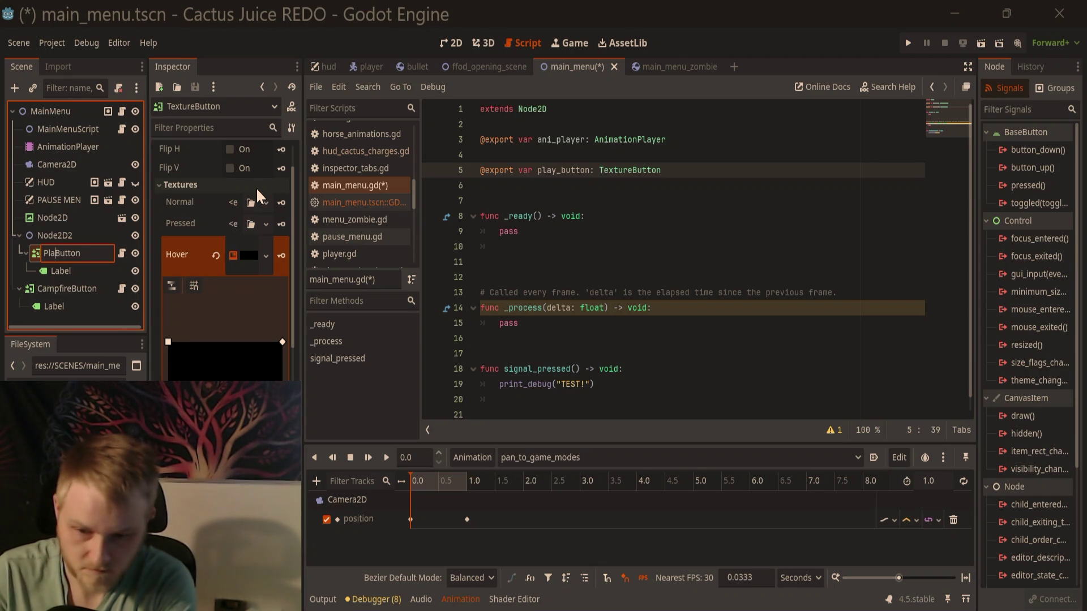
key(Return)
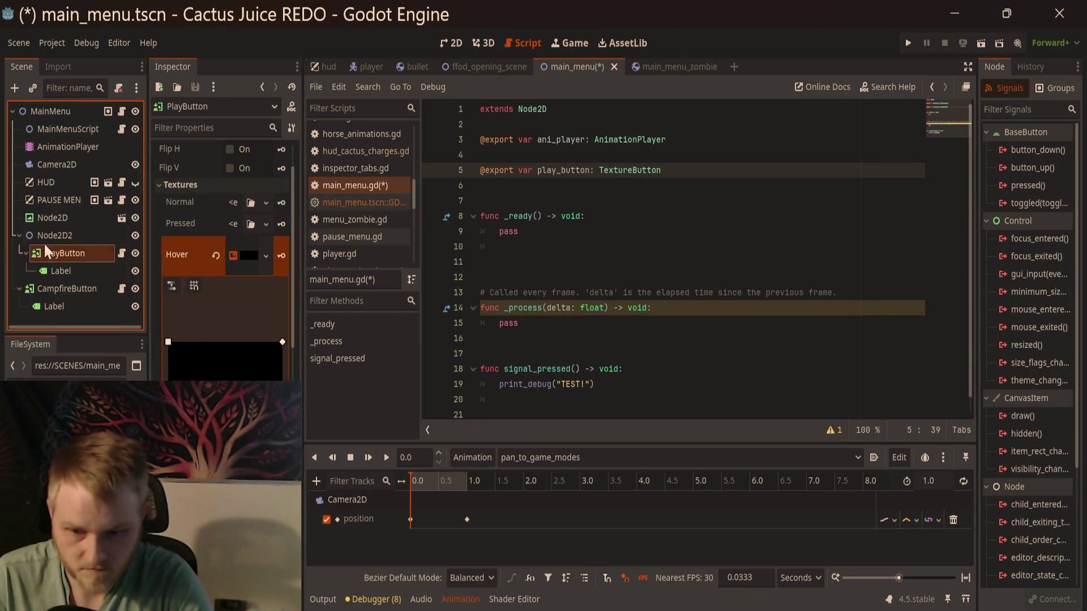
Rename the parent Node2D2 node to BUTTONS.
double_click(76, 233)
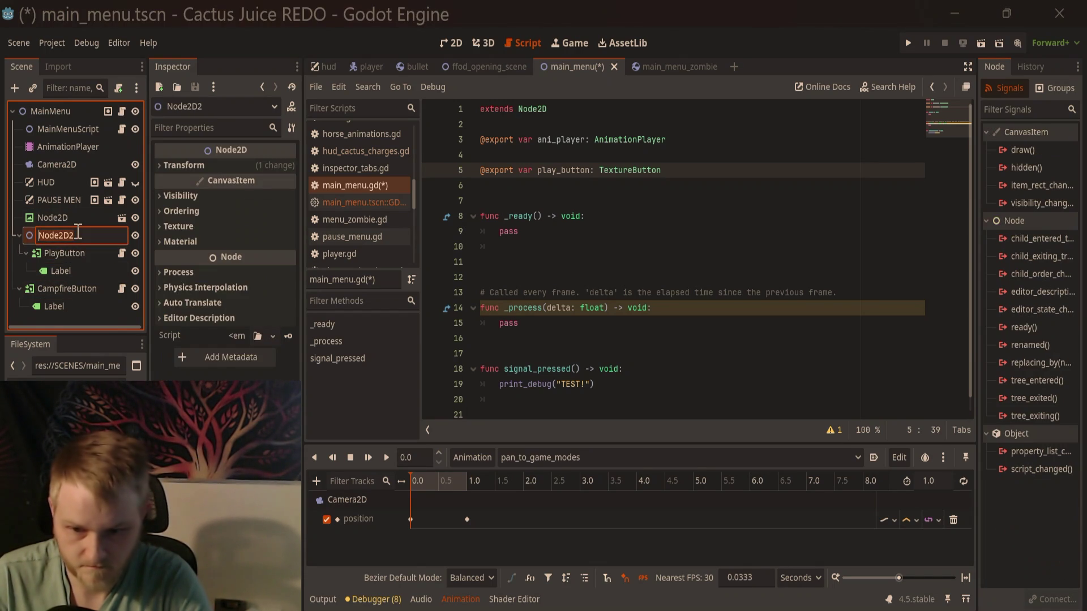
text(BUTTONS)
key(Return)
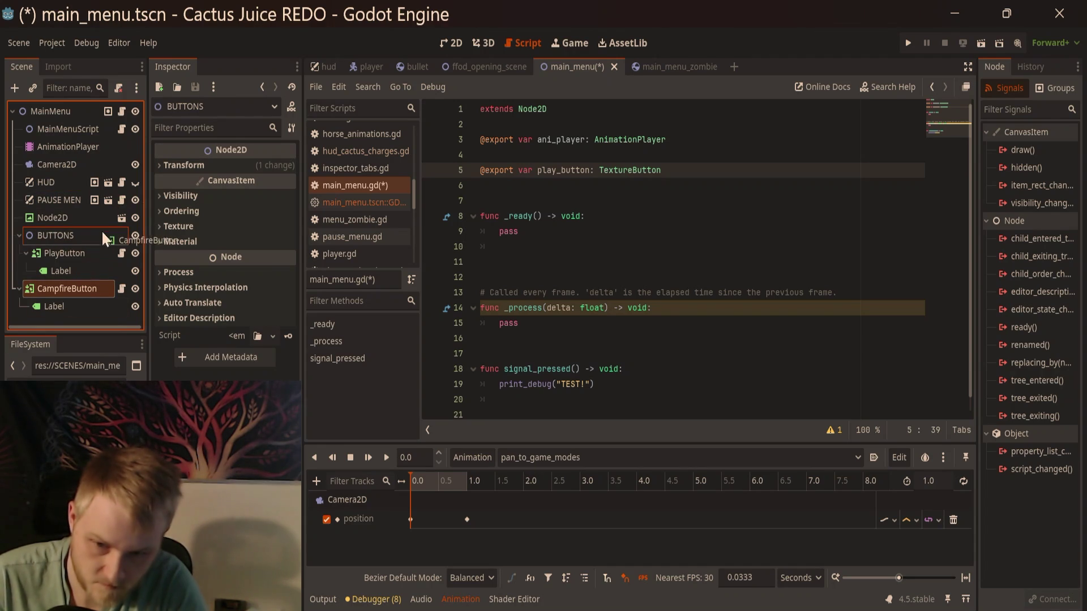
Assign the PlayButton node to MainMenuScript's Play Button export.
click(69, 287)
click(88, 253)
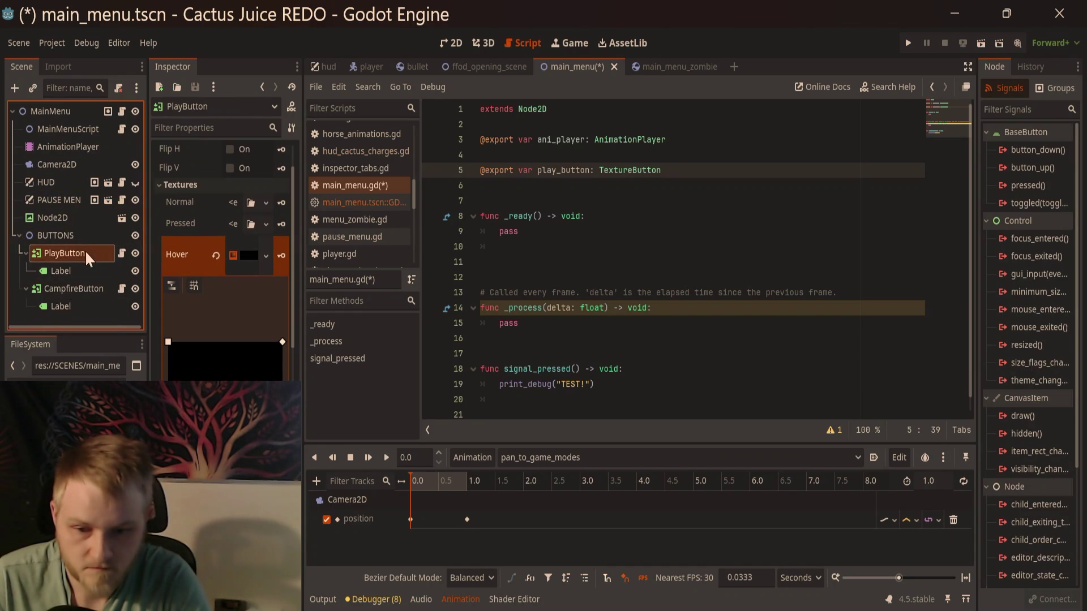
click(76, 116)
click(80, 123)
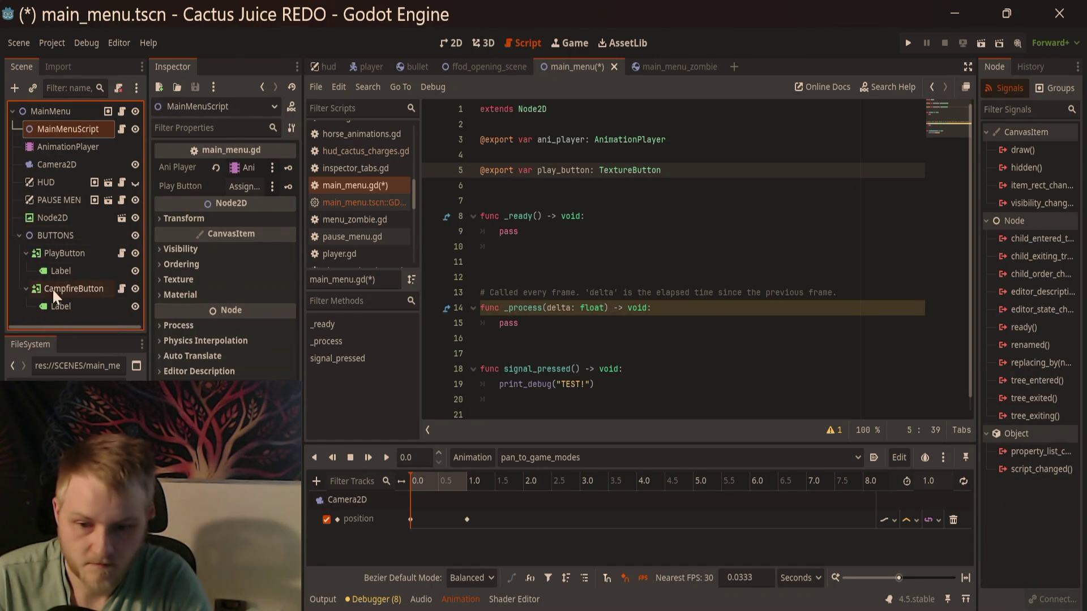
drag(69, 253, 239, 190)
Inspect the CampfireButton, PlayButton and BUTTONS nodes in the 2D view, then return to the script.
click(451, 43)
scroll(489, 260, down, 3)
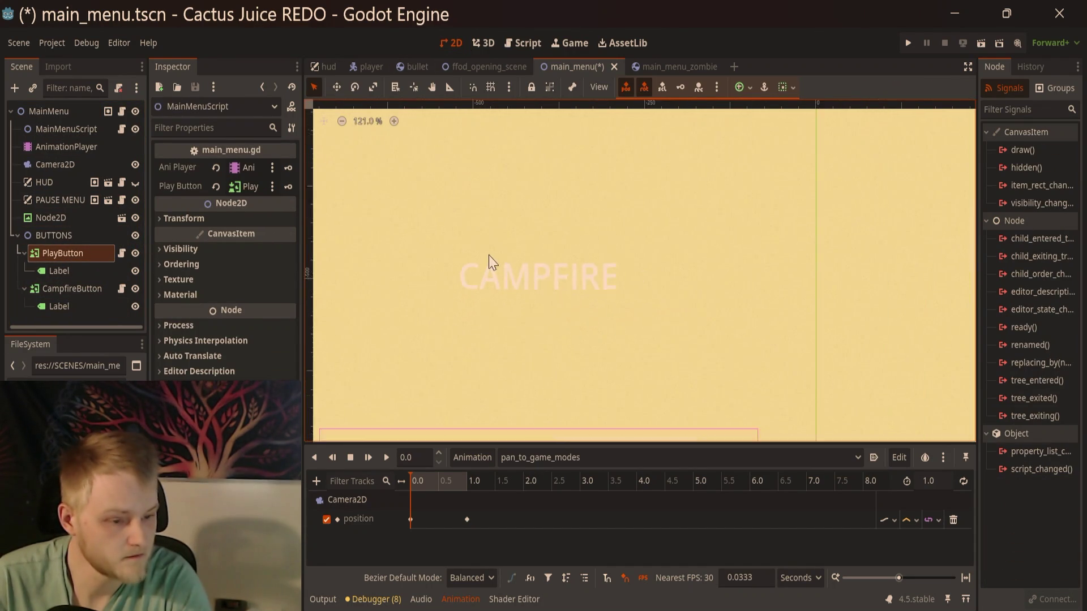
click(86, 288)
click(90, 249)
click(87, 235)
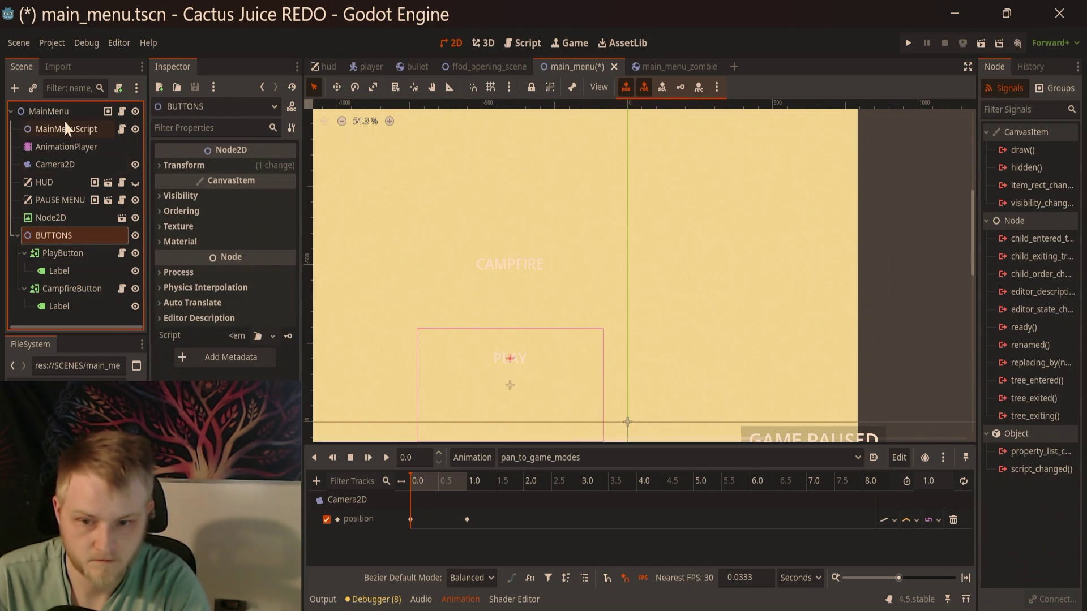
click(122, 111)
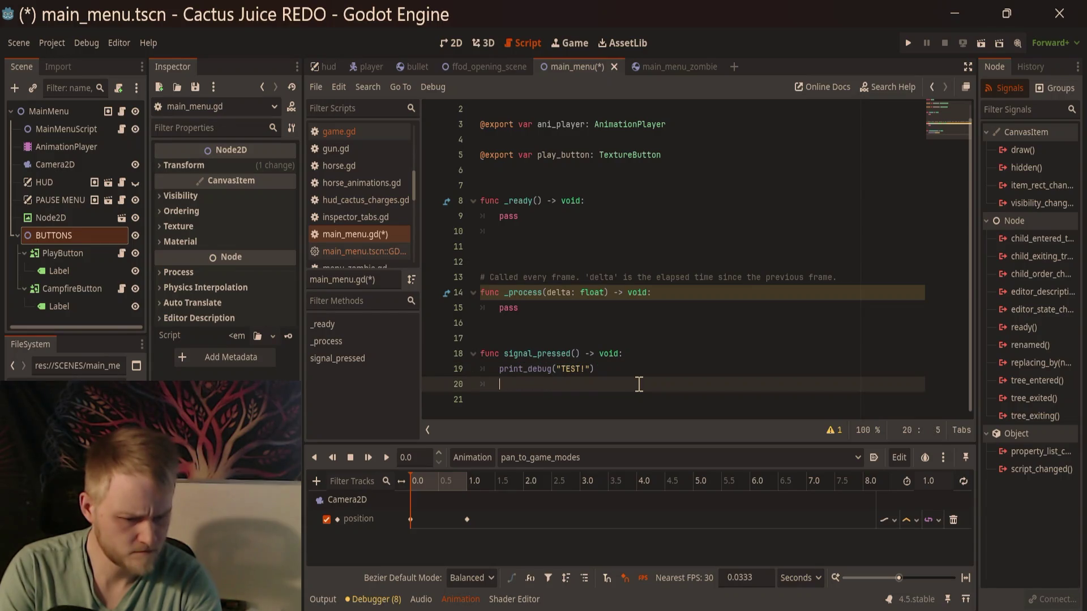
Add ani_player.play("pan_to_game_modes") to signal_pressed and launch the game with F5.
key(Return)
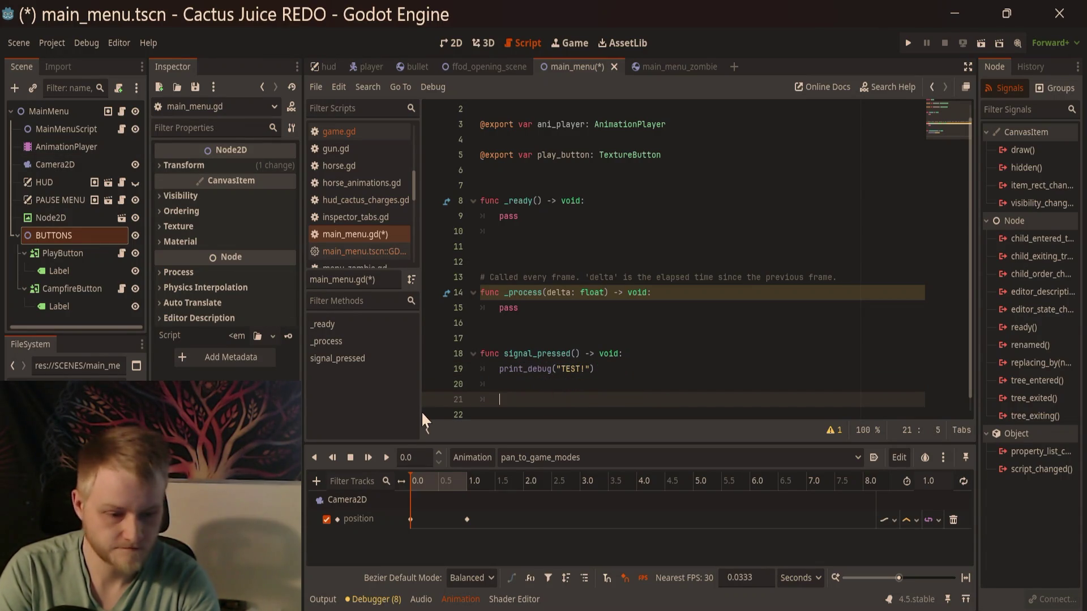
text(ani)
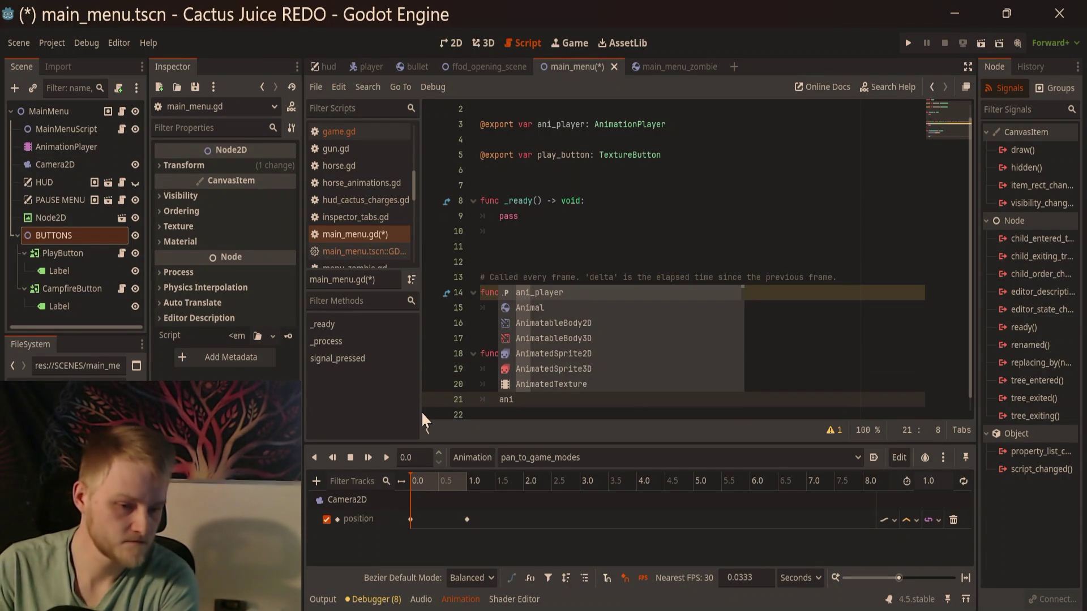
key(Return)
text(.play)
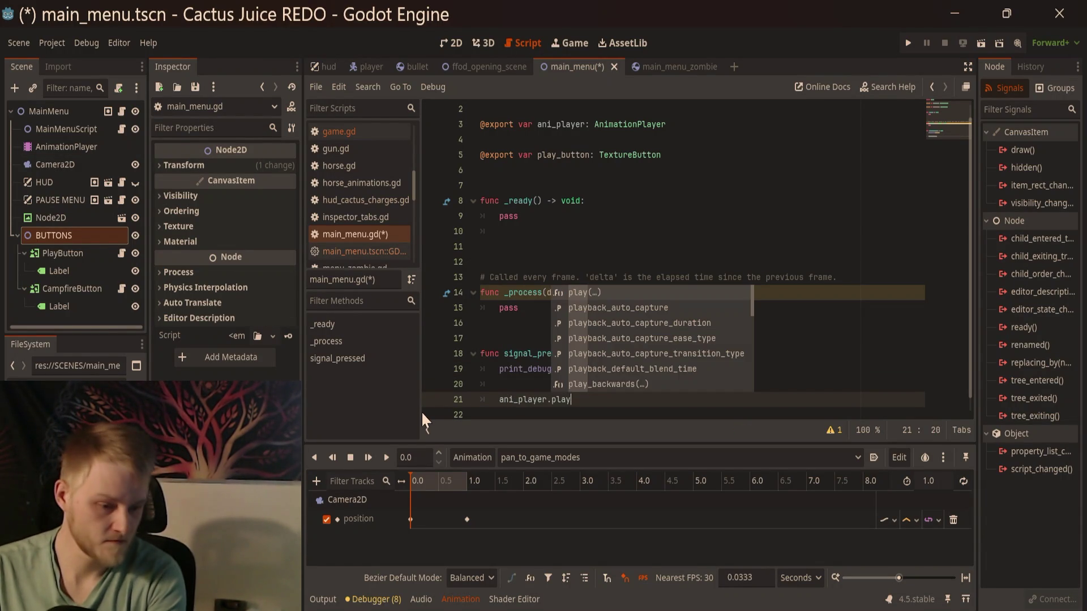
key(Return)
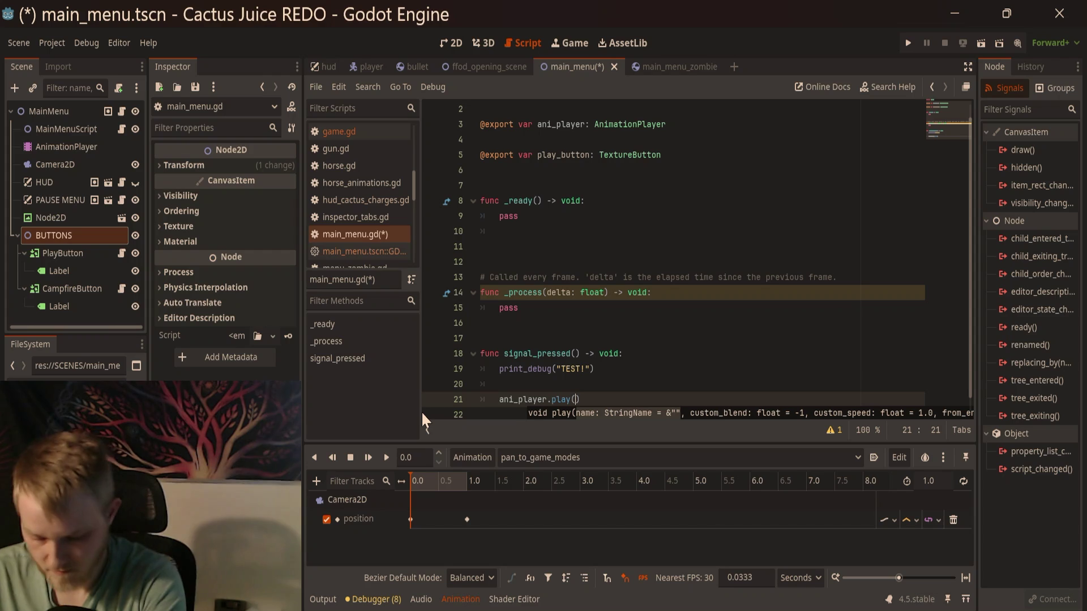
text("pan_to_g)
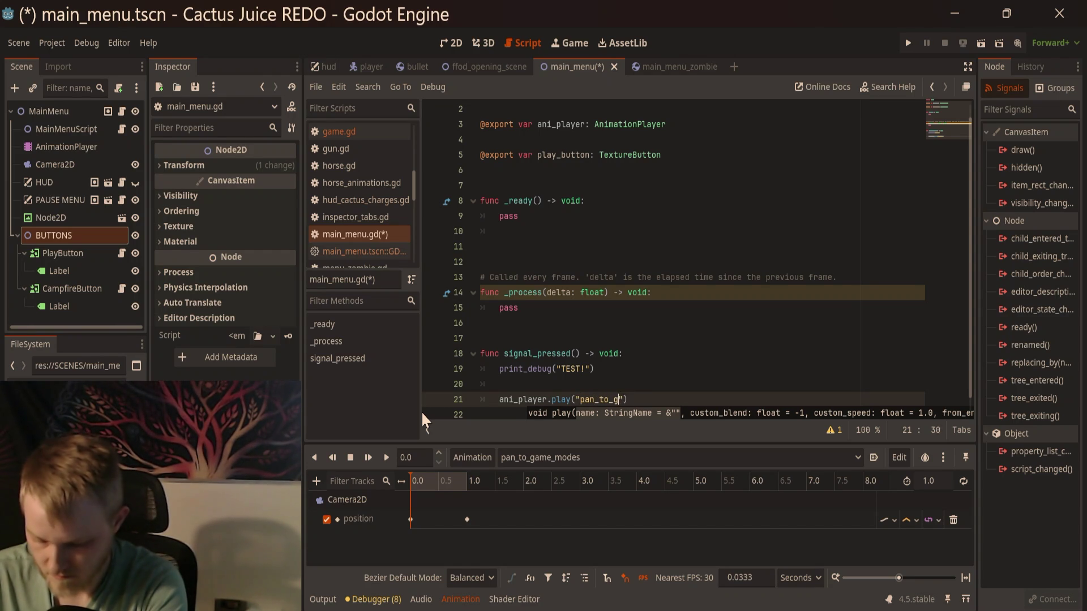
text(s)
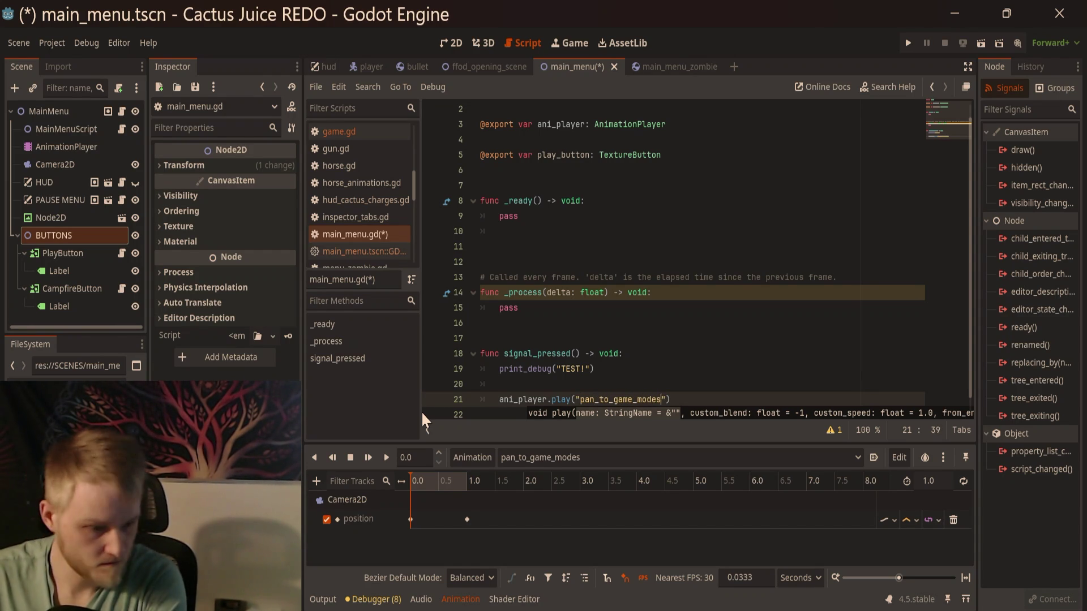
key(F5)
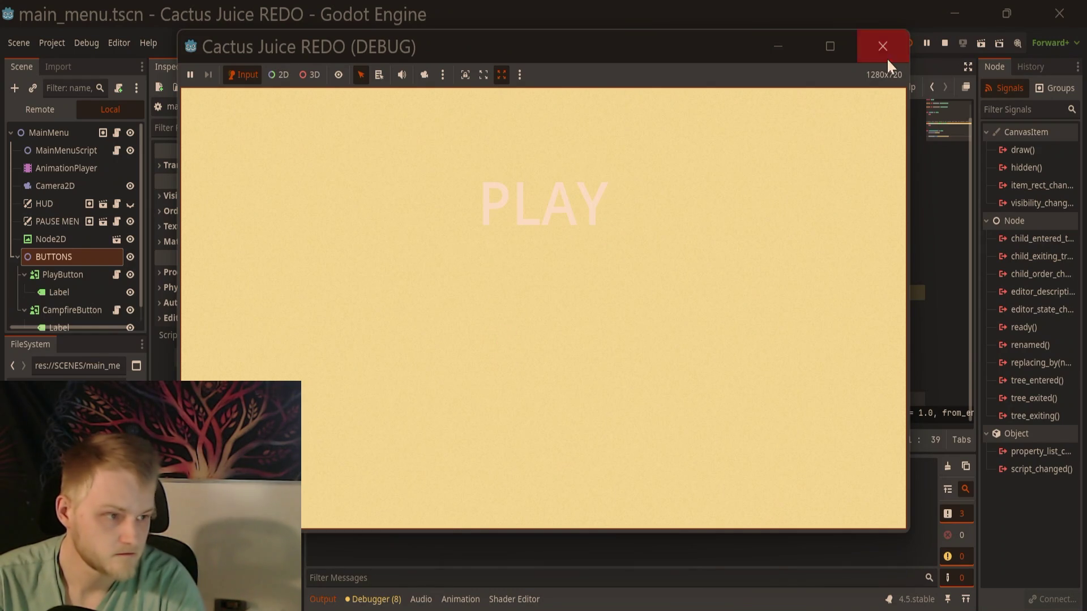
Close the running game, then open and cancel PlayButton's pressed() connection to MainMenuScript.
click(884, 51)
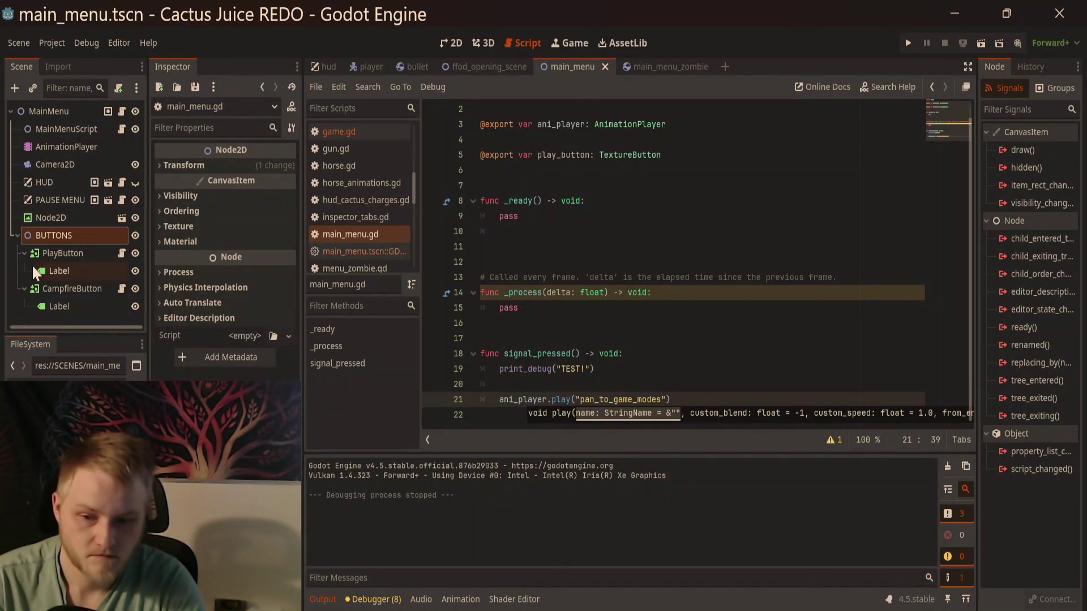
click(45, 255)
double_click(1038, 182)
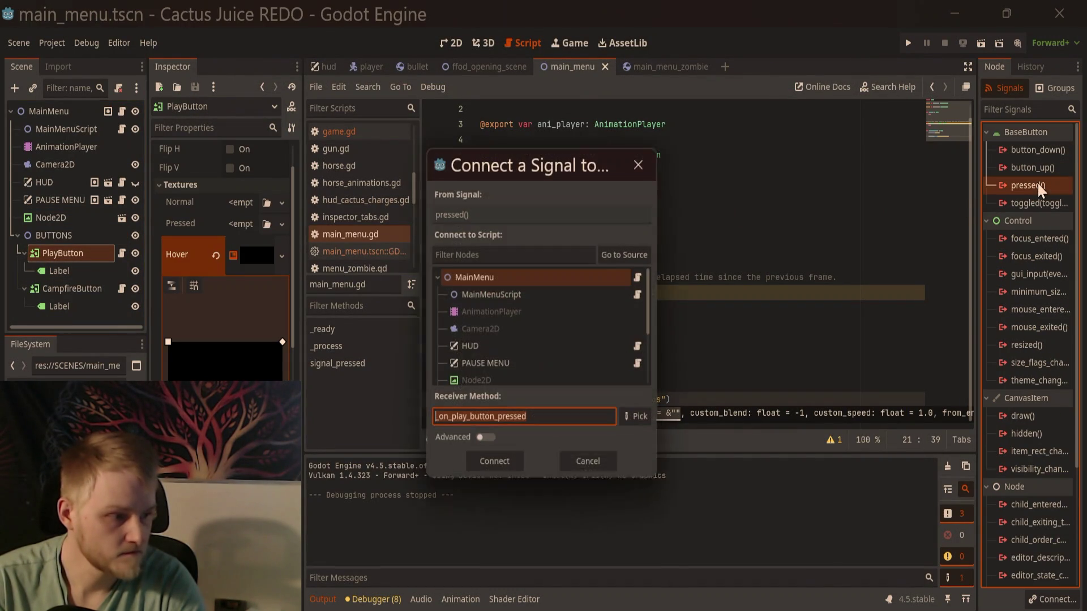
click(568, 291)
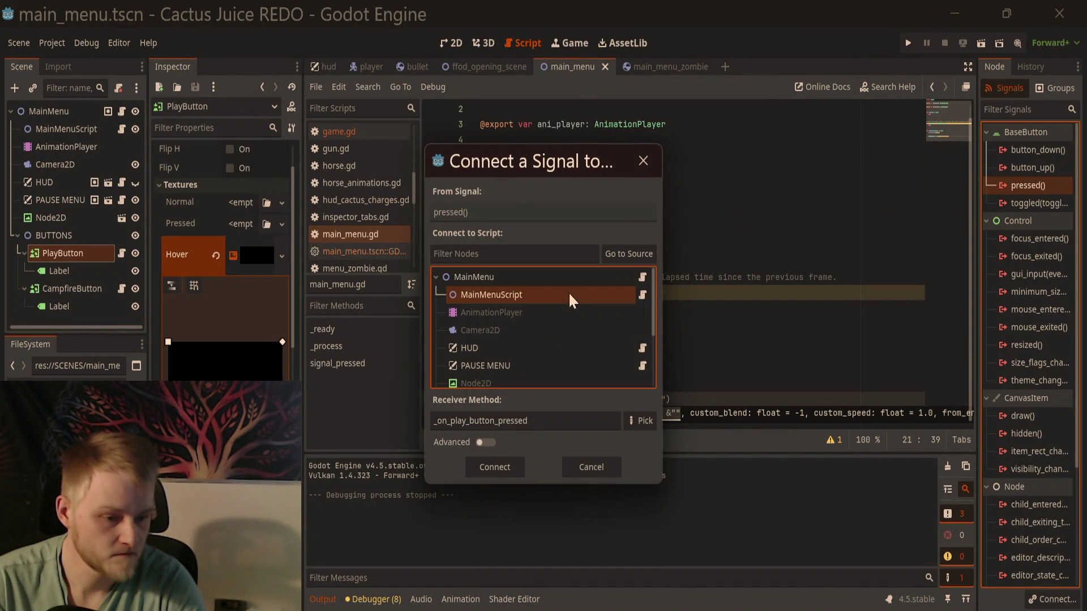
click(645, 421)
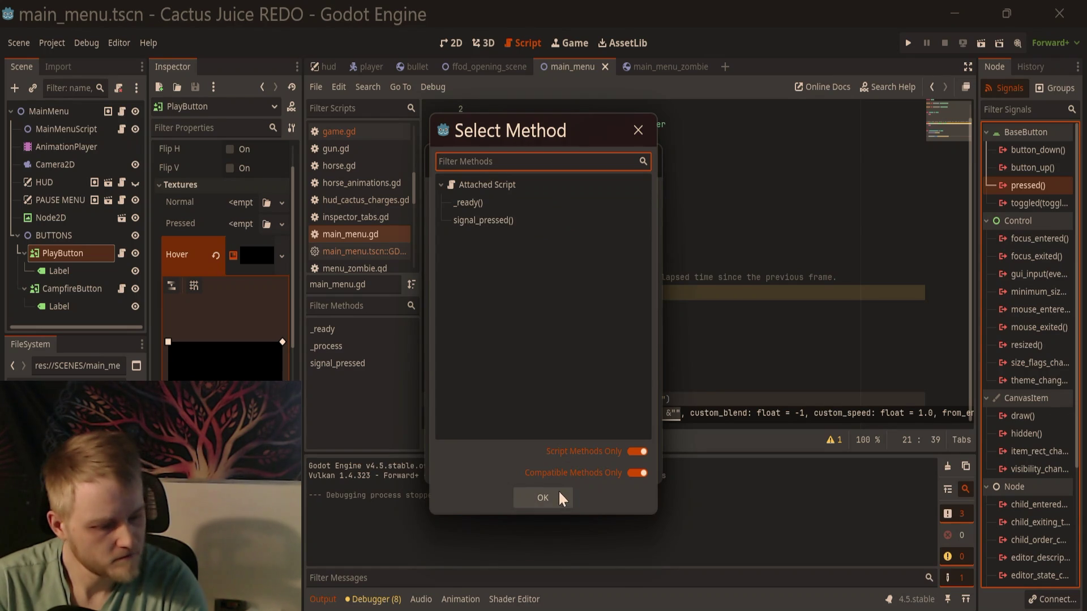
click(638, 130)
click(566, 468)
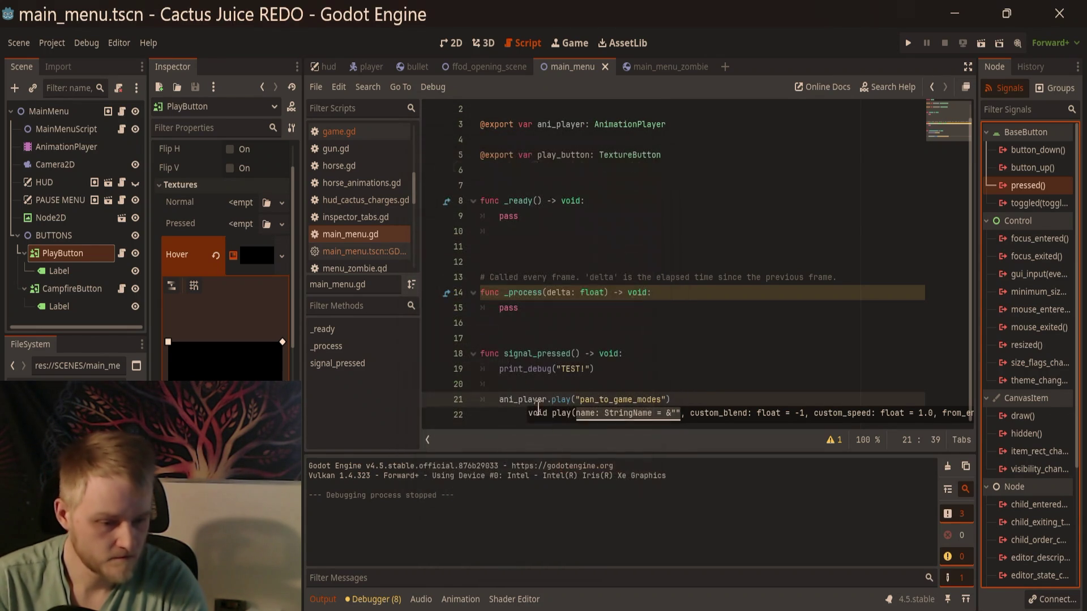
Rename signal_pressed to signal_play_button_pressed and save main_menu.gd.
click(538, 354)
text(play_button_)
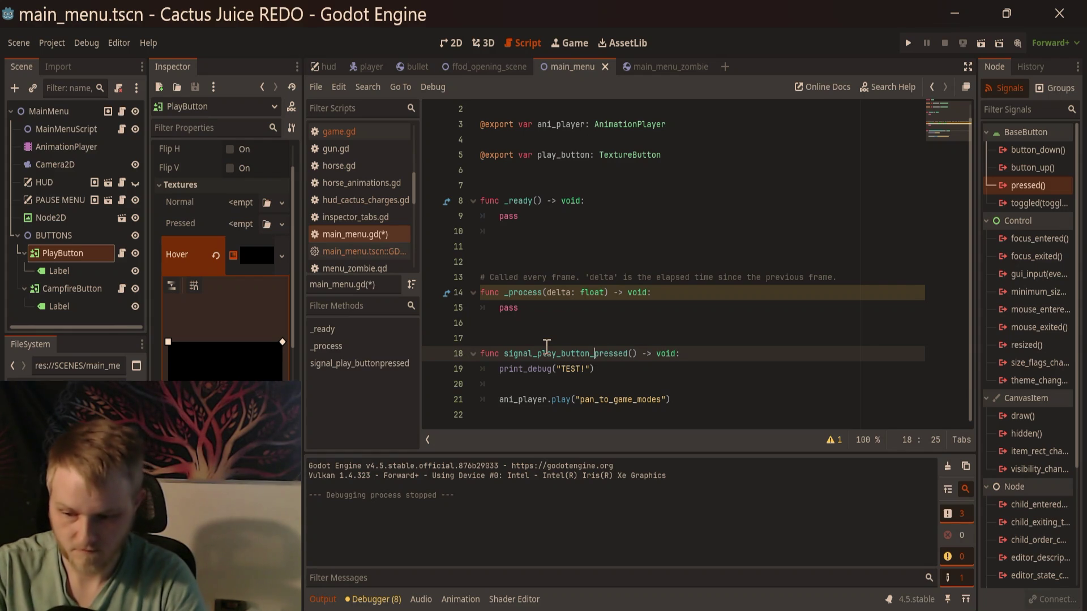
click(681, 308)
key(ctrl+s)
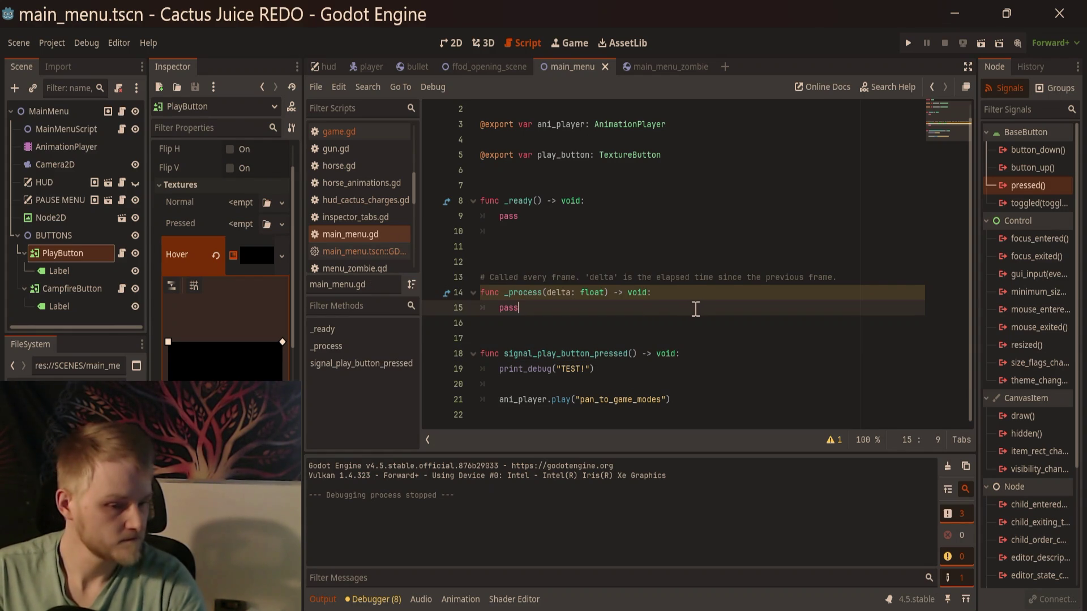
click(700, 360)
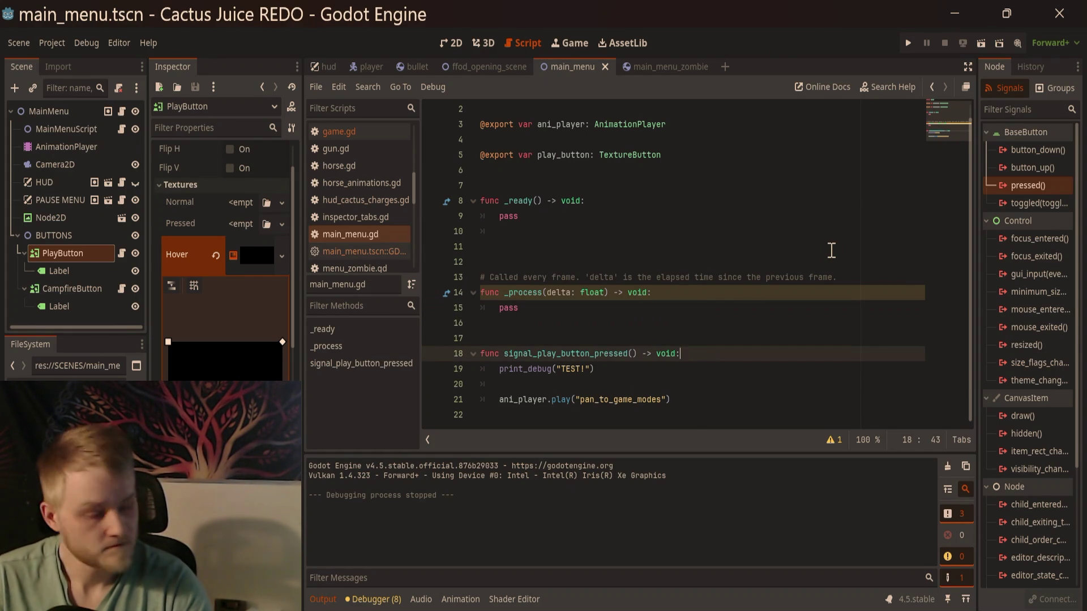
Connect PlayButton's pressed signal to MainMenuScript's signal_play_button_pressed method.
double_click(1054, 182)
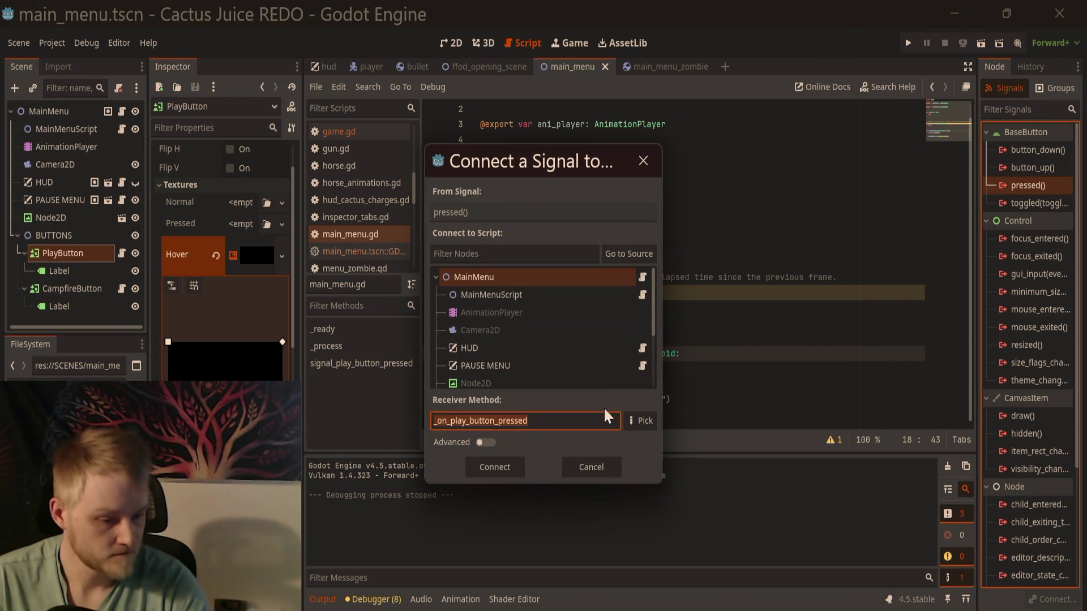
click(617, 291)
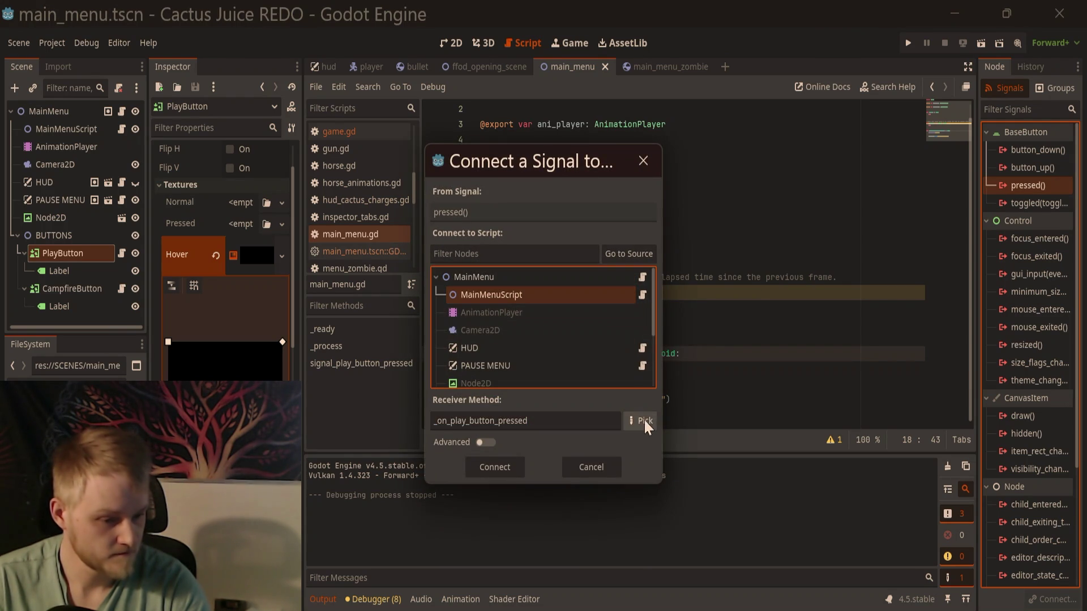
click(647, 420)
double_click(511, 218)
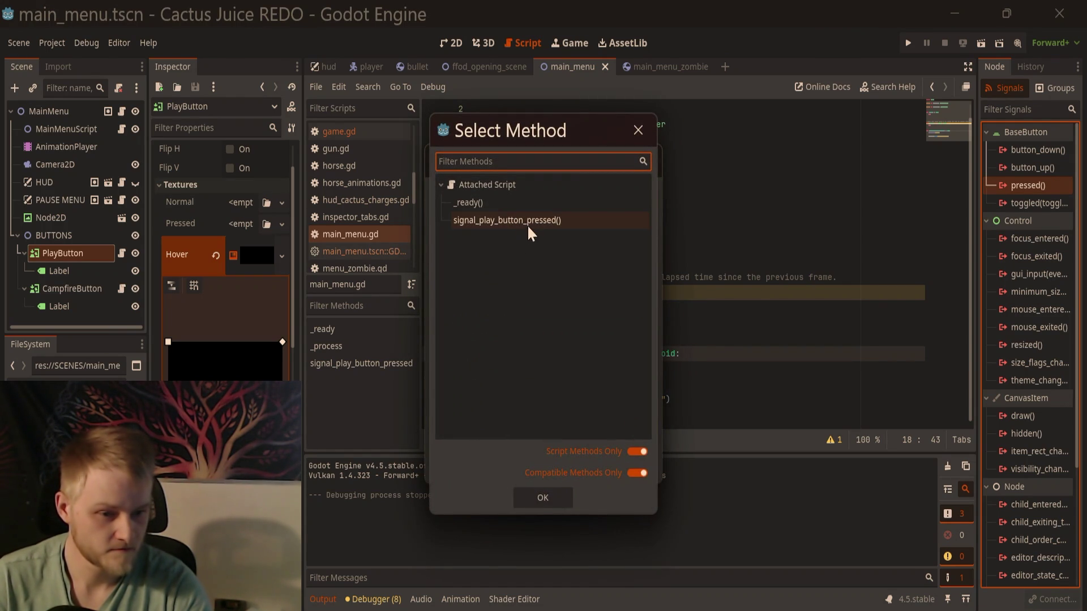
click(506, 470)
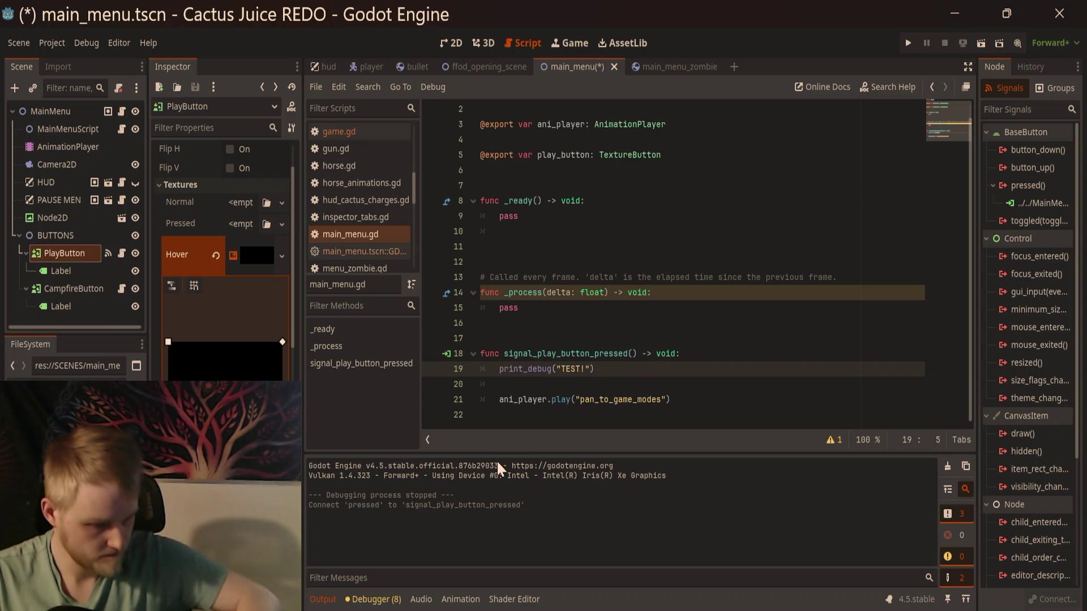
Run the game with F5 to test the PLAY button, then close the game window.
click(692, 388)
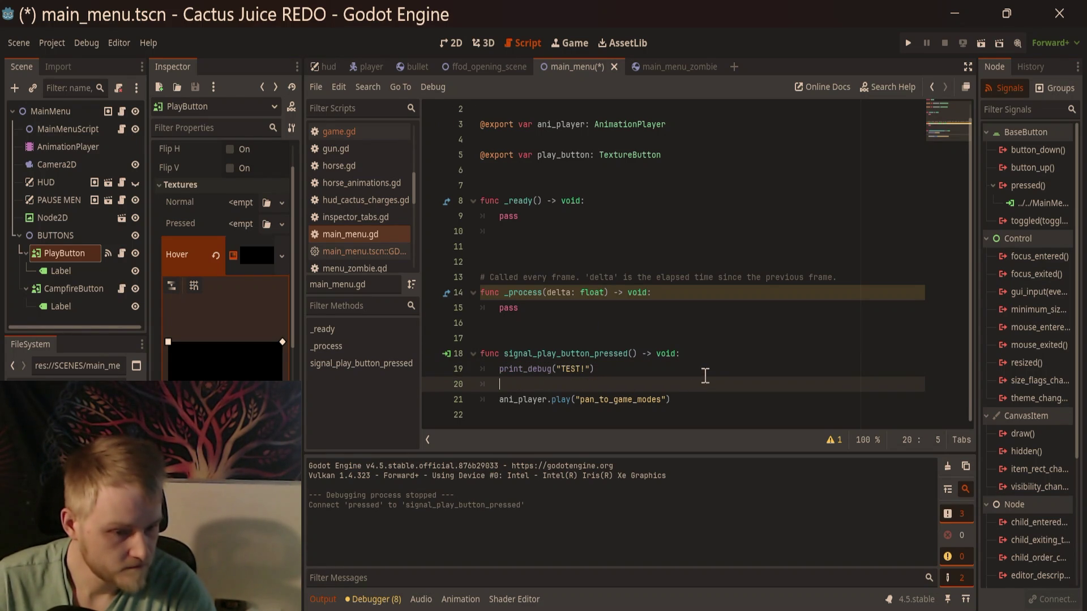
key(F5)
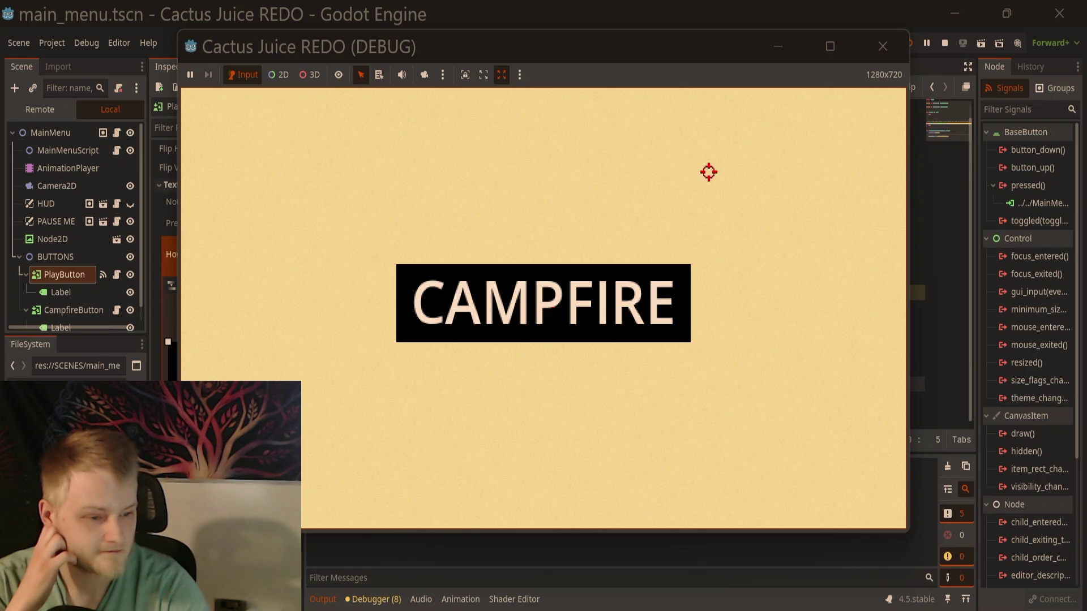
click(880, 46)
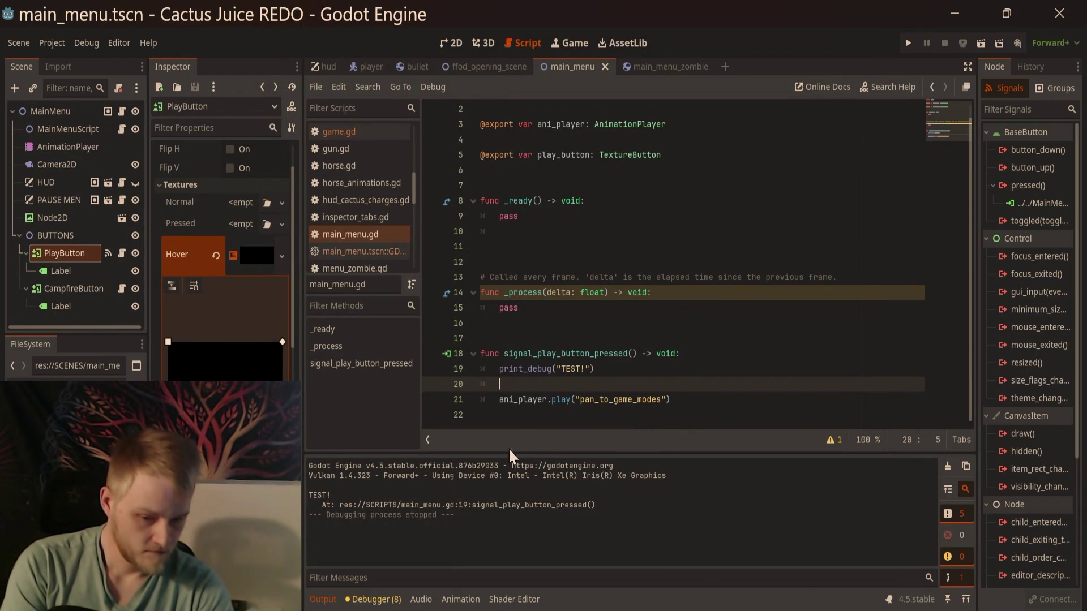
Change the TEST! debug print to "Play Button Pressed" and comment it out.
drag(560, 378, 499, 369)
key(BackSpace)
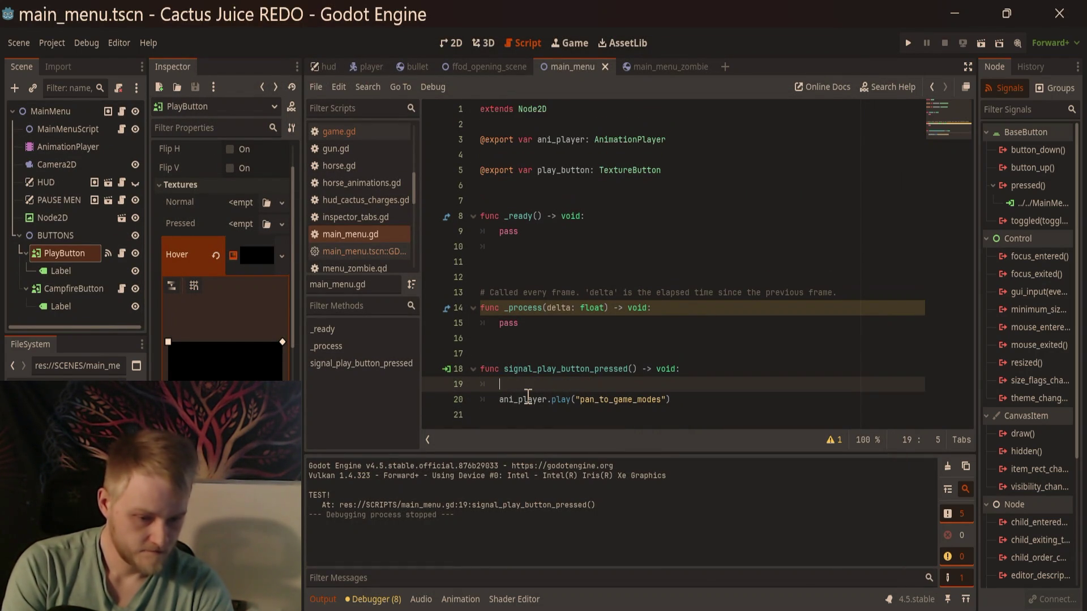
key(ctrl+z)
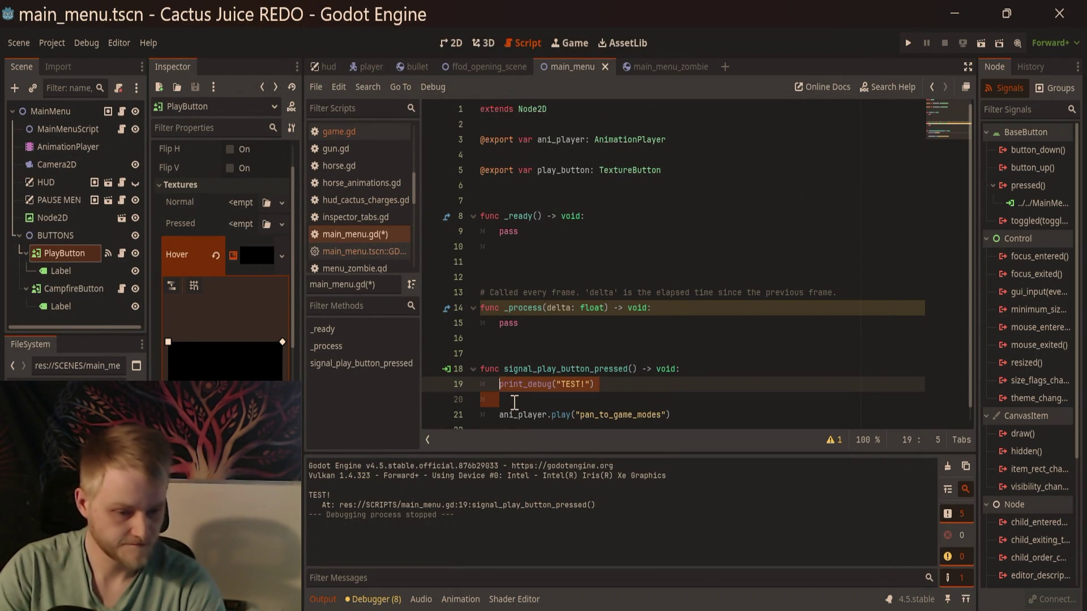
drag(586, 384, 560, 384)
text(Pla)
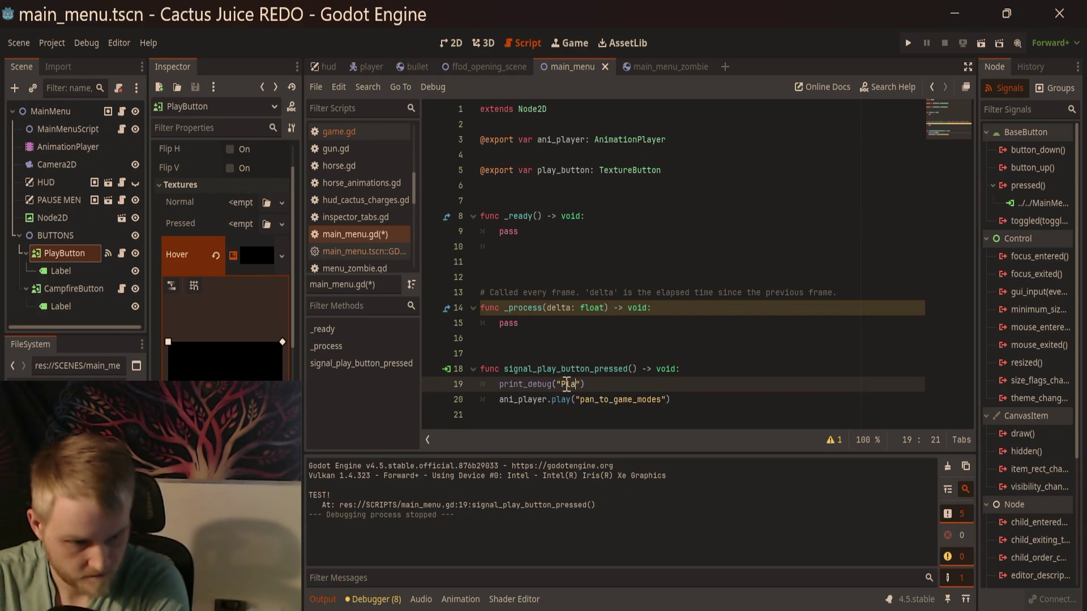
text(y Button Pressed)
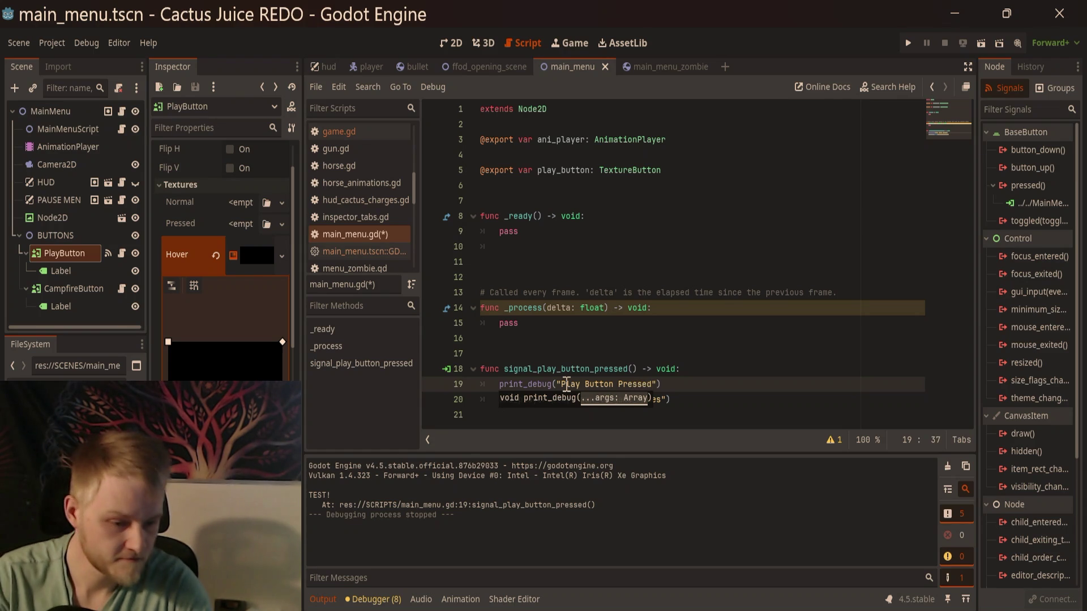
click(500, 384)
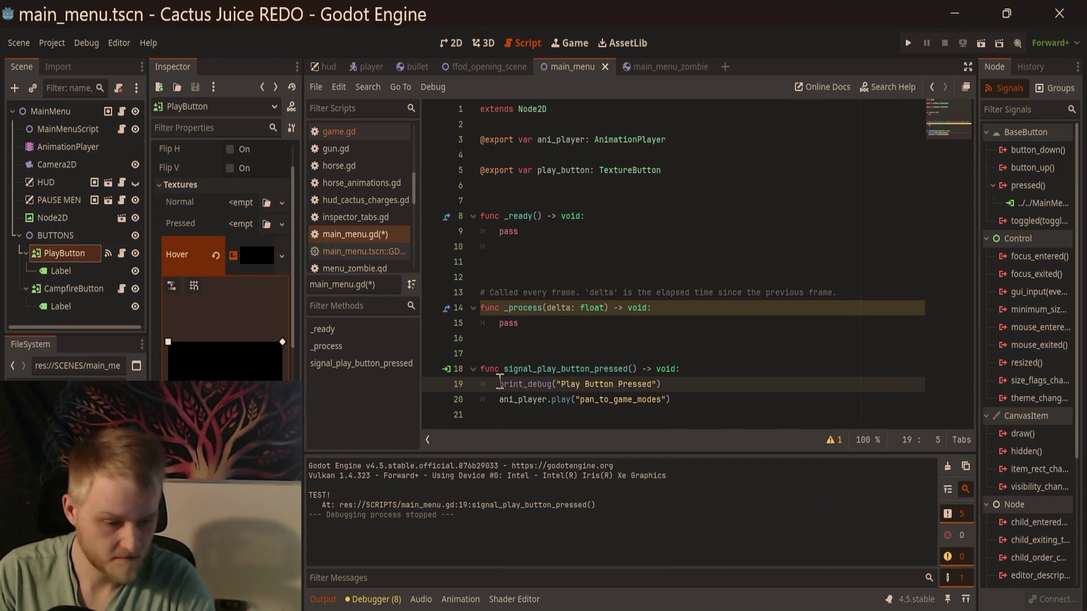
text(#)
Declare a new func signal_campfire_button_pressed() -> void: below the play handler.
click(713, 397)
key(Return)
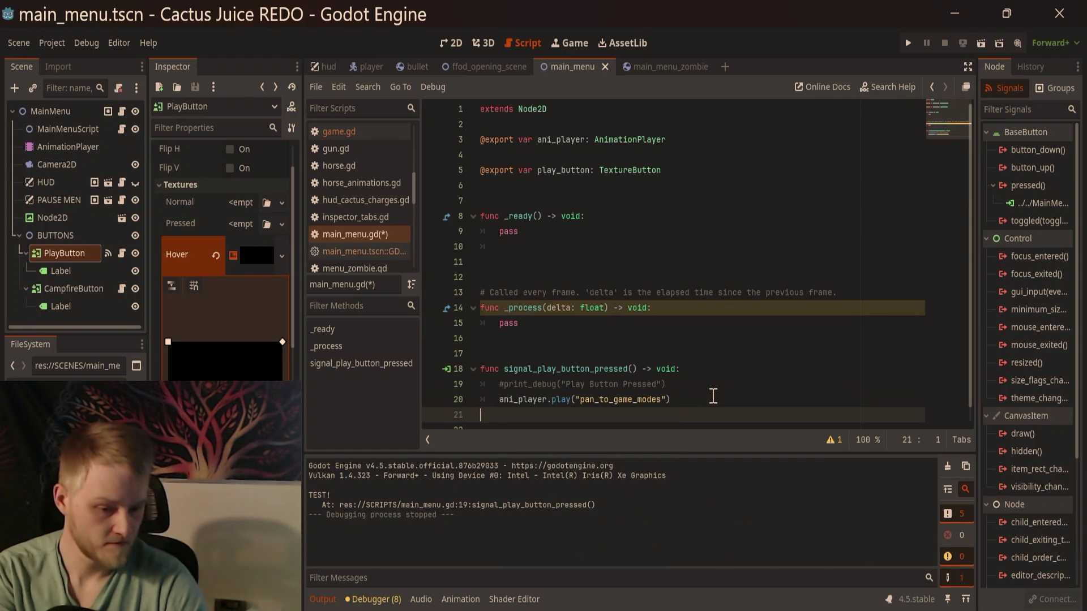
key(Return)
key(Return)
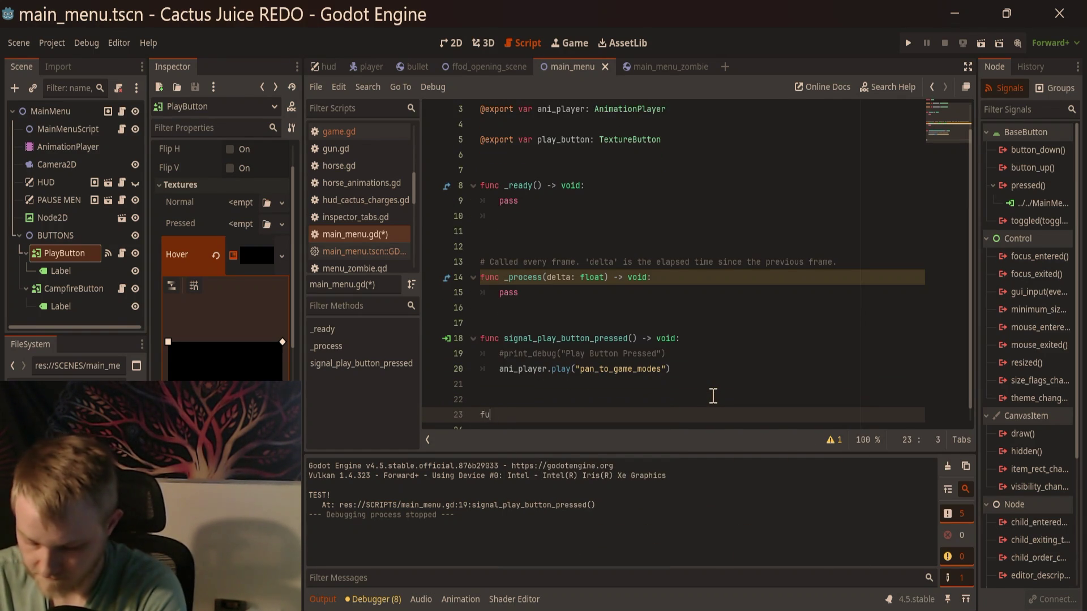
text(signal)
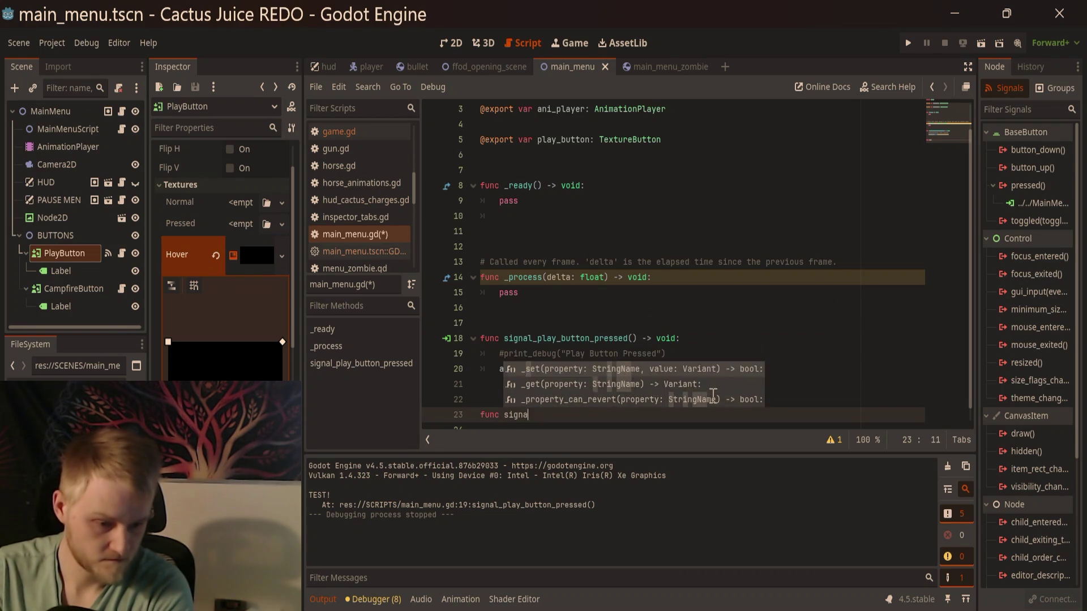
text())
text(_campfire_button_pressed)
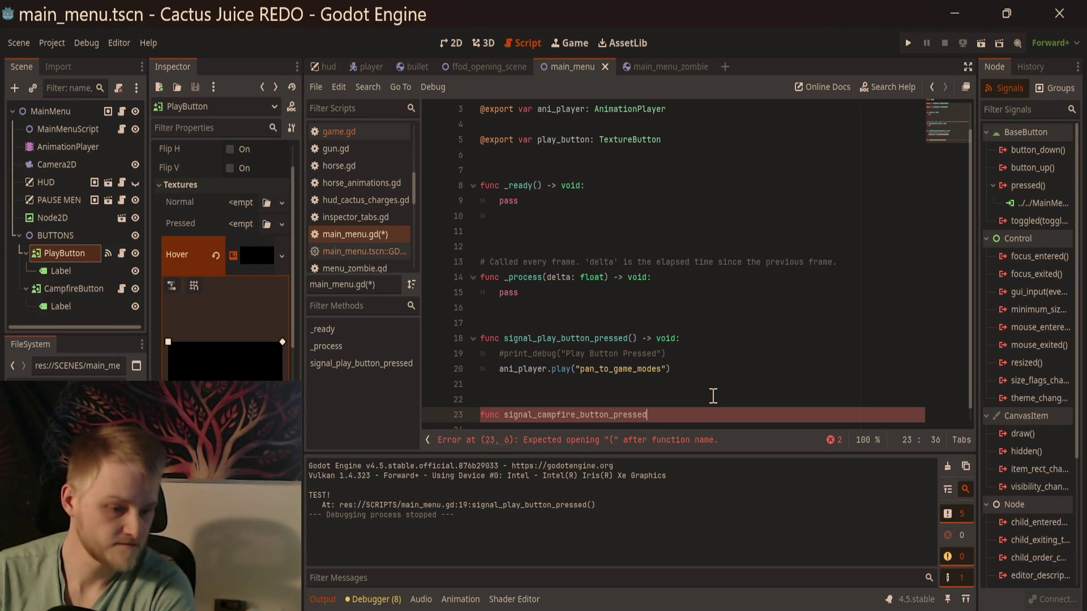
drag(705, 337, 630, 339)
key(ctrl+c)
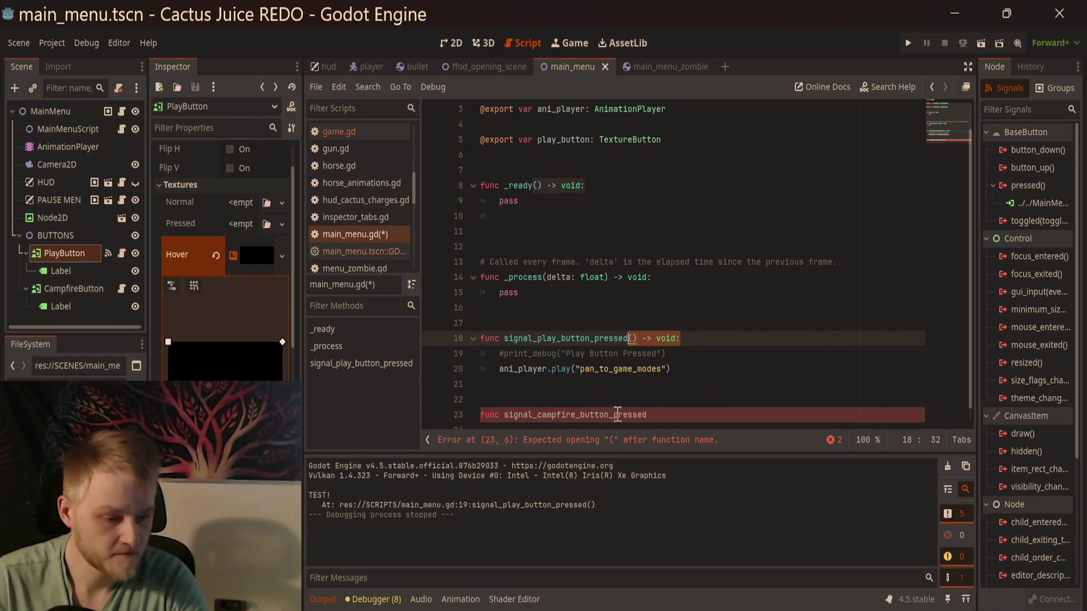
click(668, 415)
key(ctrl+v)
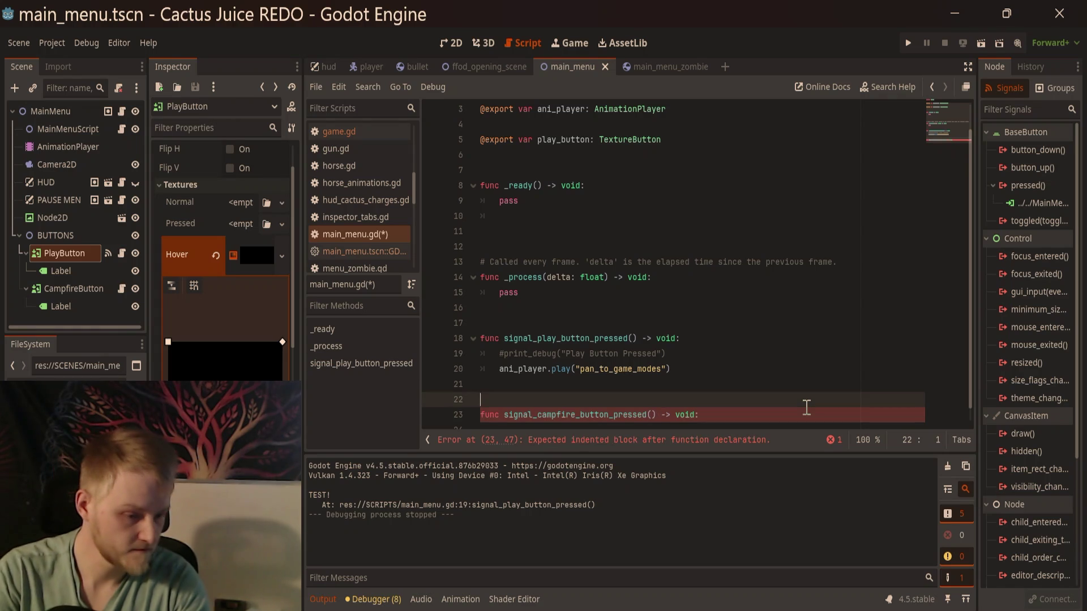
key(Return)
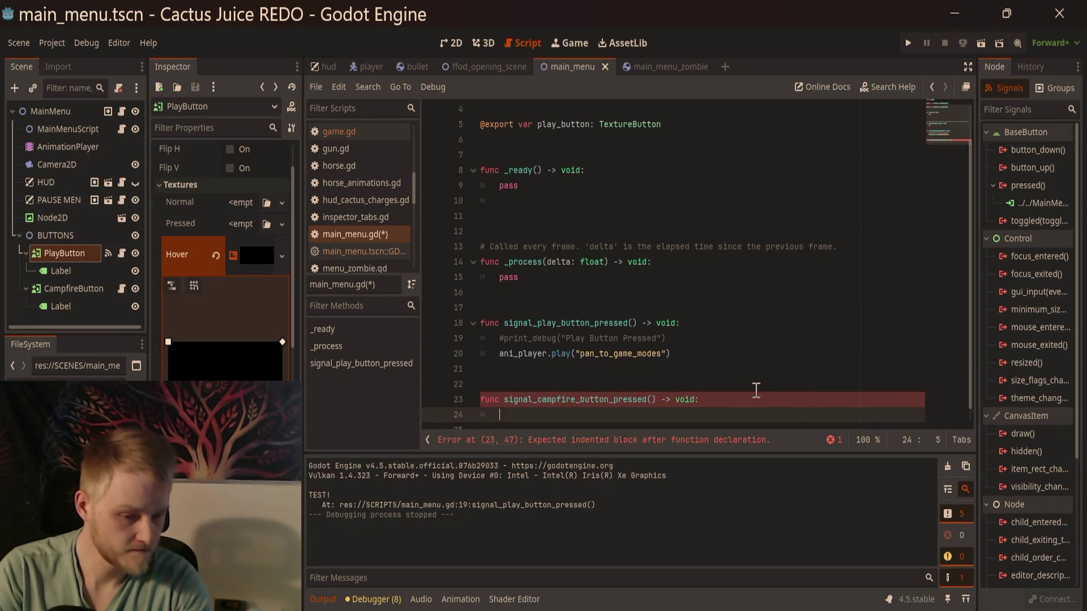
Give the new function a commented print_debug("Campfire Button Pressed") body.
scroll(754, 388, down, 1)
drag(702, 323, 497, 320)
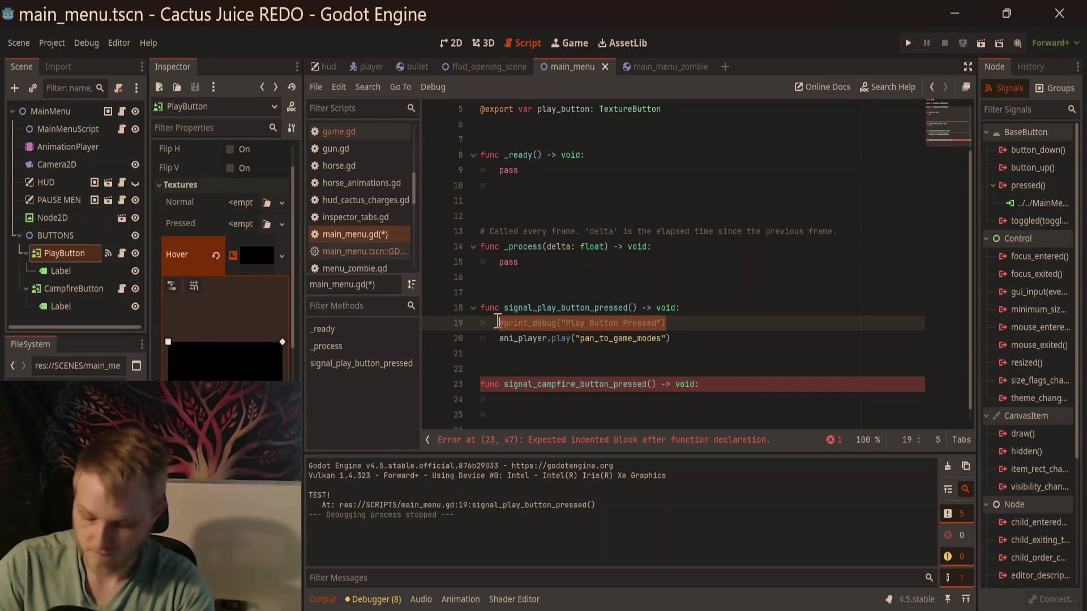
click(532, 403)
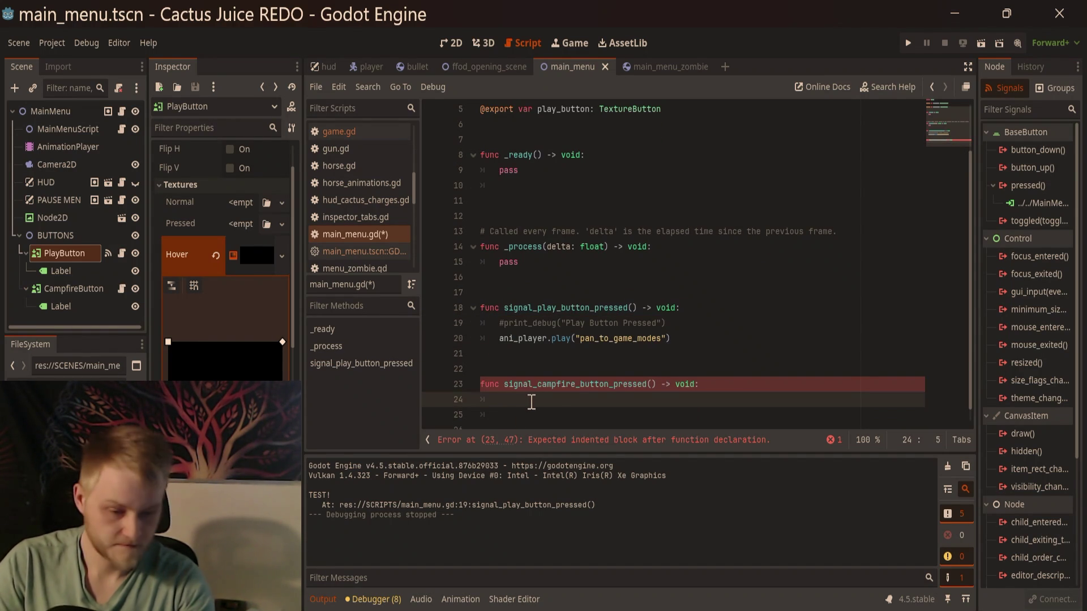
key(ctrl+v)
double_click(575, 399)
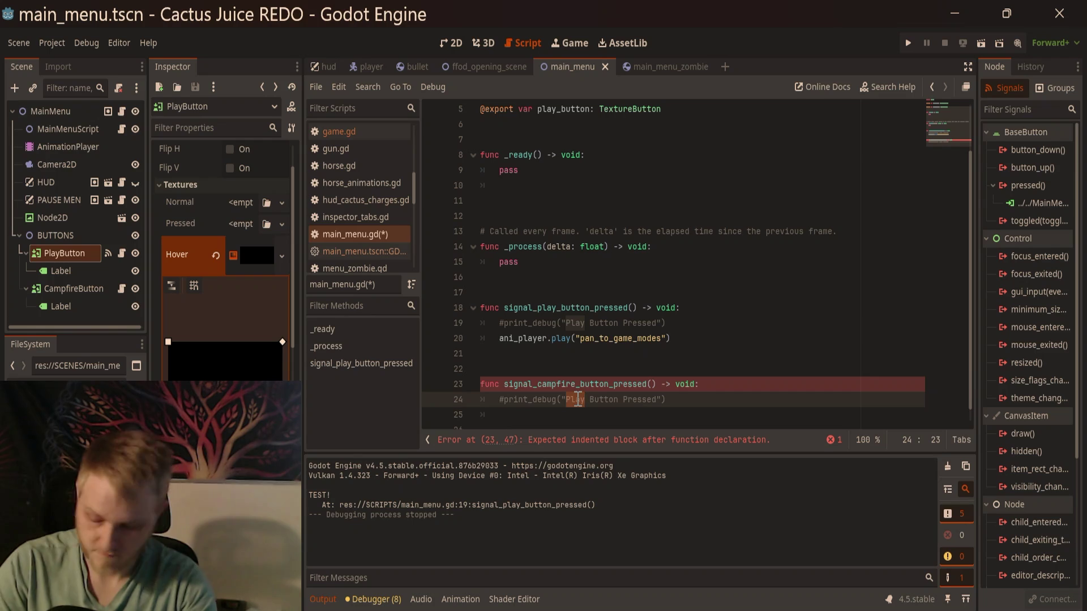
text(Campfire)
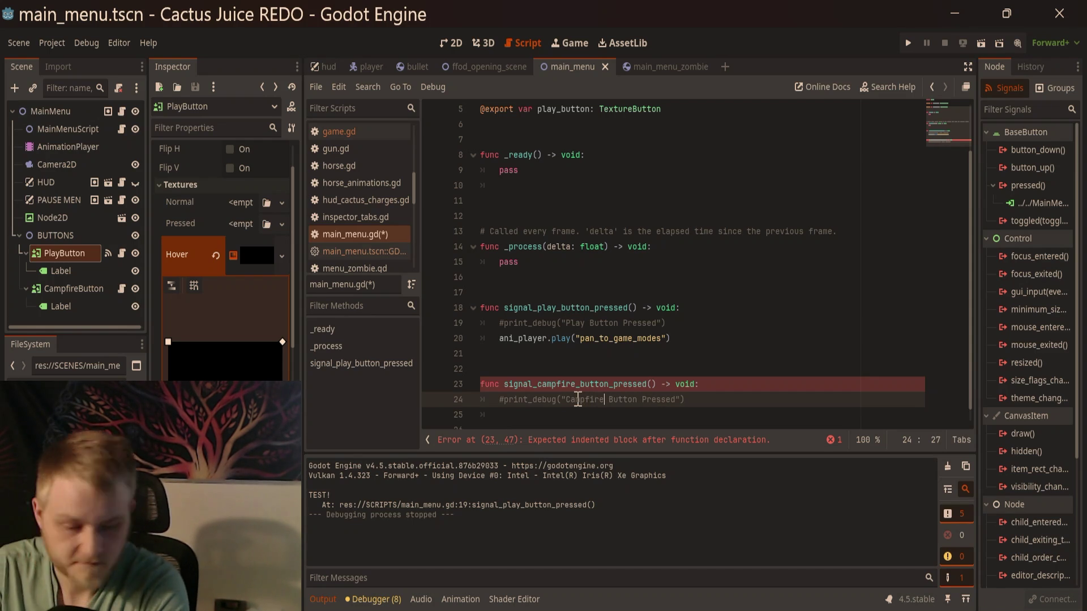
Add a trailing blank line, save main_menu.gd, and select the Camera2D node.
click(781, 412)
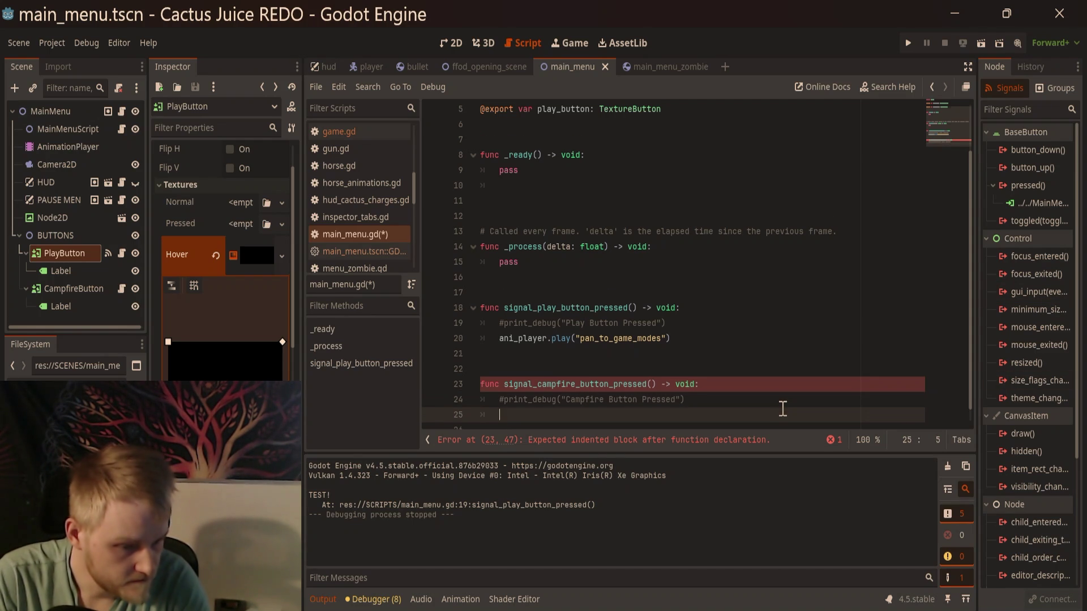
key(Return)
click(687, 323)
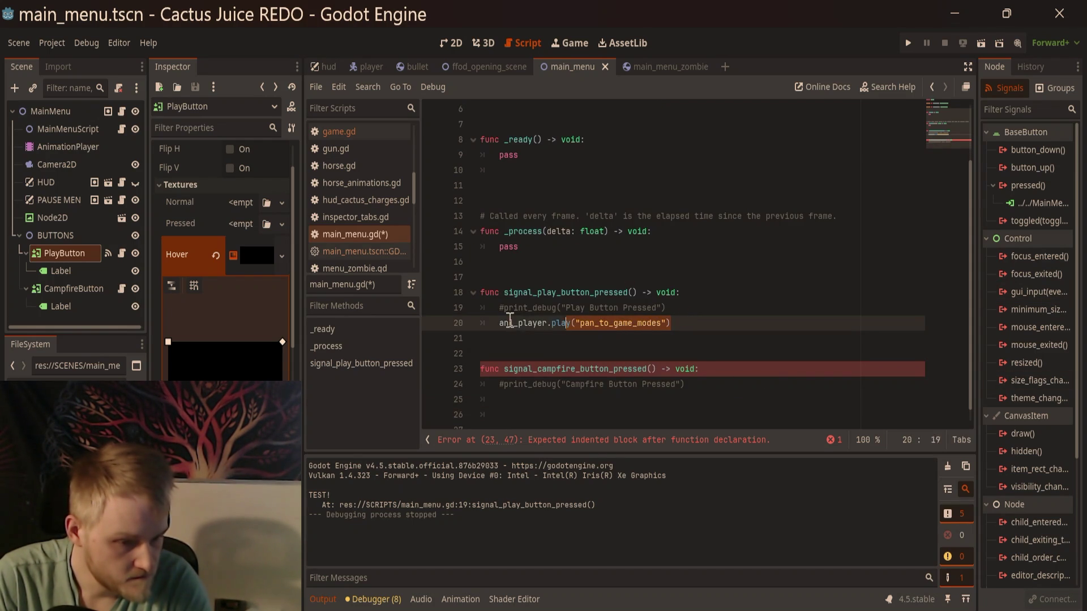
click(698, 411)
key(ctrl+s)
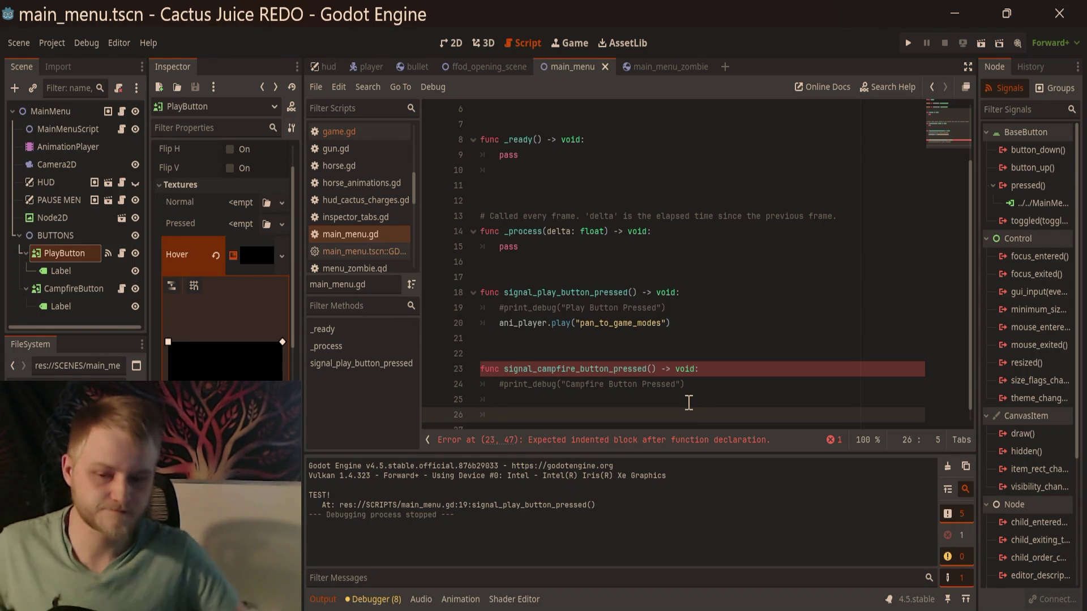
click(80, 169)
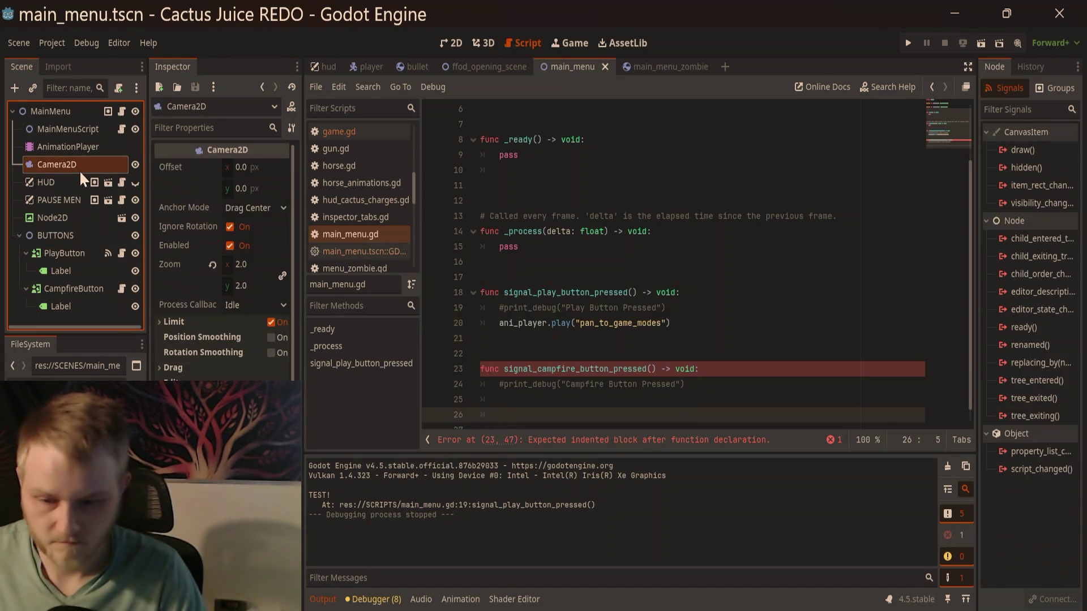
Add a ColorRect child node under Camera2D.
key(ctrl+a)
text(textu)
key(ctrl+a)
text(colo)
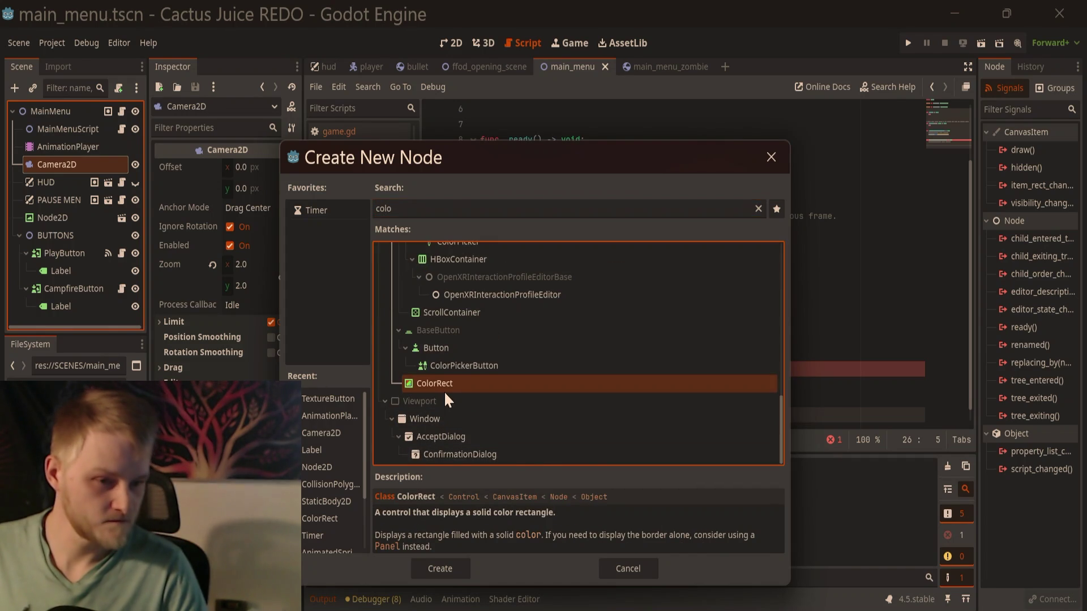
double_click(443, 390)
Set the ColorRect's Z Index to 42 and its colour to black.
click(456, 43)
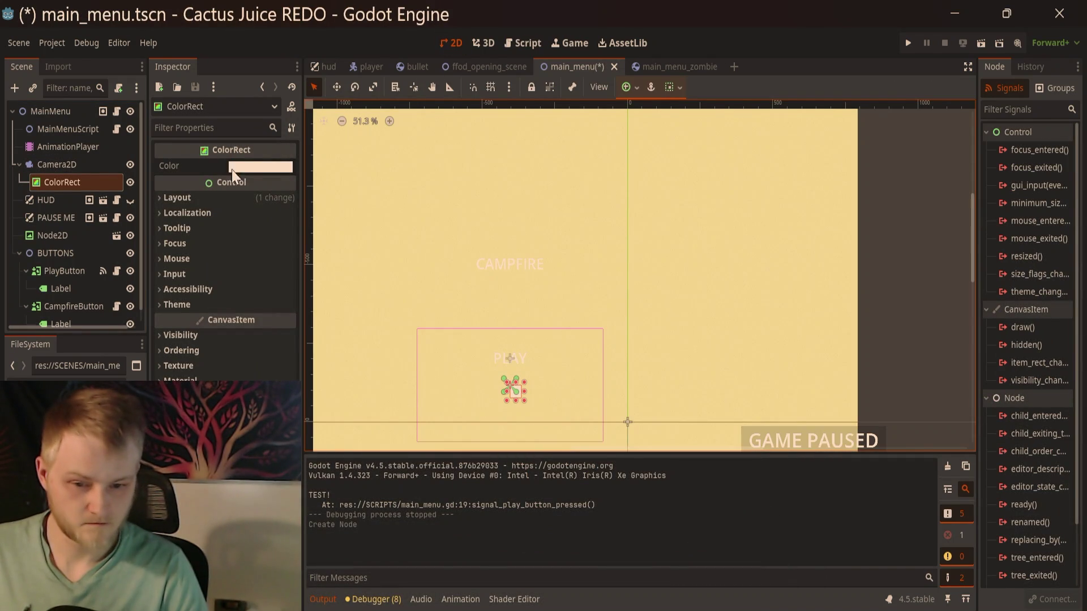
click(187, 350)
click(239, 368)
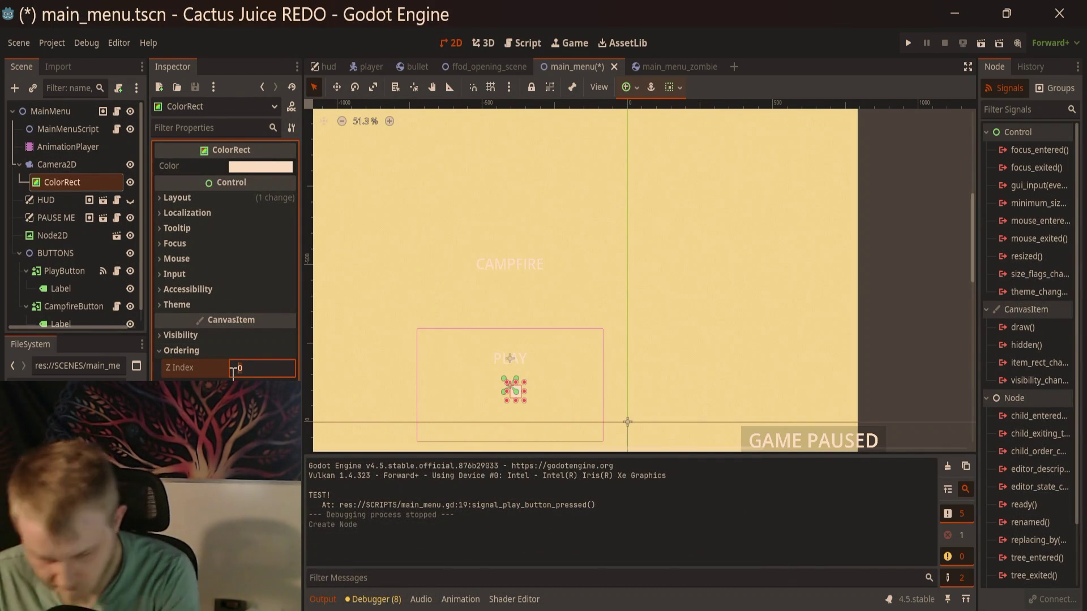
text(2)
key(Return)
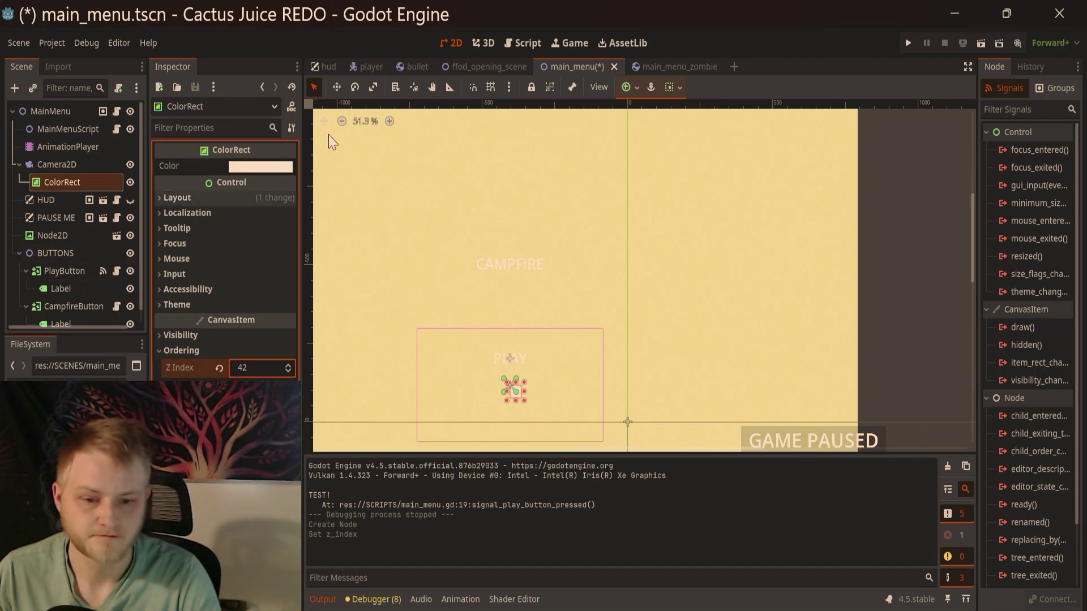
click(243, 167)
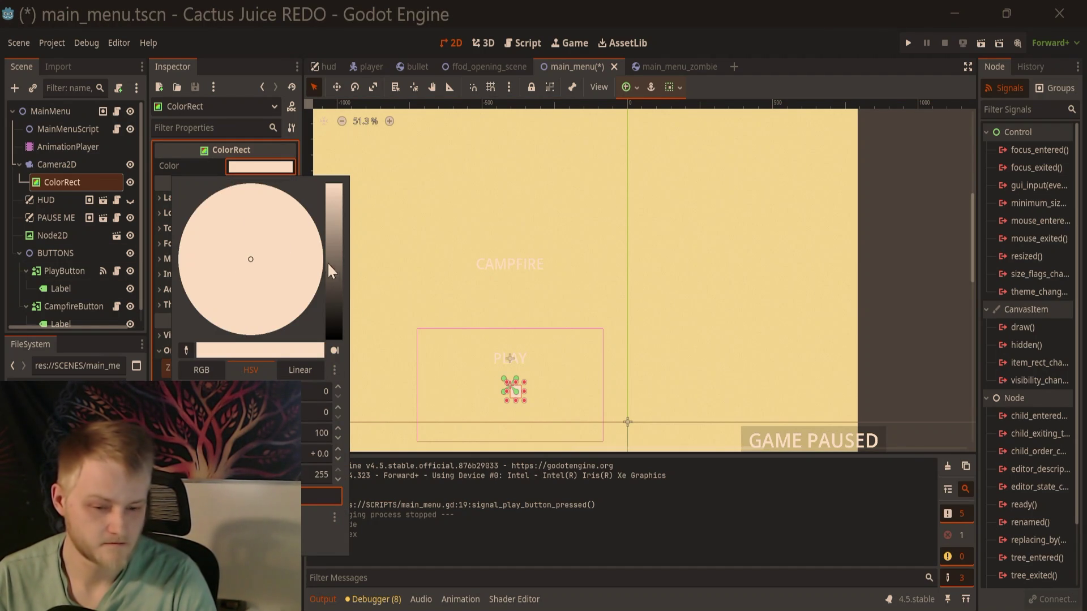
drag(334, 274, 323, 463)
click(570, 372)
Apply the Center anchor preset and stretch the ColorRect to 802 × 544.
scroll(570, 372, up, 5)
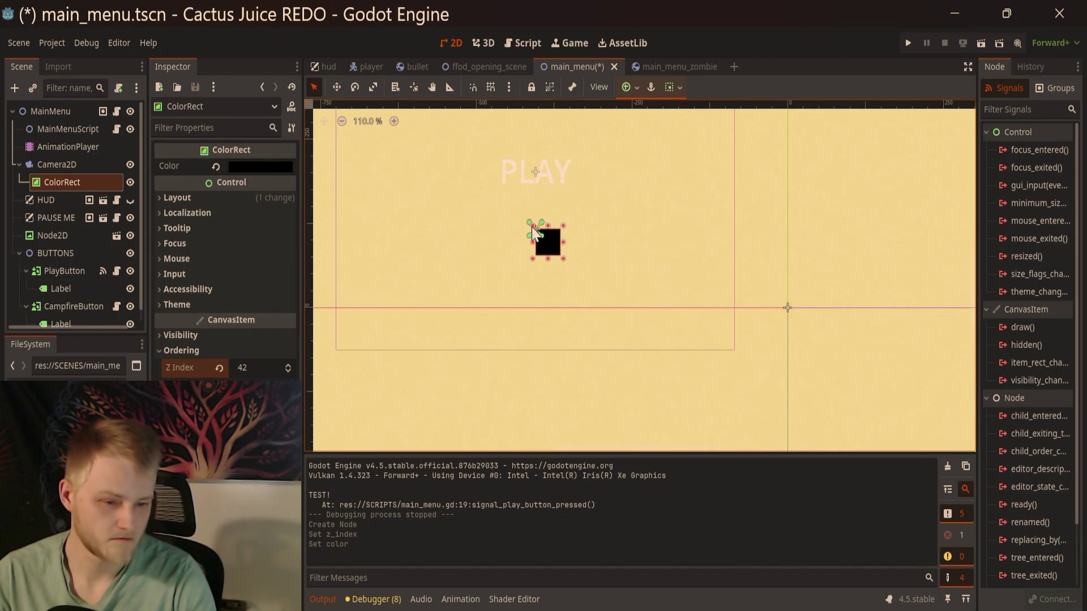
mouse_move(533, 231)
mouse_down()
mouse_move(461, 182)
mouse_move(384, 157)
mouse_up()
scroll(600, 114, up, 3)
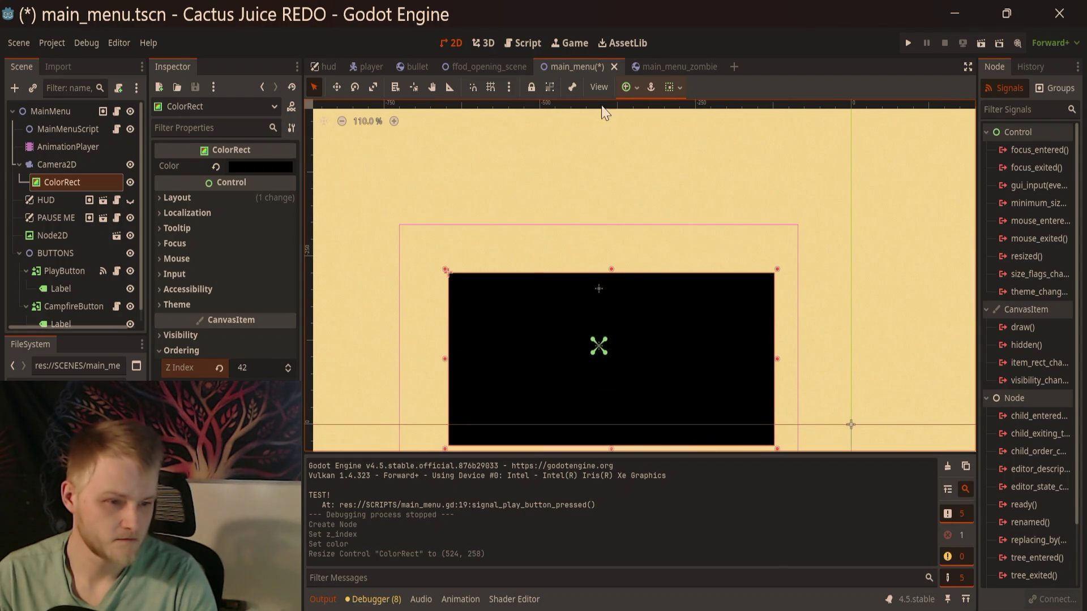
click(627, 88)
click(654, 157)
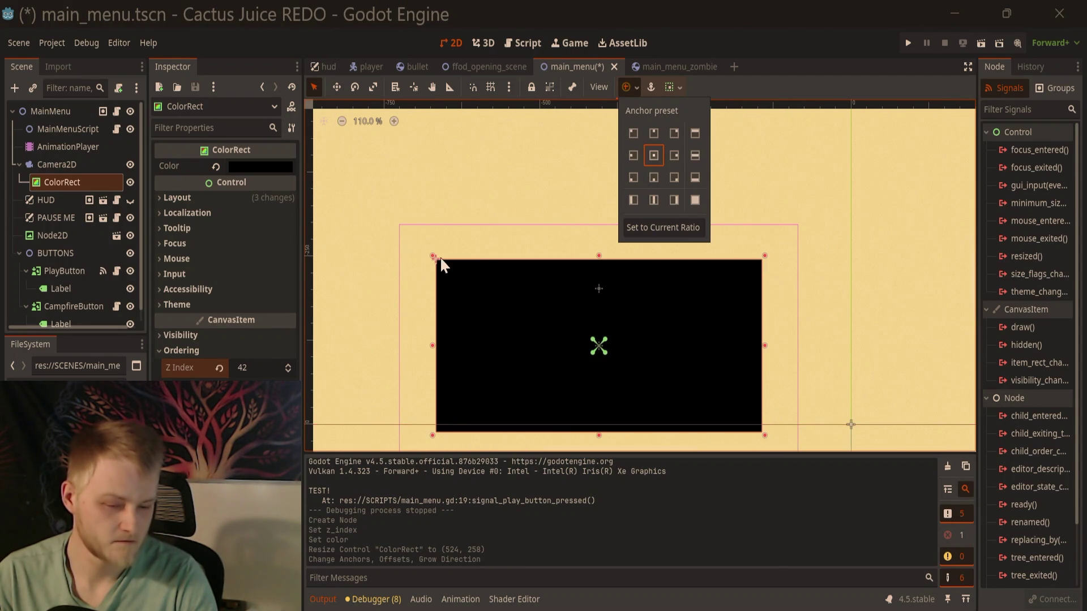
click(445, 261)
drag(433, 256, 346, 160)
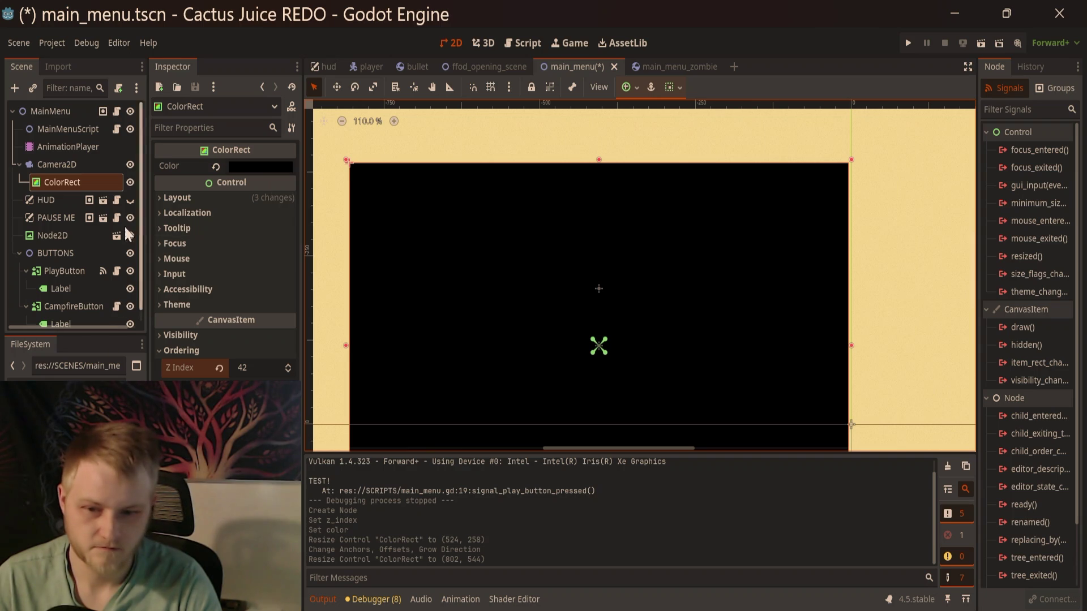
click(80, 148)
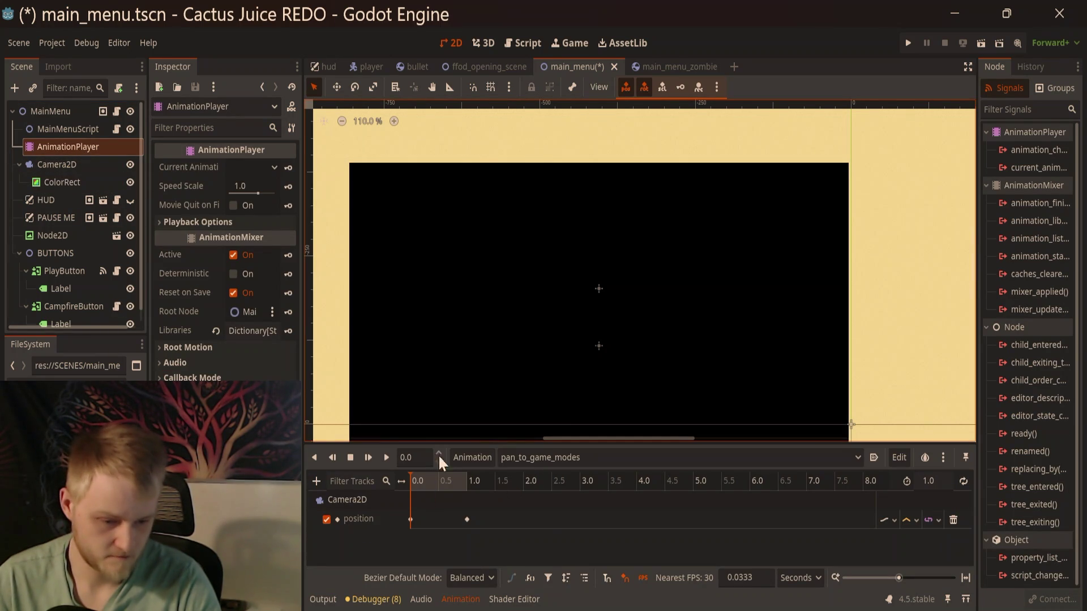
Create a new animation named fade_to_black, fixing the mistyped name.
click(473, 459)
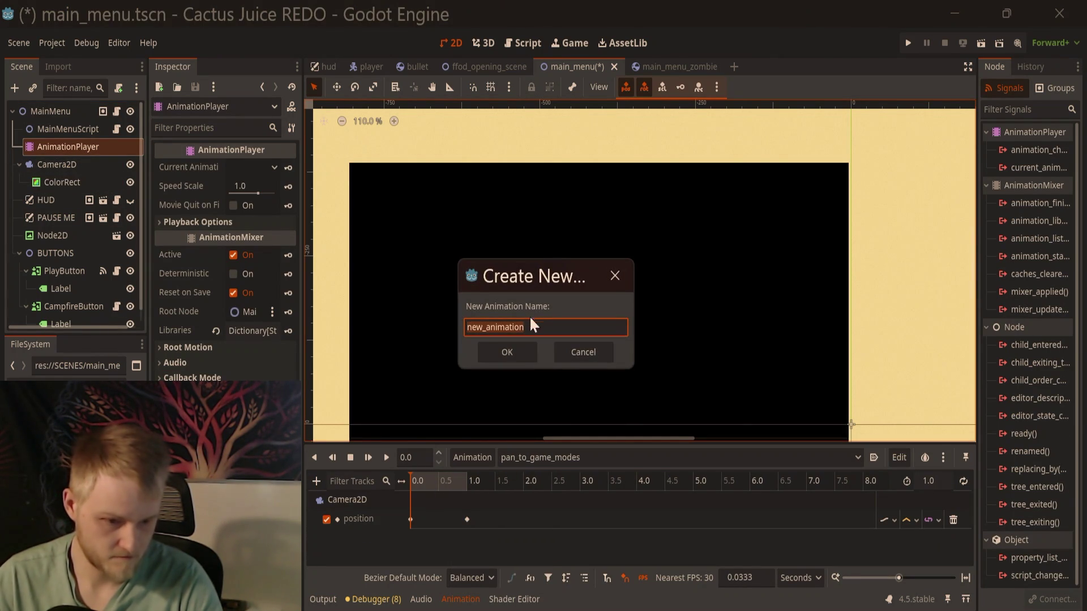
text(fade_to)
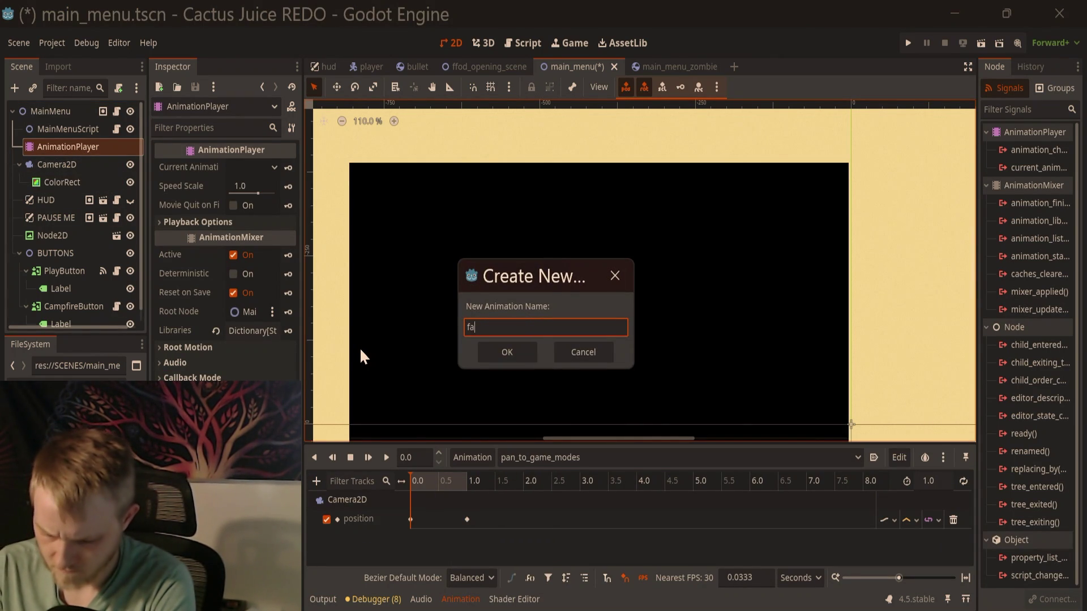
text(_plack)
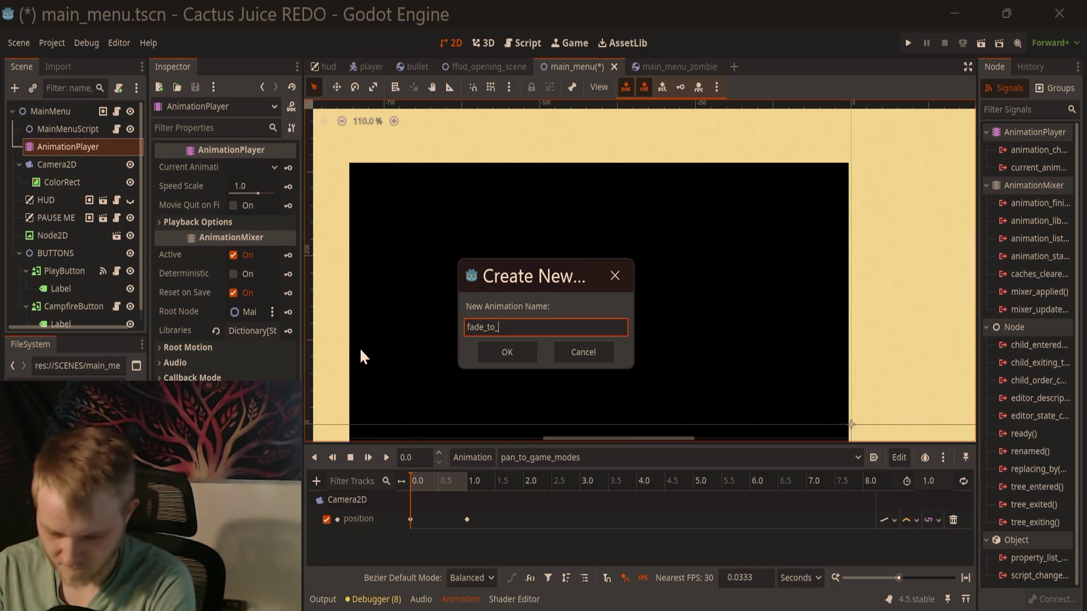
key(Left)
key(Left)
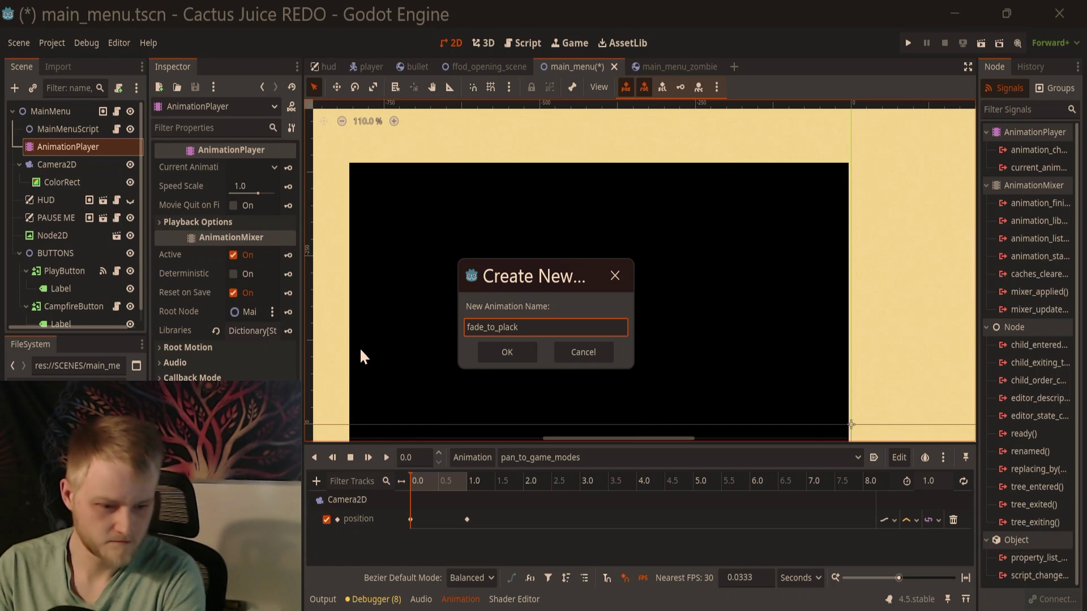
key(BackSpace)
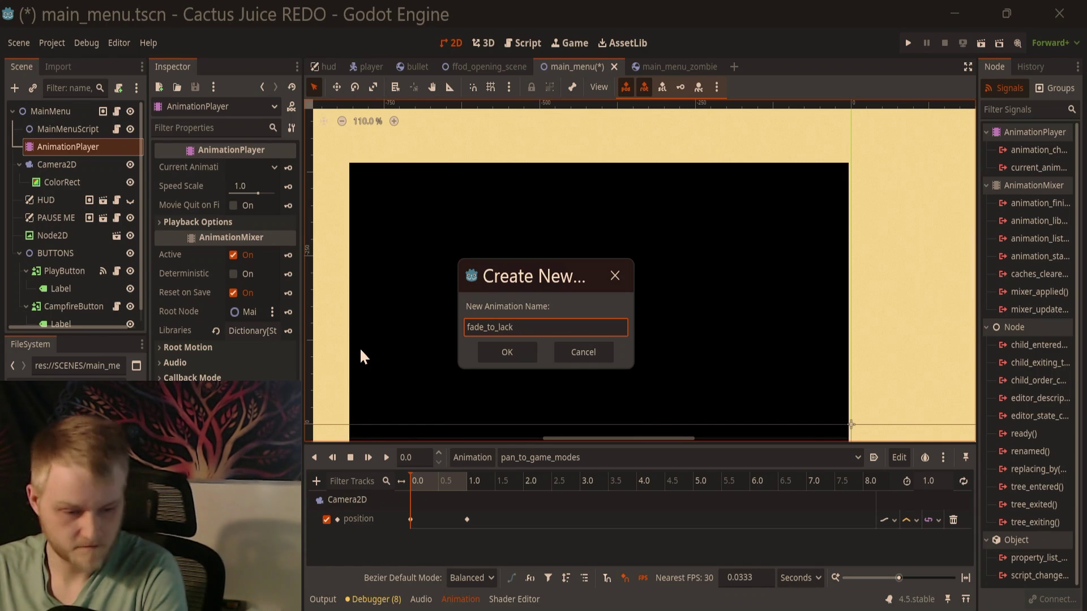
text(b)
key(Return)
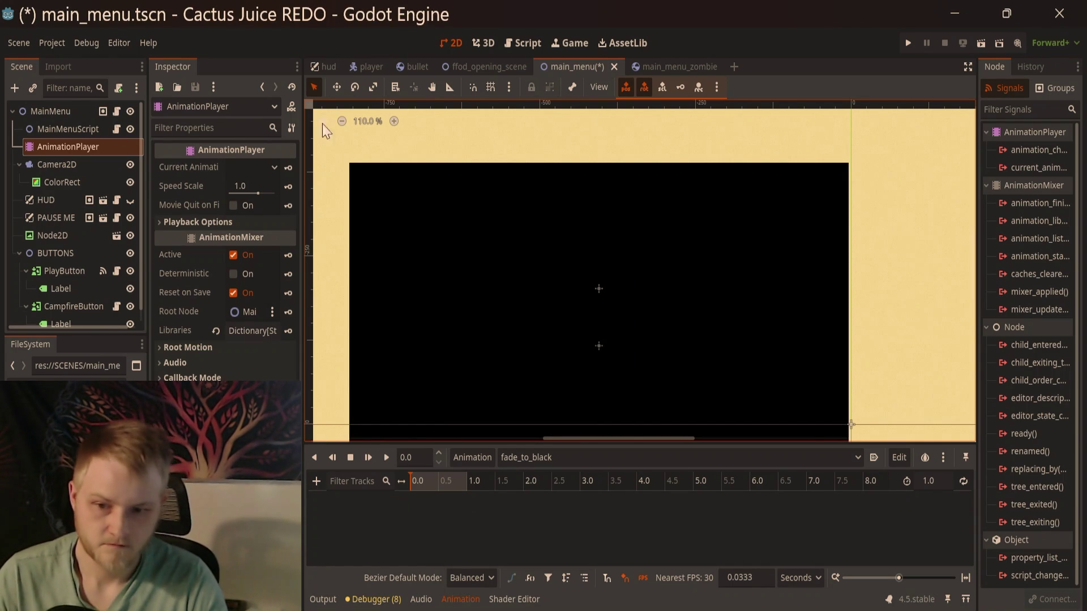
Key the ColorRect's colour as fully transparent at 0.0 seconds.
click(48, 183)
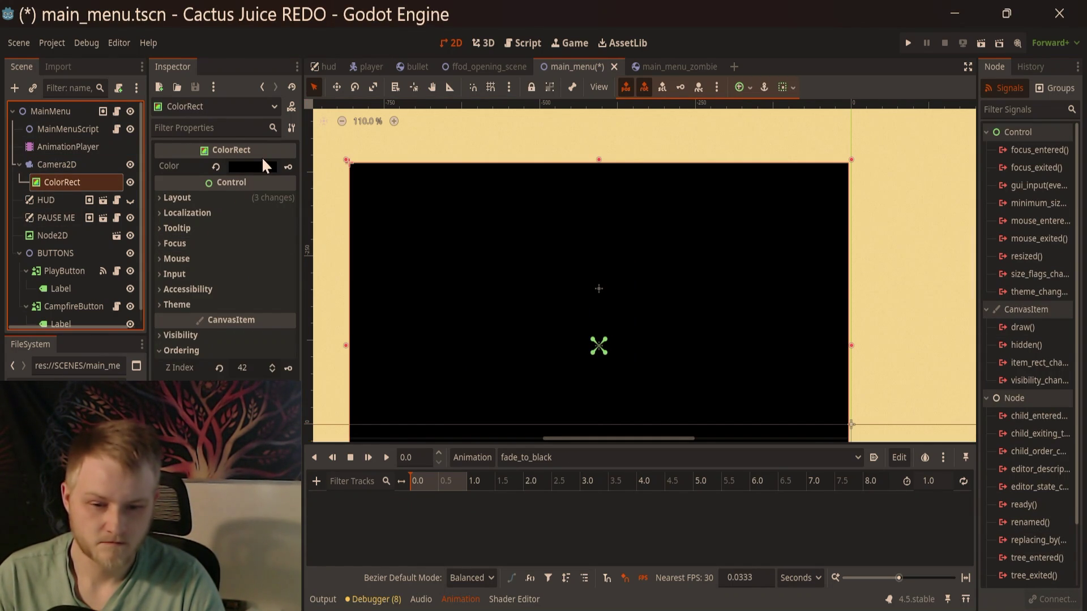
click(261, 166)
drag(317, 474, 277, 474)
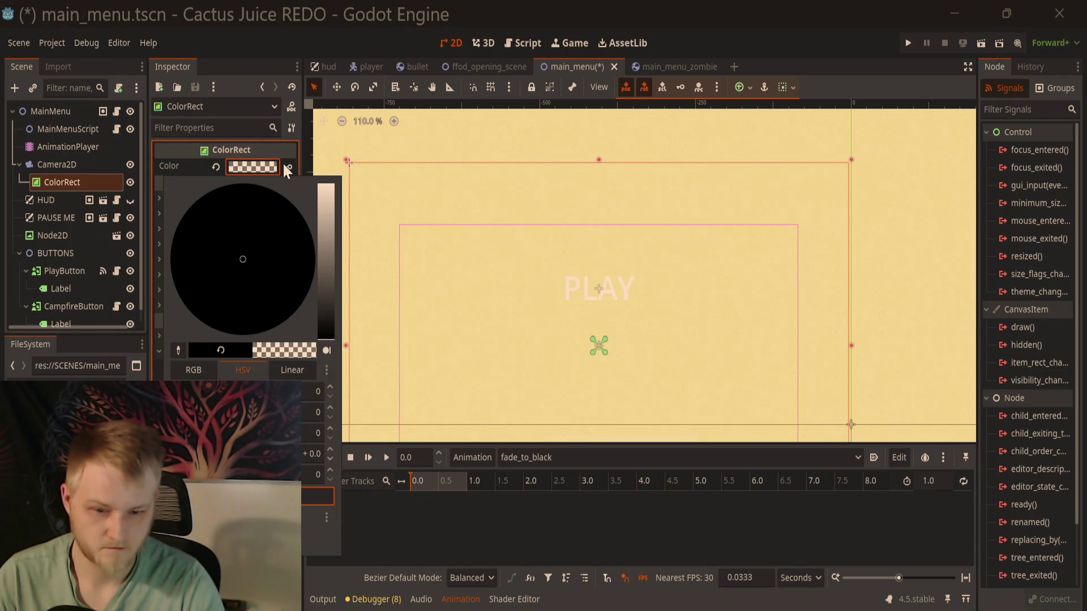
click(283, 165)
click(285, 166)
click(507, 367)
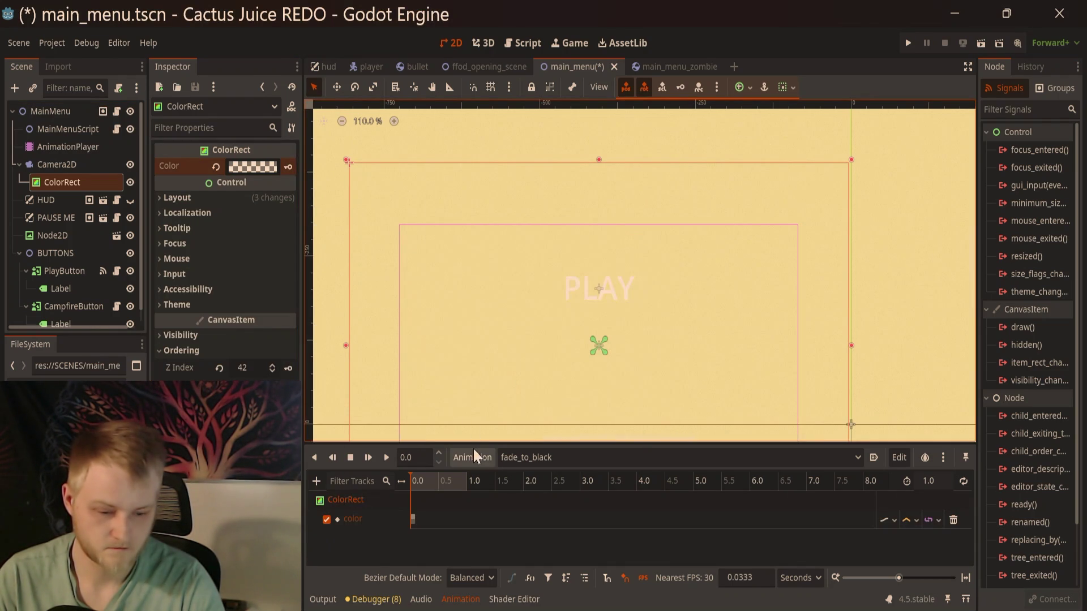
Key the ColorRect's colour as opaque black at 1.0 seconds.
click(468, 481)
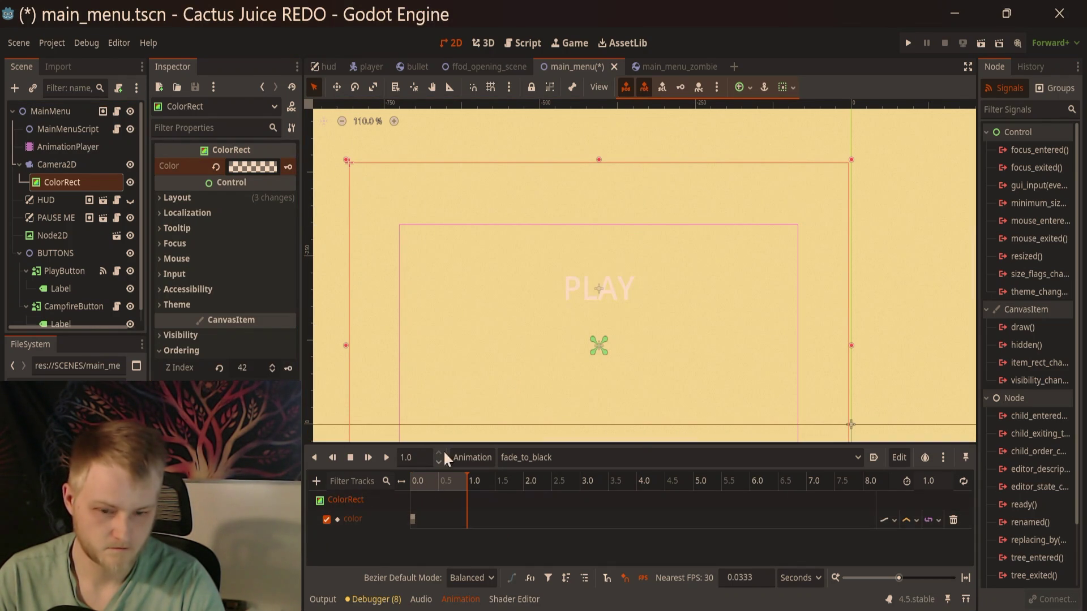
click(273, 165)
click(315, 350)
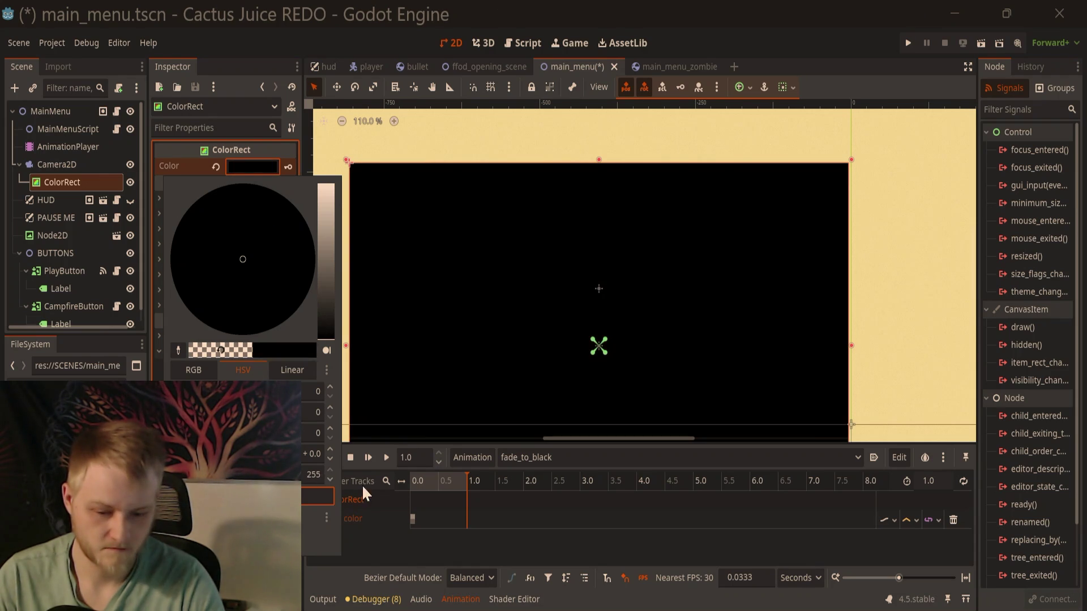
click(285, 160)
click(287, 162)
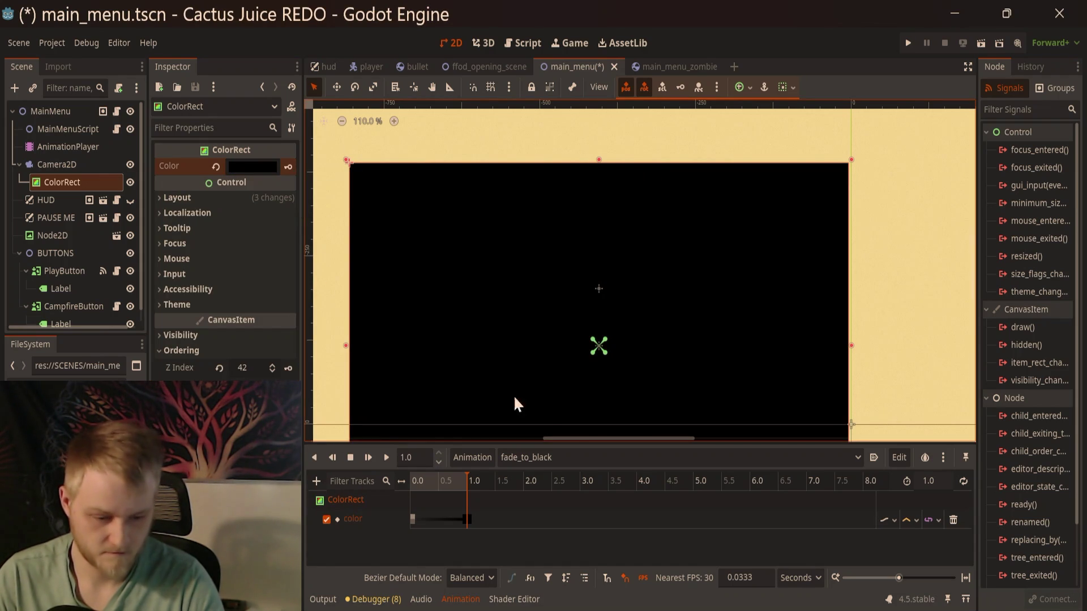
Preview the fade_to_black animation, reset it to 0.0, and save the scene.
click(406, 486)
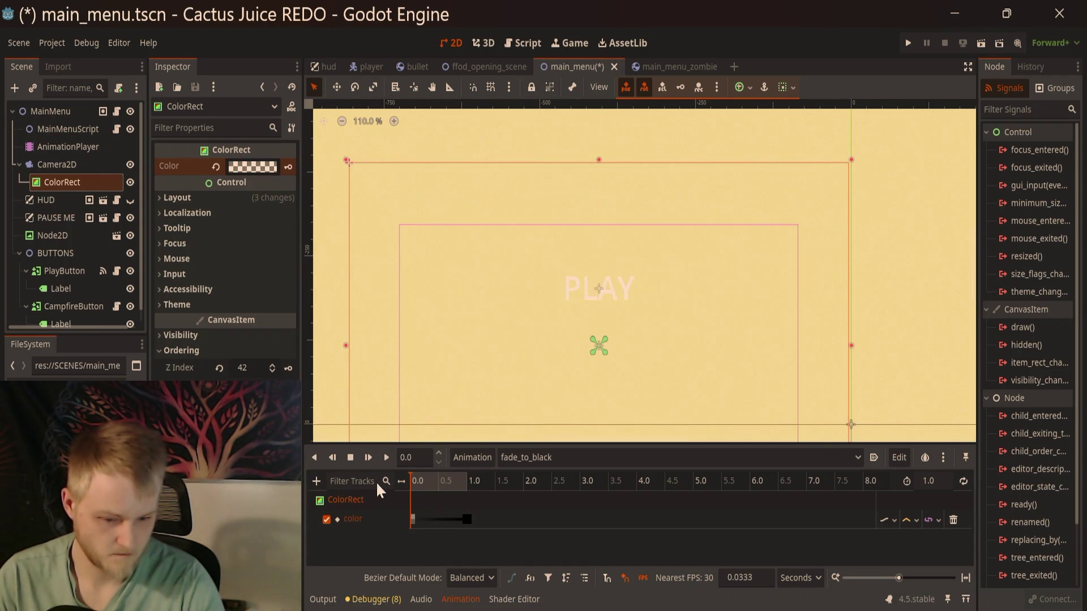
click(387, 458)
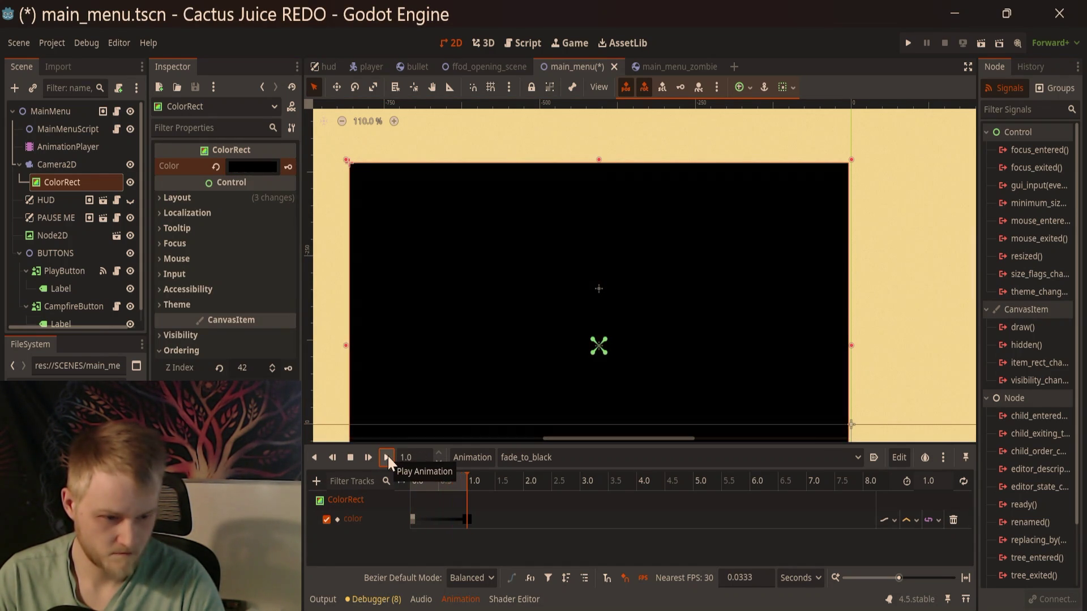
click(350, 458)
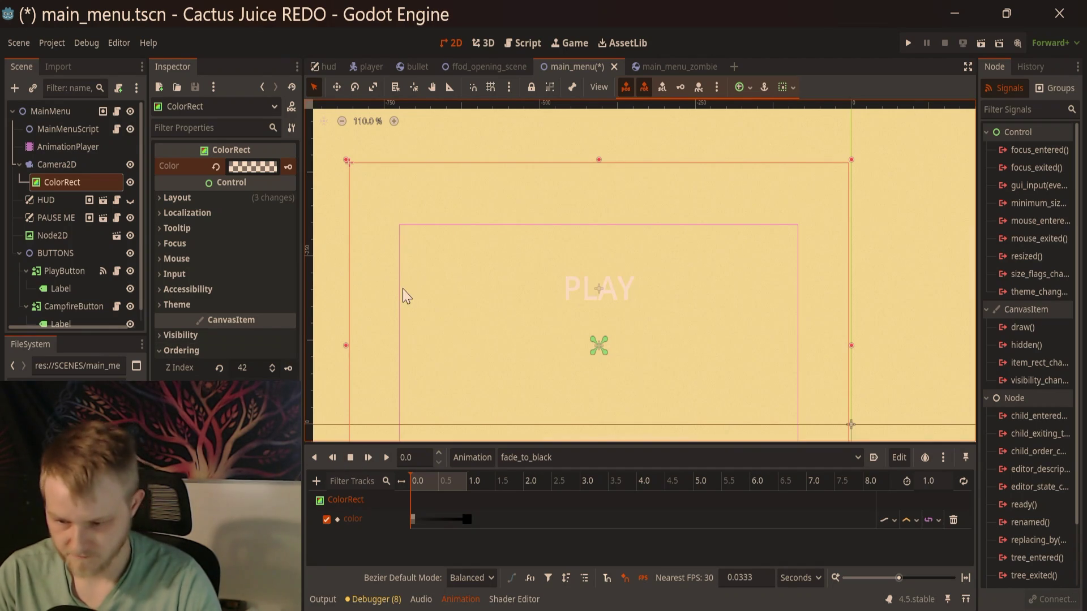
key(ctrl+s)
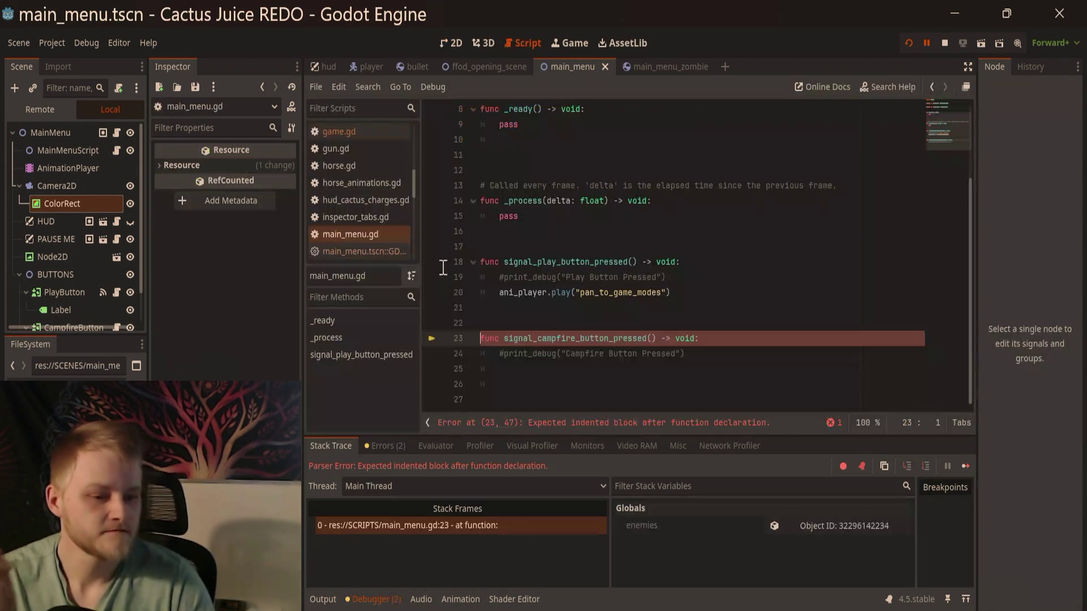
Add ani_player.play("fade_to_black") to signal_campfire_button_pressed.
click(622, 399)
click(619, 374)
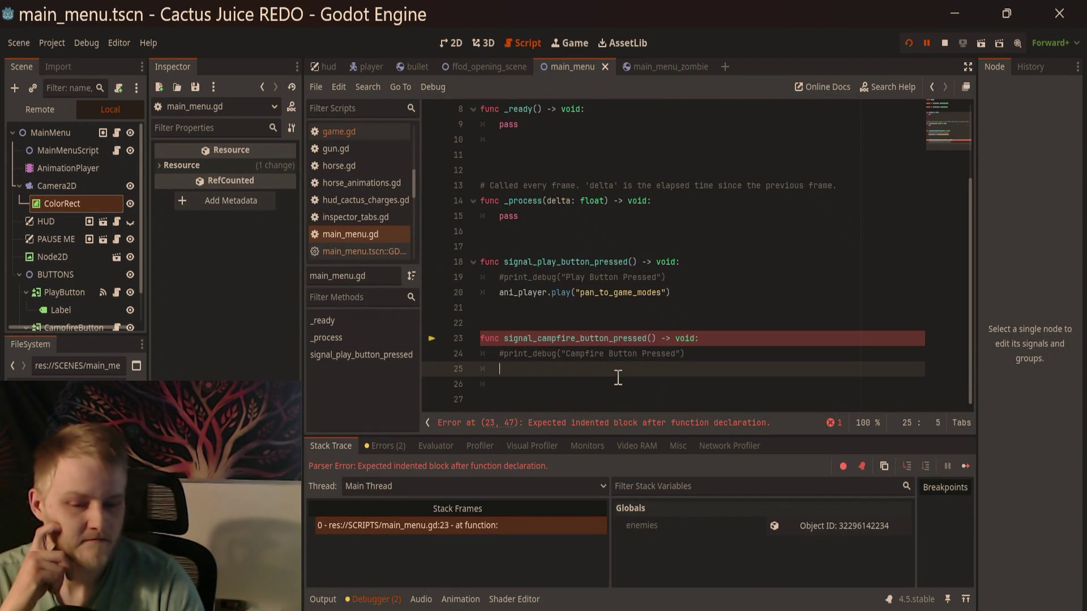
text(ani_play)
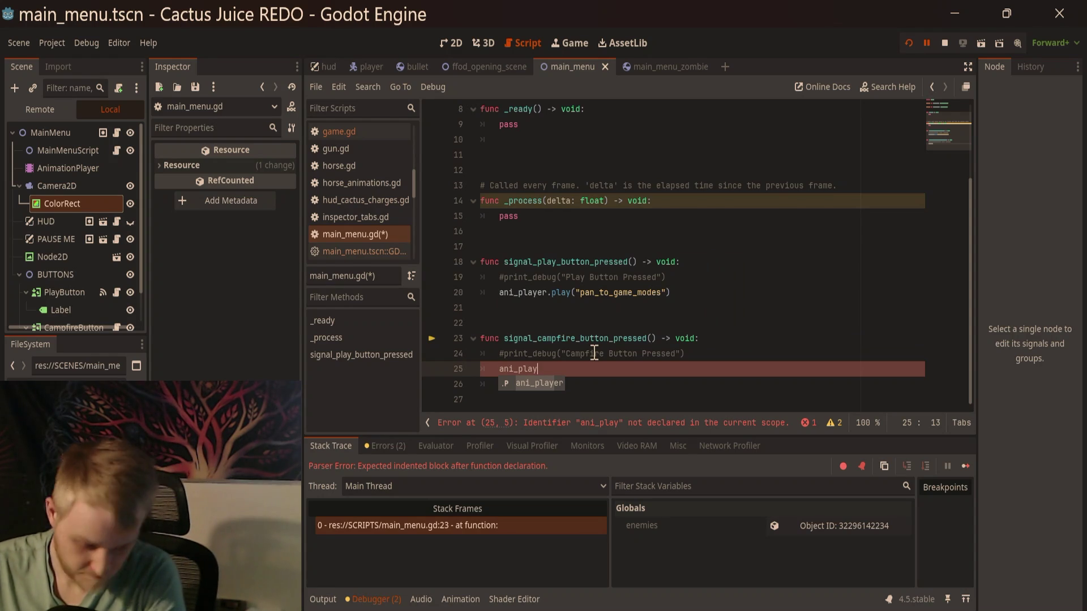
key(Return)
text(.play)
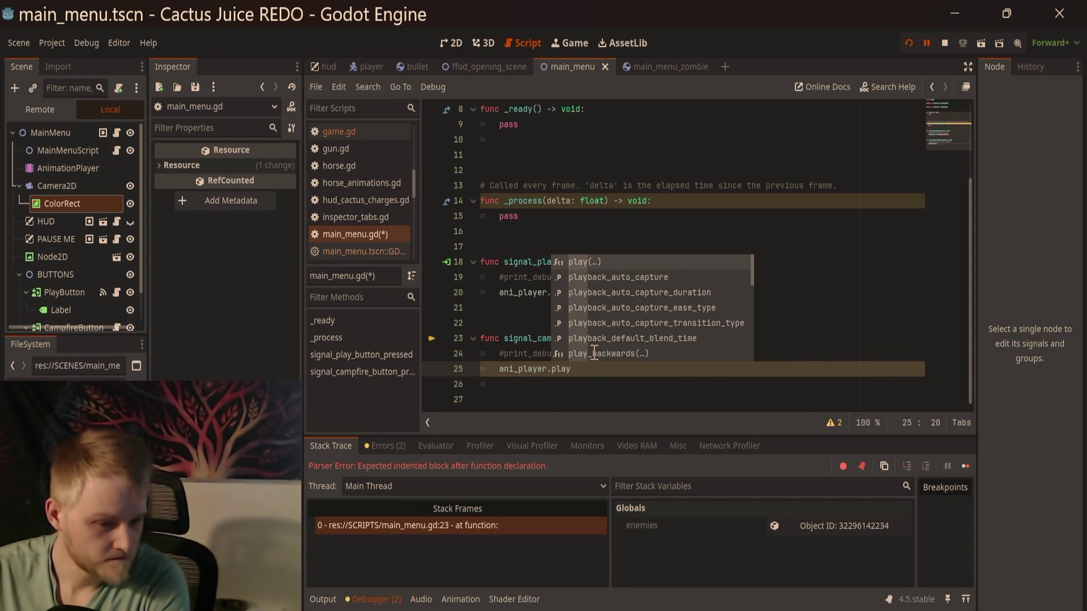
key(Return)
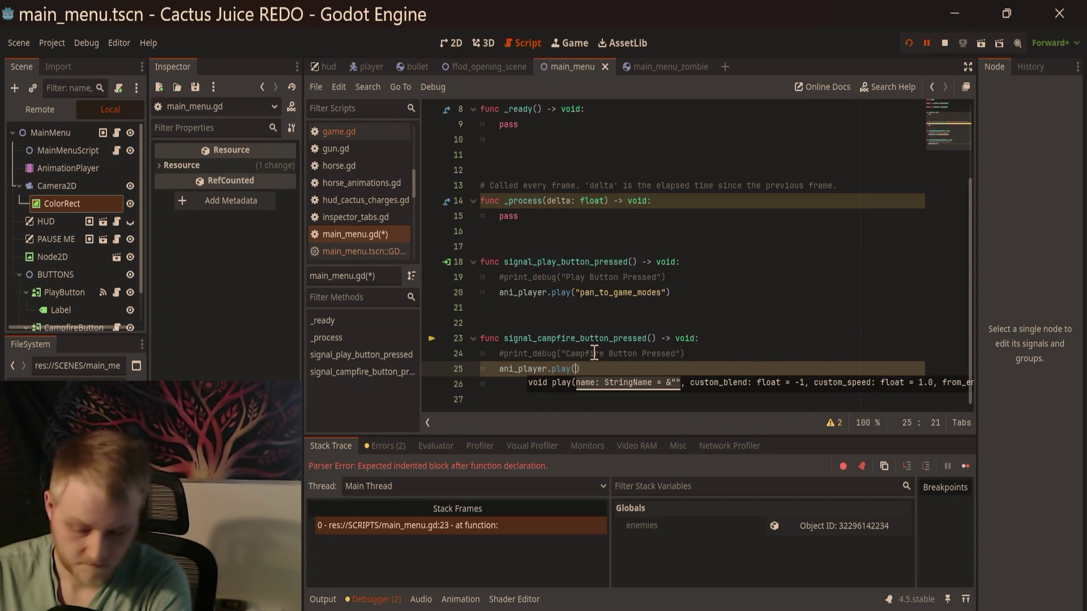
text("fade)
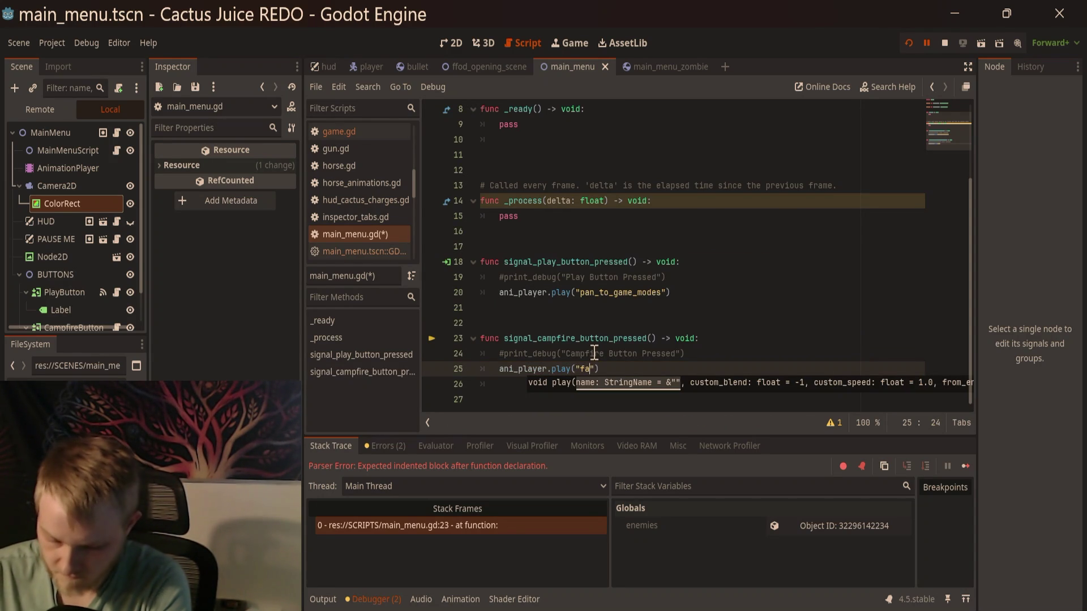
text(_to_bla)
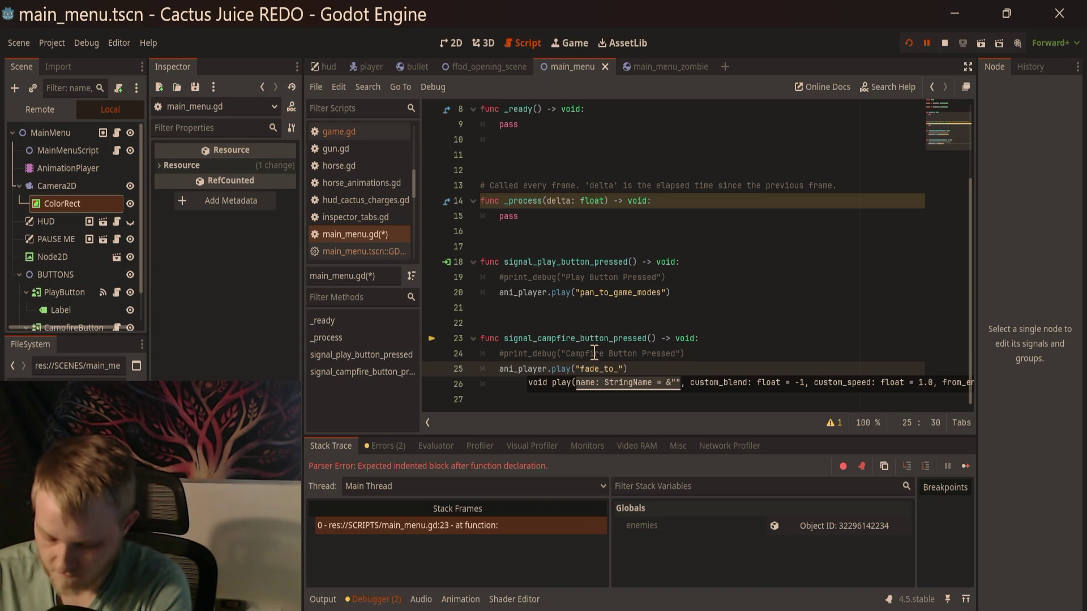
text(ck)
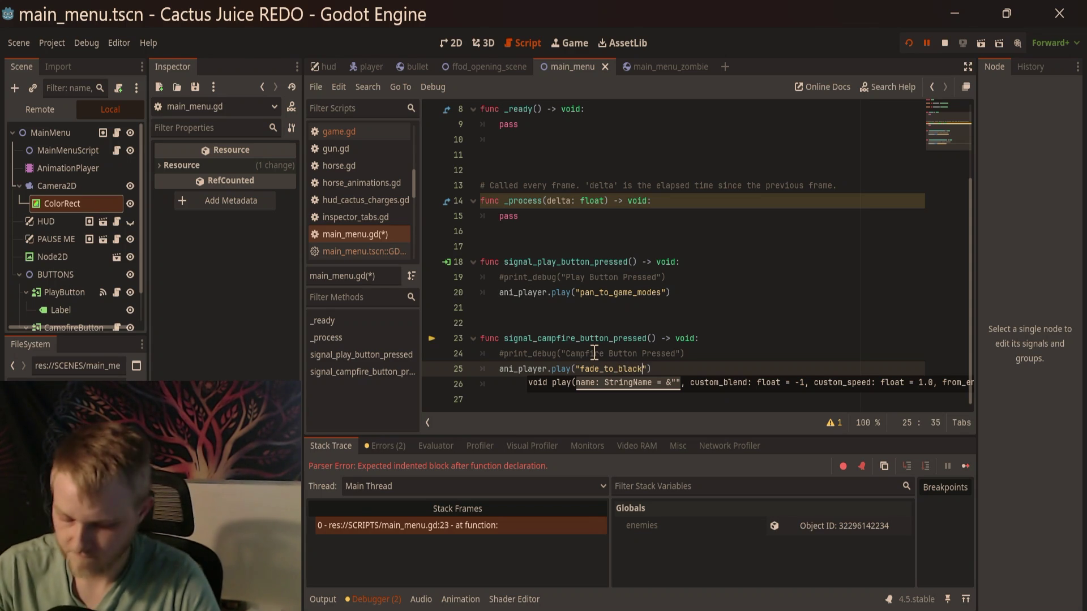
Stop the old debug session, rerun the game, press PLAY, then close the window.
key(F8)
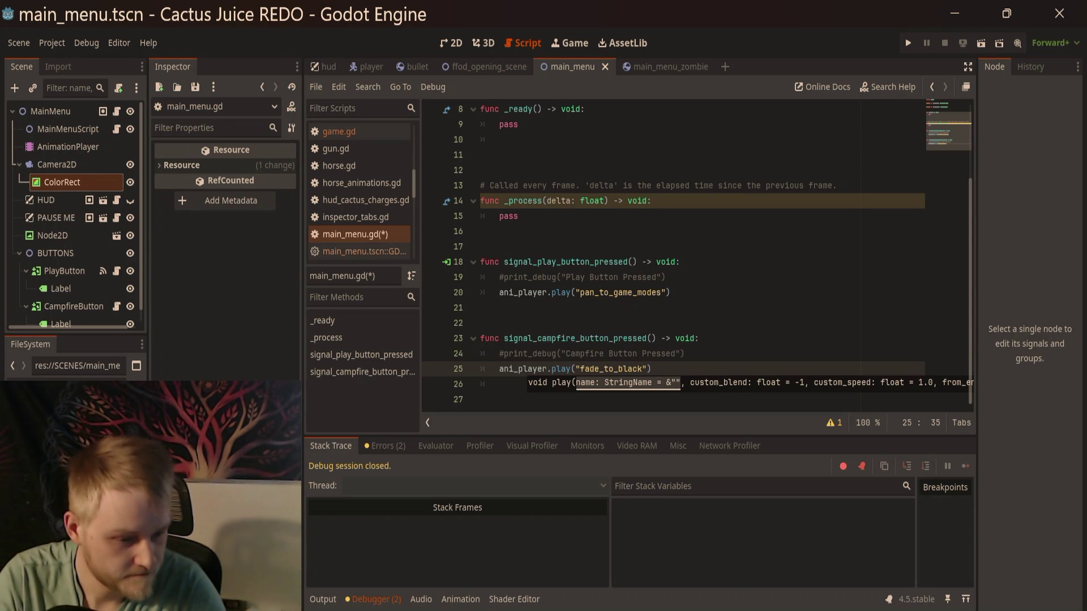
click(799, 268)
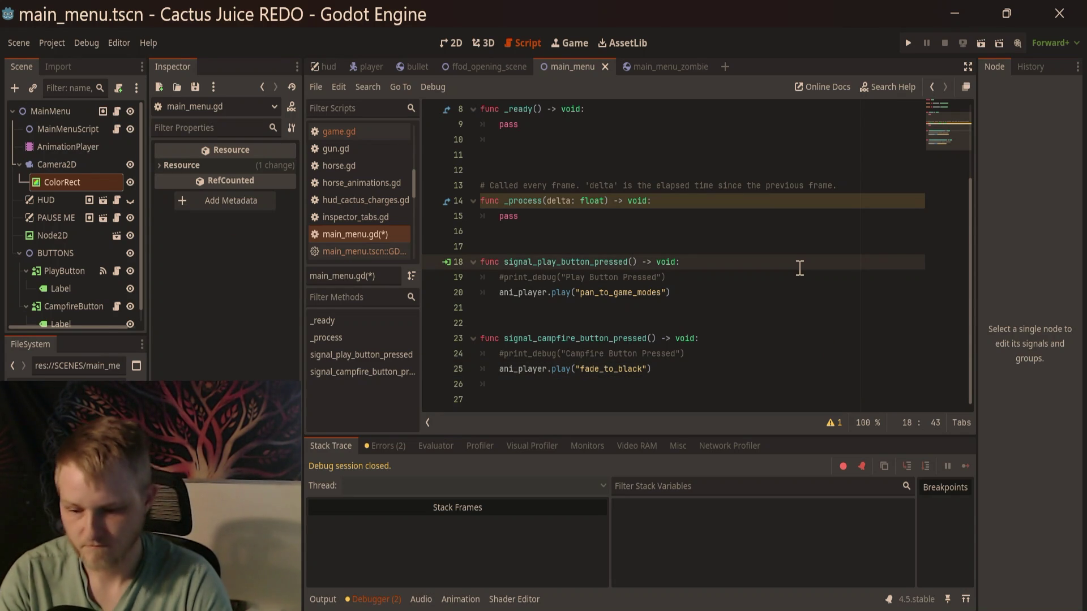
key(F5)
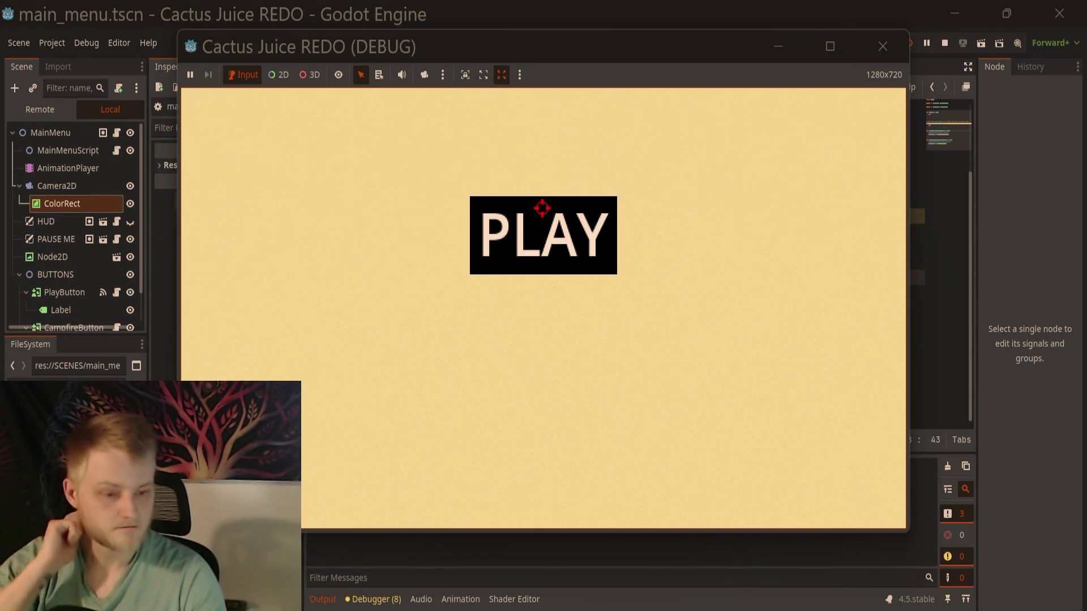
click(541, 209)
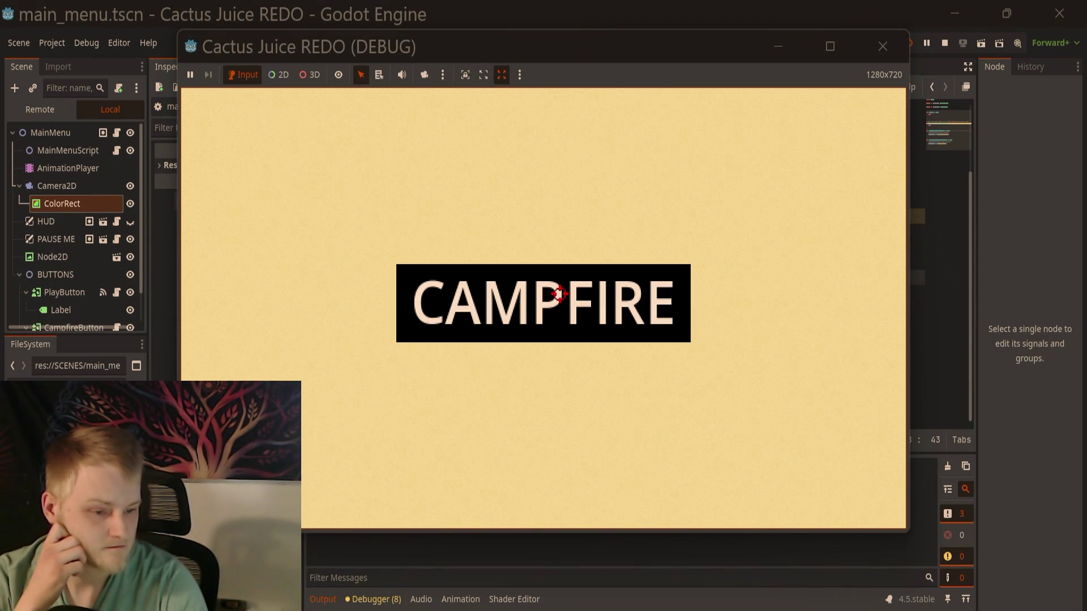
click(882, 46)
click(660, 399)
scroll(56, 283, down, 1)
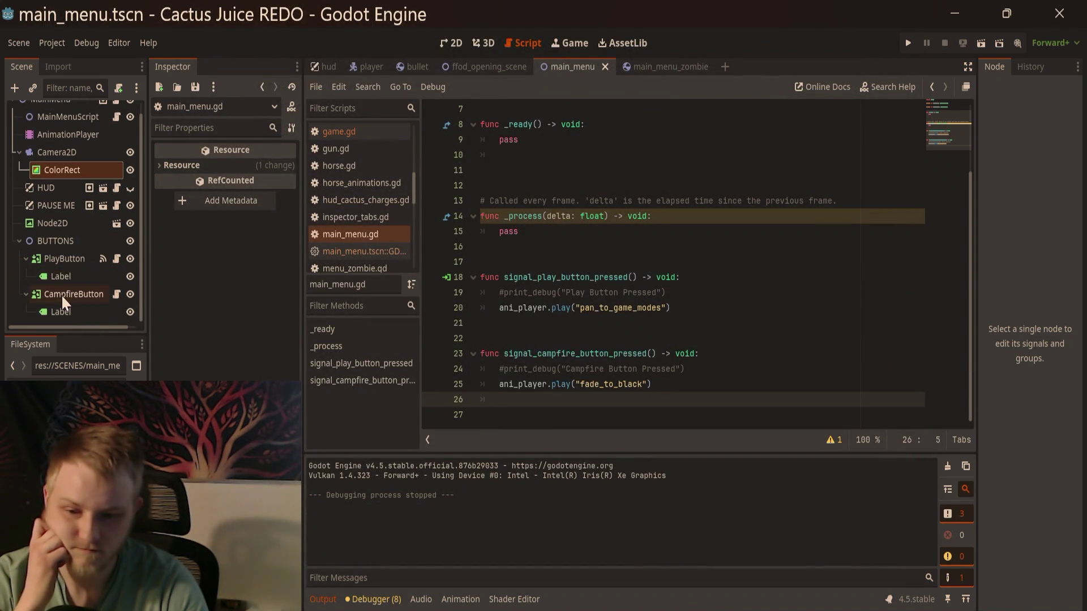
Connect CampfireButton's pressed() to MainMenuScript's signal_campfire_button_pressed and start a test run.
click(60, 290)
double_click(1045, 185)
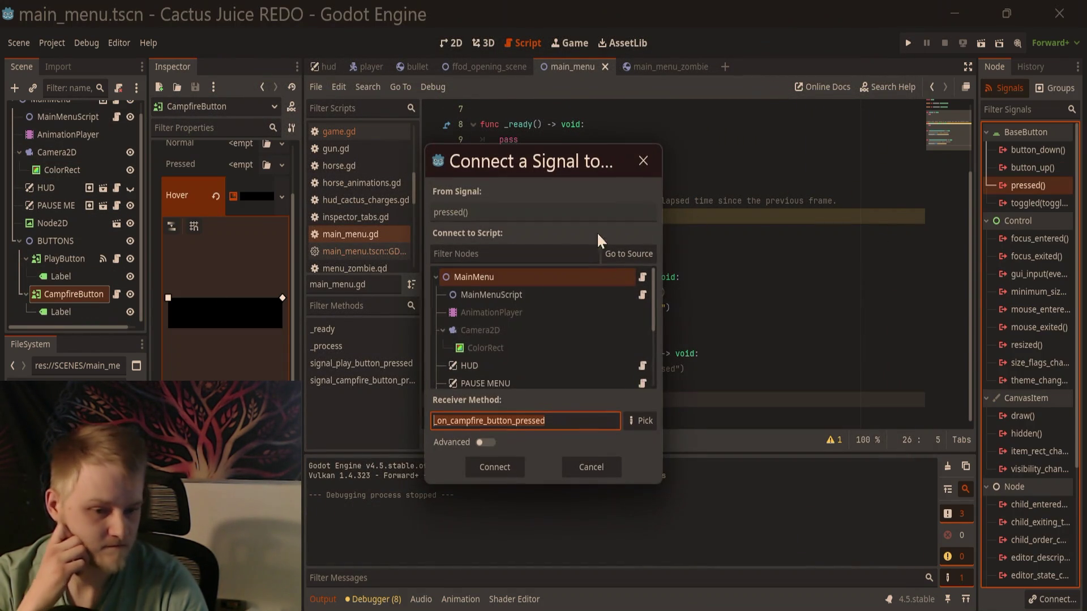
click(595, 279)
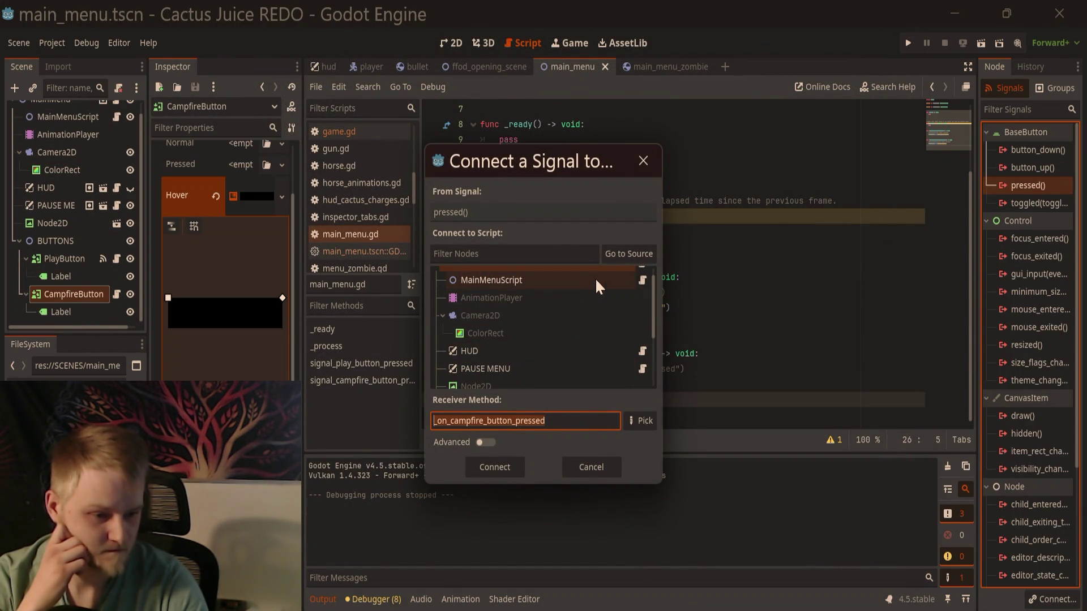
click(640, 419)
double_click(523, 239)
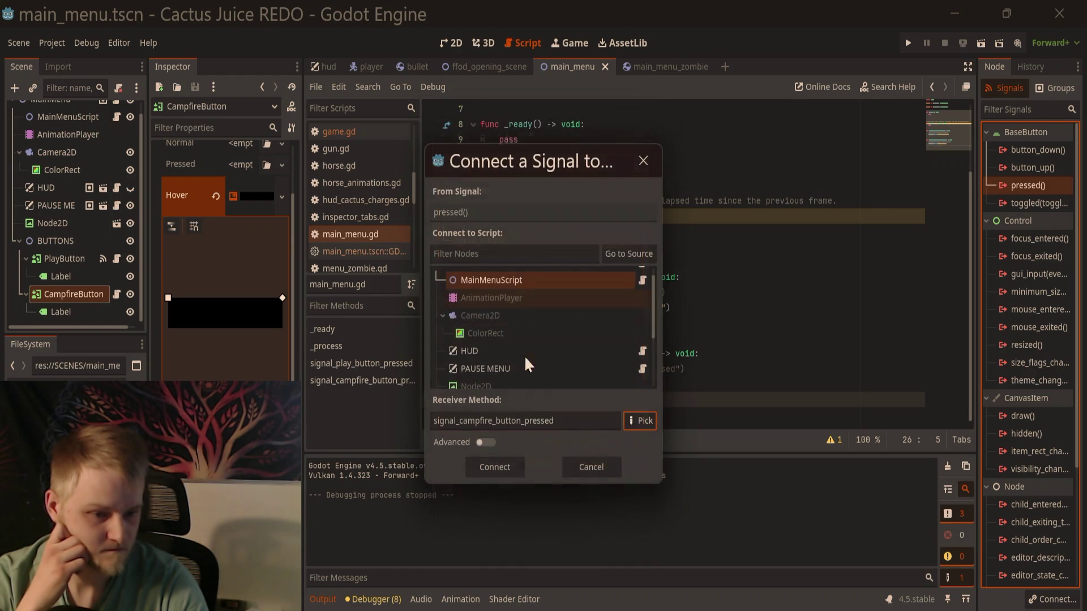
click(504, 467)
key(F5)
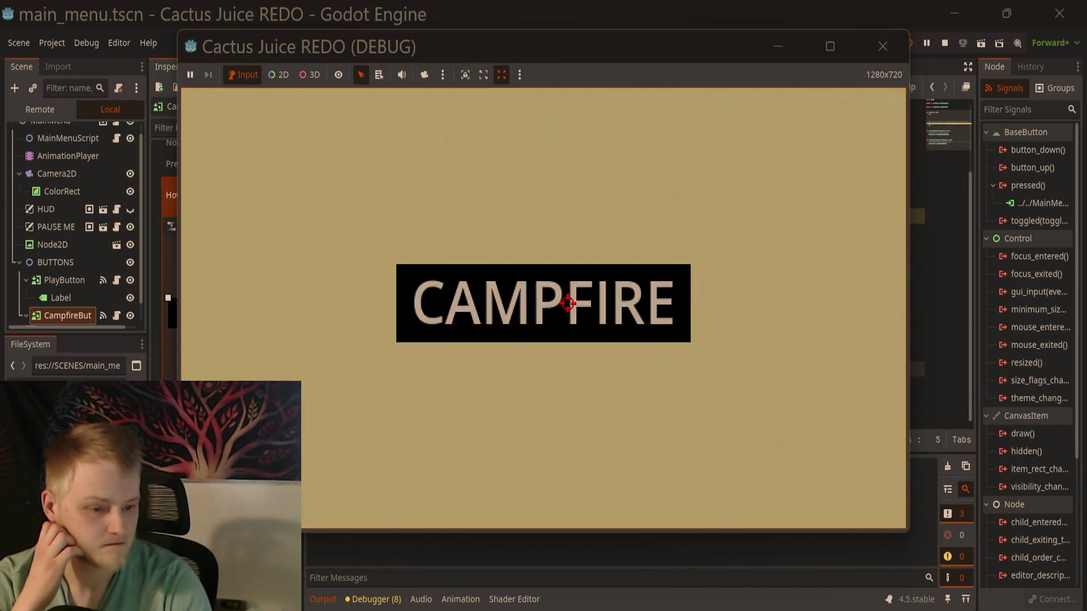
Press CAMPFIRE in the test game, watch the screen fade to black, and close the window.
click(567, 302)
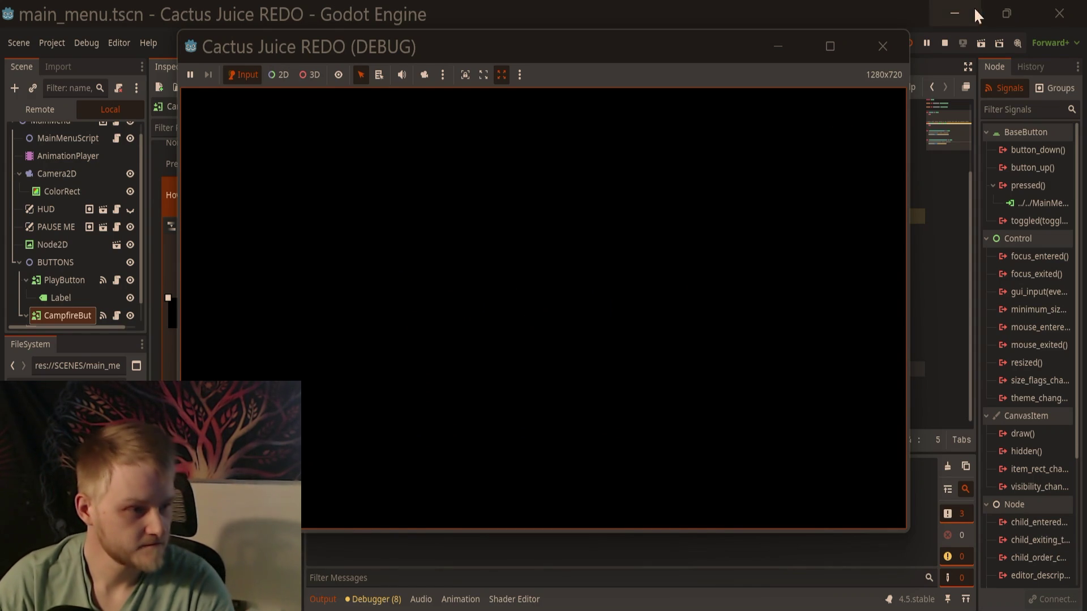
click(891, 48)
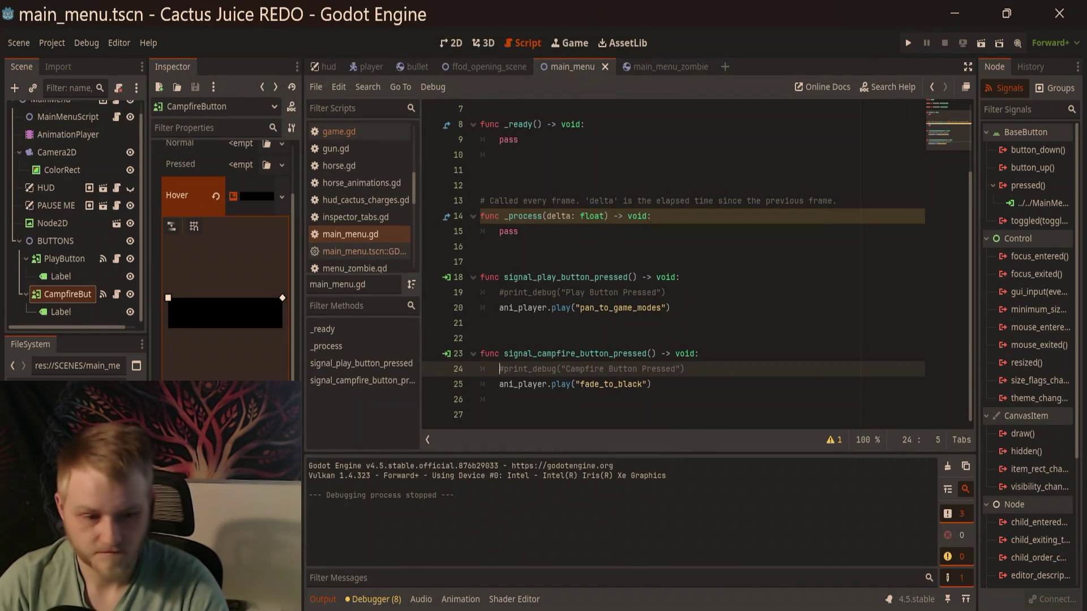
click(663, 385)
click(662, 398)
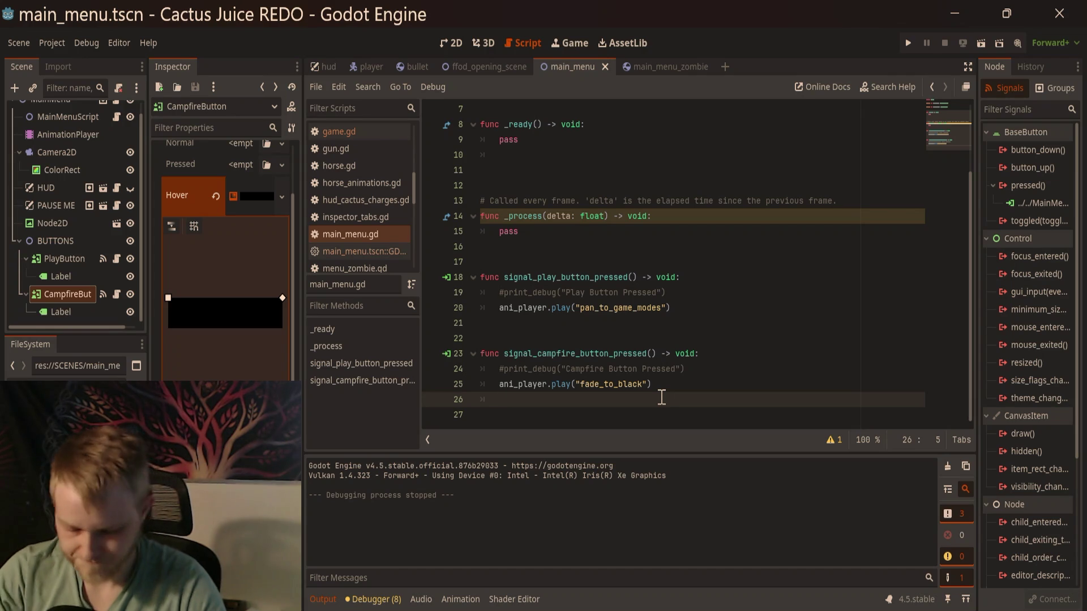
key(Return)
text(aw)
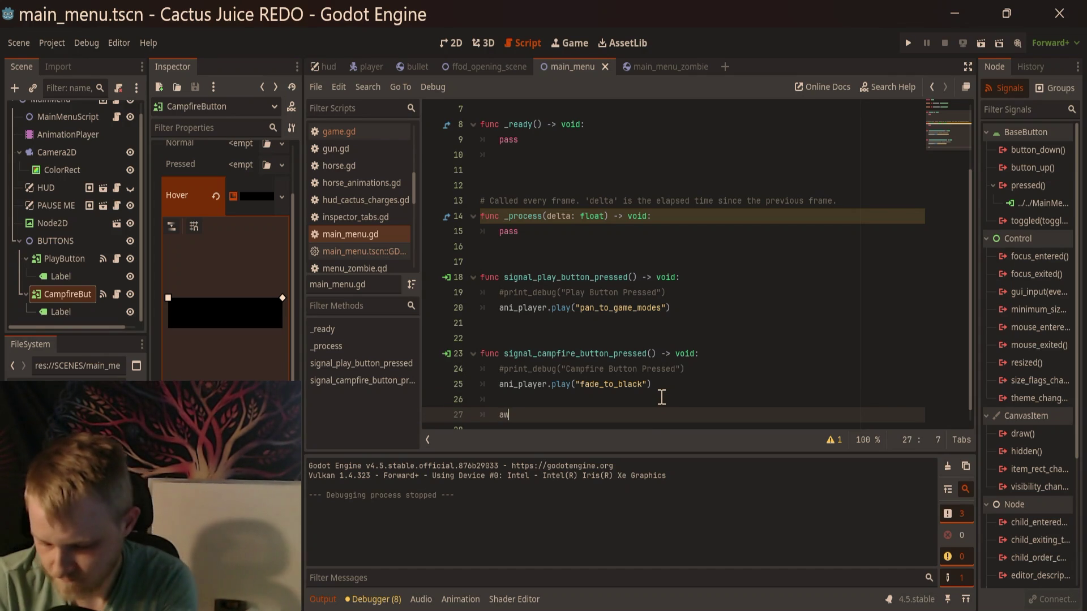
text(ait)
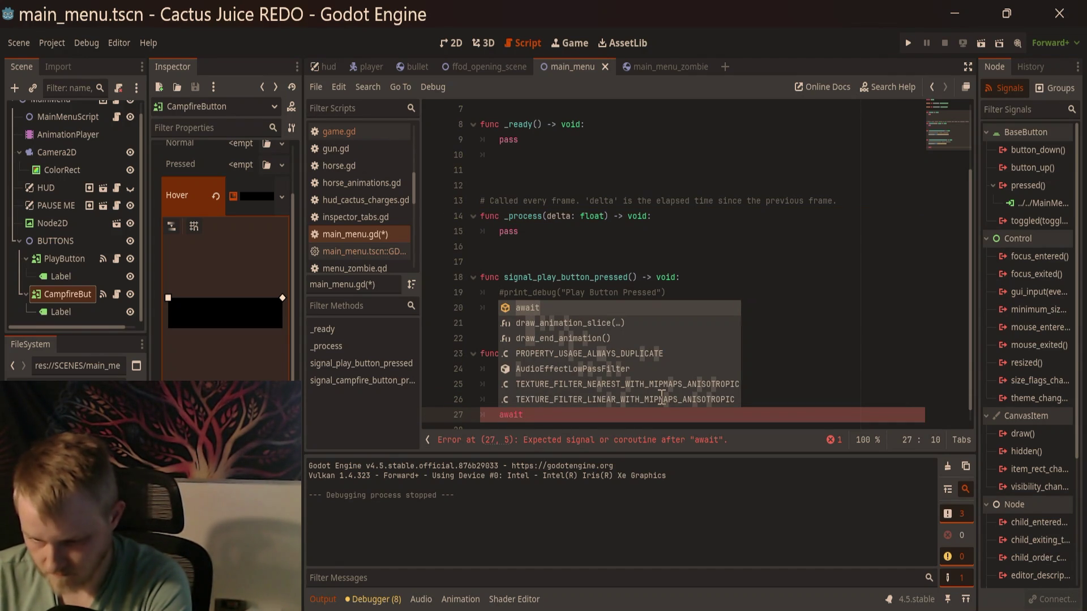
key(BackSpace)
key(BackSpace)
key(BackSpace)
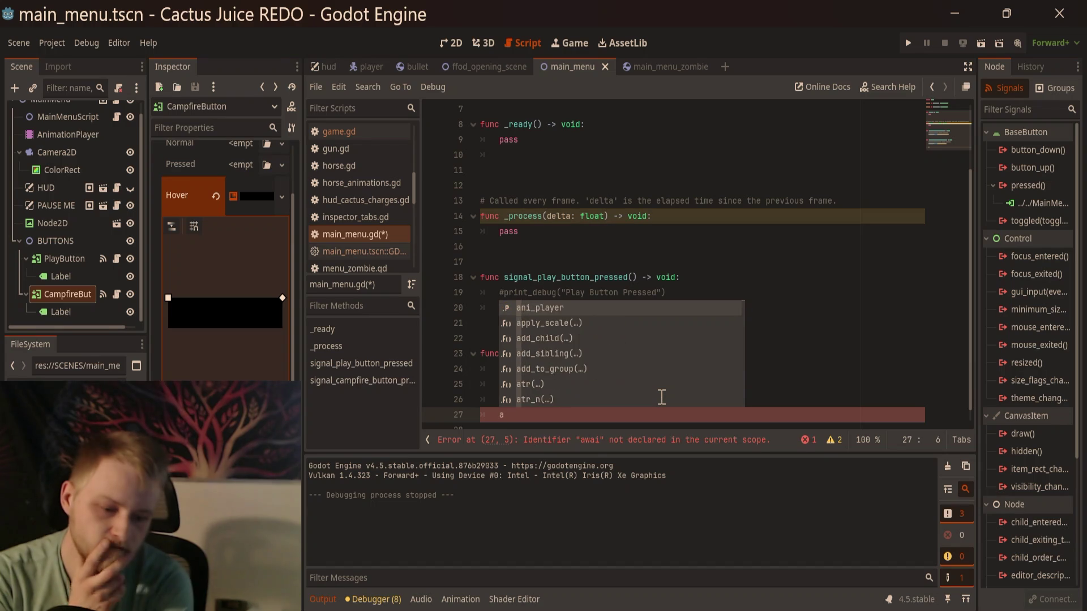
key(BackSpace)
key(BackSpace)
click(644, 385)
drag(644, 384, 580, 384)
text(start_)
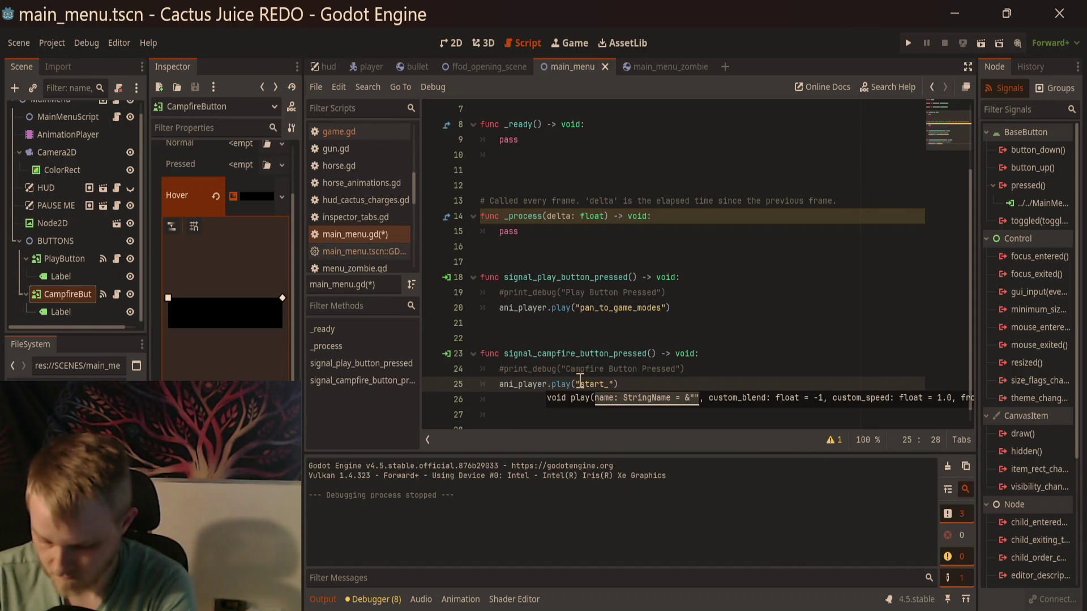
text(camp)
text(fire_)
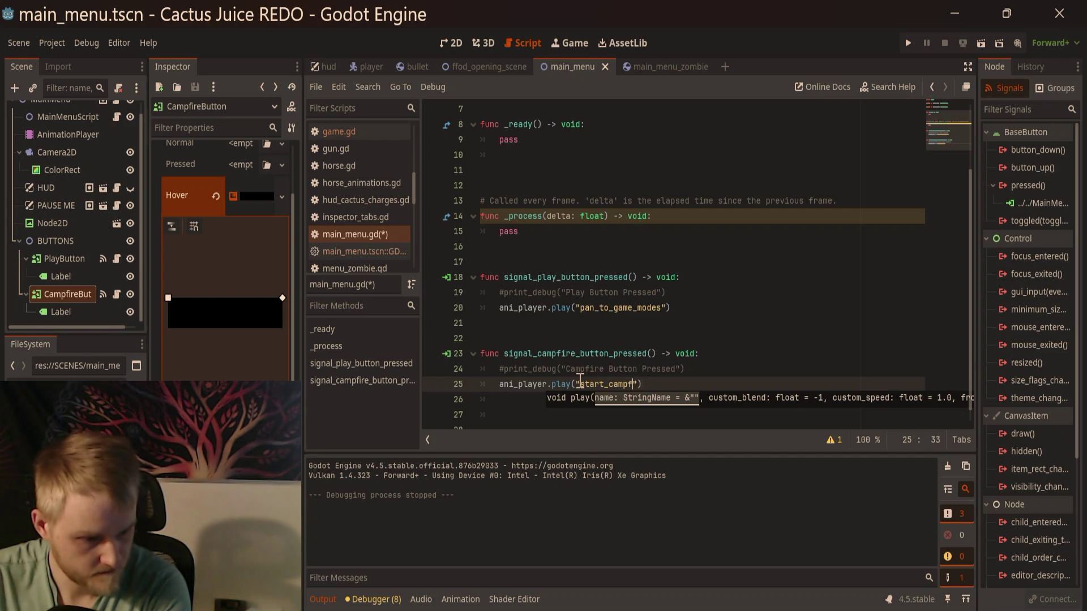
text(m)
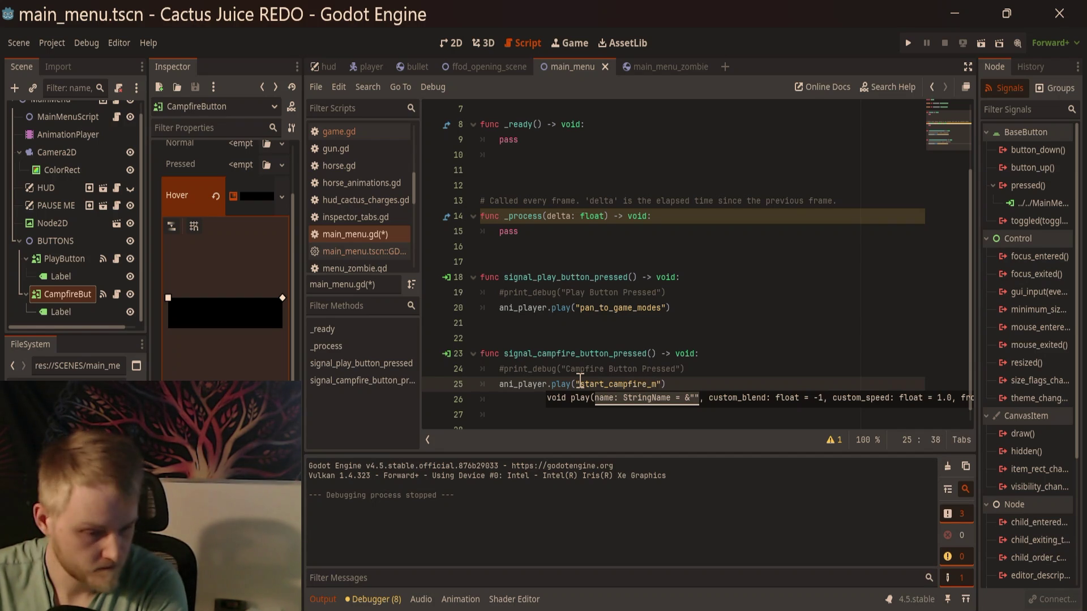
text(ode)
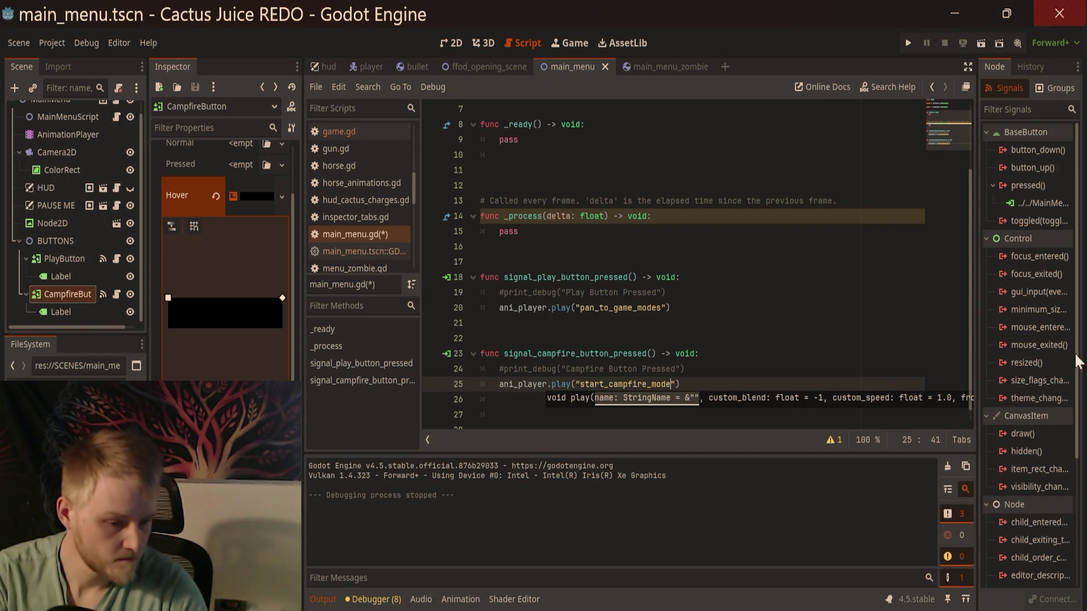
click(754, 386)
click(749, 340)
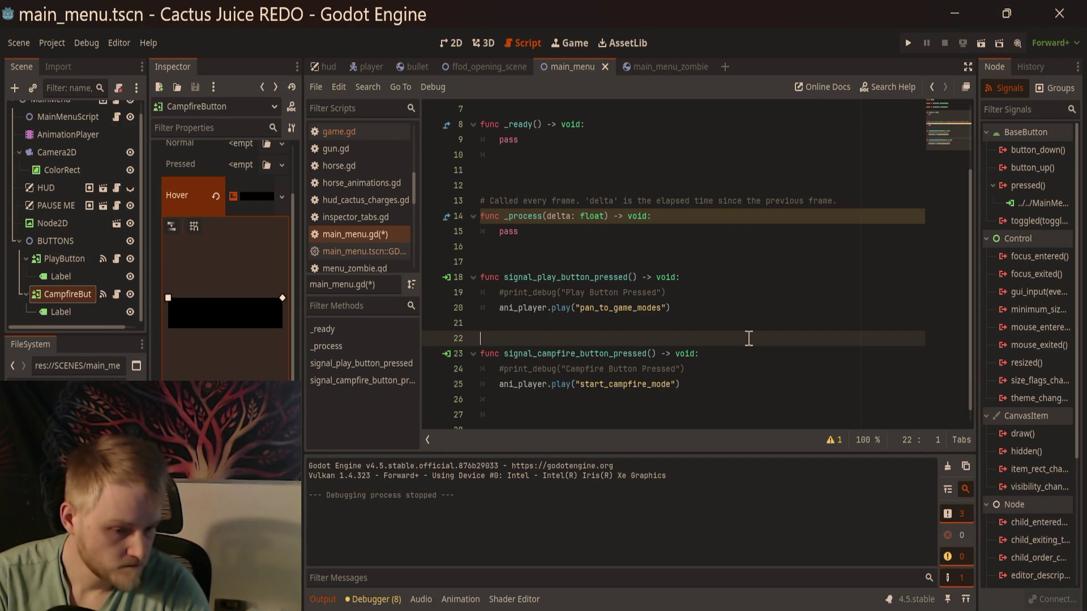
click(749, 328)
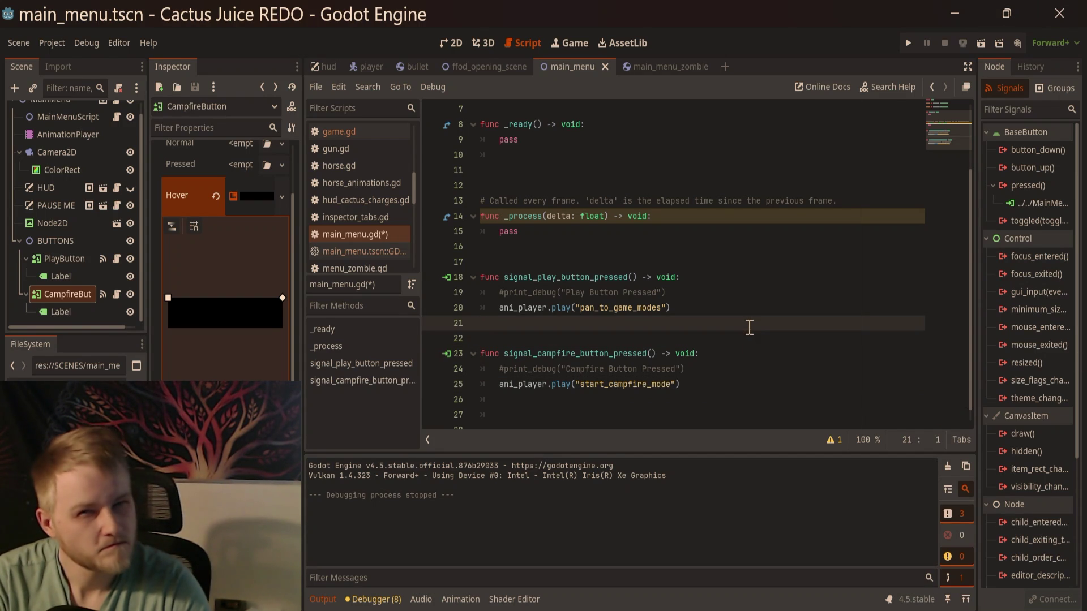
key(ctrl+z)
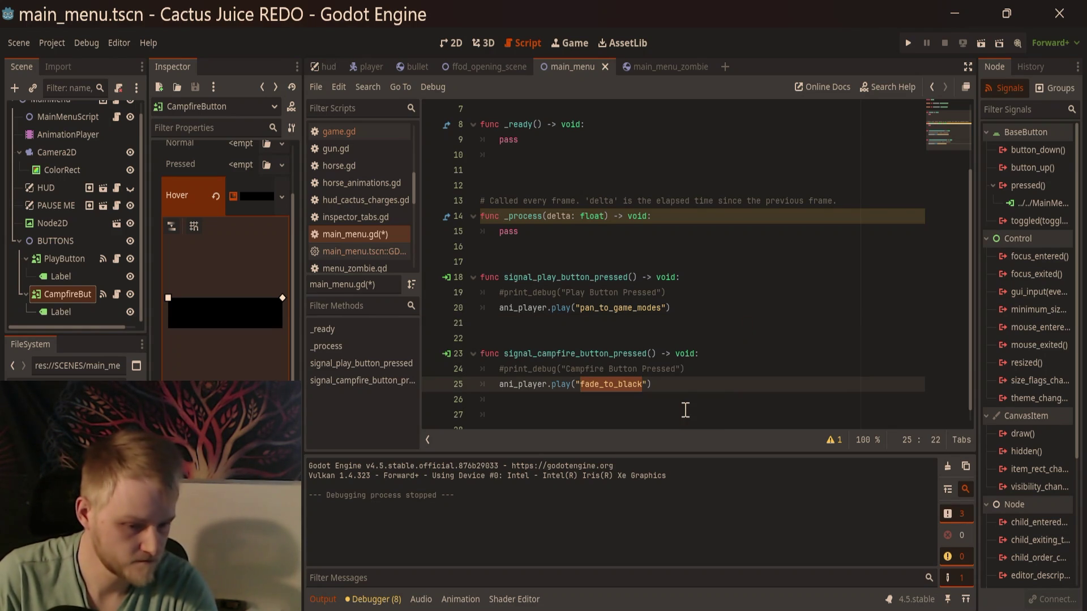
click(684, 412)
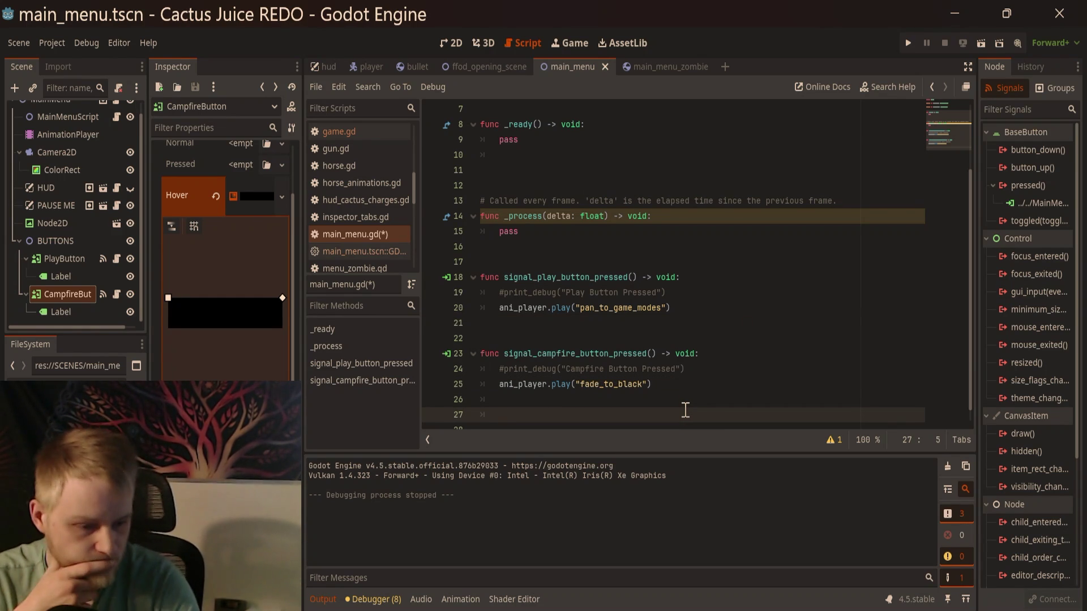
scroll(691, 384, down, 1)
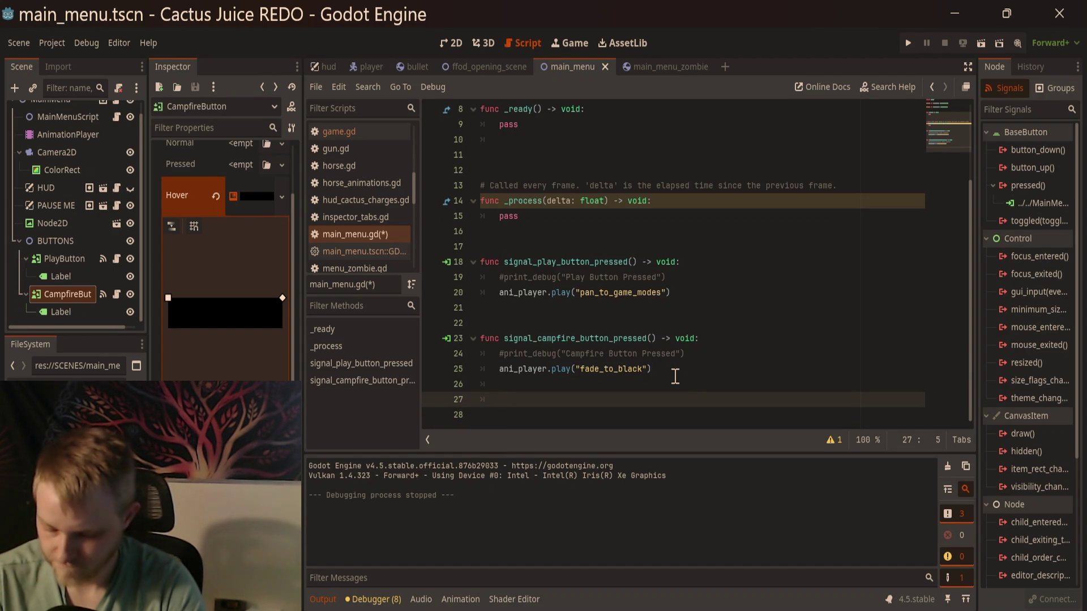
Add get_tree().change_scene_to_packed(preload(...)) using the campfire_level.tscn scene file.
text(get_tree)
key(Return)
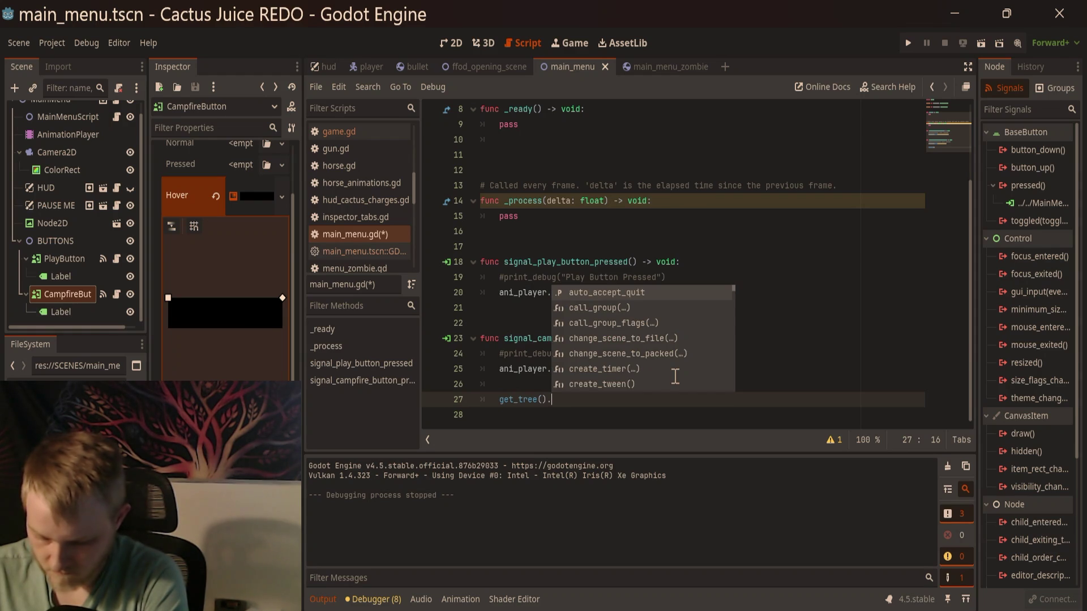
text(scen)
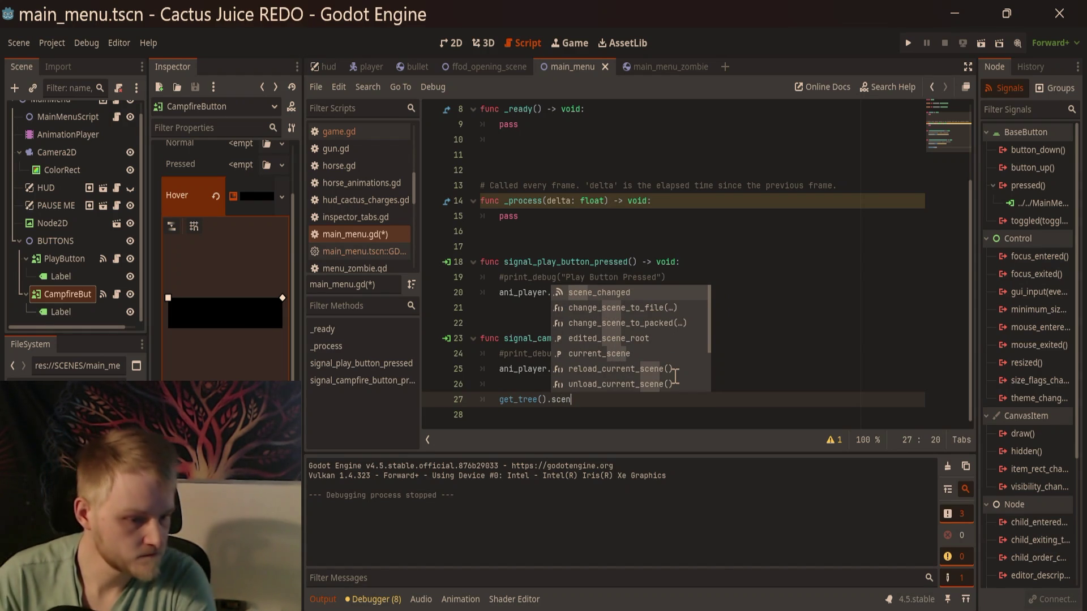
key(Down)
key(Down)
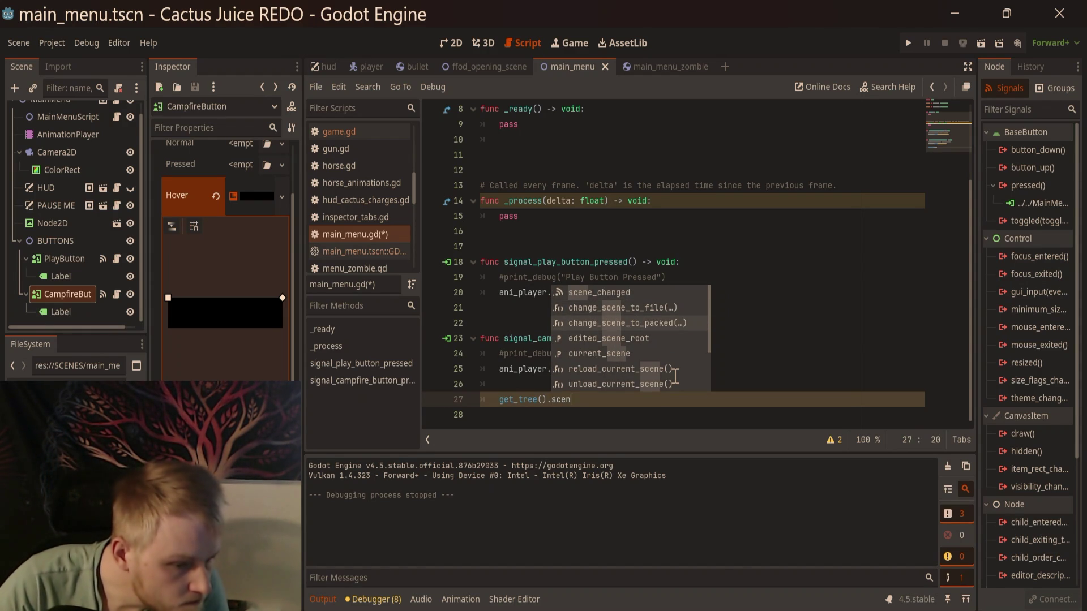
key(Return)
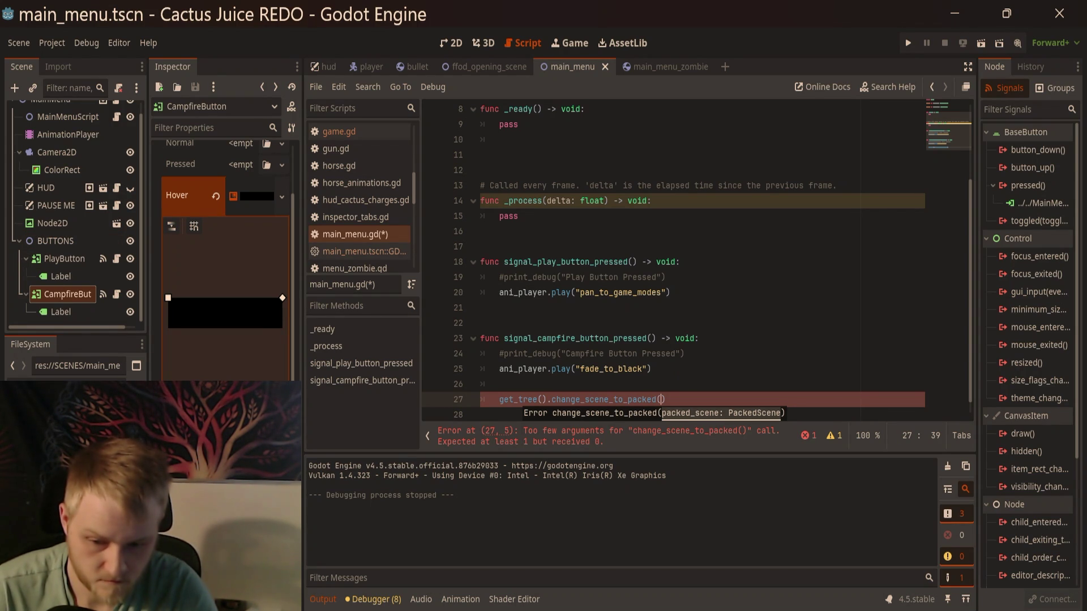
click(68, 396)
mouse_move(68, 397)
mouse_down()
mouse_move(347, 467)
mouse_move(687, 394)
mouse_move(659, 402)
mouse_up()
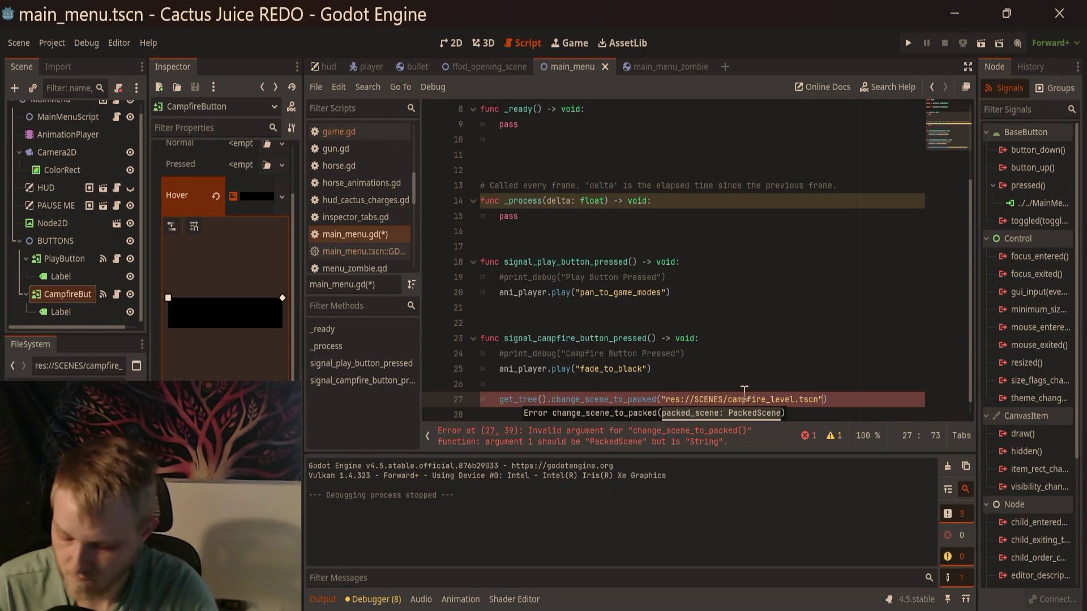
key(ctrl+z)
drag(660, 402, 660, 402)
Insert await get_tree().create_timer(1.5).timeout above the scene change and run the game.
click(828, 365)
click(830, 398)
click(830, 383)
text(AWAIT)
key(BackSpace)
key(BackSpace)
key(BackSpace)
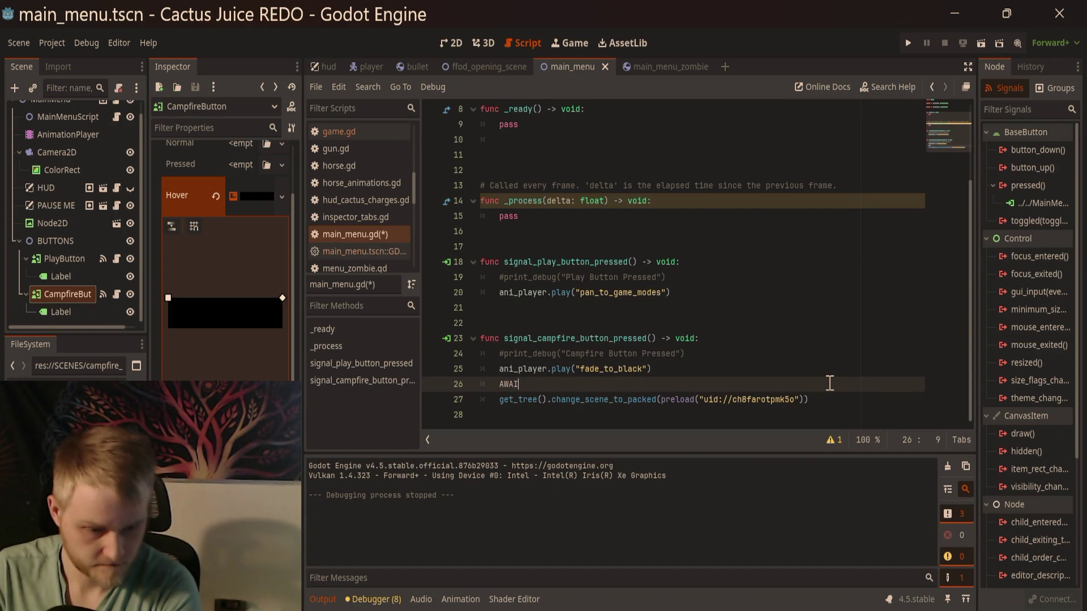
text(ait get)
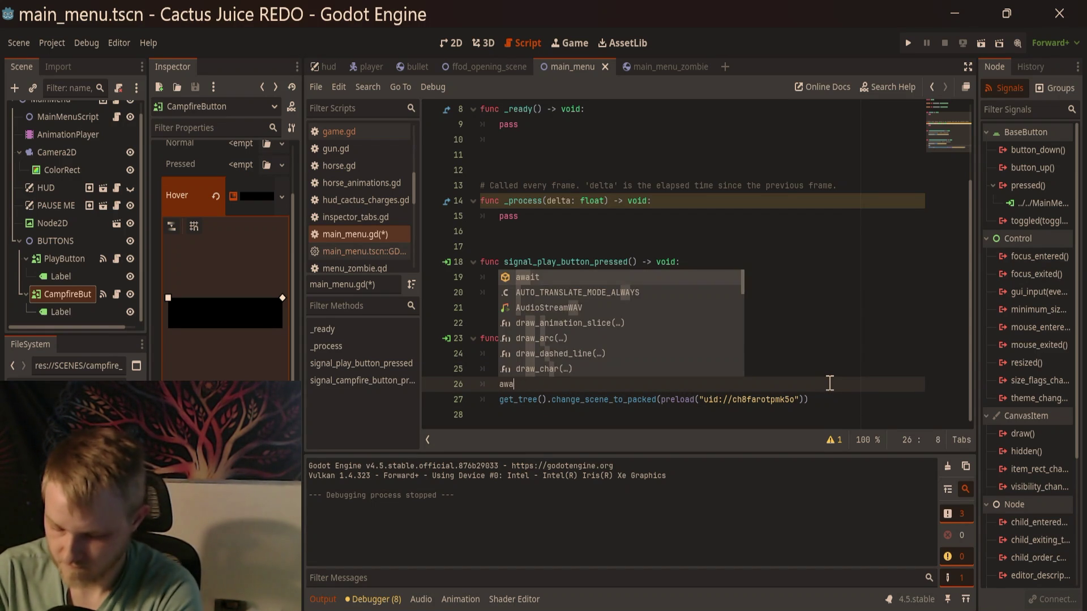
text(_tree)
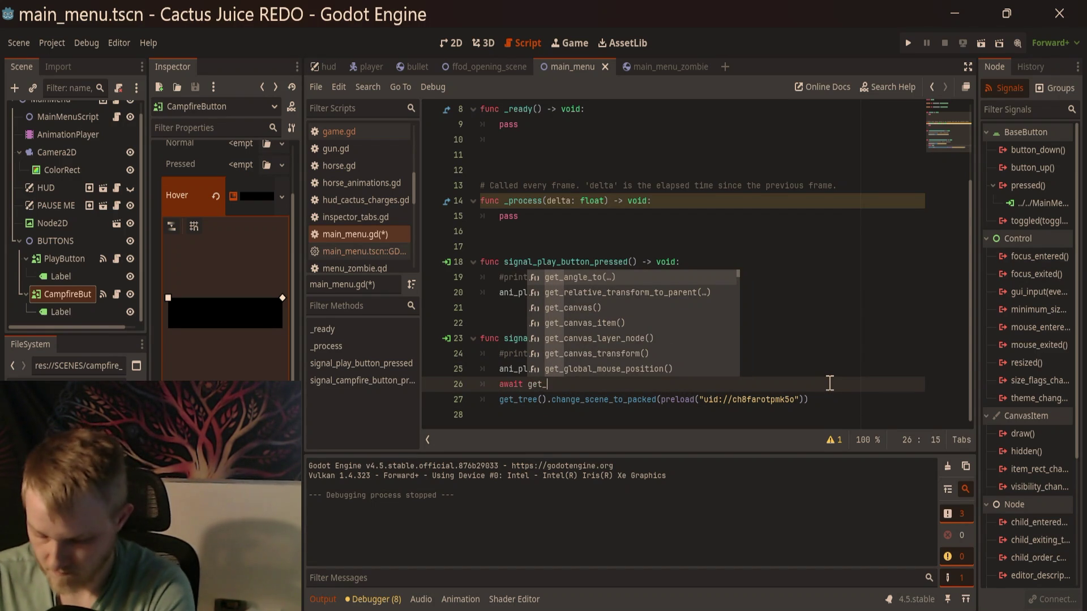
text(().cre)
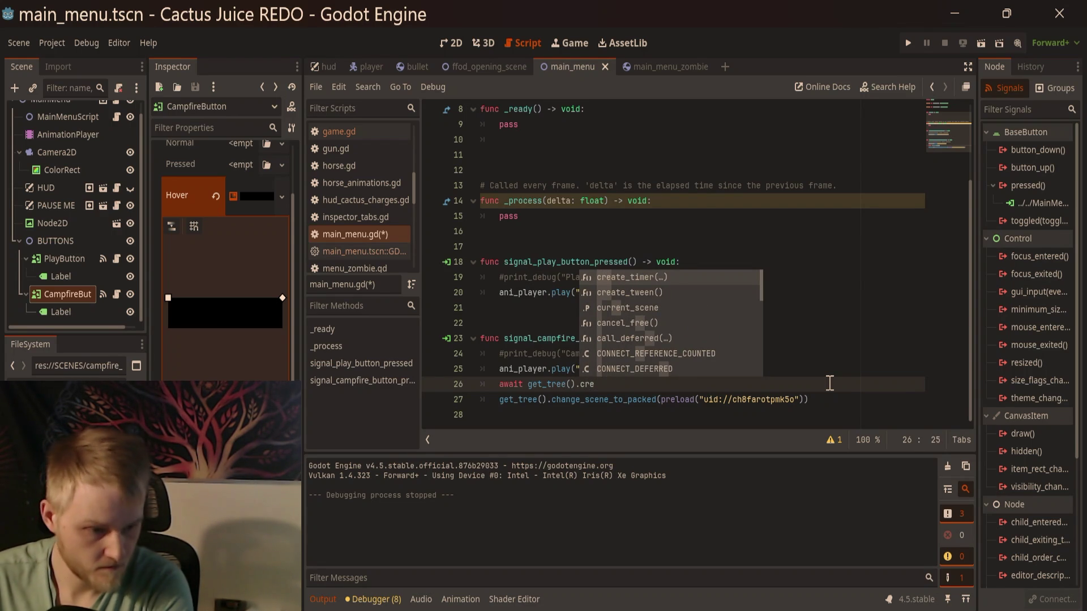
key(Return)
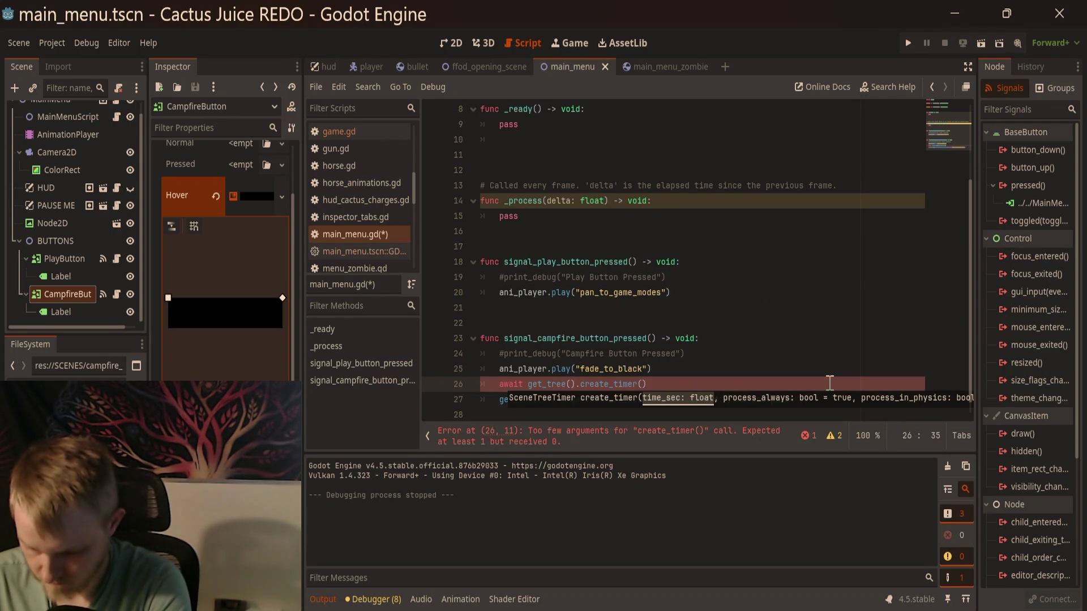
text(5))
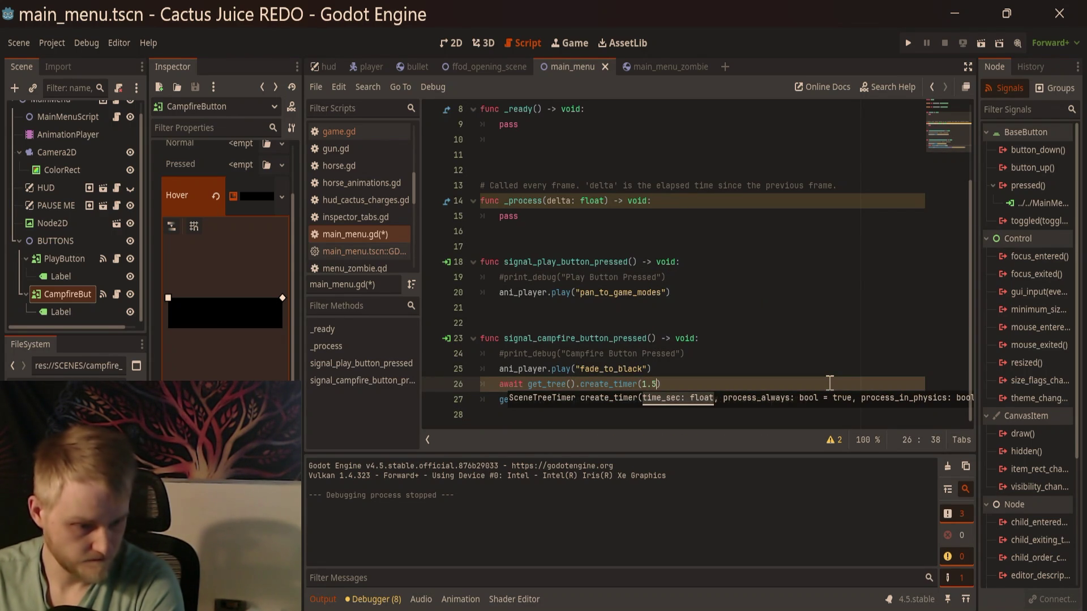
text(.timeout)
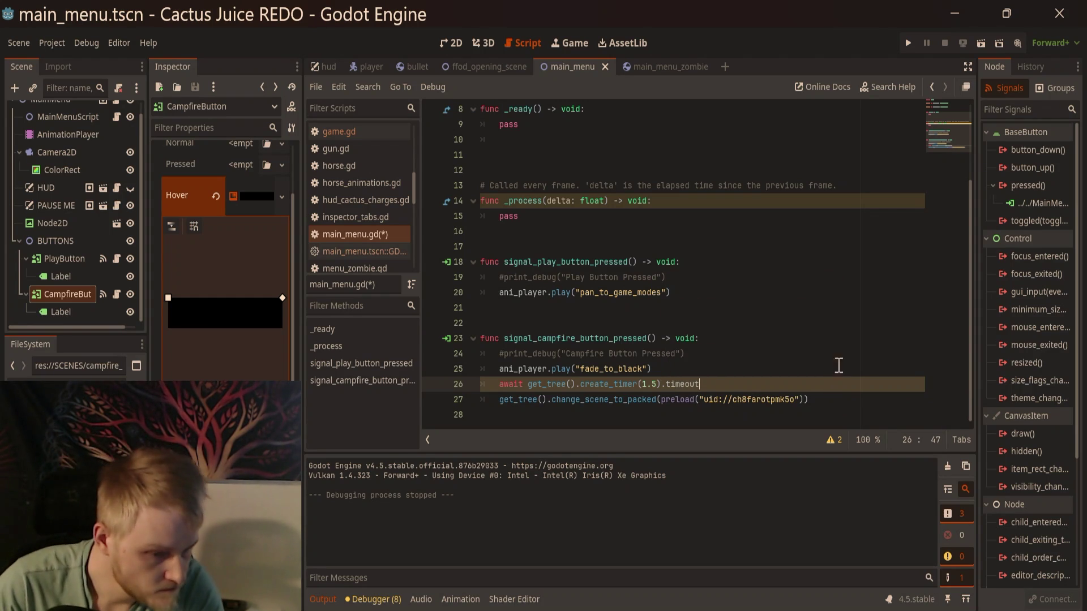
click(831, 338)
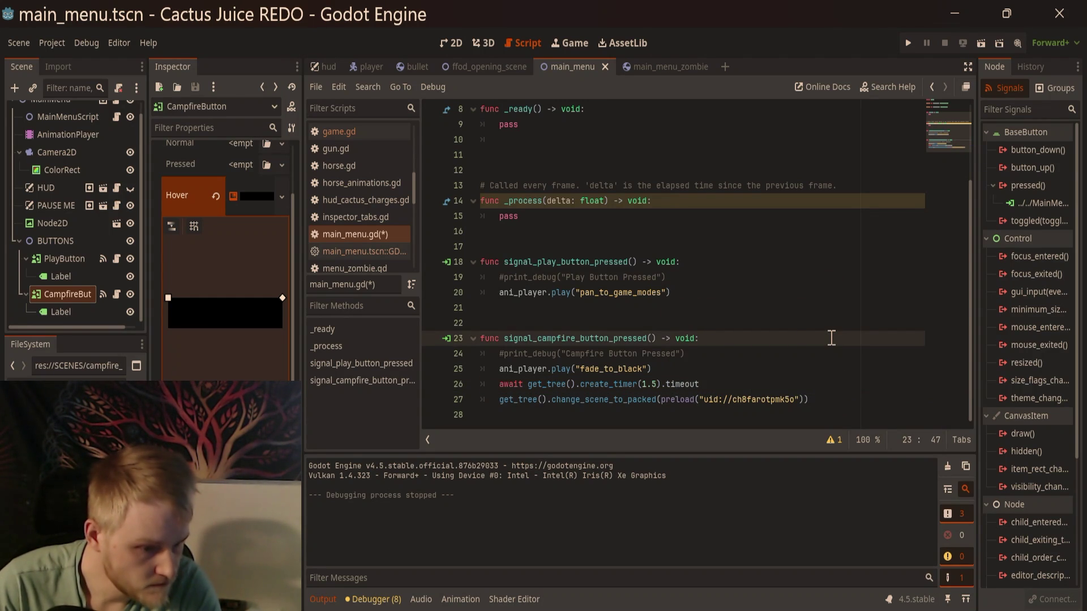
key(F5)
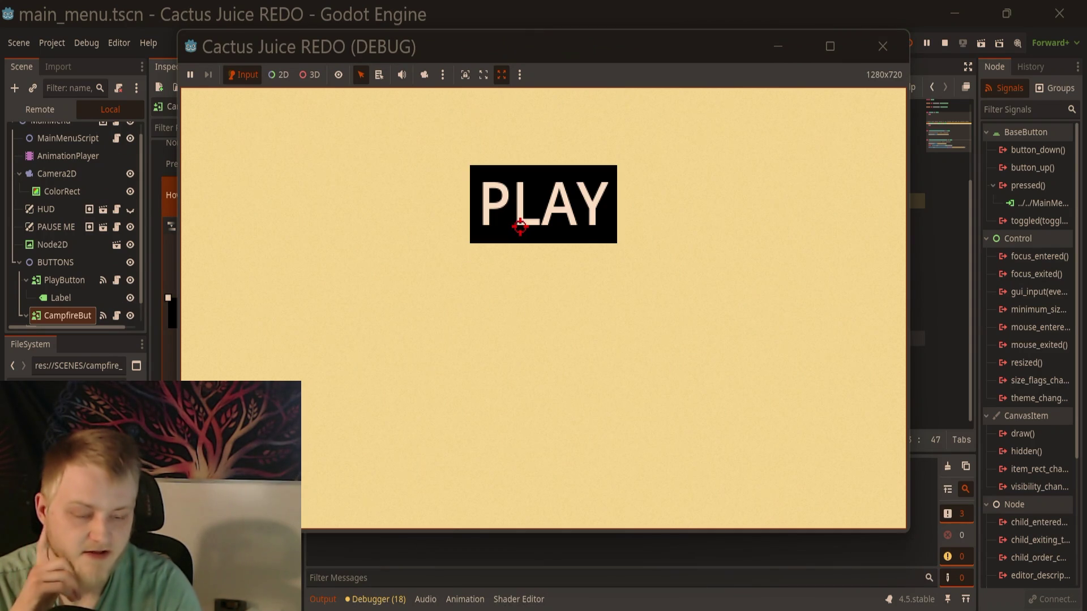
Load the campfire level via Play then Campfire, stop the game, and switch to the player scene.
click(519, 225)
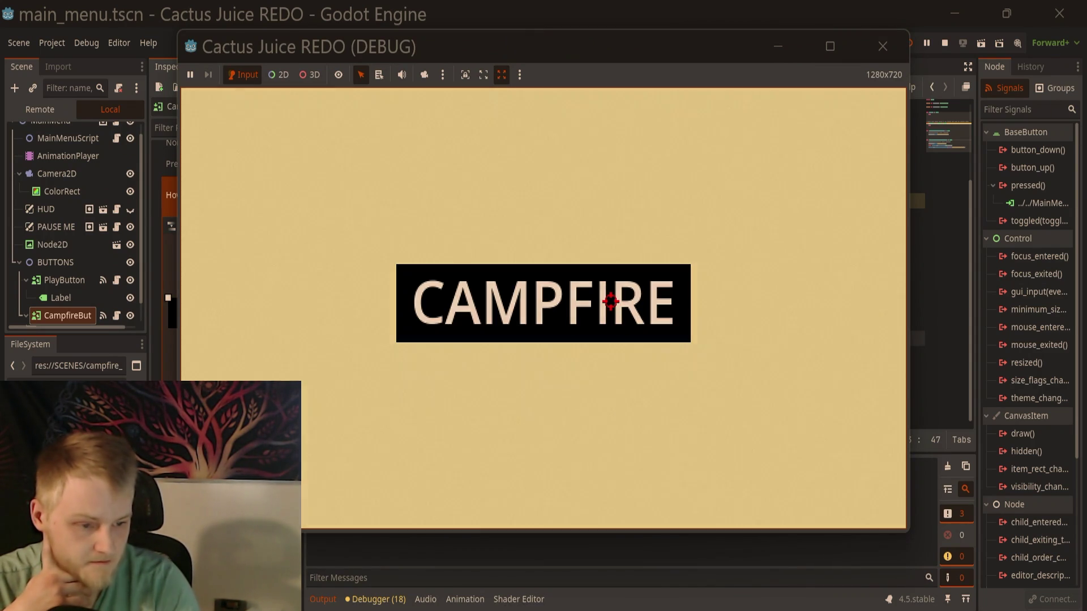
click(611, 301)
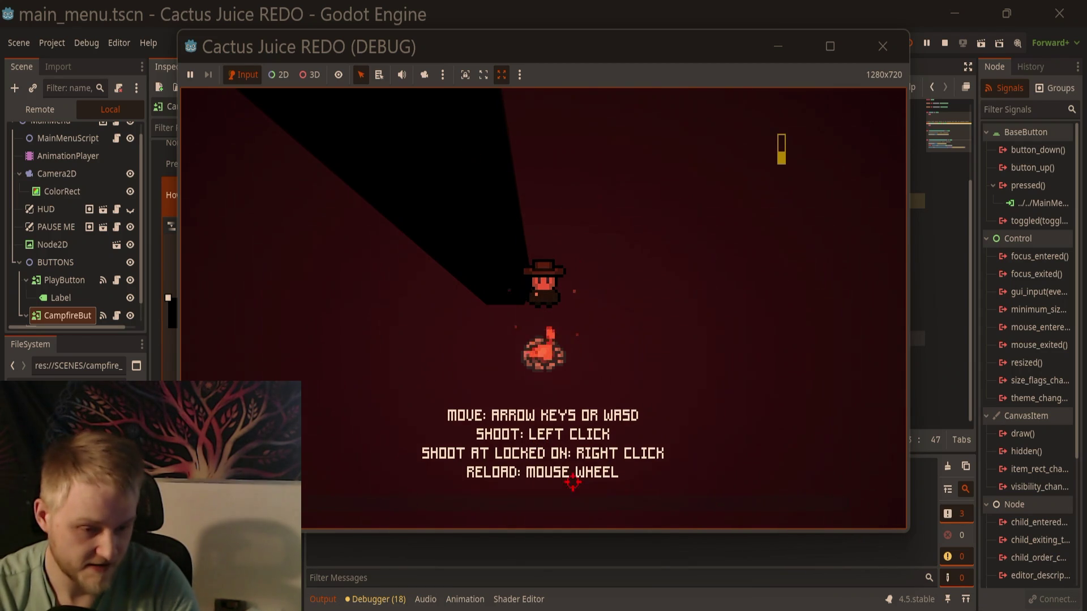
click(882, 57)
click(369, 62)
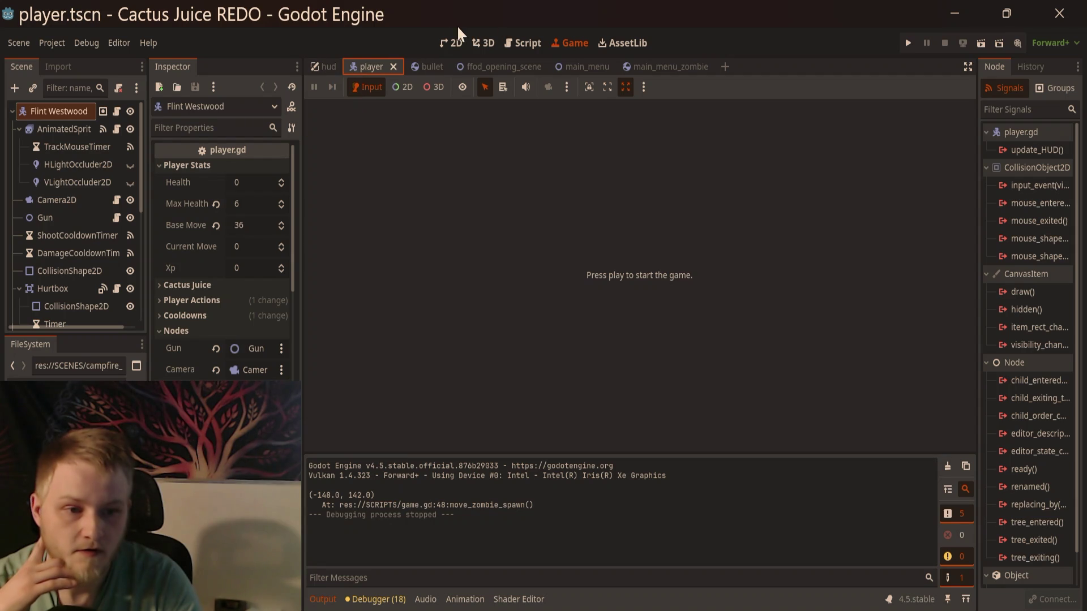
In the 2D view, select HLightOccluder2D and VLightOccluder2D and make both visible.
click(450, 42)
scroll(552, 271, down, 2)
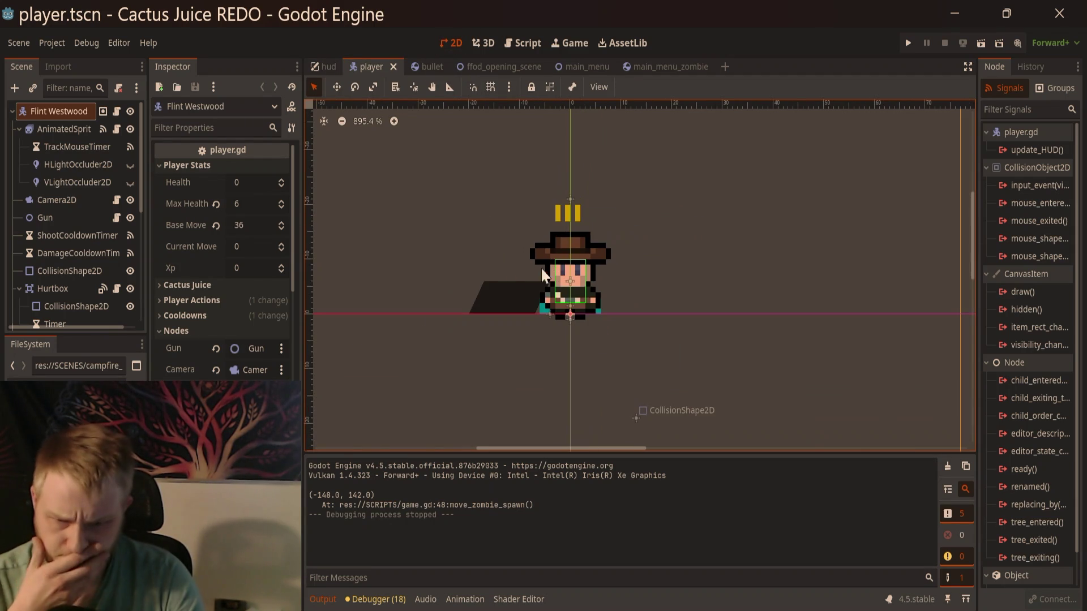
ctrl+click(91, 182)
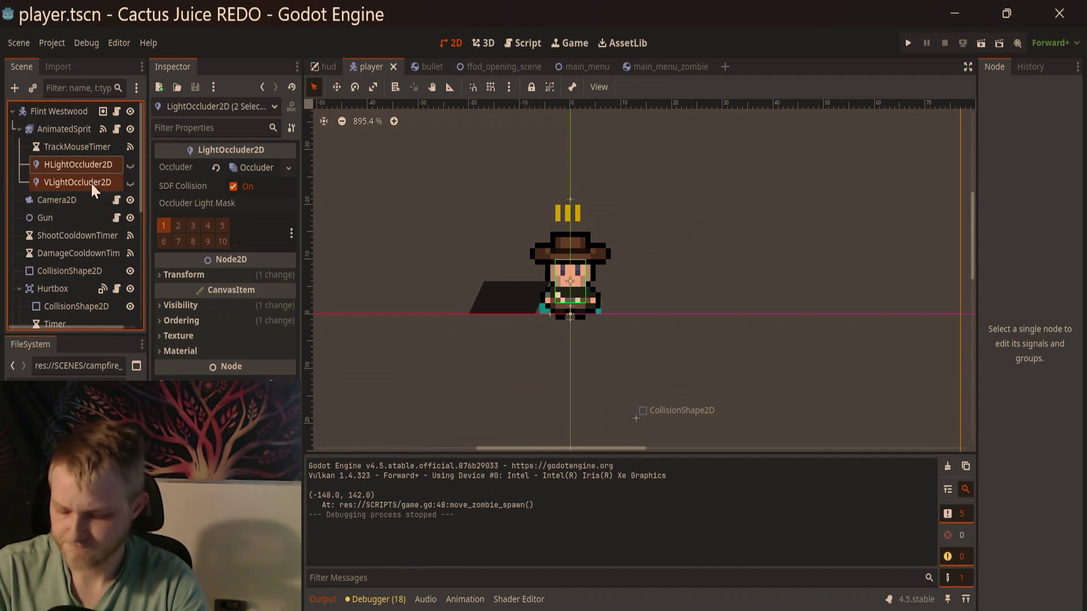
key(w)
click(523, 334)
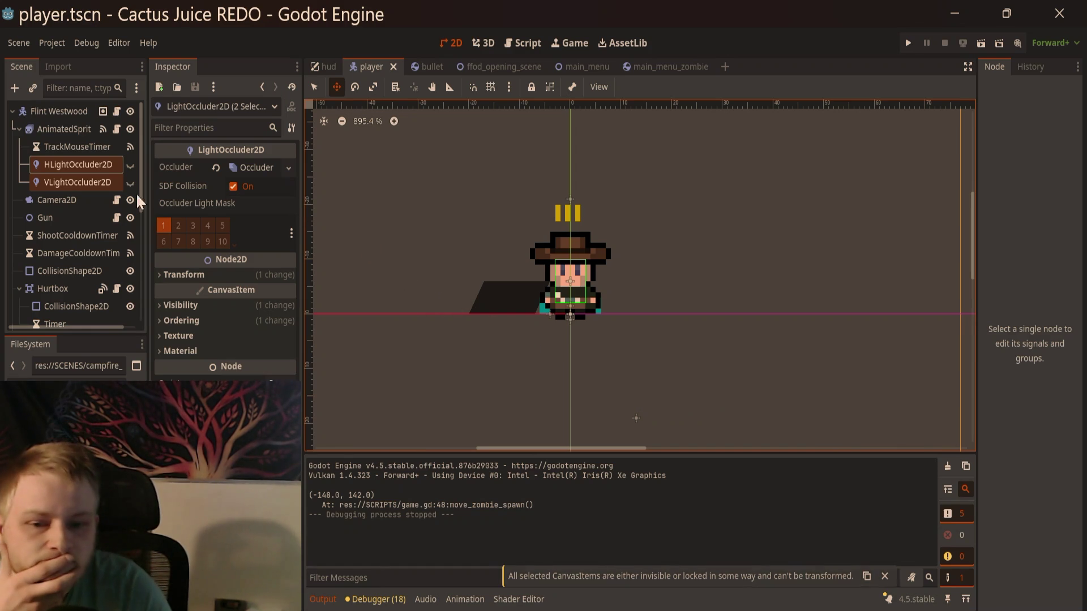
click(130, 164)
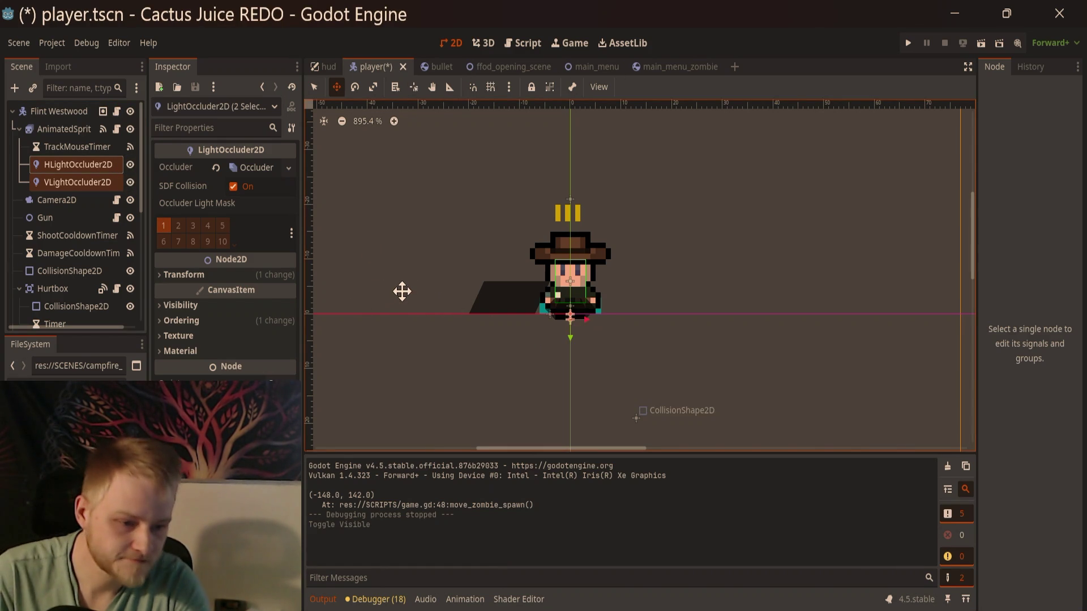
Try shifting both occluders right, undo it, and select the dark shadow polygon beside the player.
scroll(400, 291, up, 5)
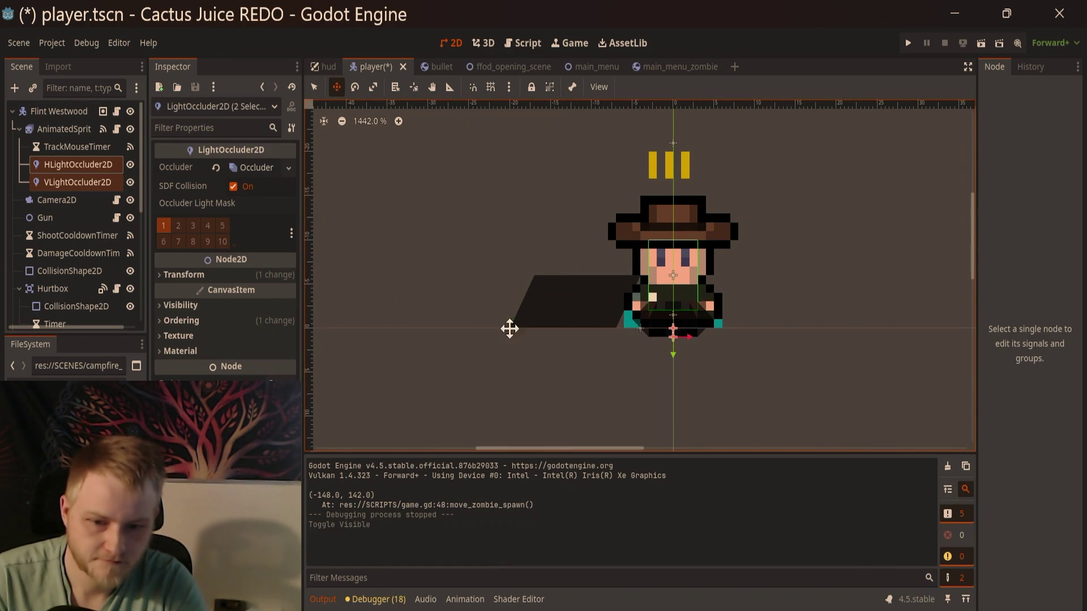
drag(680, 339, 707, 346)
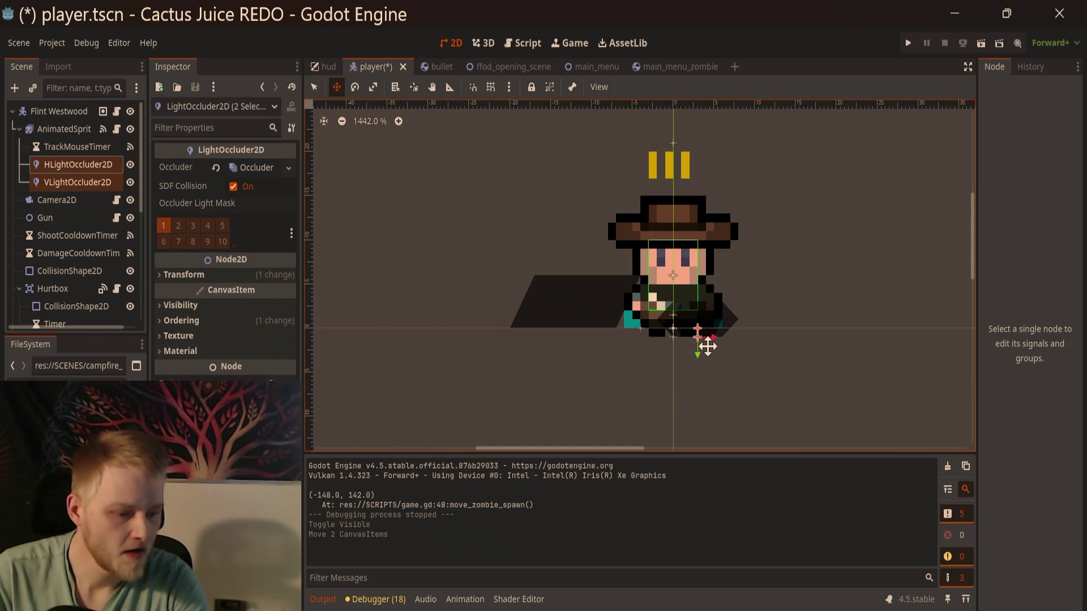
key(ctrl+z)
key(q)
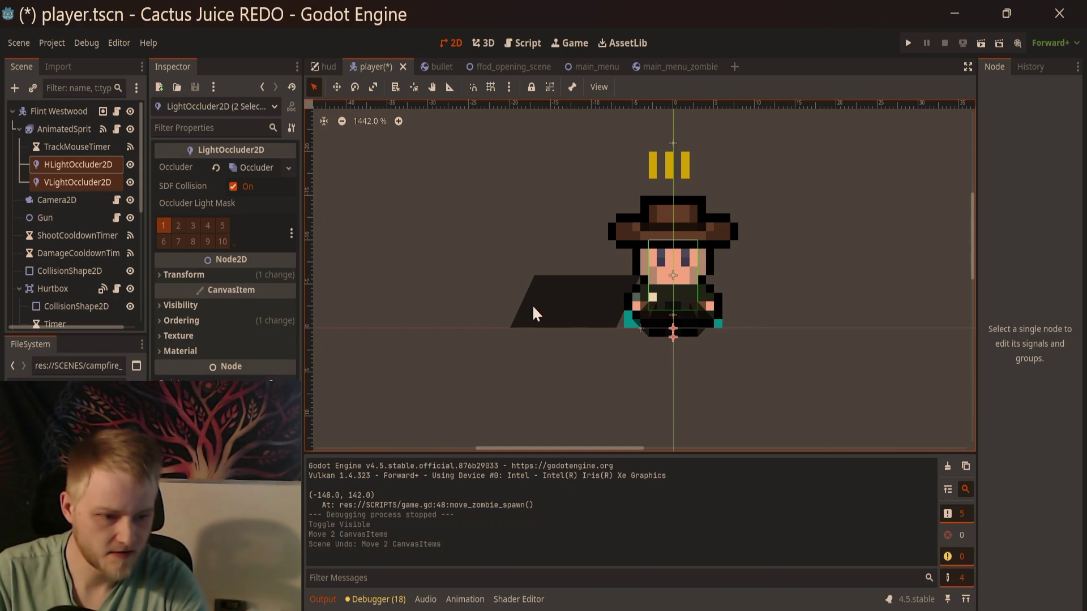
click(575, 305)
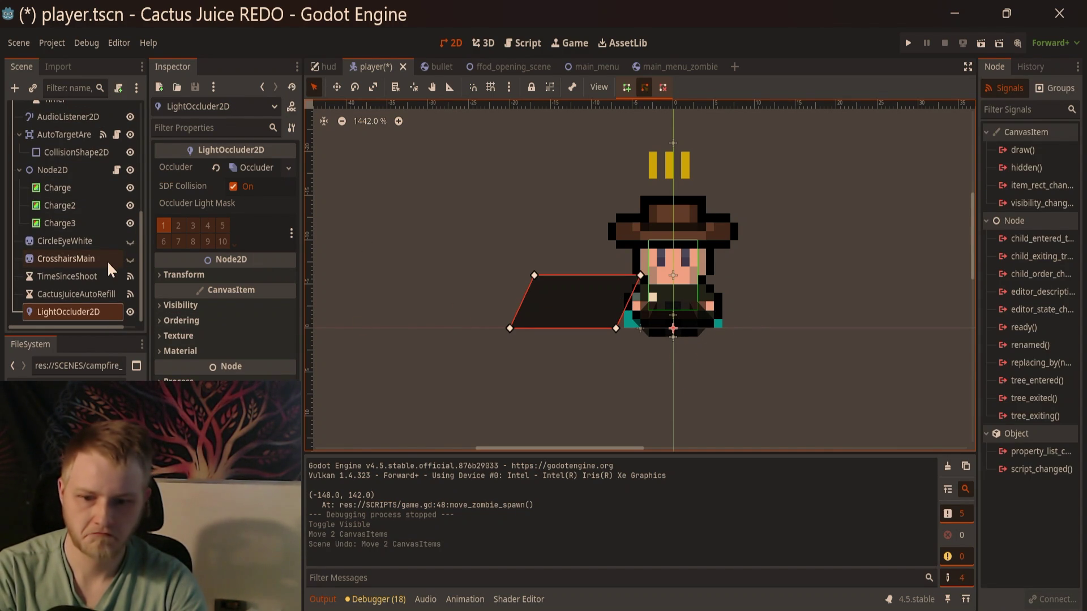
Delete the LightOccluder2D node, confirm the removal, and run the game again.
key(Delete)
click(515, 347)
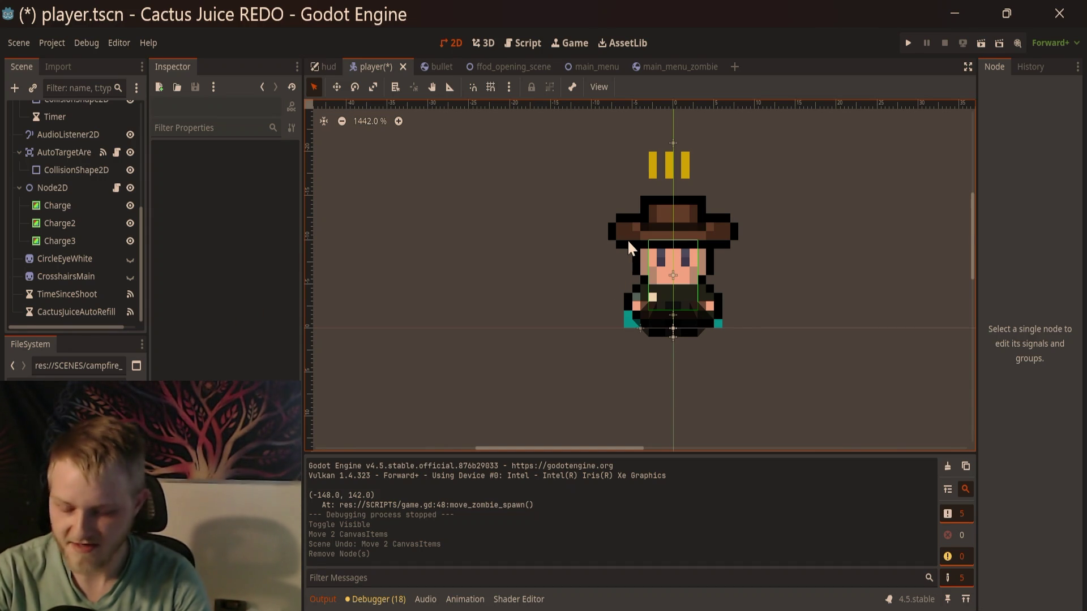
key(F5)
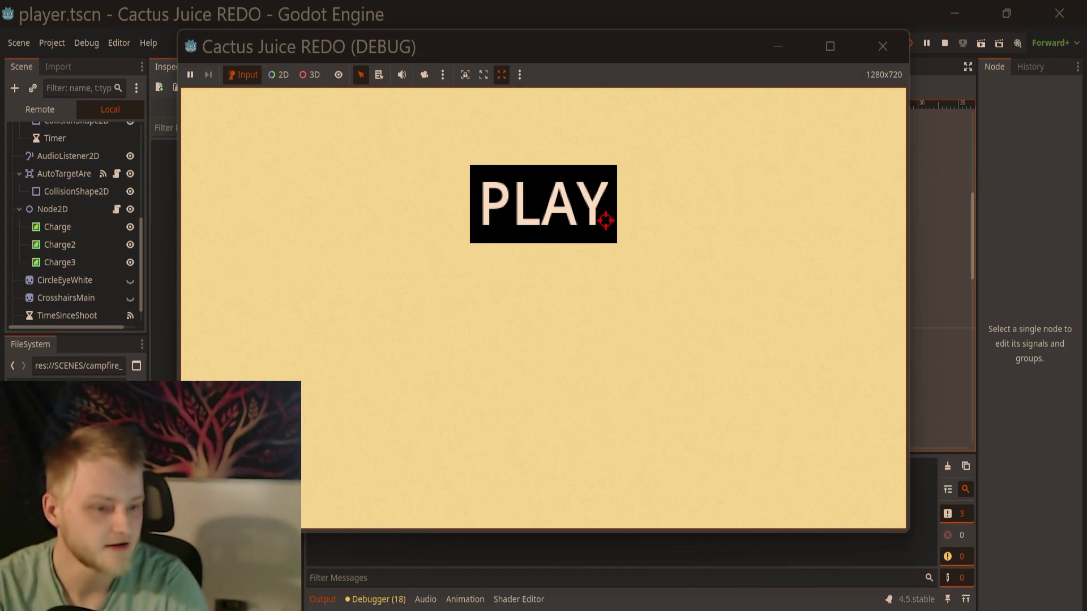
Start the game, walk the player around the campfire with W, S and D, then close it.
click(605, 220)
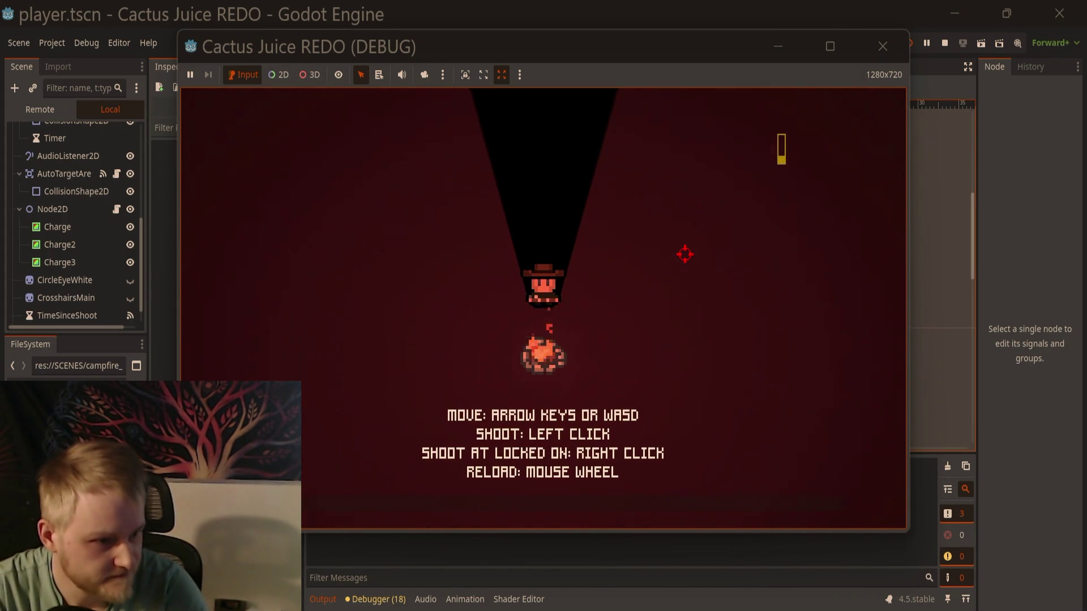
key(w)
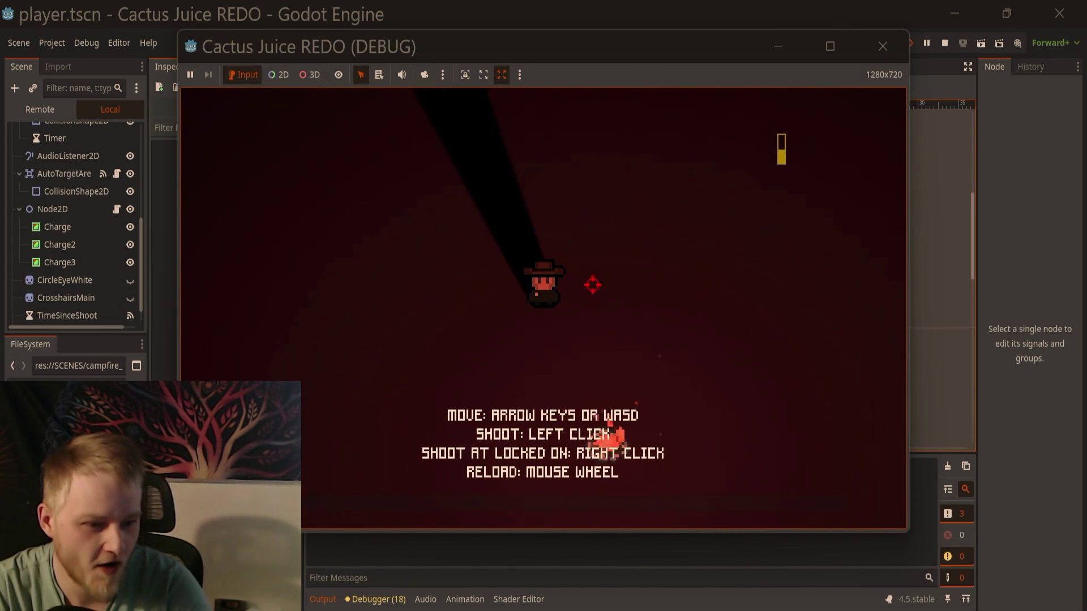
key(s)
key(d)
key(w)
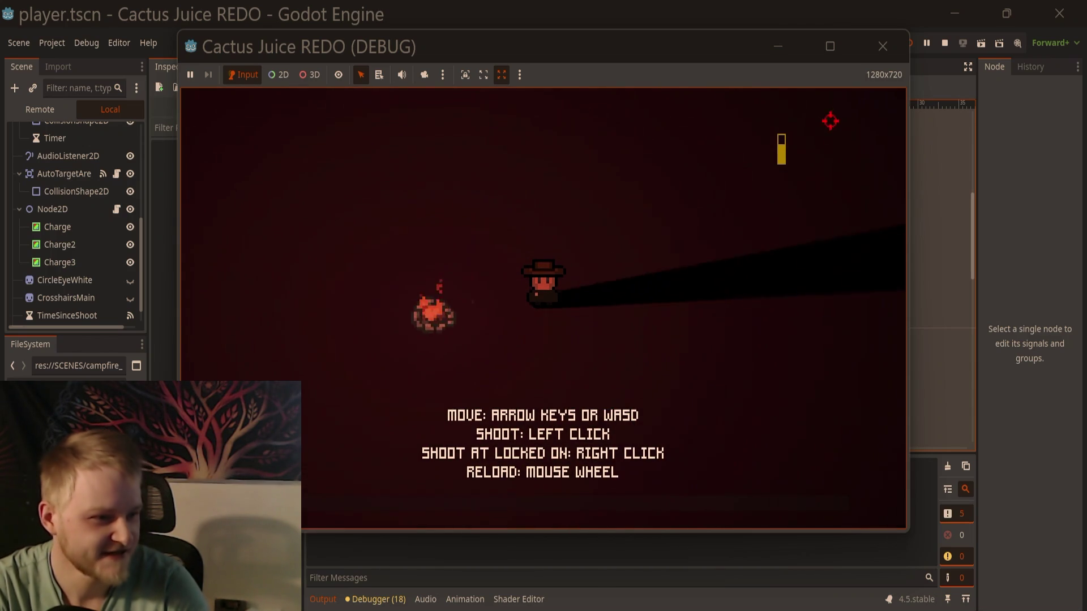
click(882, 46)
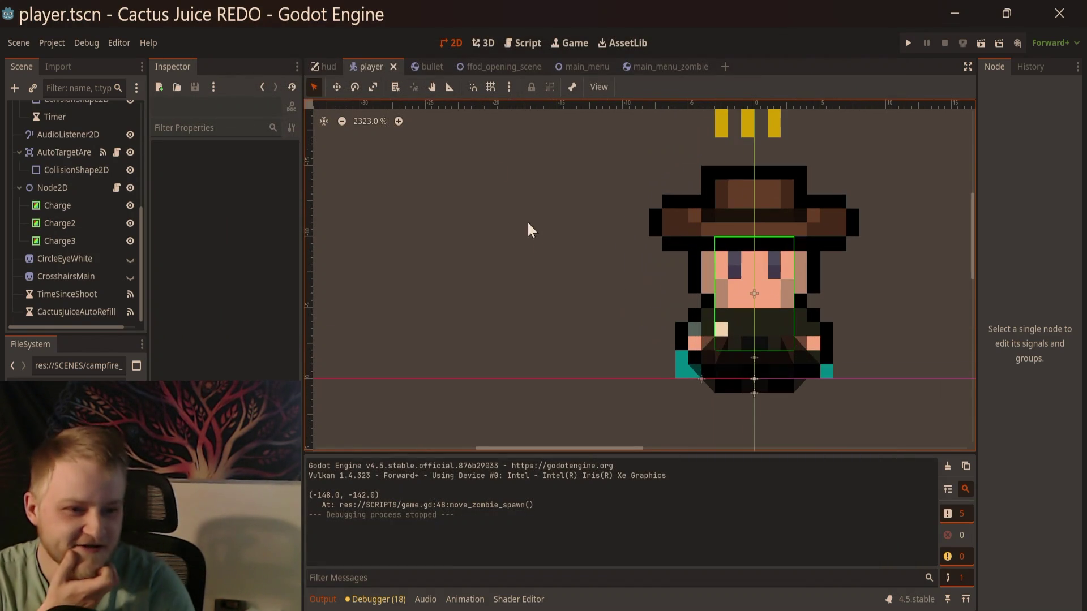
Set Flint Westwood's Base Move to 10 in the Inspector and run the game.
scroll(45, 212, up, 5)
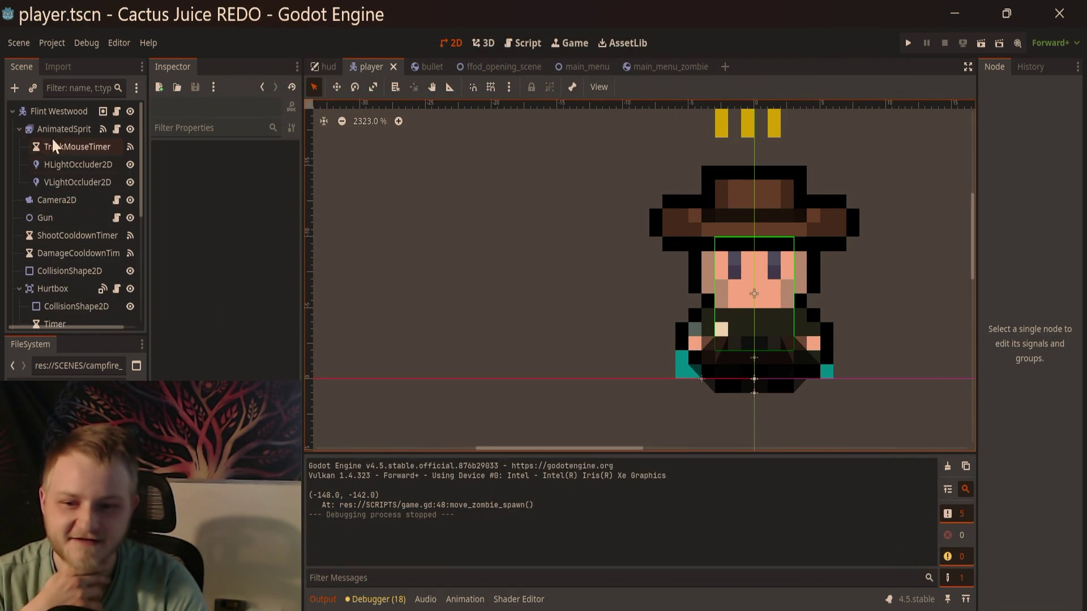
click(60, 116)
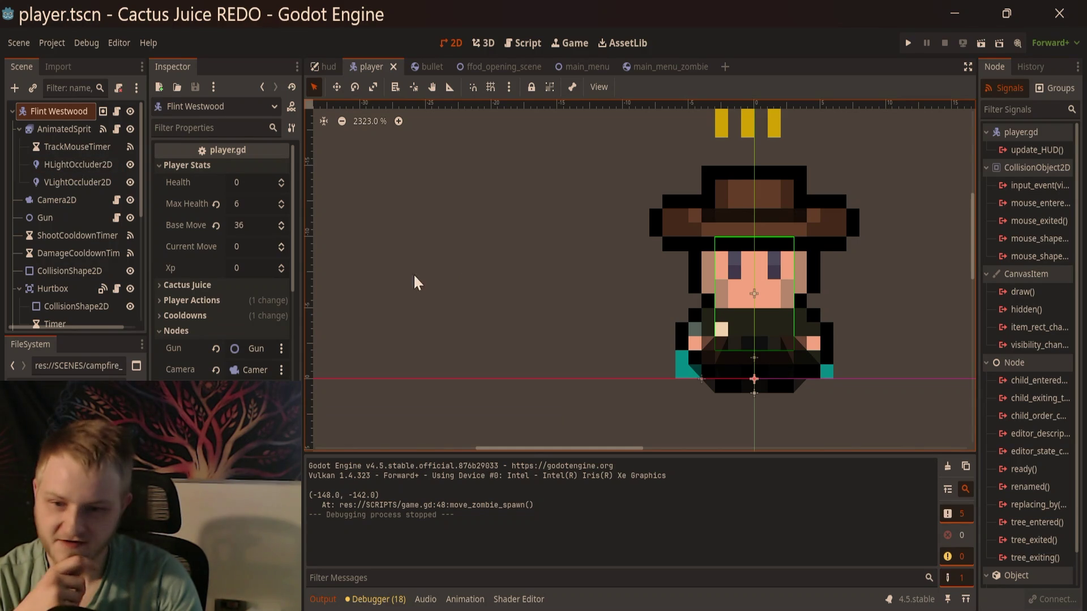
click(252, 226)
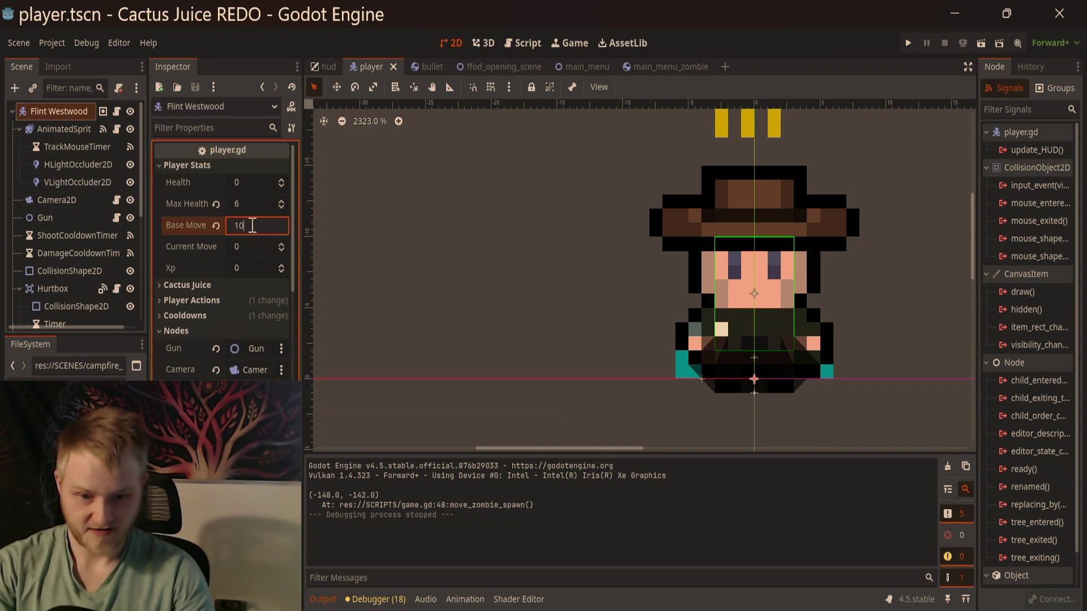
key(Return)
key(F5)
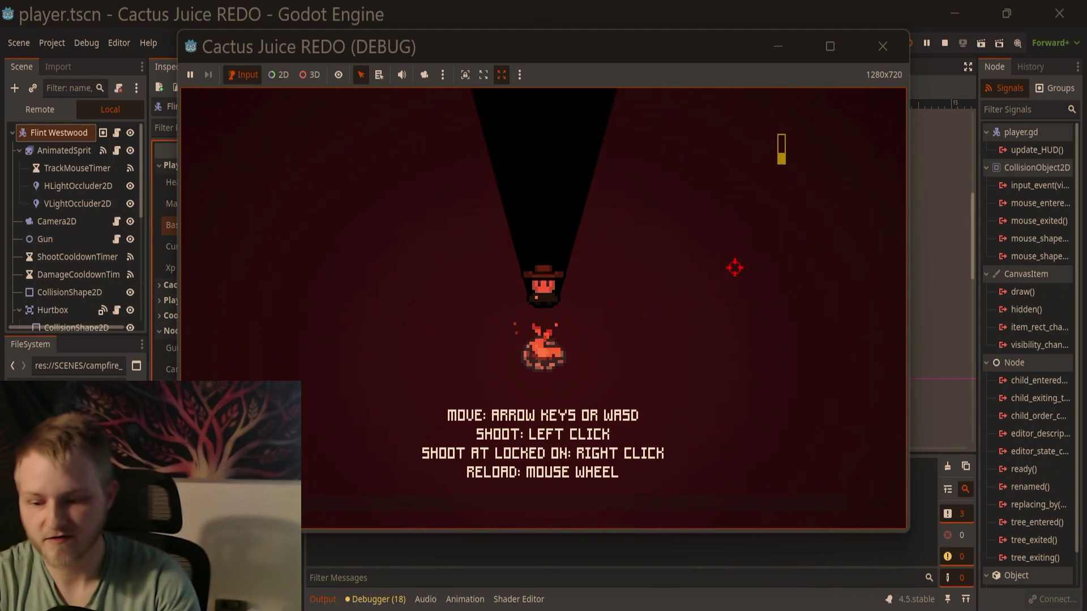
Walk around the level with WASD at the slower speed, close the game, and select AnimatedSprite2D.
key(a)
key(w)
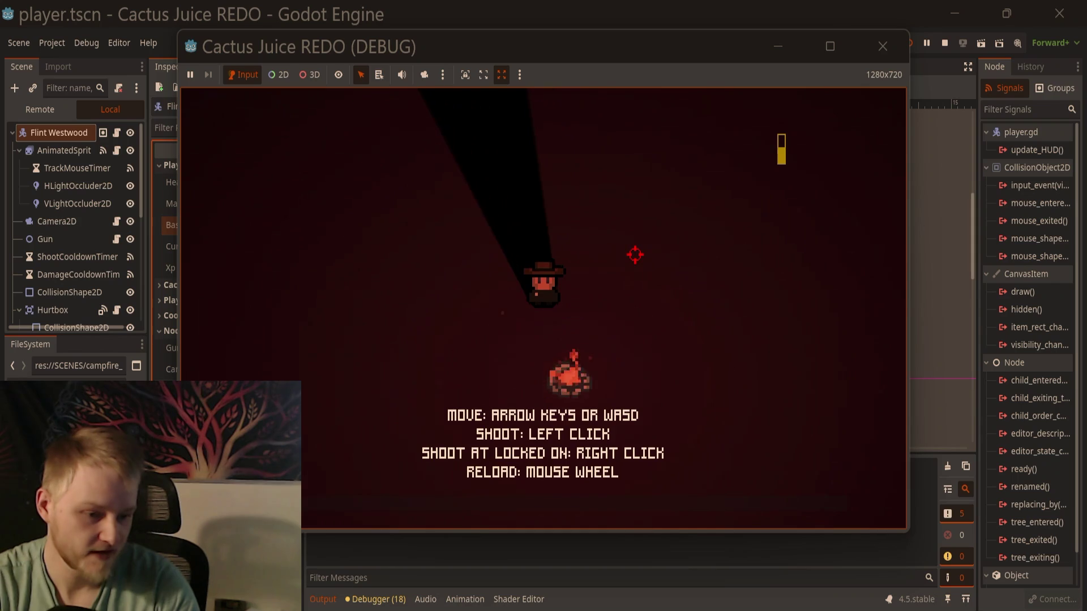
key(a)
key(w)
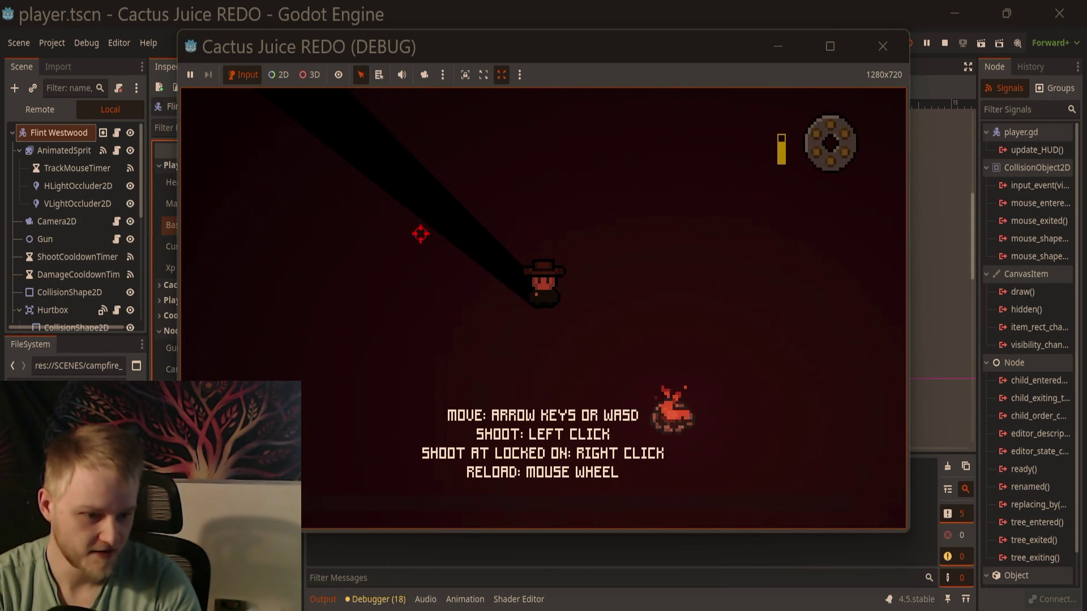
key(d)
key(s)
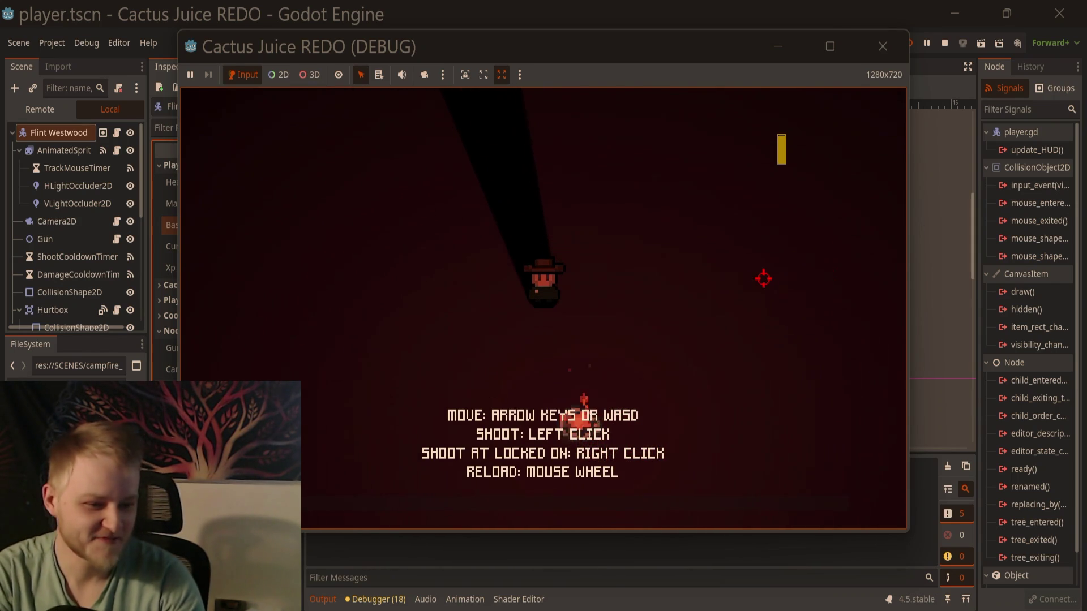
key(a)
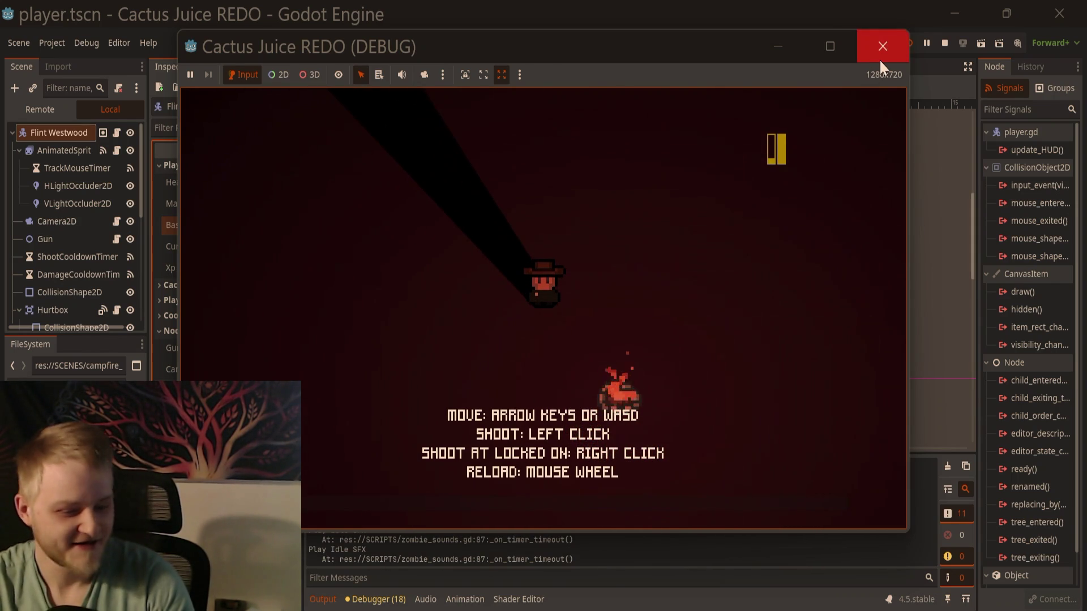
click(883, 46)
click(53, 128)
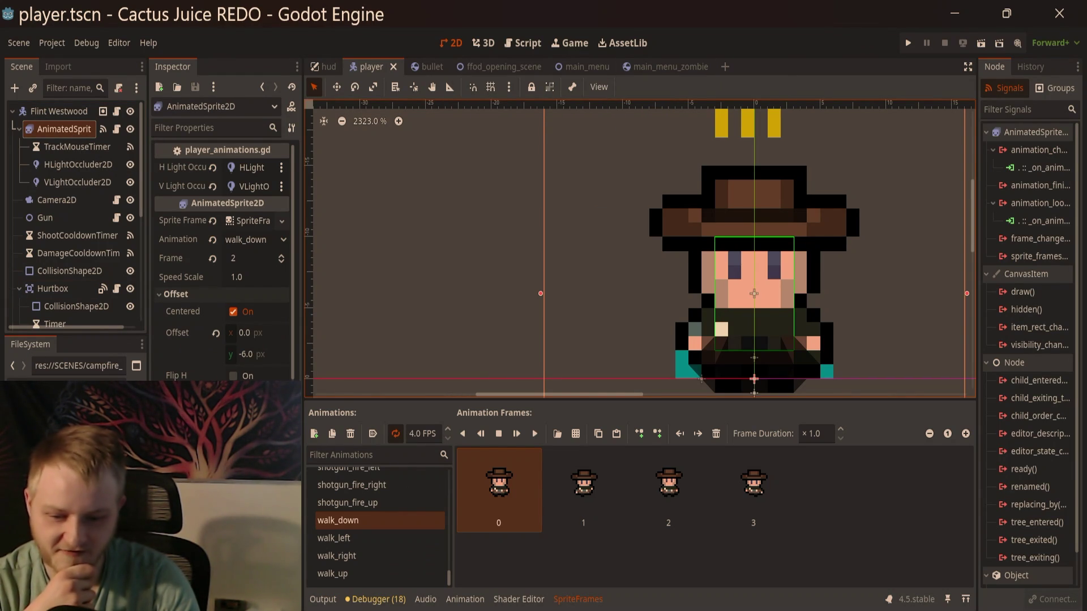
Open campfire_level.tscn and its attached game.gd script.
double_click(68, 396)
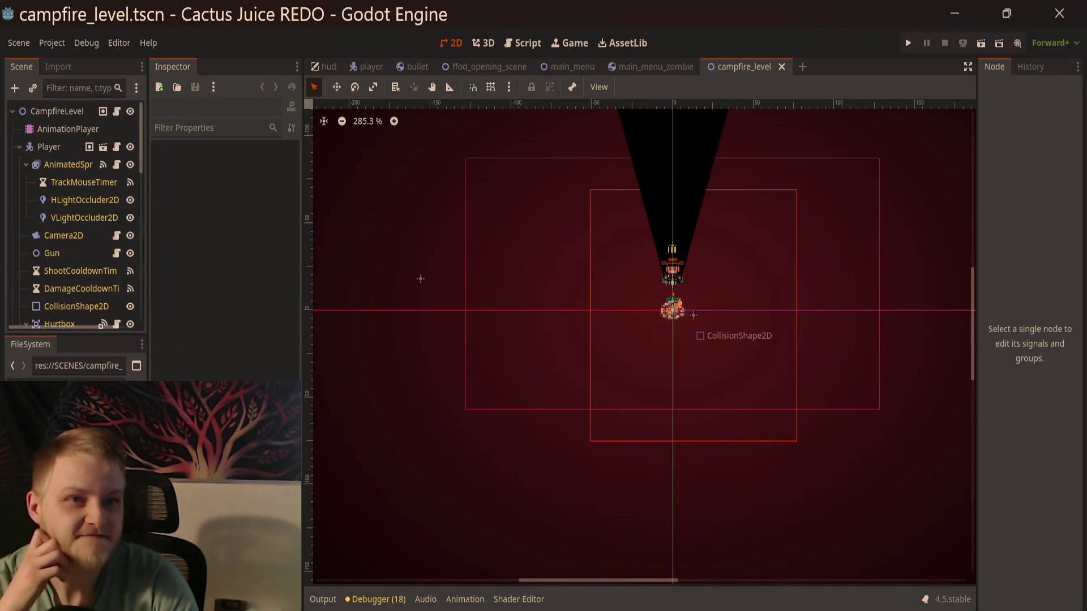
click(40, 146)
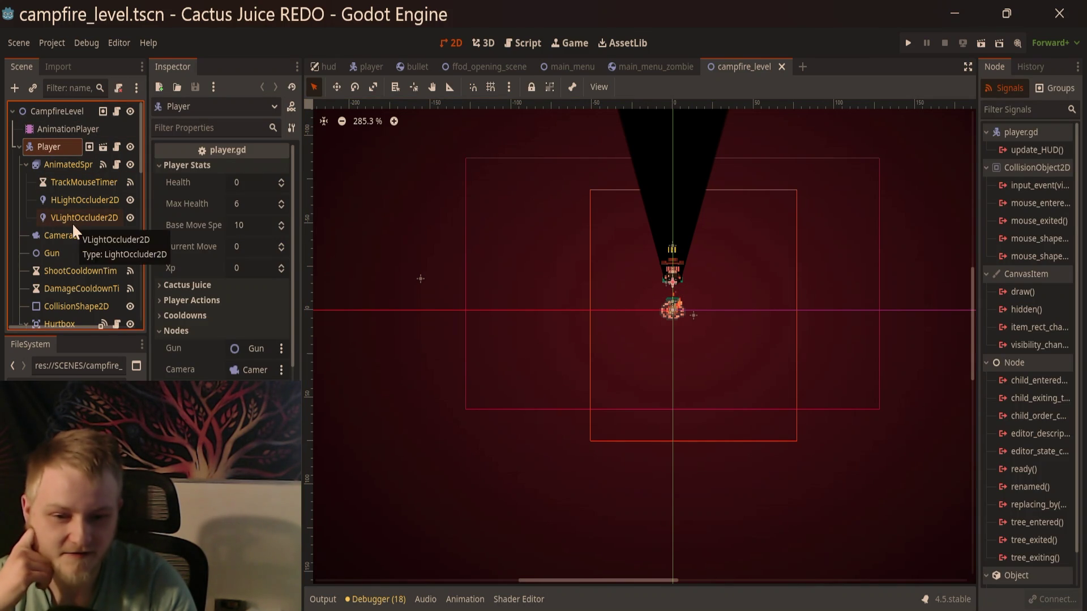
click(115, 112)
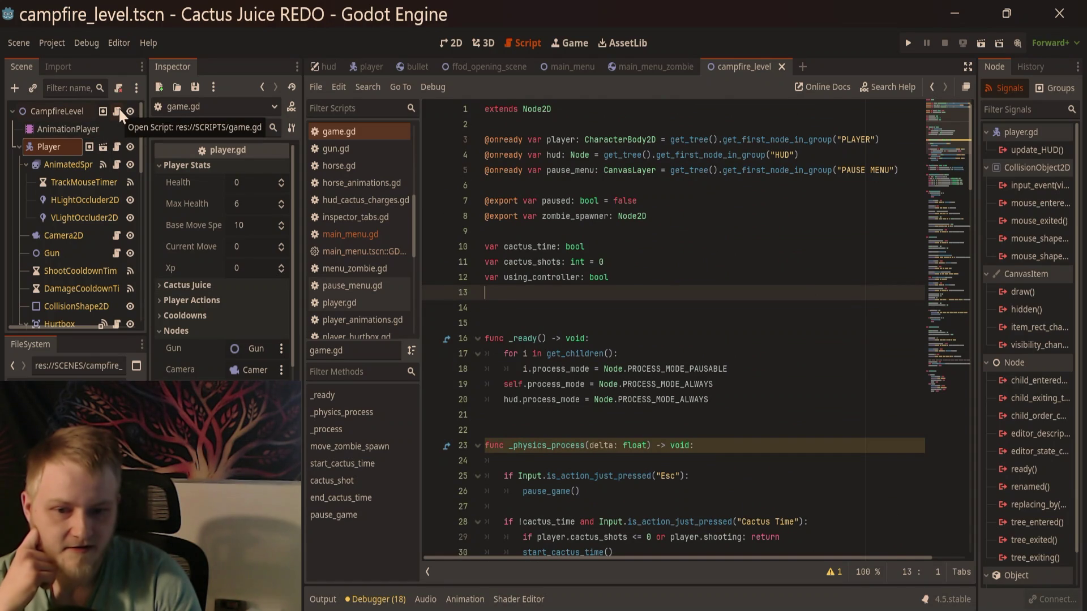
Check the CampfireLevel root name and the scene tabs, then start adding a new node.
click(84, 112)
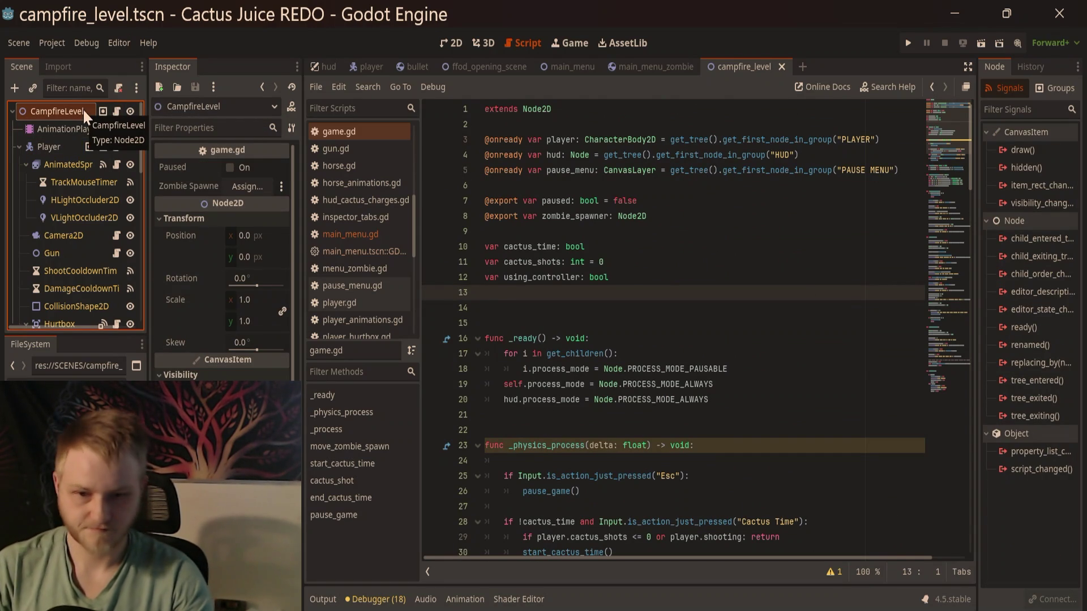
click(83, 111)
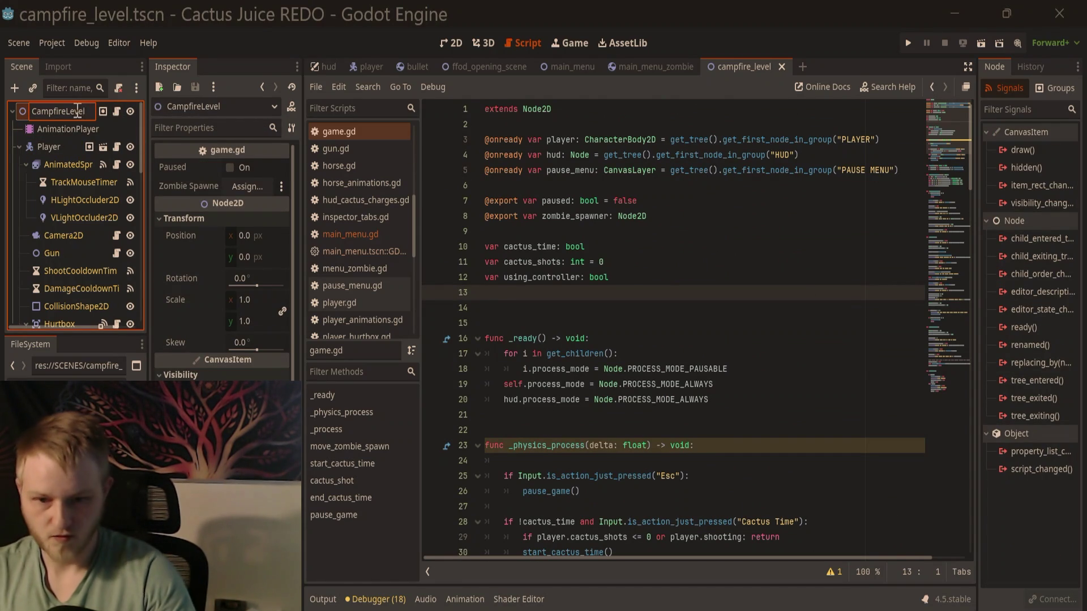
key(Escape)
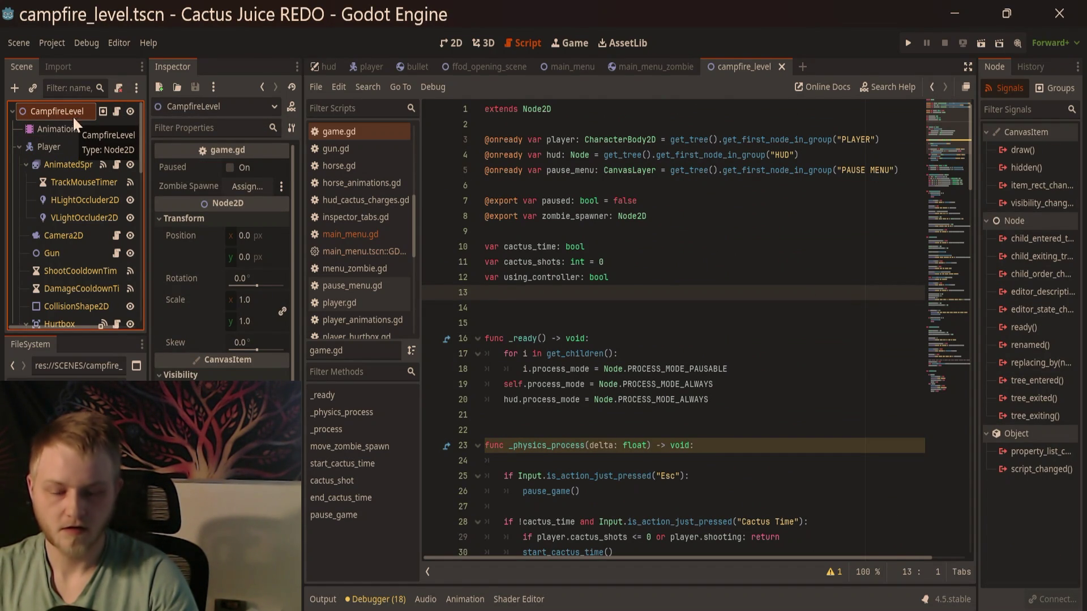
click(617, 67)
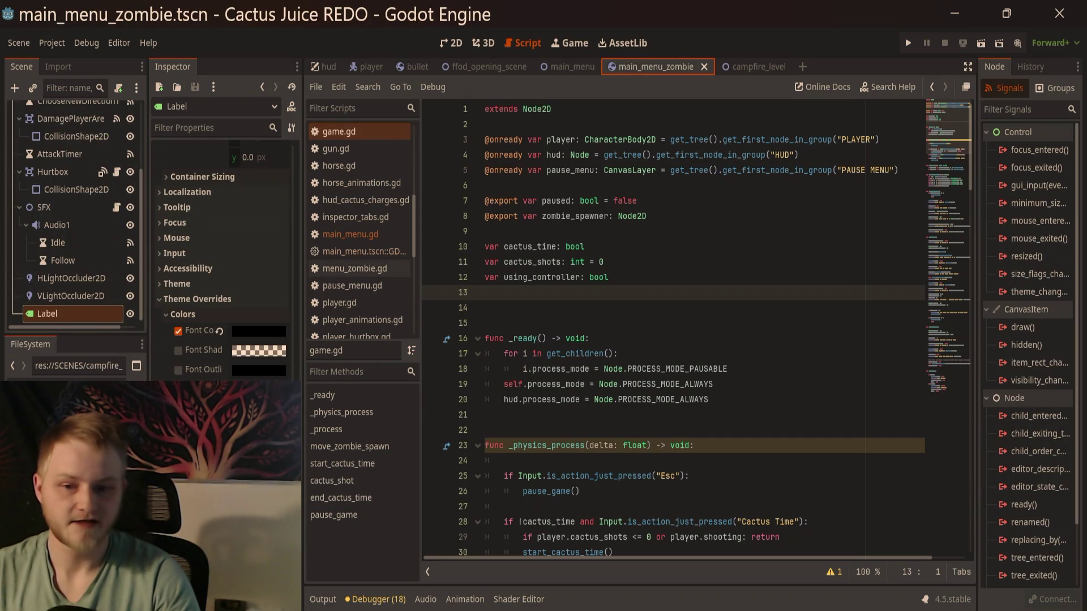
click(753, 67)
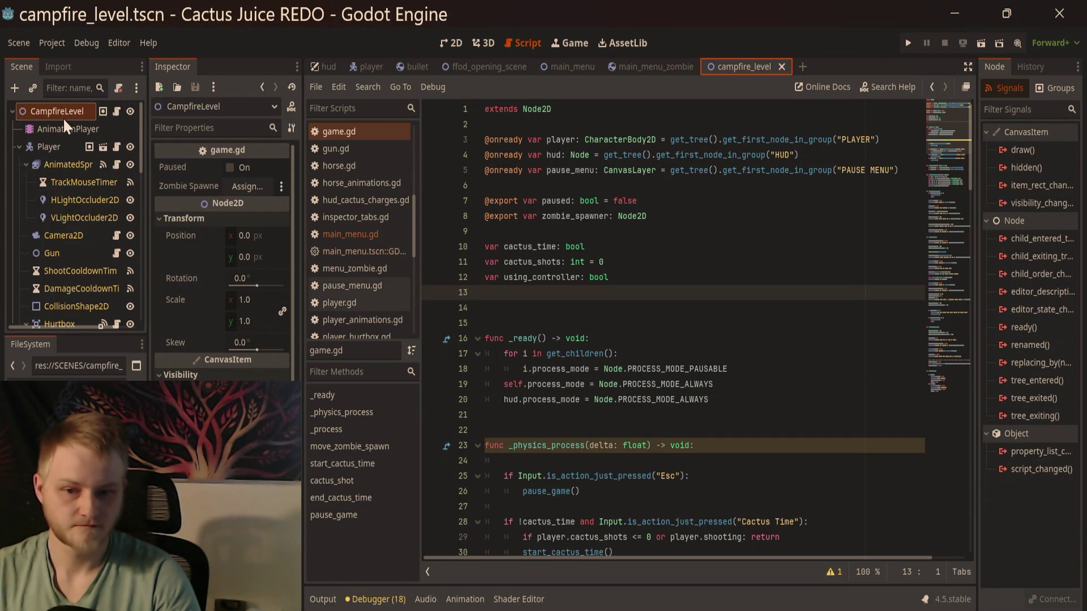
key(ctrl+a)
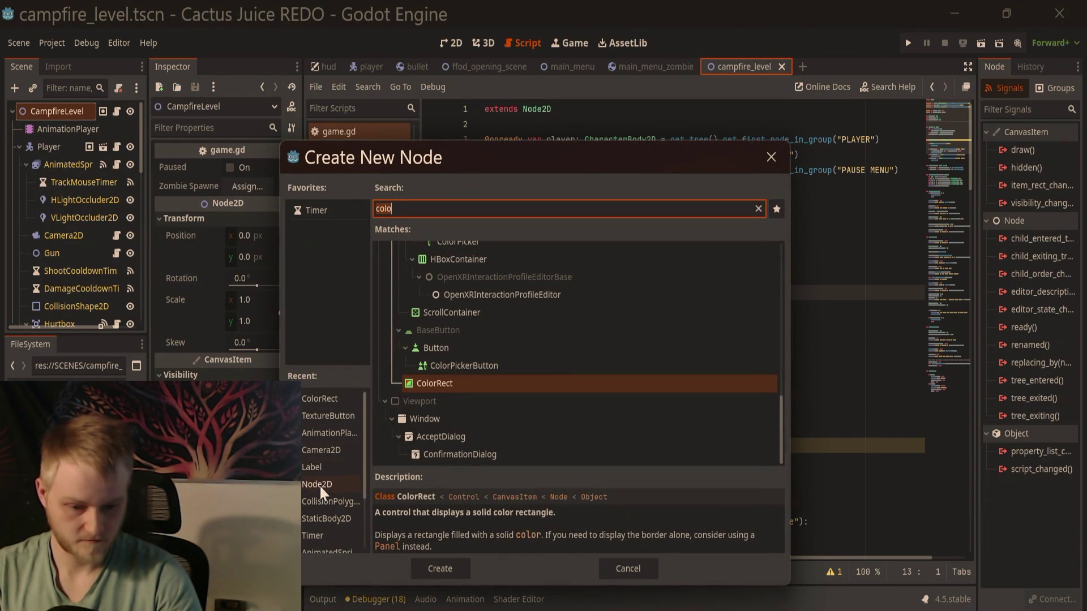
Add a Node2D to the campfire level and name it CamfireLevel.
double_click(322, 484)
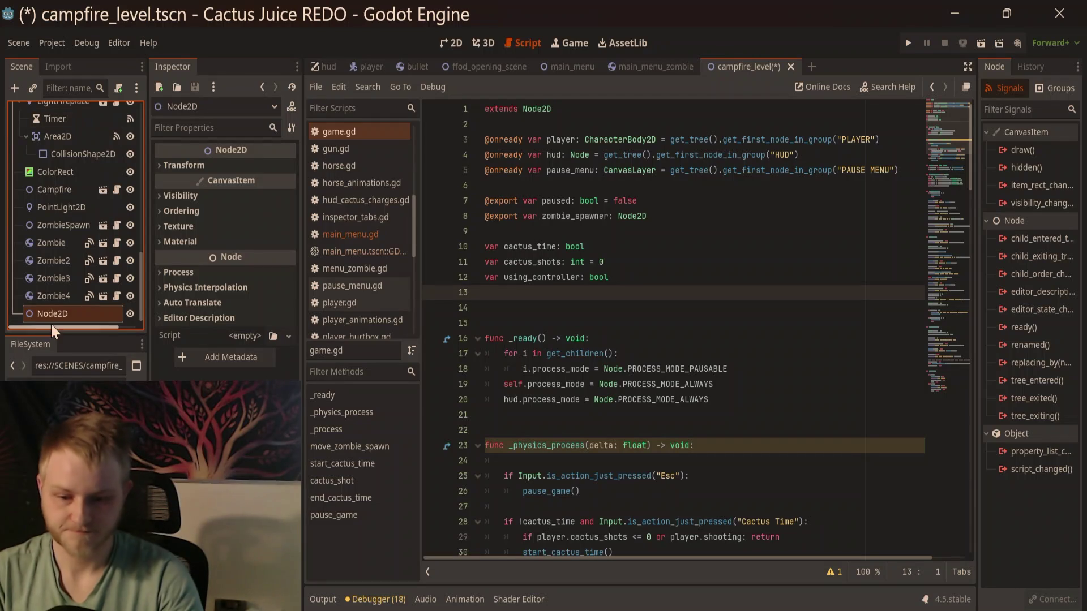
double_click(64, 315)
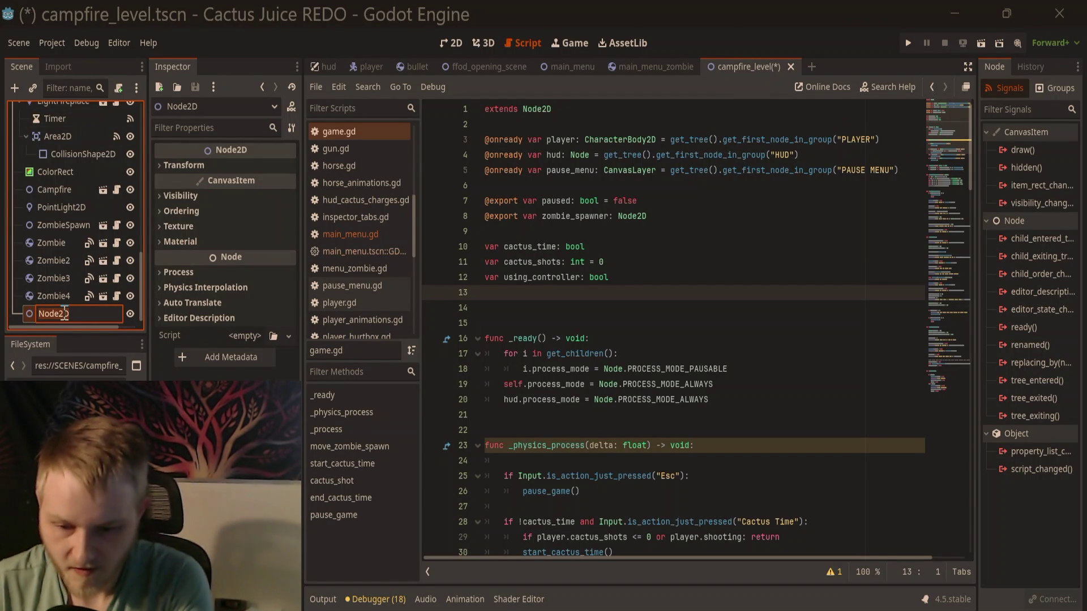
text(Cam)
text(fire)
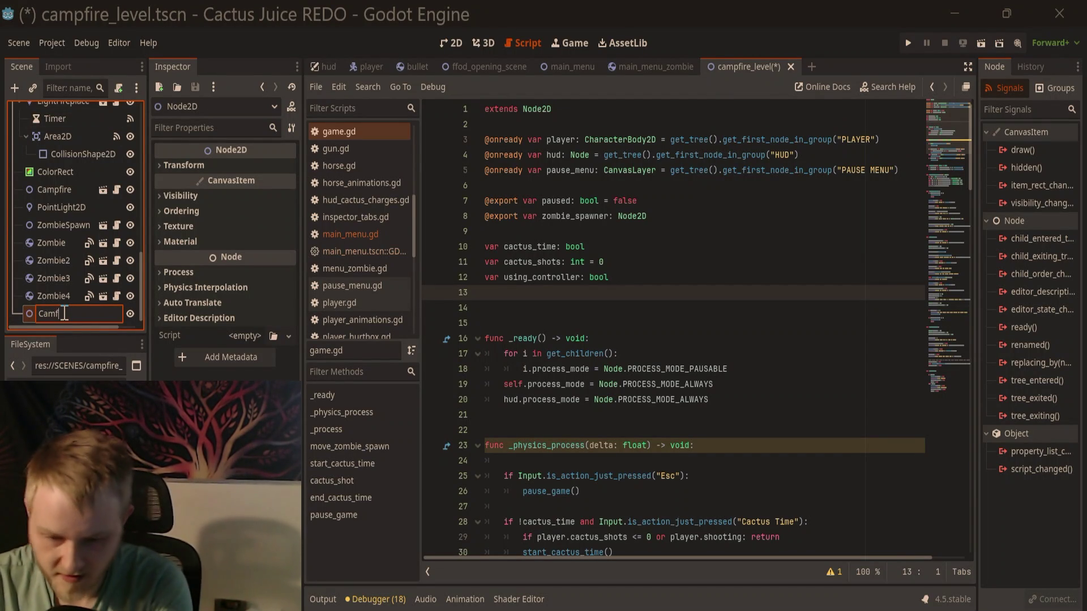
text(Level)
key(Return)
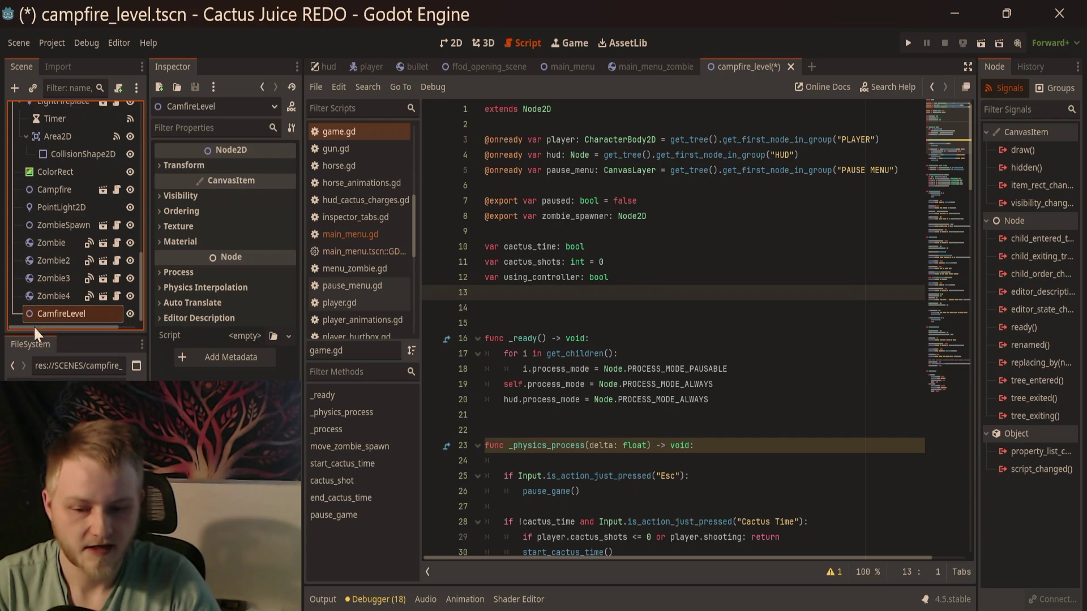
Correct the node's name to CampfireScript and drag it to be CampfireLevel's first child.
click(625, 67)
click(569, 67)
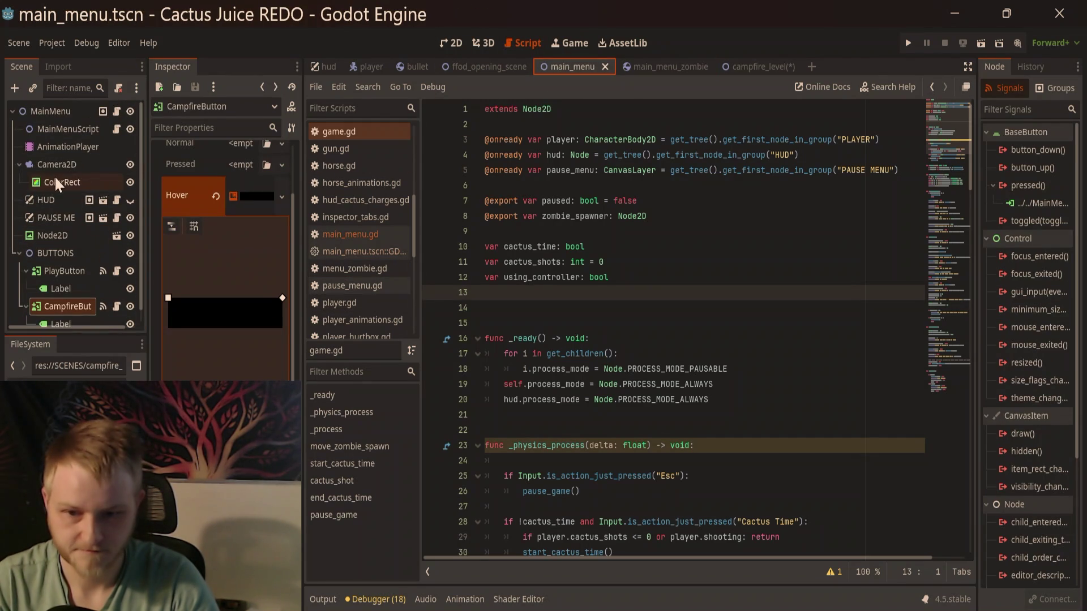
click(764, 66)
click(69, 310)
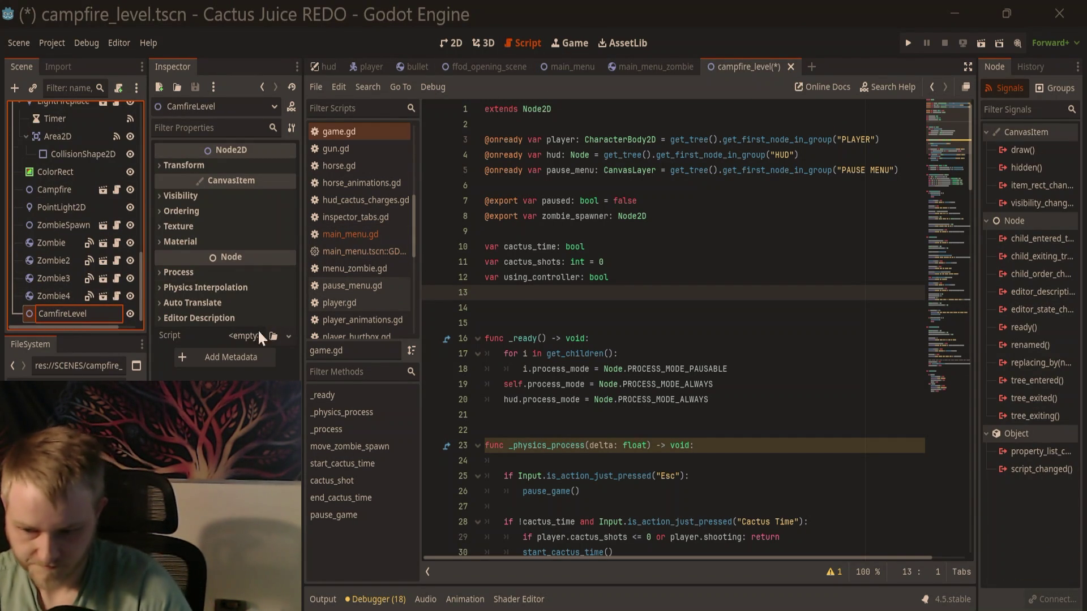
key(End)
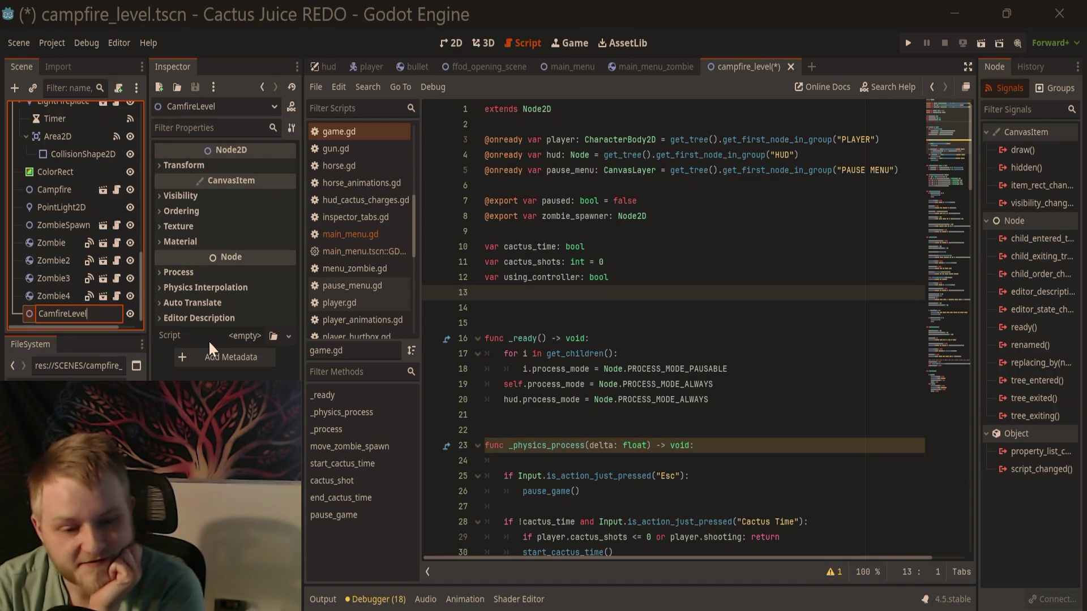
key(BackSpace)
key(BackSpace)
key(BackSpace)
text(pfire)
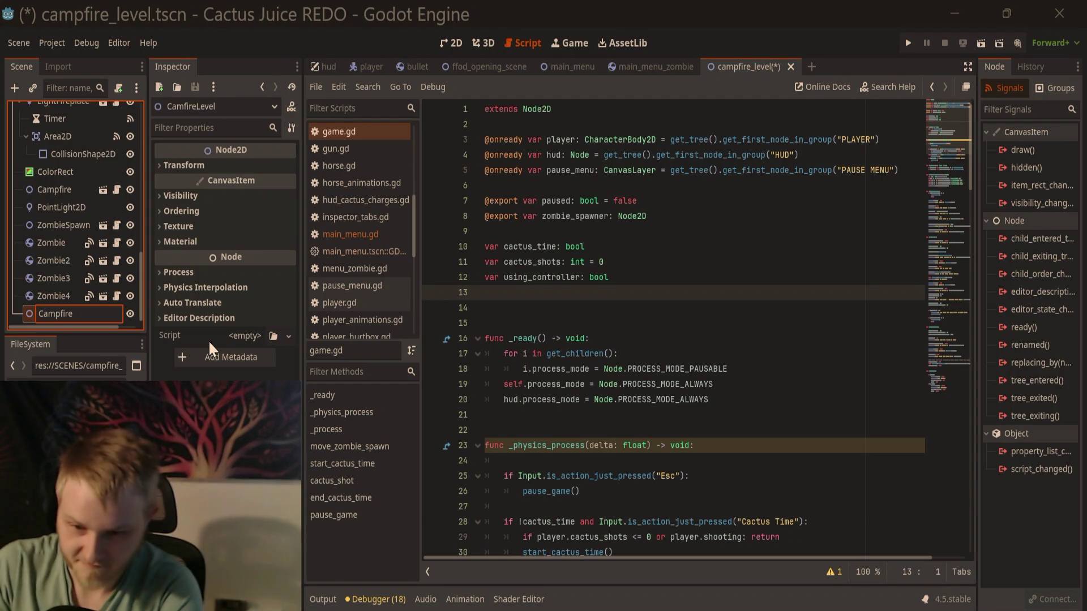
text(Scr)
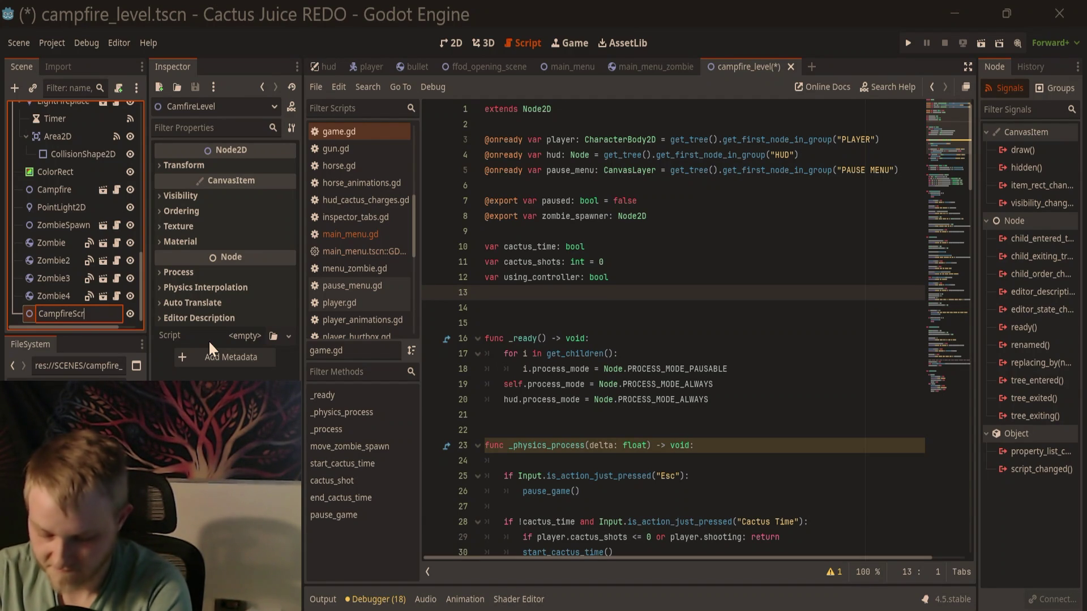
text(ipt)
key(Return)
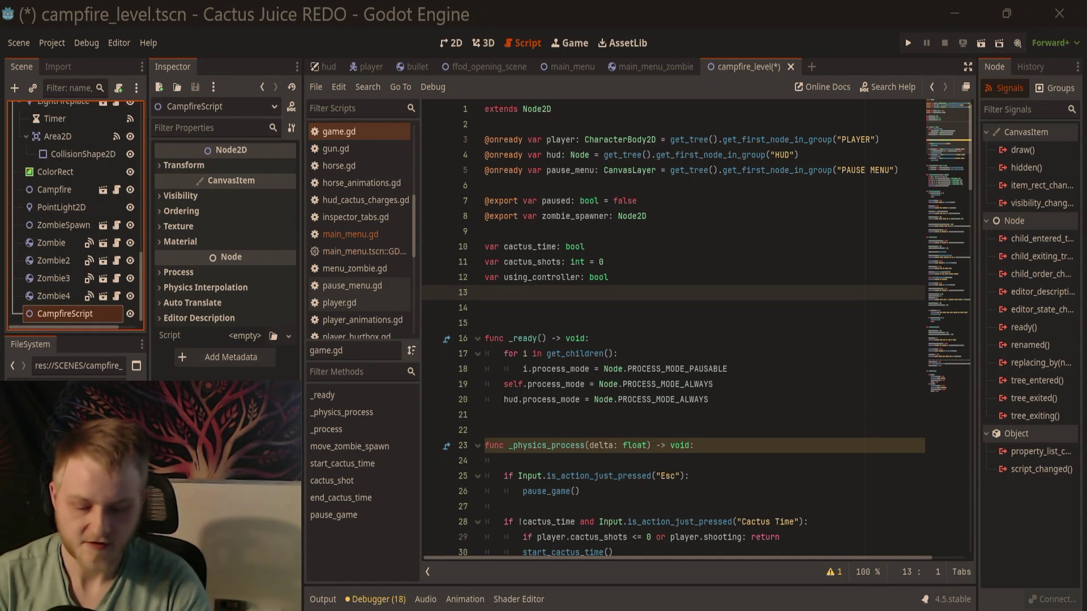
click(764, 291)
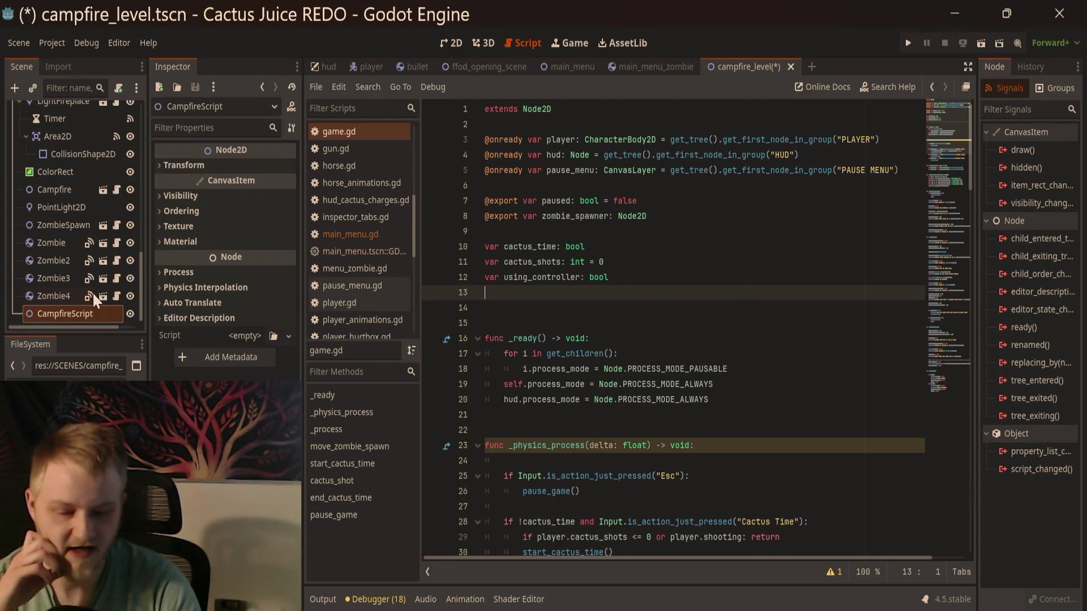
mouse_move(78, 317)
mouse_down()
mouse_move(50, 168)
mouse_move(70, 151)
mouse_move(71, 127)
mouse_up()
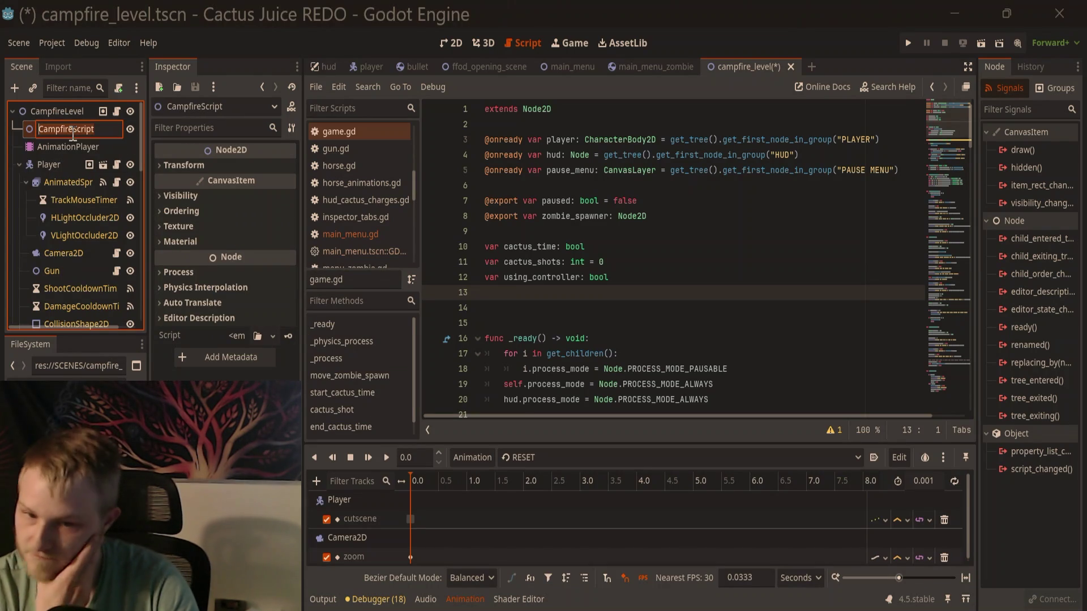
Start attaching a non-built-in script to CampfireScript and browse to the res://SCRIPTS folder.
click(100, 133)
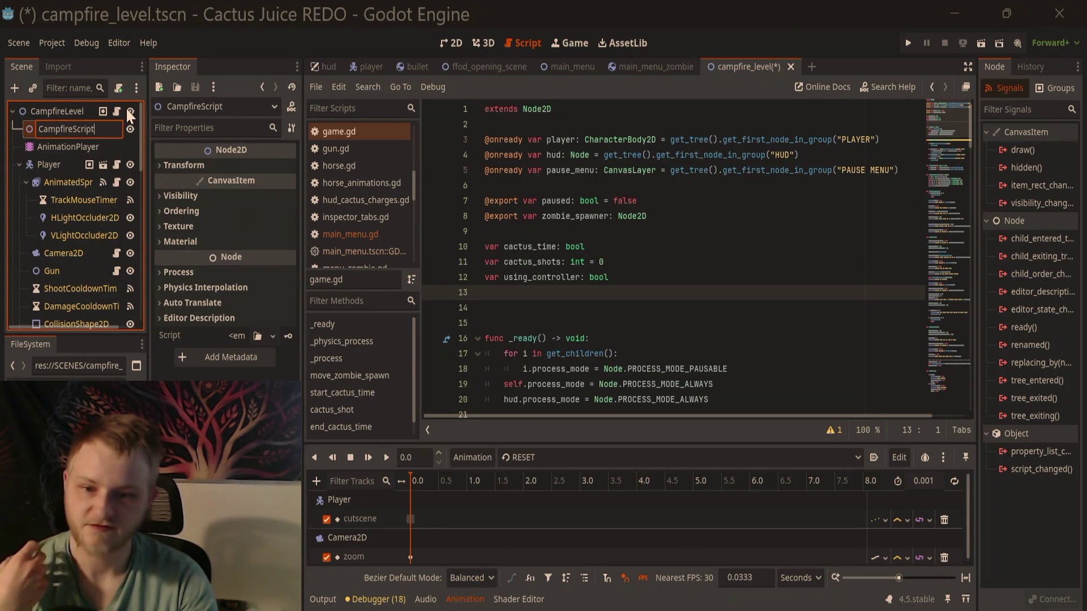
key(Return)
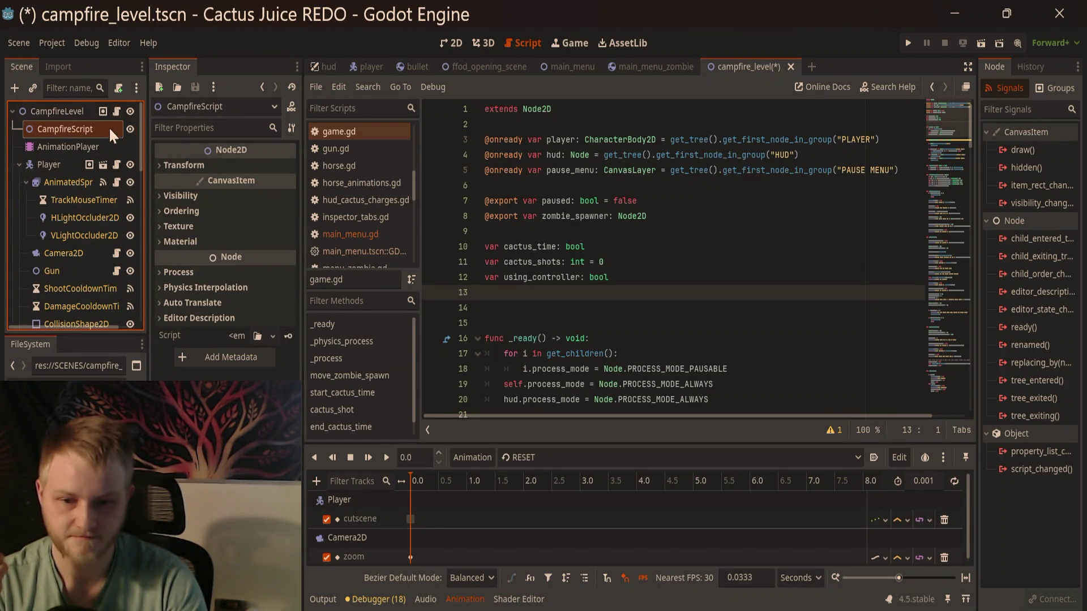
click(117, 89)
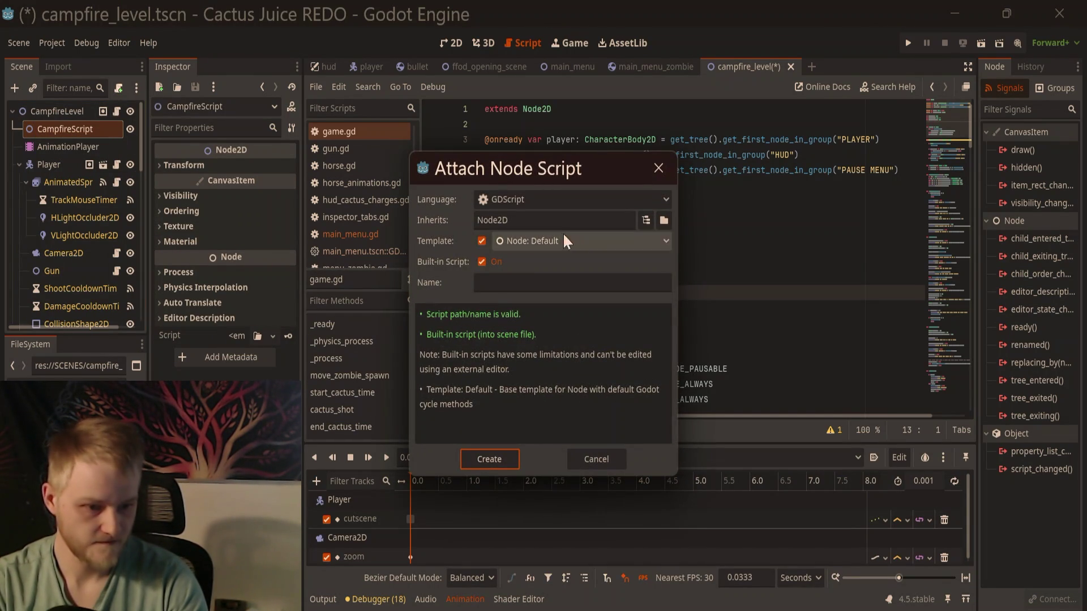
click(480, 261)
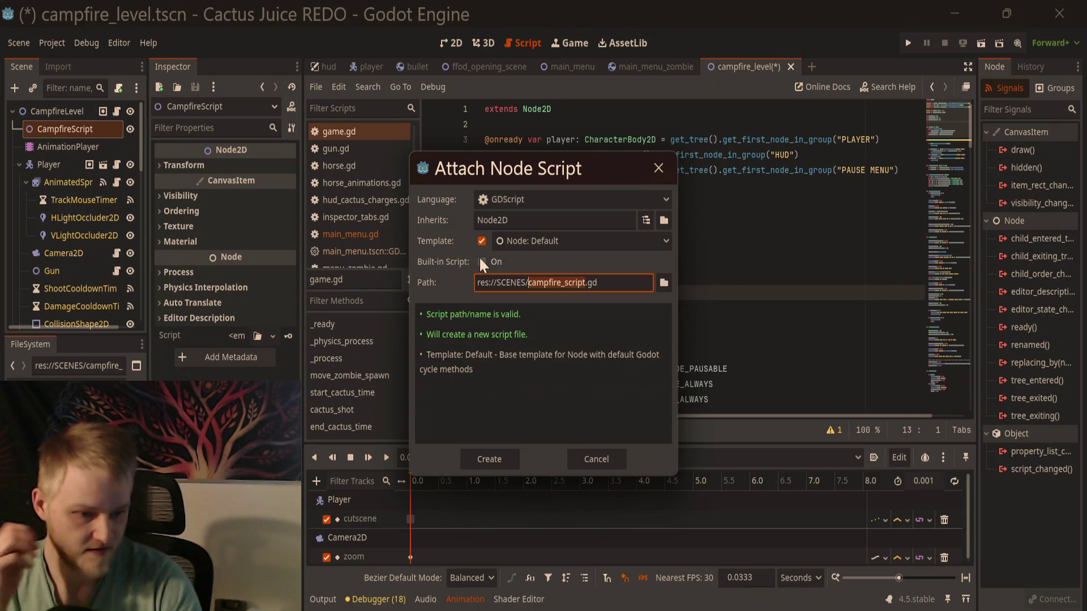
click(662, 283)
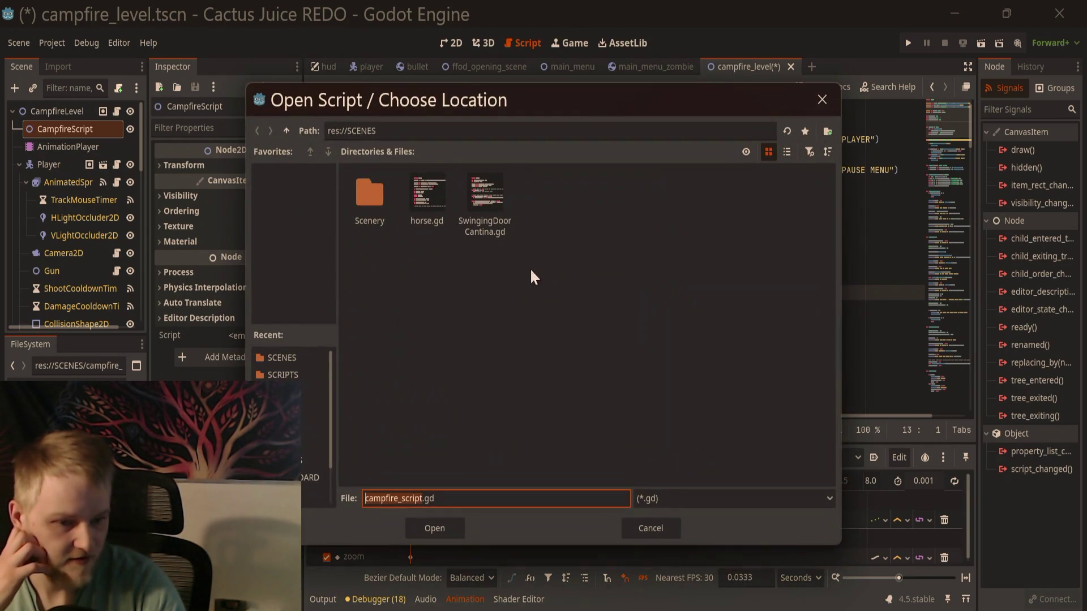
click(285, 131)
double_click(777, 200)
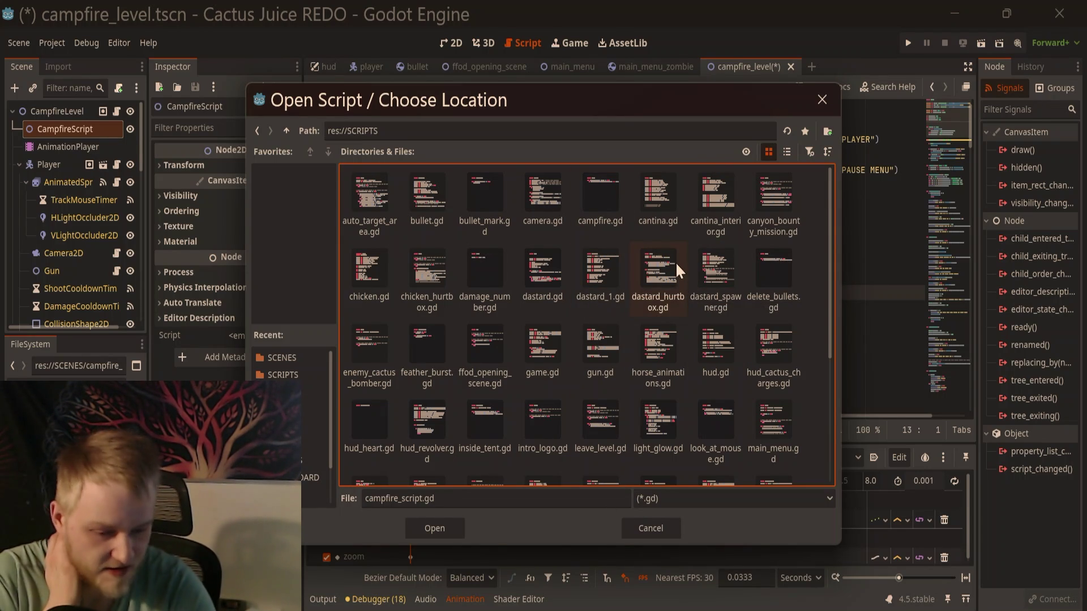
Name the script file campfire_level.gd and create it.
scroll(674, 261, down, 3)
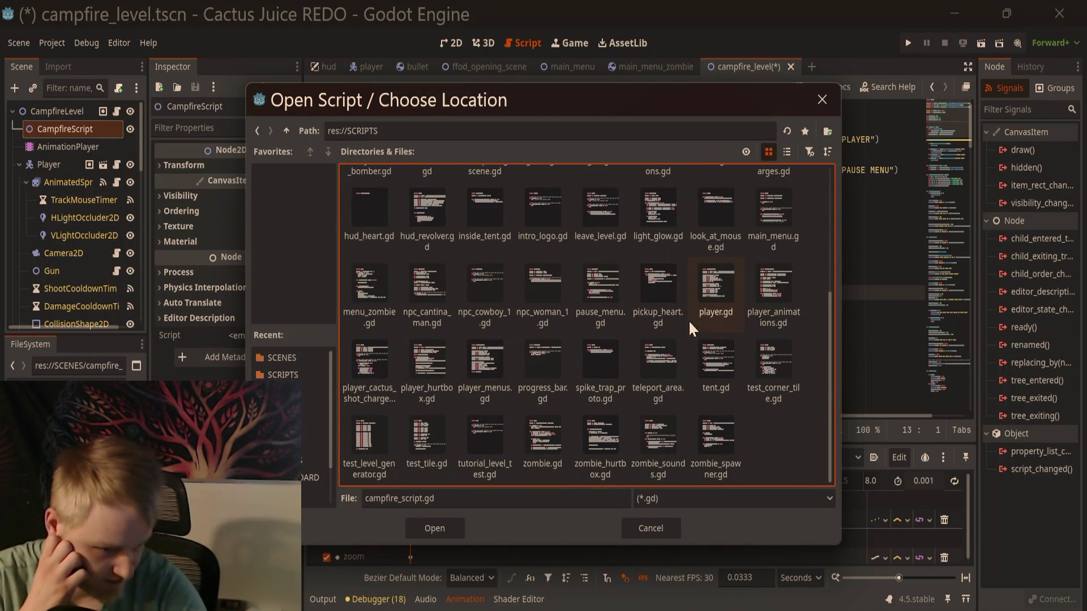
scroll(657, 314, up, 3)
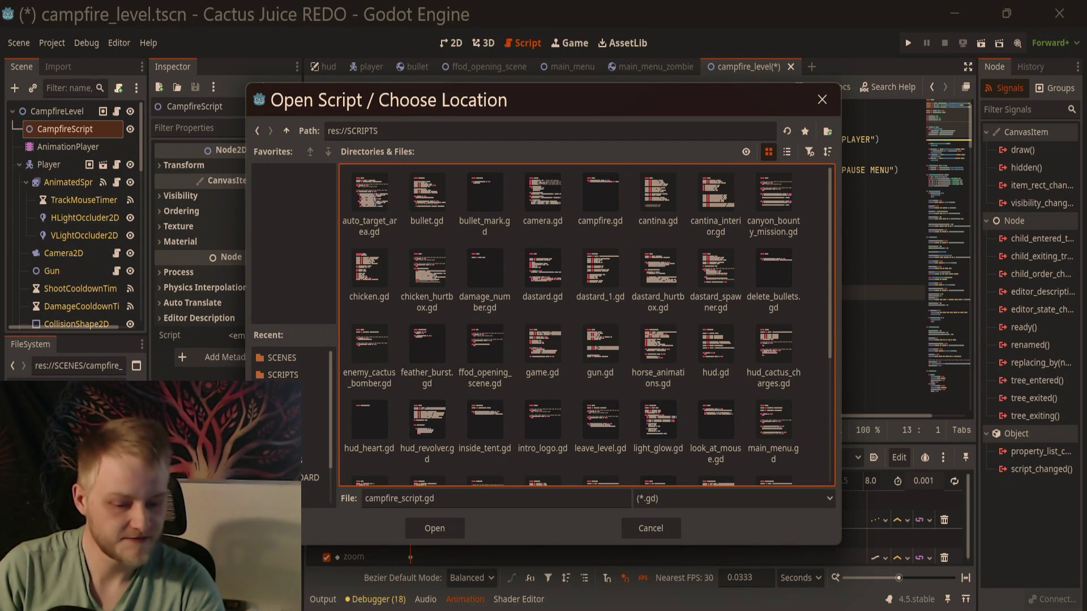
click(422, 498)
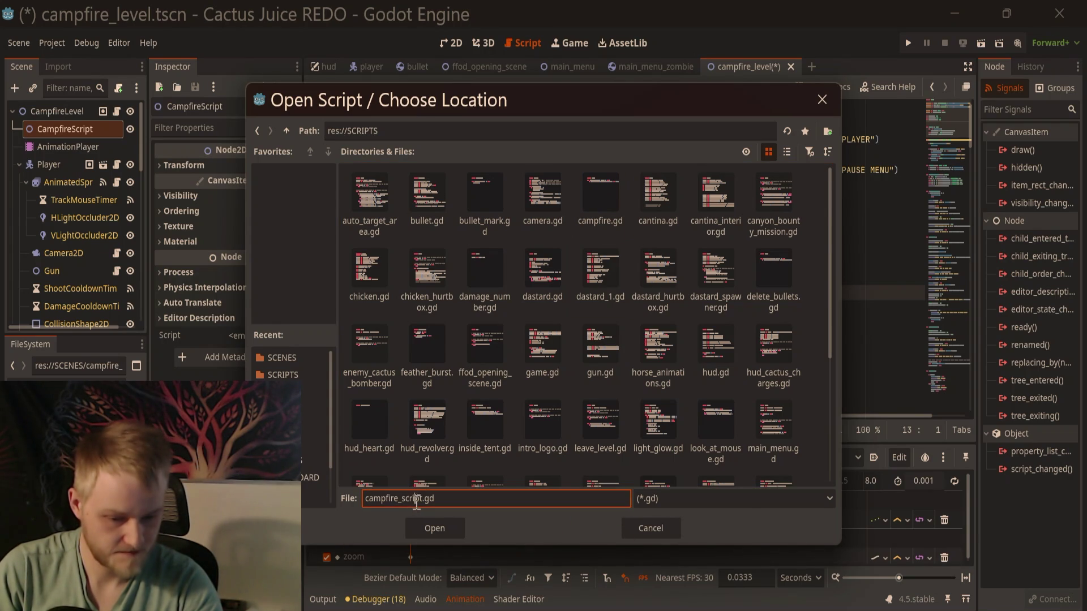
key(BackSpace)
key(BackSpace)
key(BackSpace)
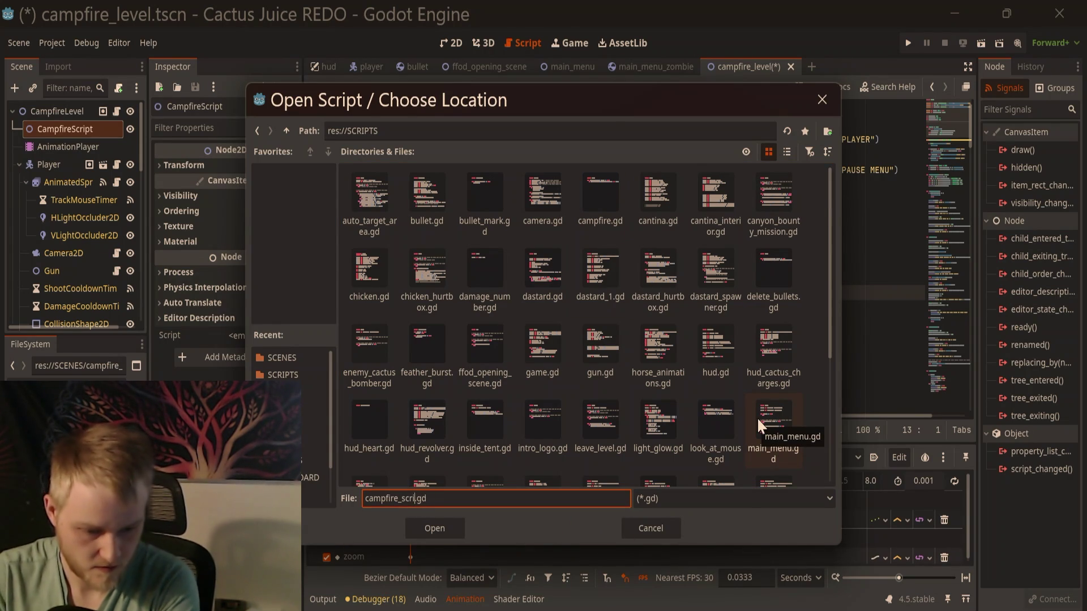
text(level)
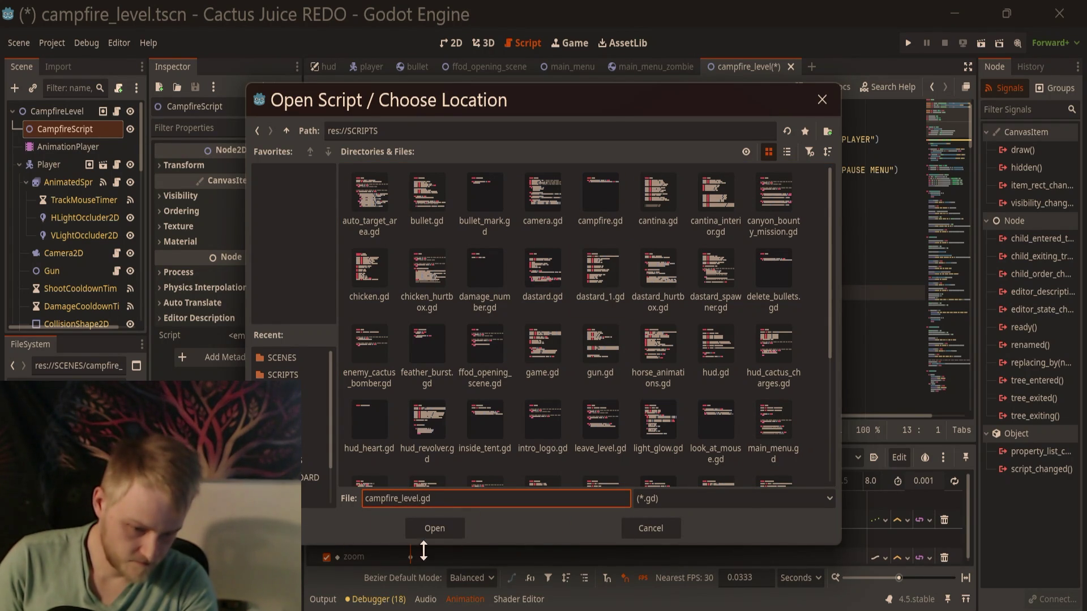
click(445, 535)
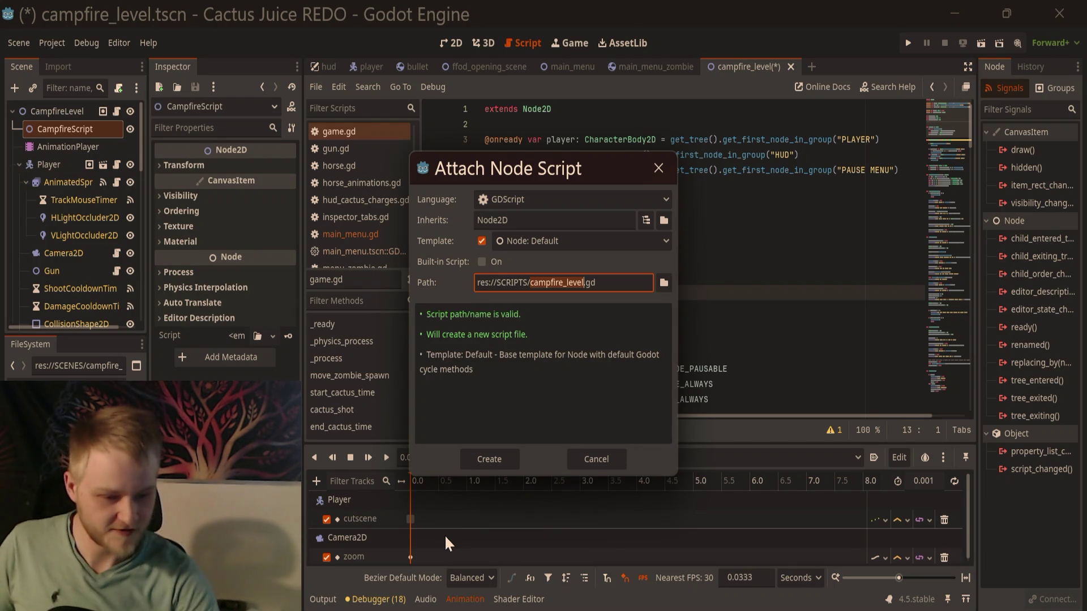
click(615, 287)
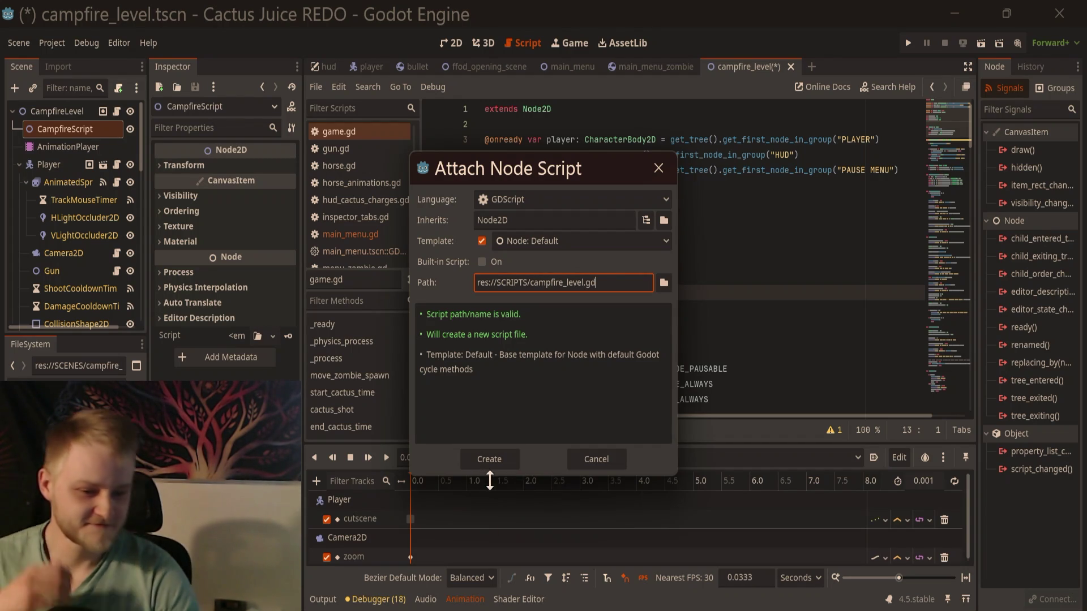
click(501, 456)
click(619, 262)
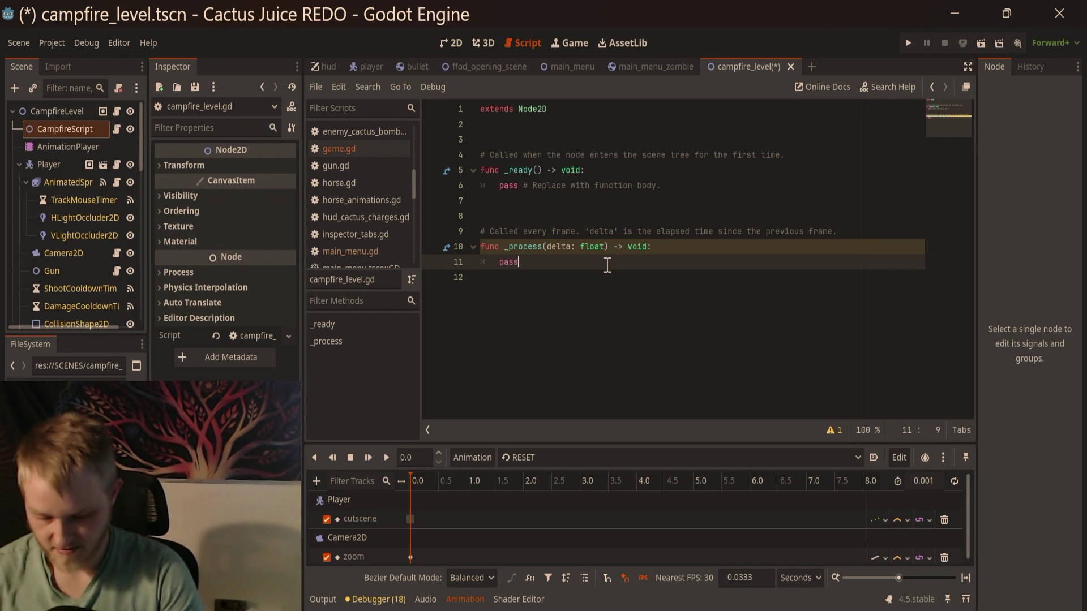
Add blank lines after 'pass' in campfire_level.gd, then return to the 2D view of the level.
key(Return)
key(Return)
key(Return)
key(Return)
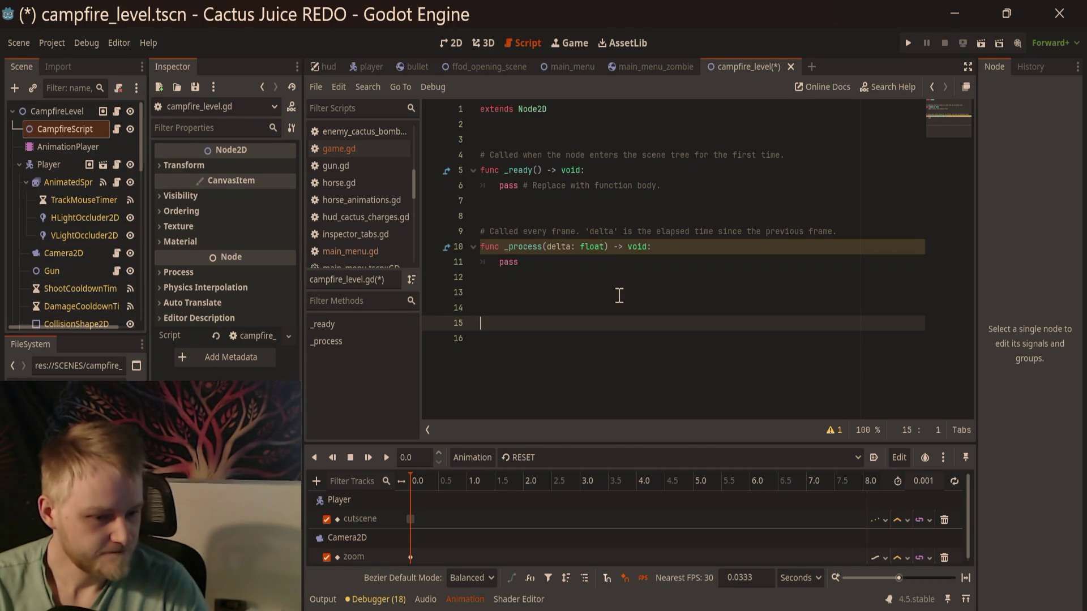
key(Up)
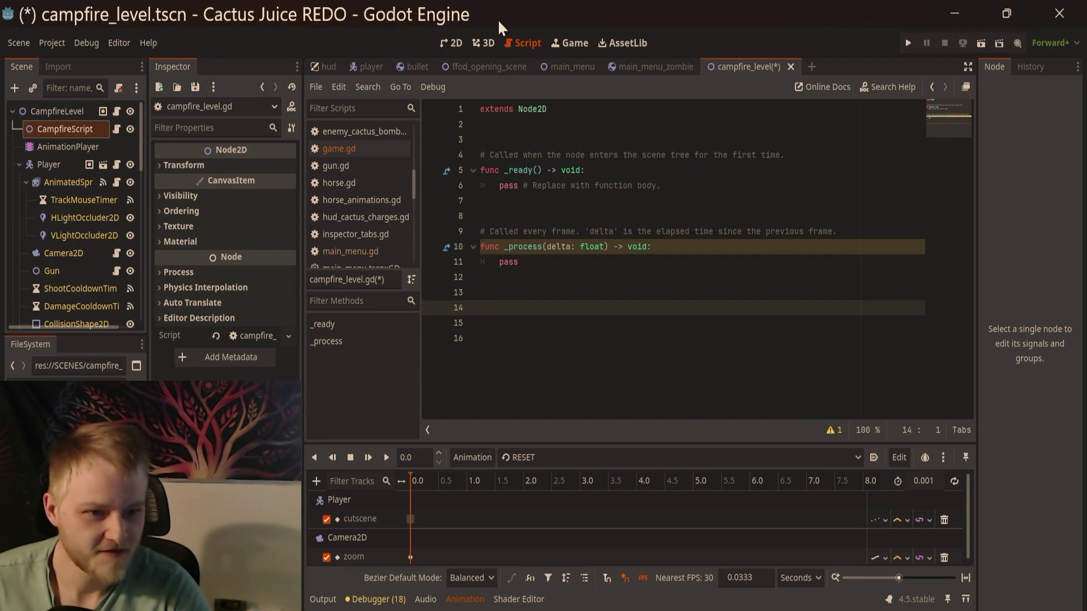
click(459, 44)
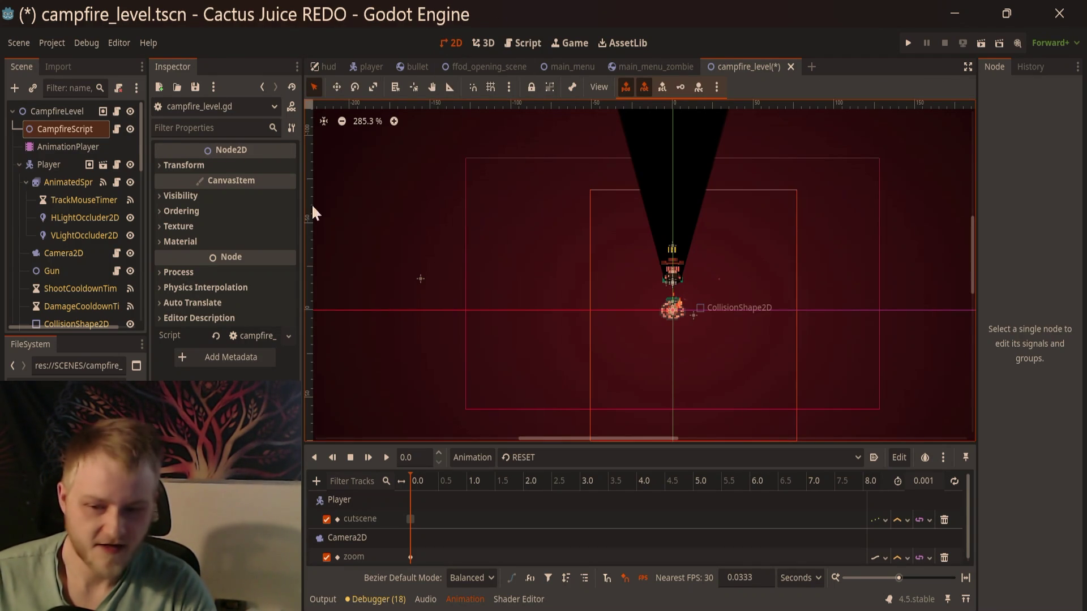
Open player_animations.gd from the Player's AnimatedSprite2D, then switch scenes and run it with F6.
click(63, 168)
click(67, 182)
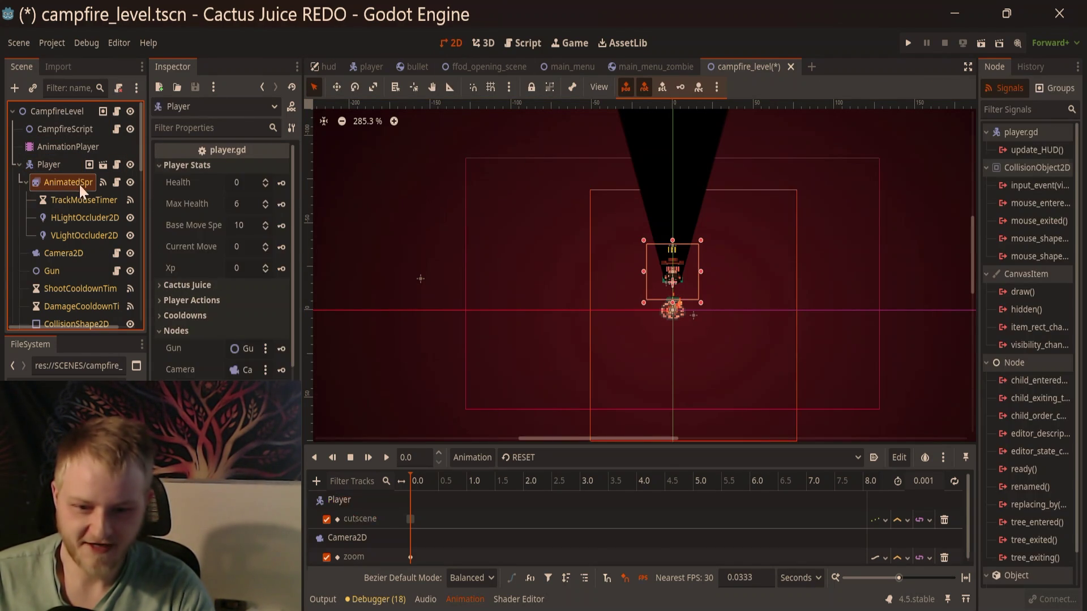
click(117, 182)
scroll(704, 180, up, 5)
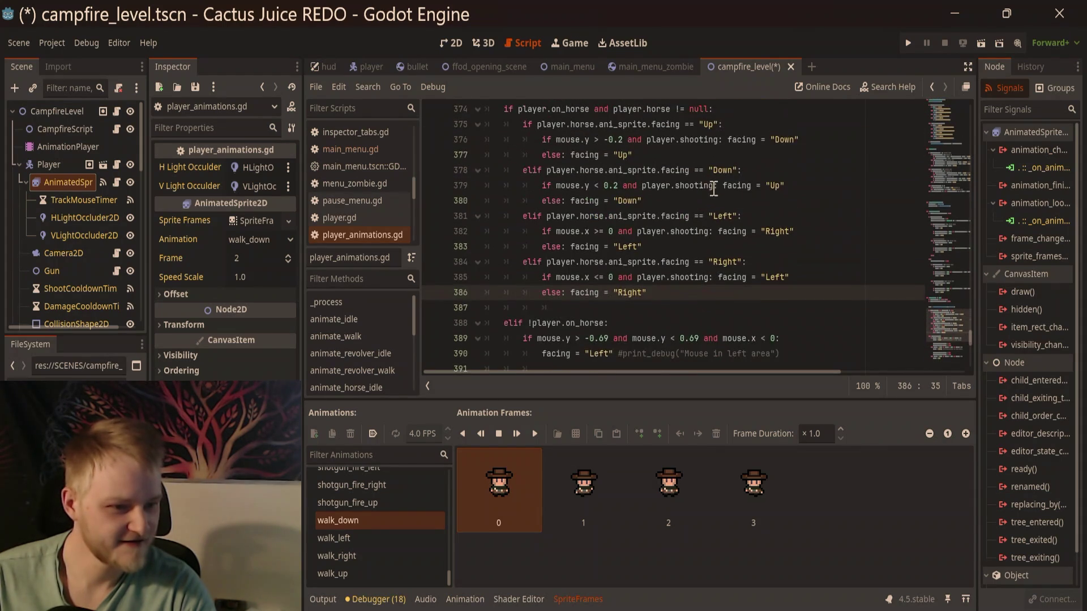
text(q)
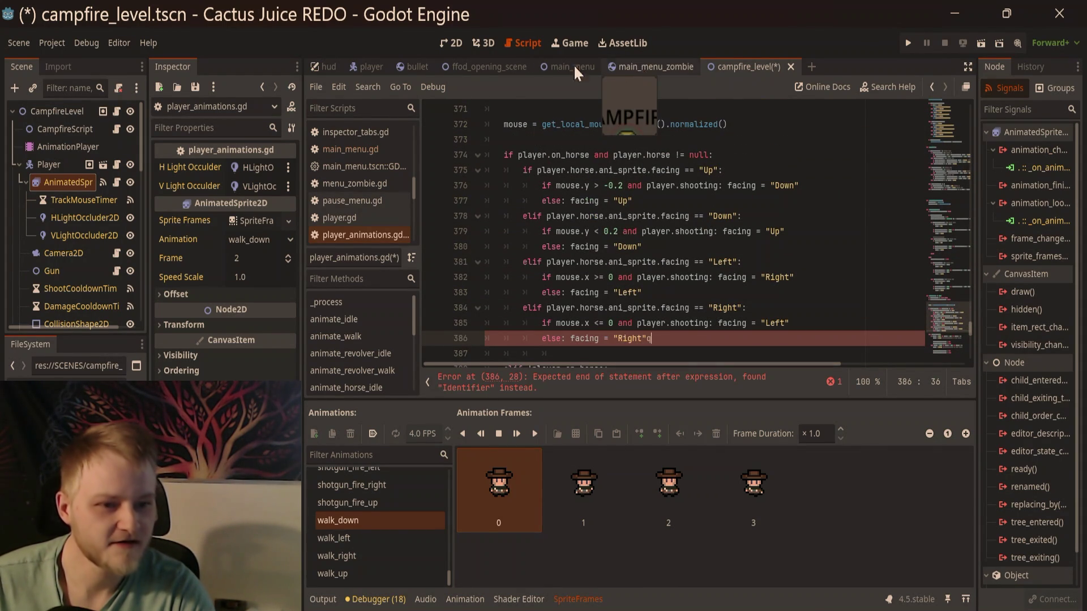
click(455, 65)
key(F6)
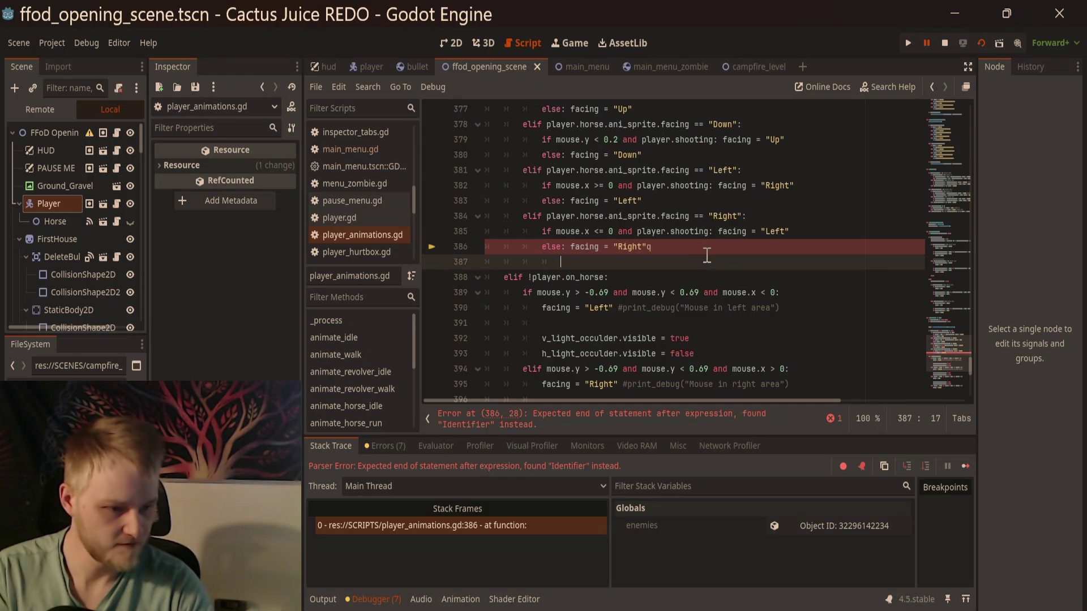
Delete the stray q after 'Right' on line 386, stop the debugger, and close the game window.
key(BackSpace)
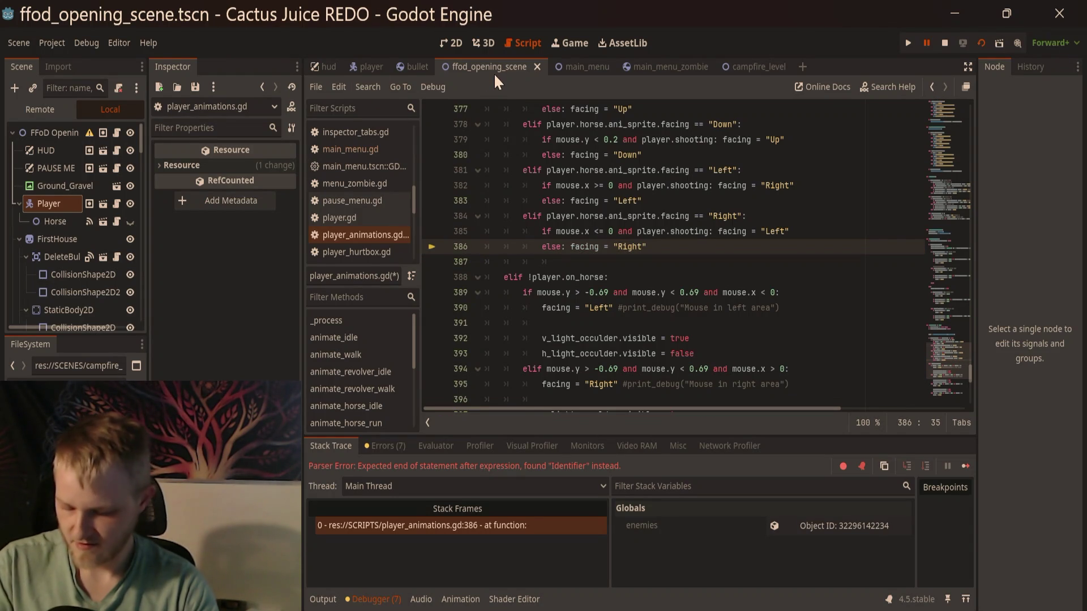
key(F8)
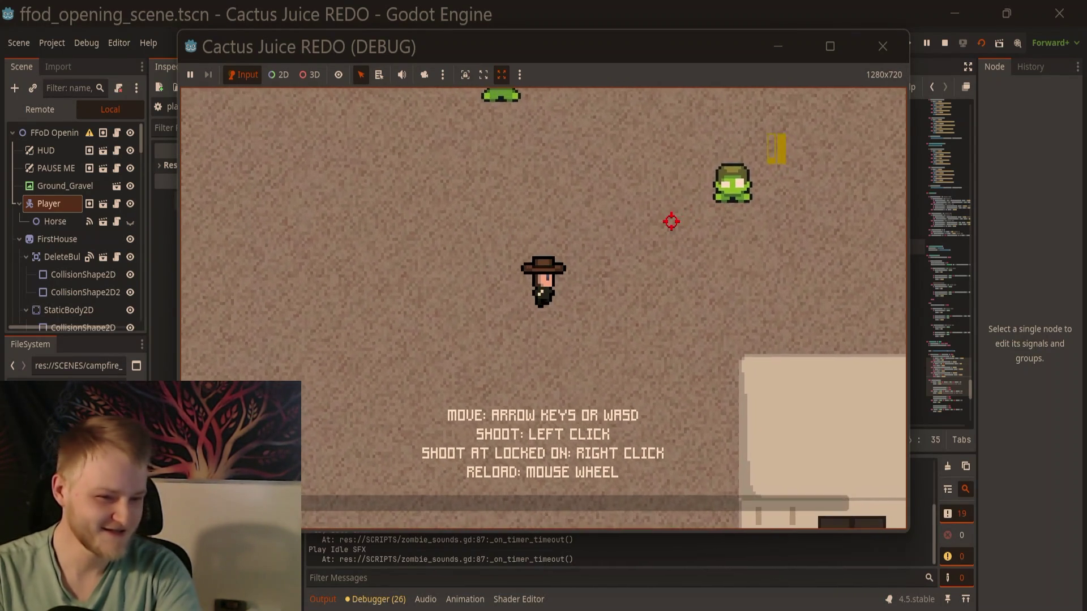
scroll(630, 204, down, 1)
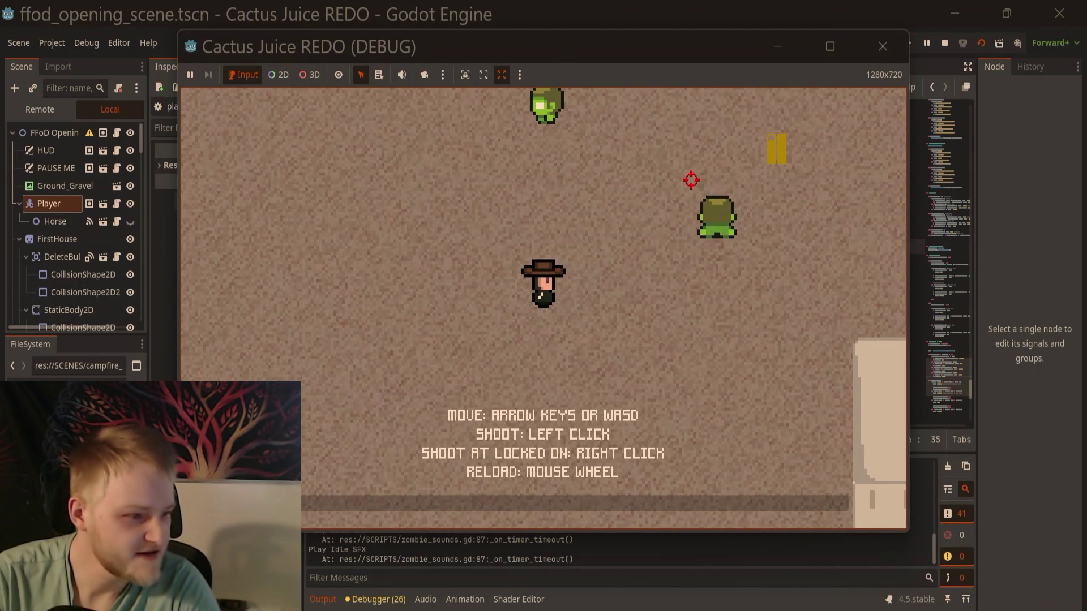
click(878, 48)
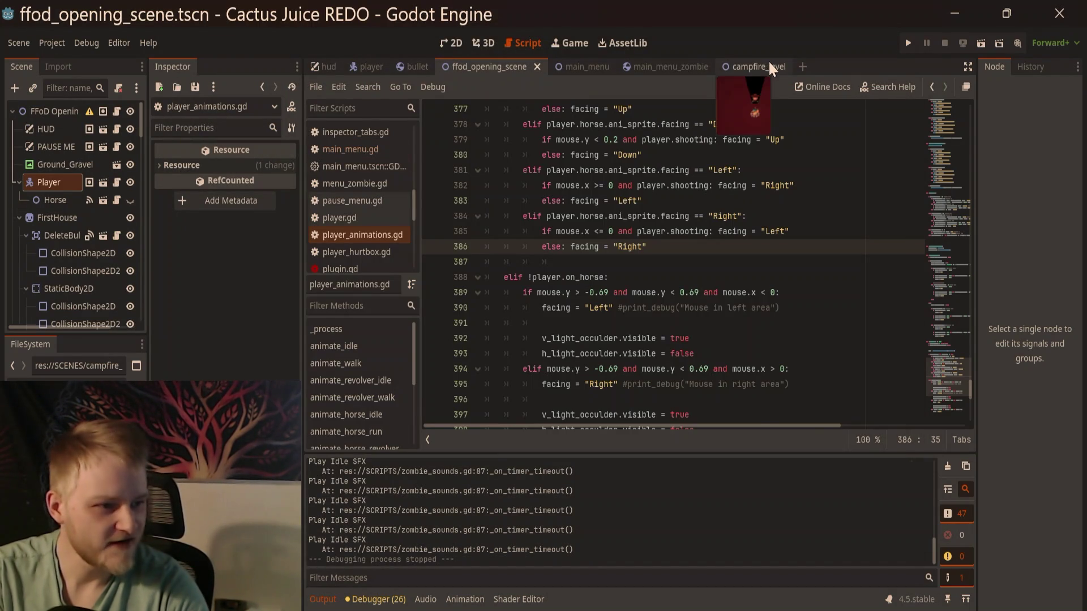
Switch to the campfire_level scene, launch the project with F5, and close the play menu window.
click(769, 65)
key(F5)
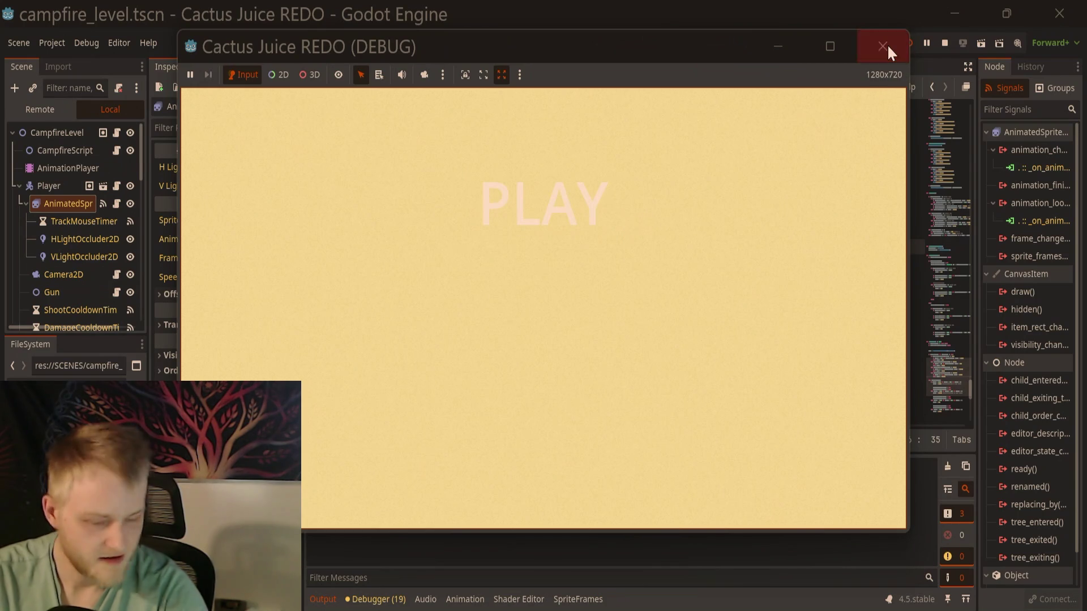
click(888, 44)
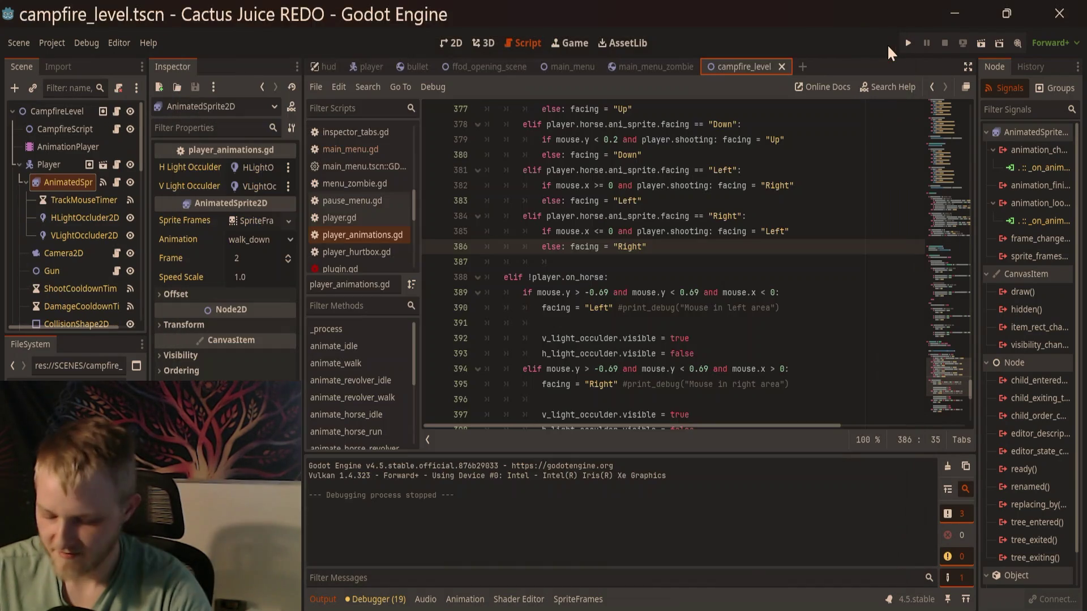
Run the campfire level with F6, walk the player around the campfire with WASD, then close it.
key(F6)
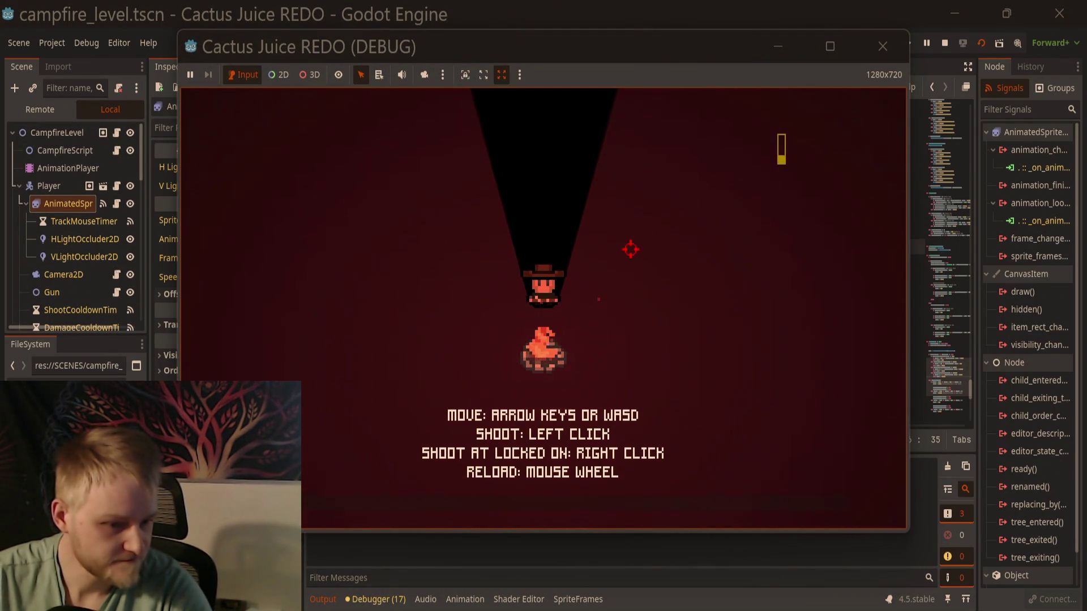
key(a)
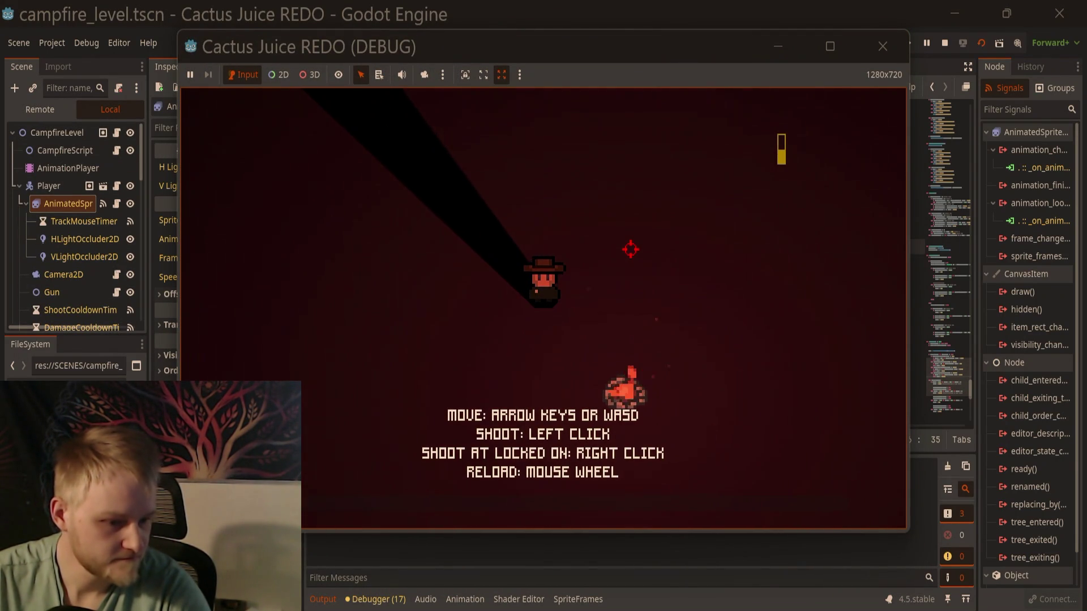
key(s)
key(d)
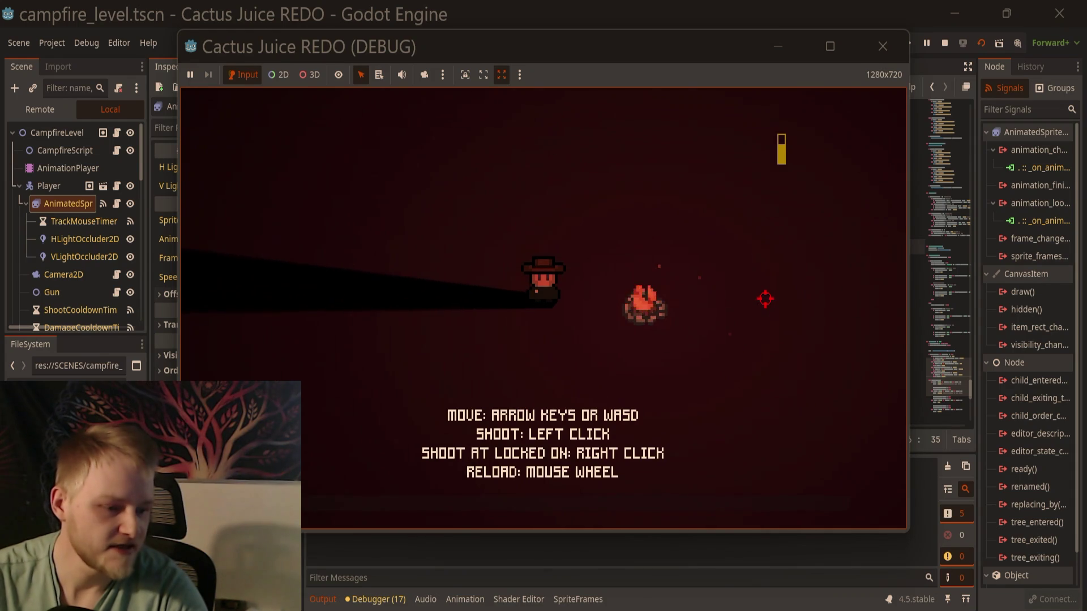
key(w)
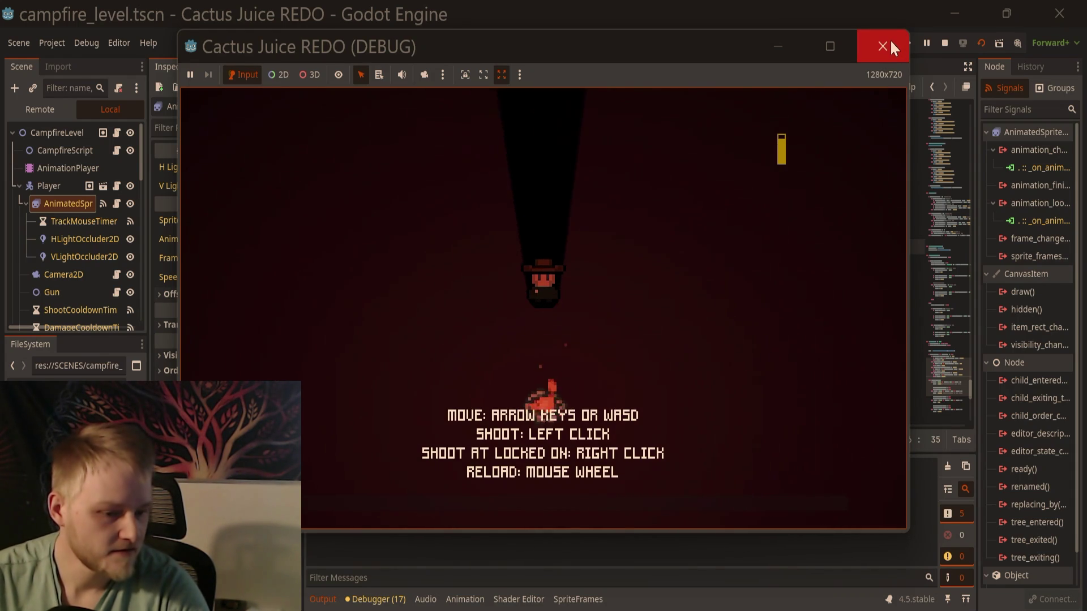
click(891, 47)
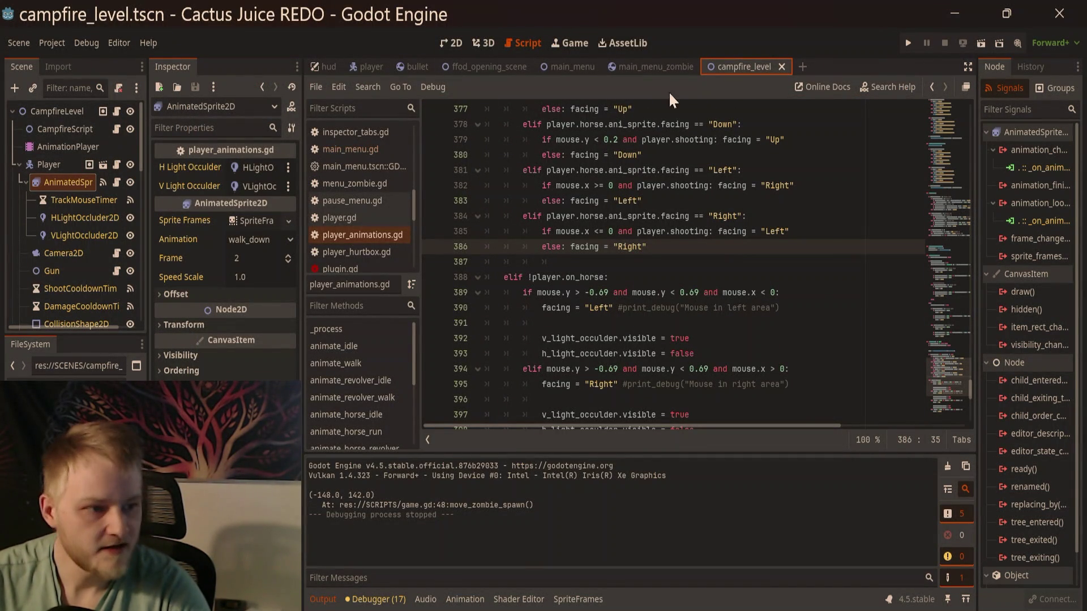
click(673, 67)
Uncheck On Horse under the Player's Player Actions in the Inspector.
key(ctrl+Tab)
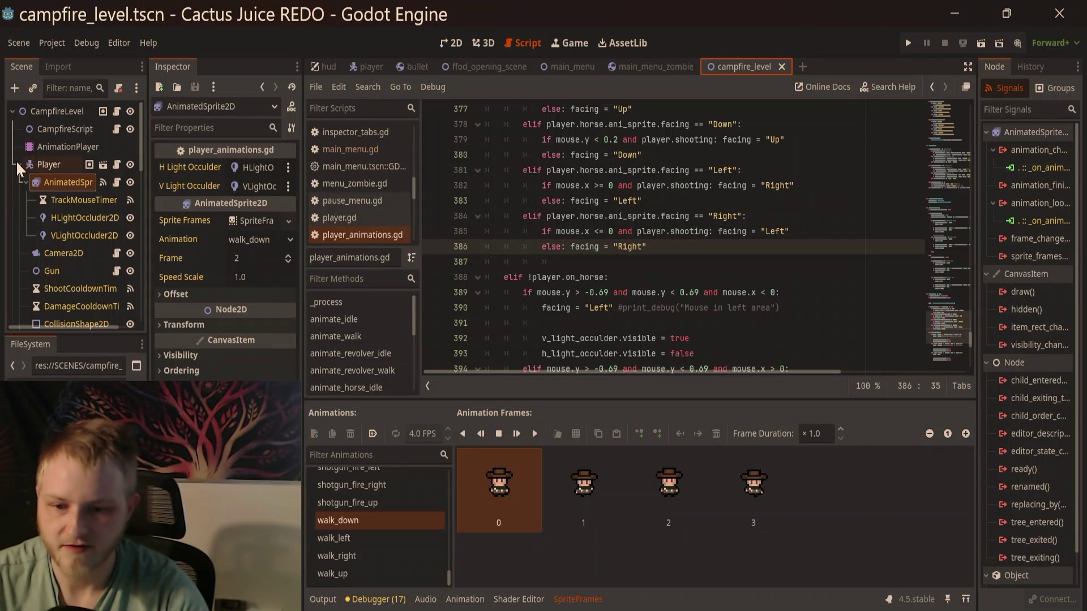
click(59, 163)
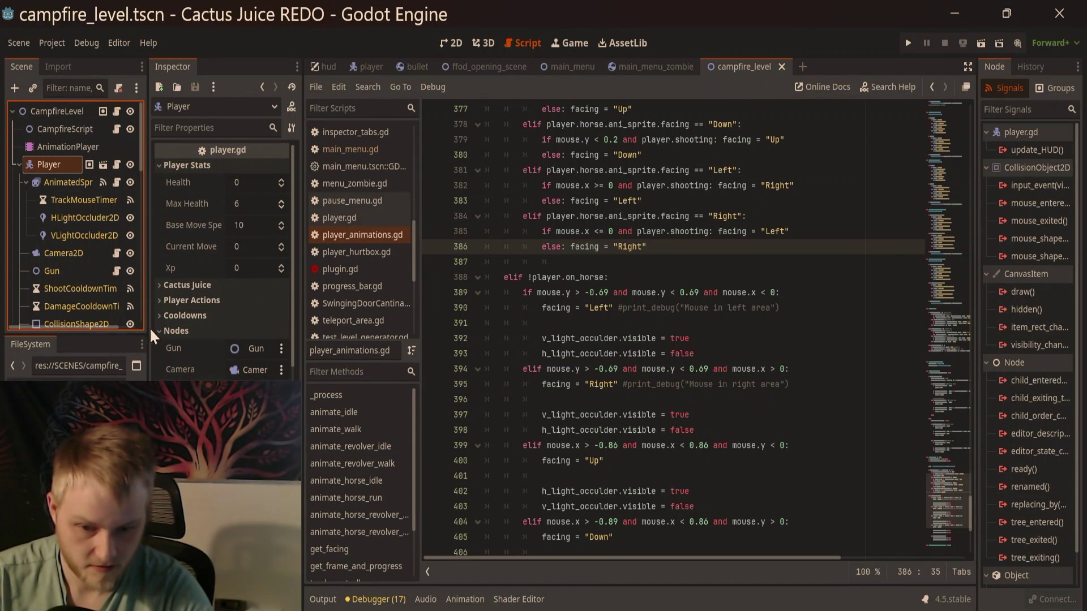
click(169, 299)
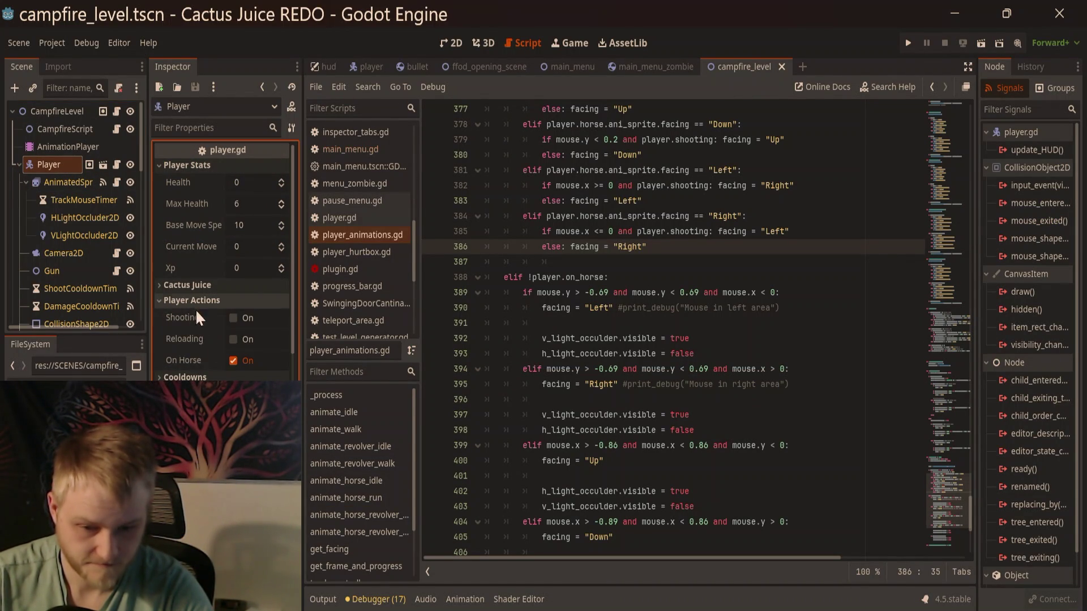
click(236, 362)
Launch the game, walk the player around and shoot a zombie, hitting the bullet.gd bullet_code error.
key(F5)
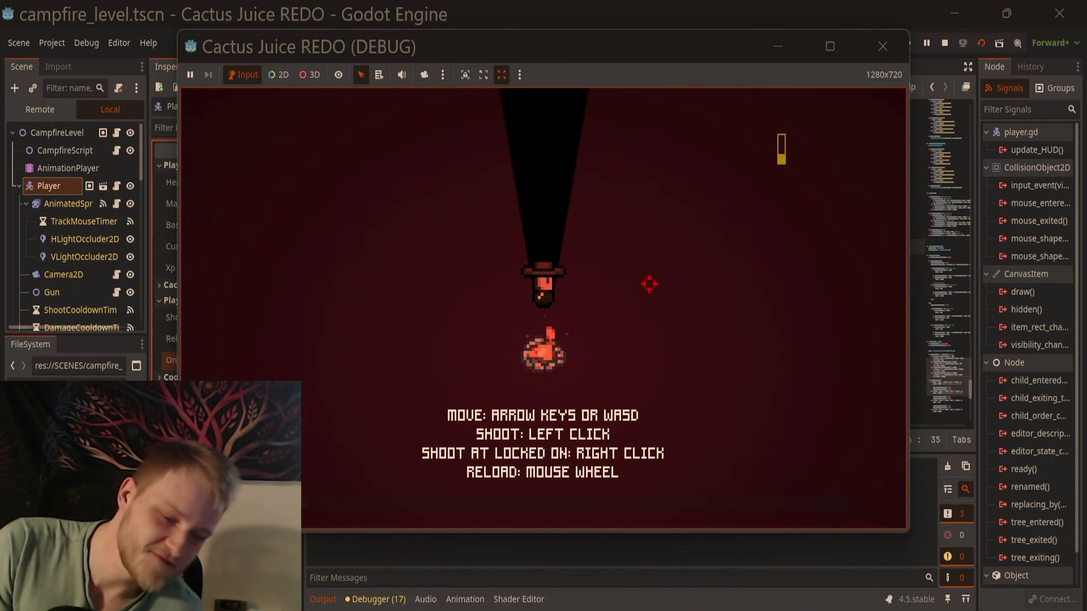
key(w)
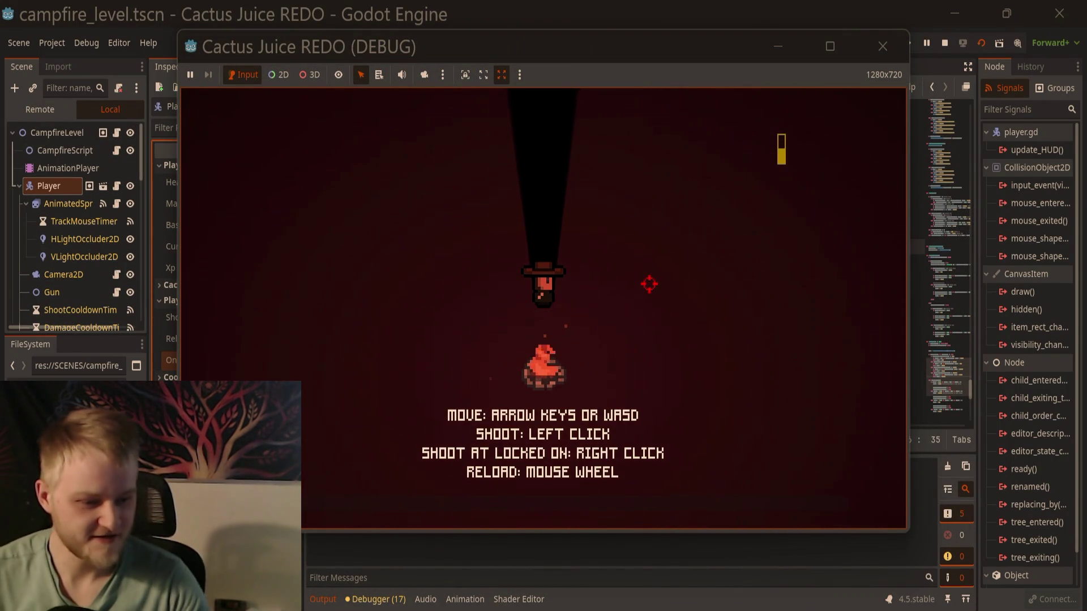
key(a)
key(a)
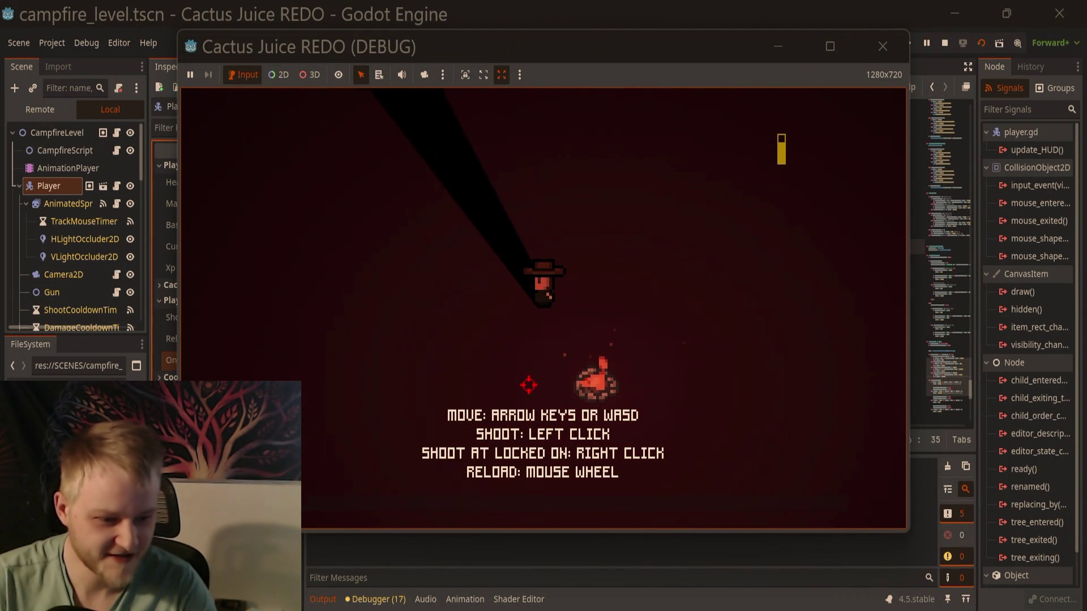
key(d)
key(a)
key(a)
key(w)
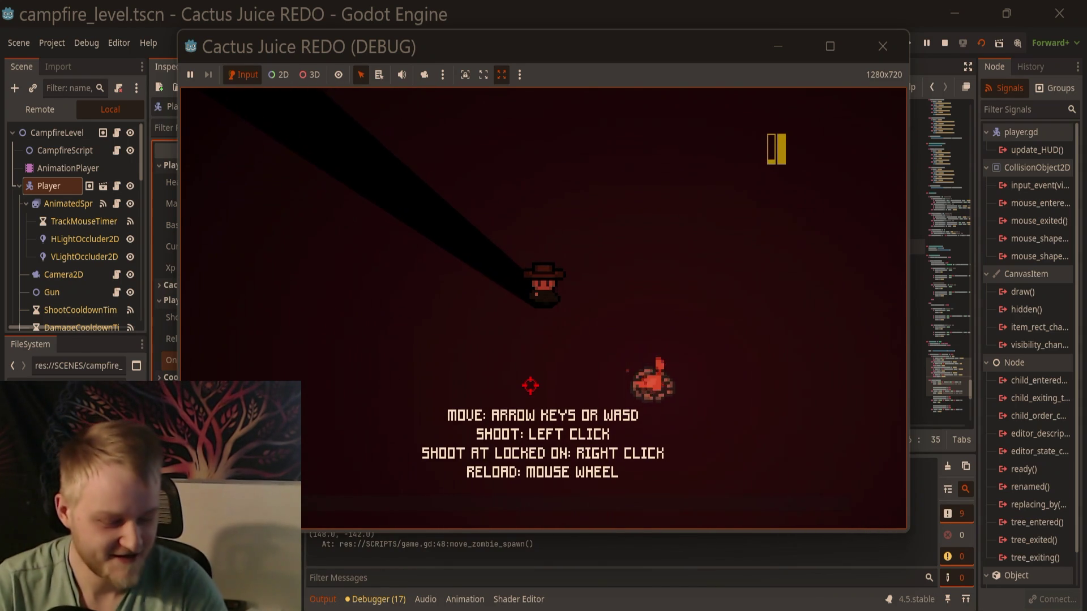
key(d)
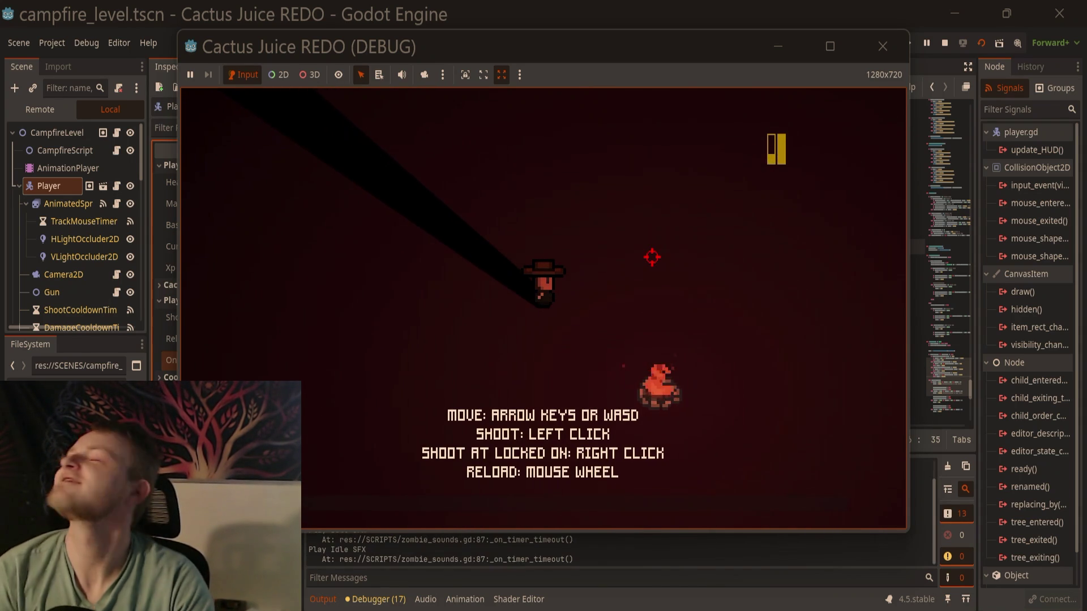
key(d)
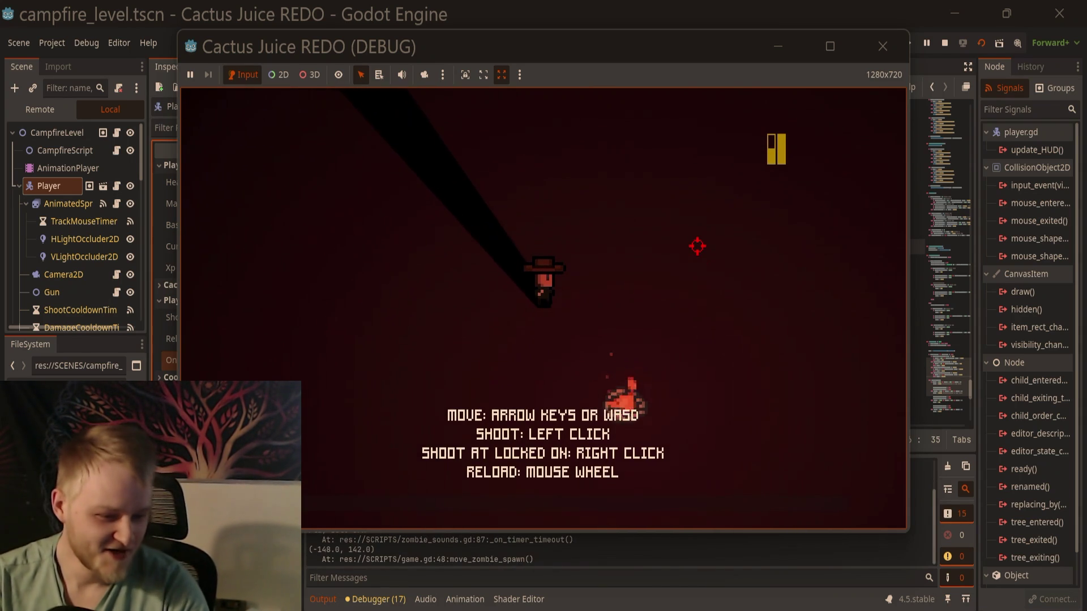
key(d)
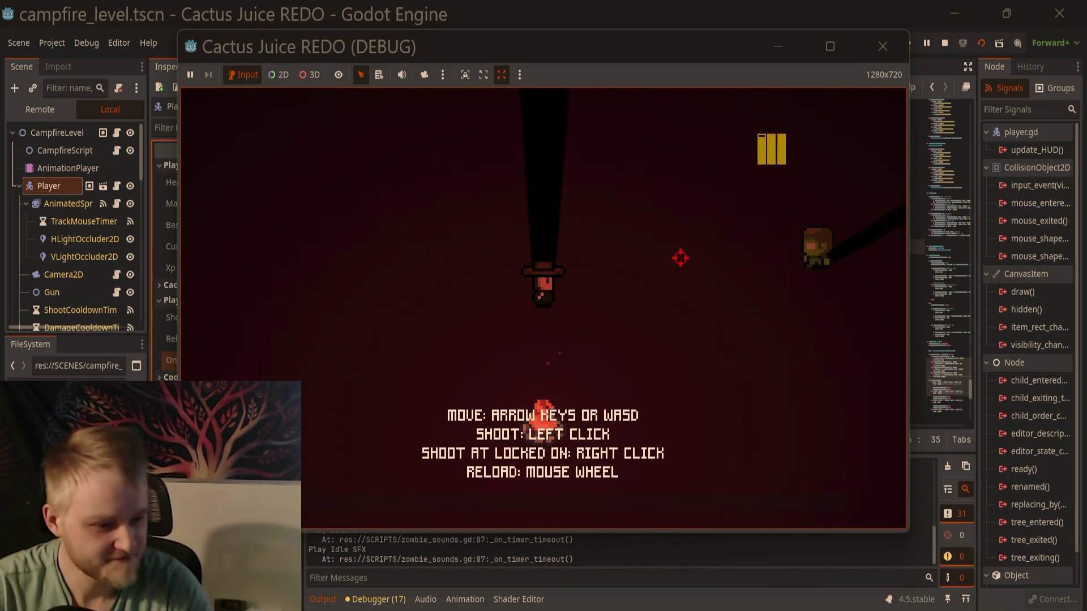
click(786, 287)
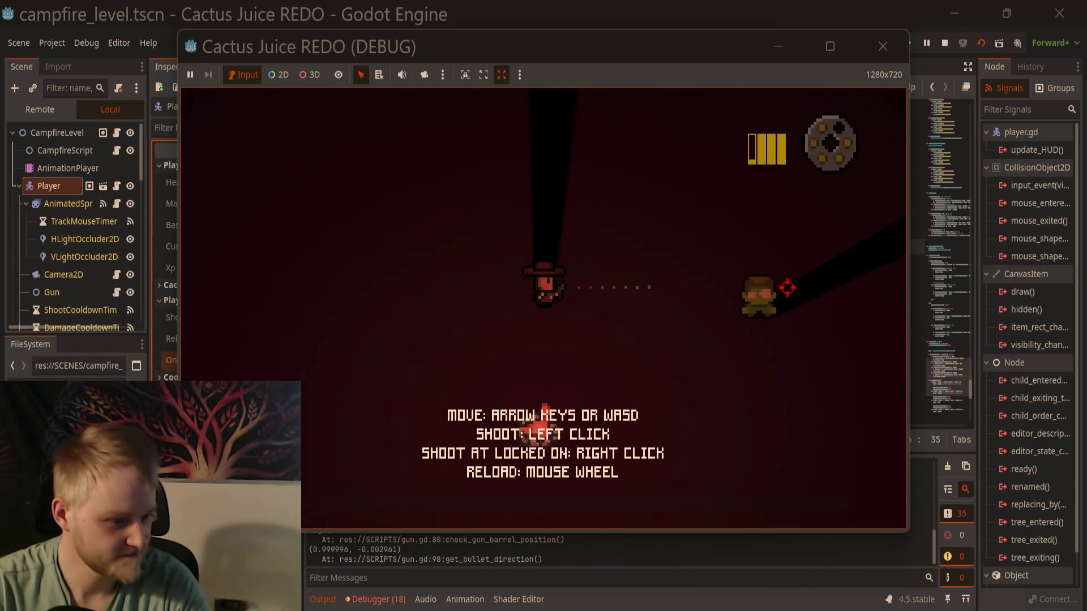
key(Down)
key(Down)
key(Down)
scroll(787, 287, up, 6)
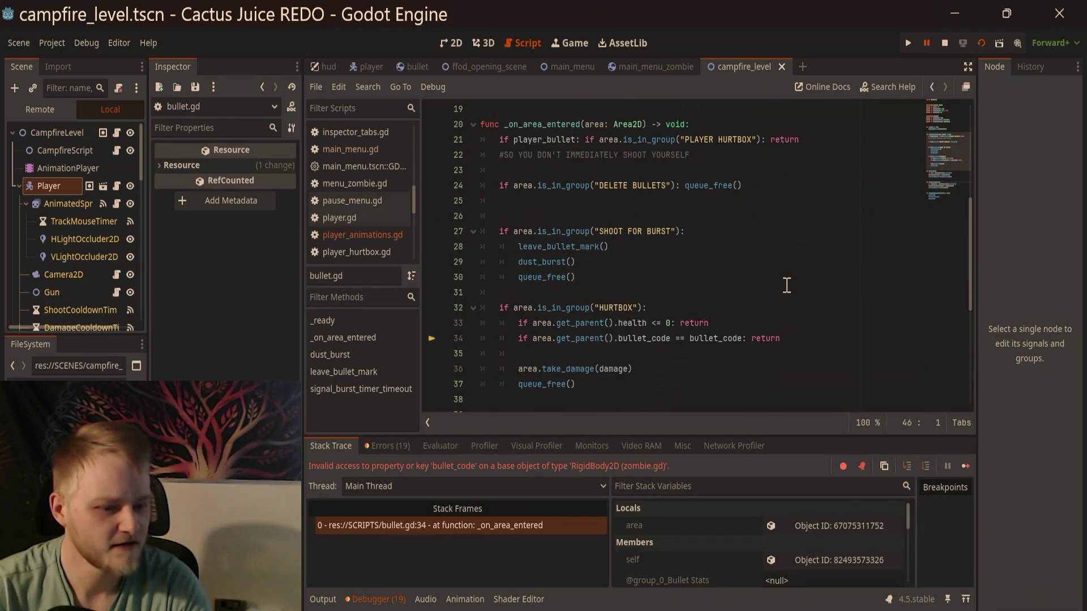
Start editing the bullet_code check below line 33 of bullet.gd, trying then removing an 'and'.
scroll(781, 283, down, 1)
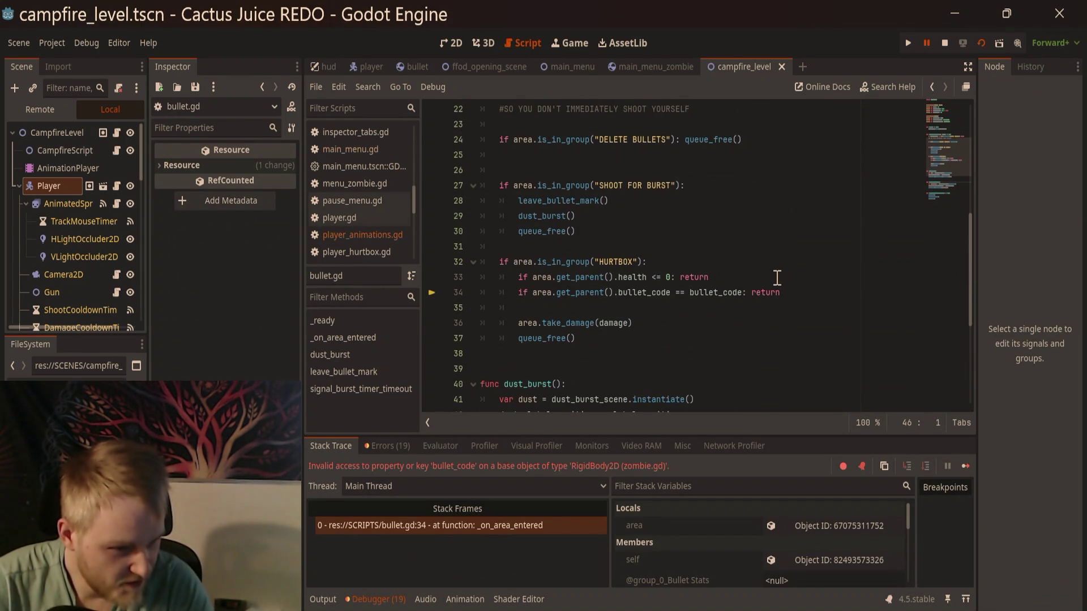
click(777, 277)
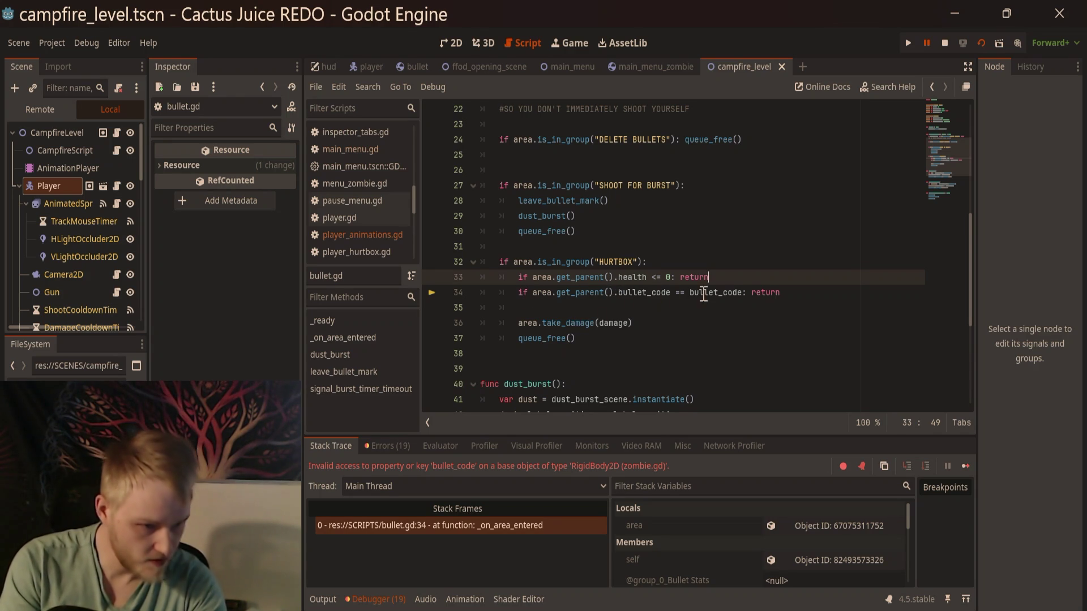
key(Return)
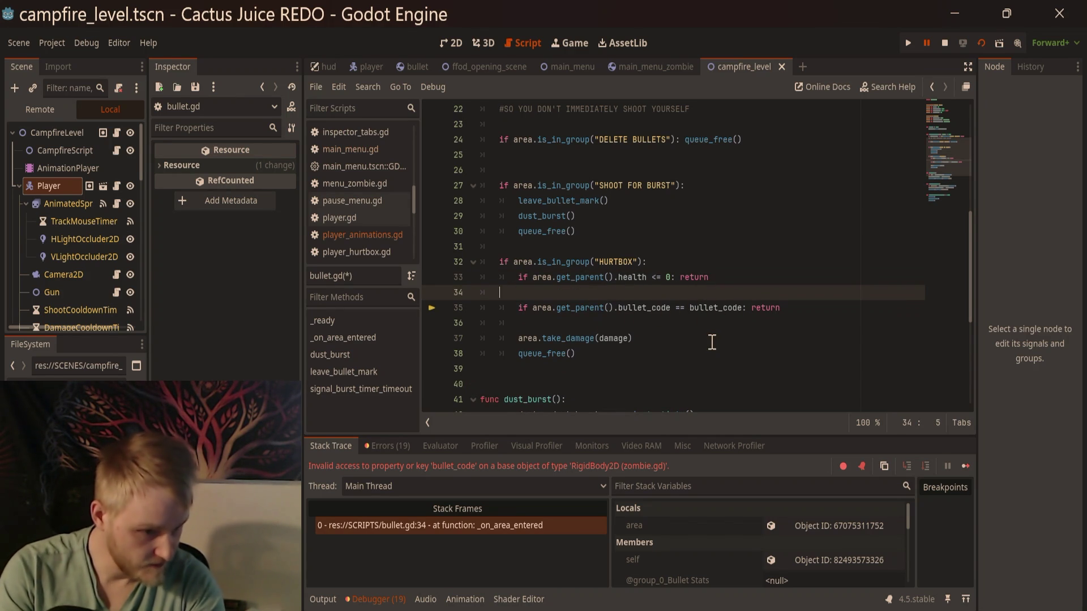
key(BackSpace)
key(BackSpace)
click(747, 296)
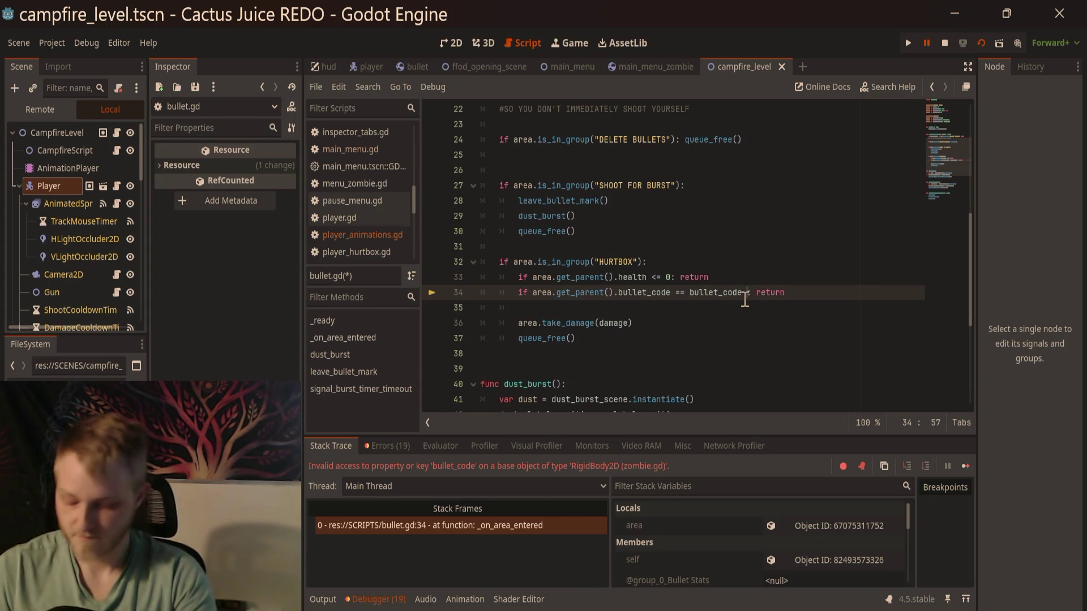
text(and b)
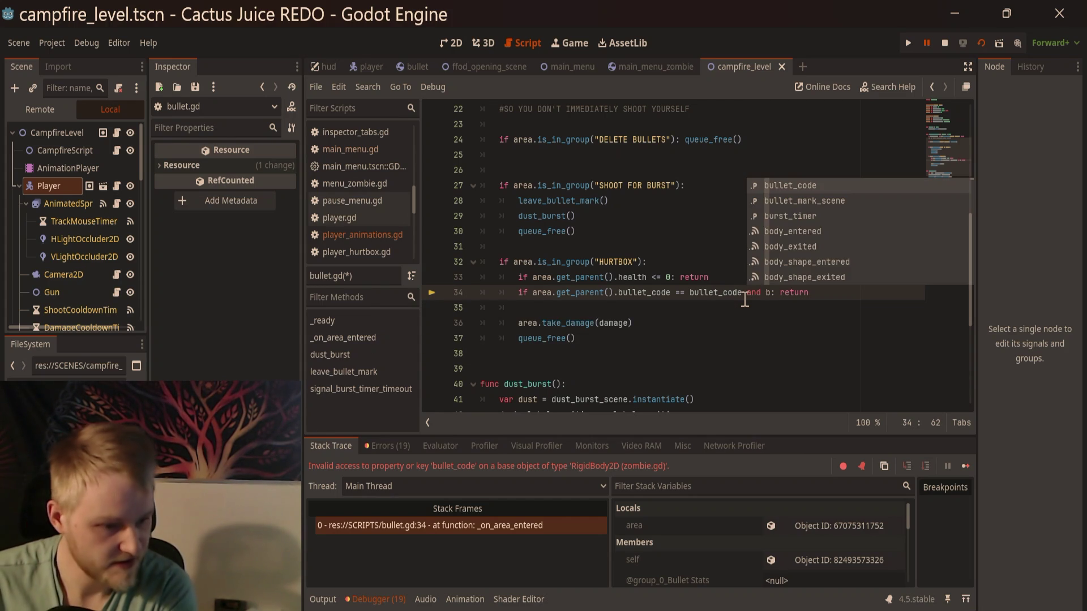
key(BackSpace)
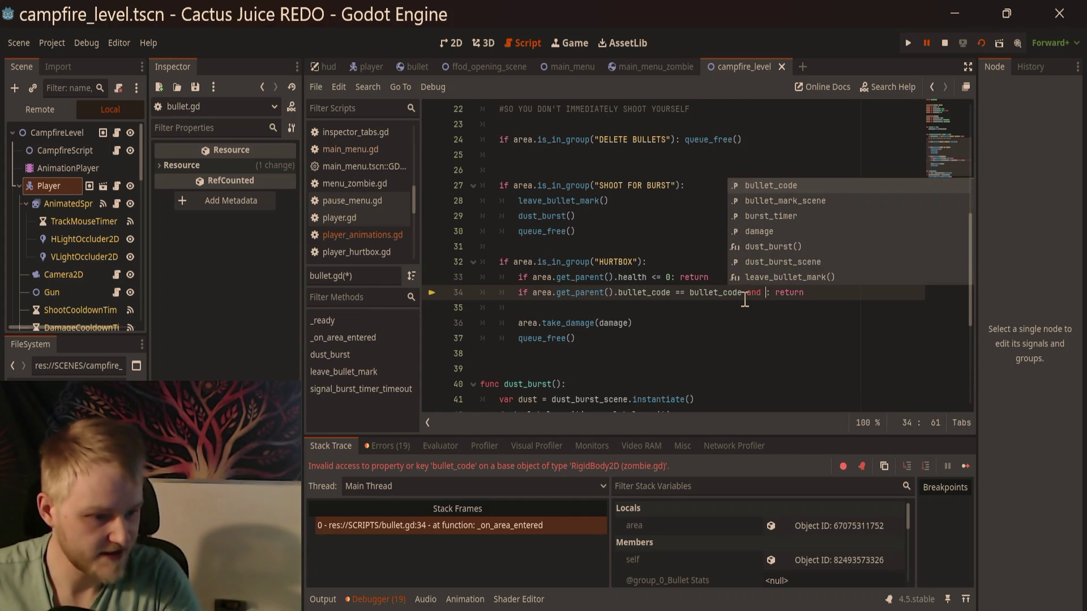
Write line 34 as 'if area.get_parent().bullet_code != null: return' and launch the game with F5.
click(670, 293)
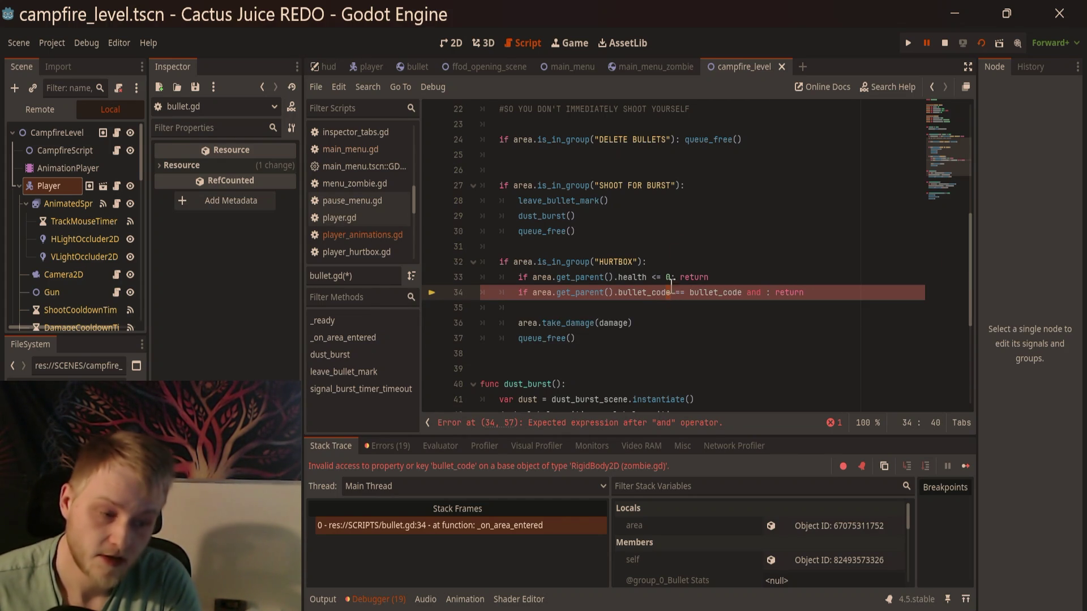
click(765, 280)
key(Return)
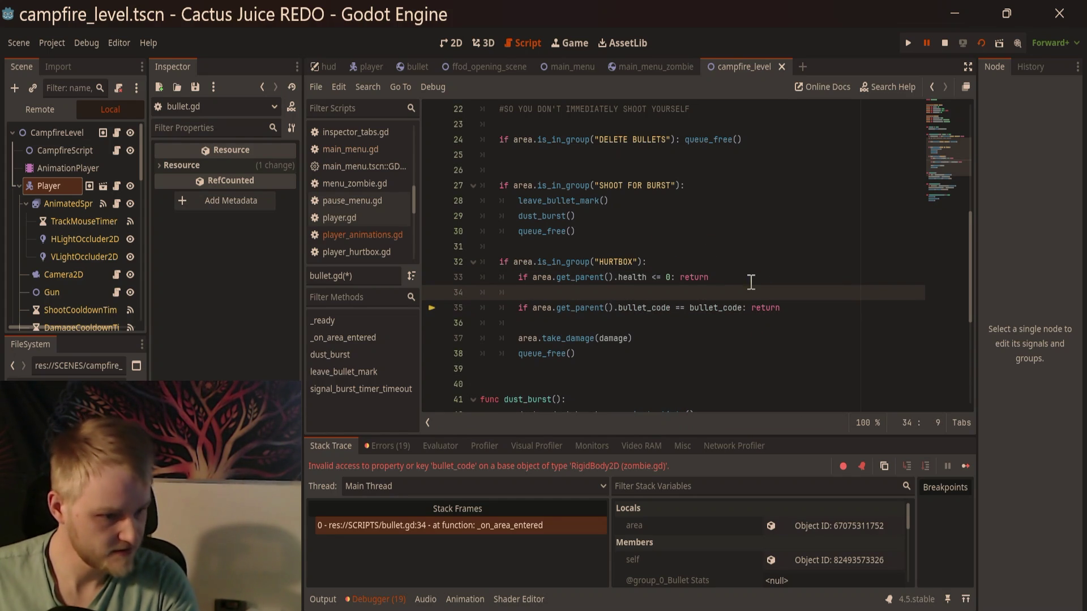
drag(680, 308, 501, 308)
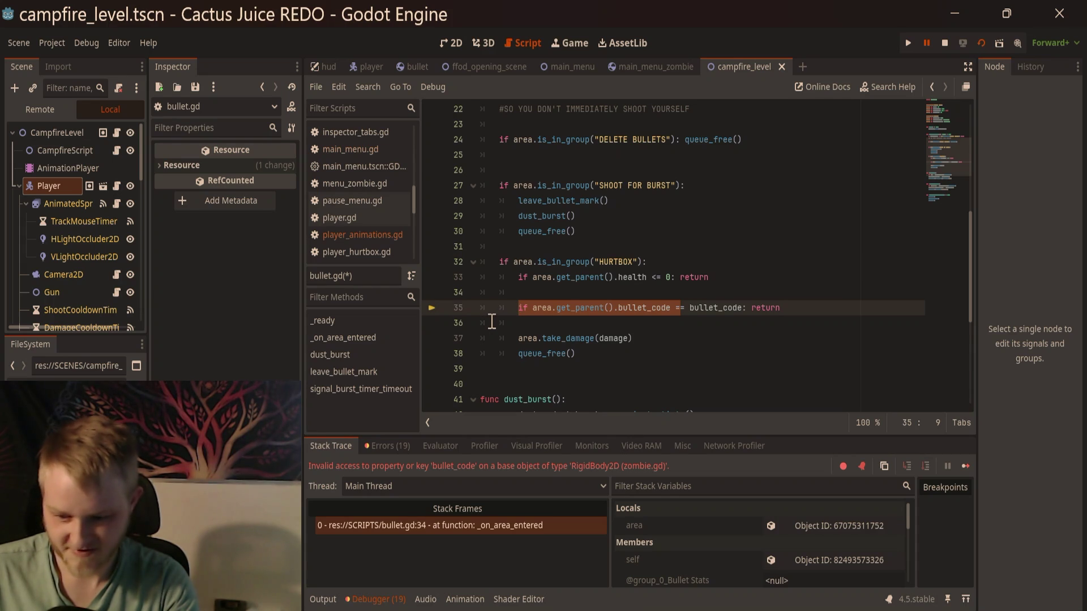
click(574, 290)
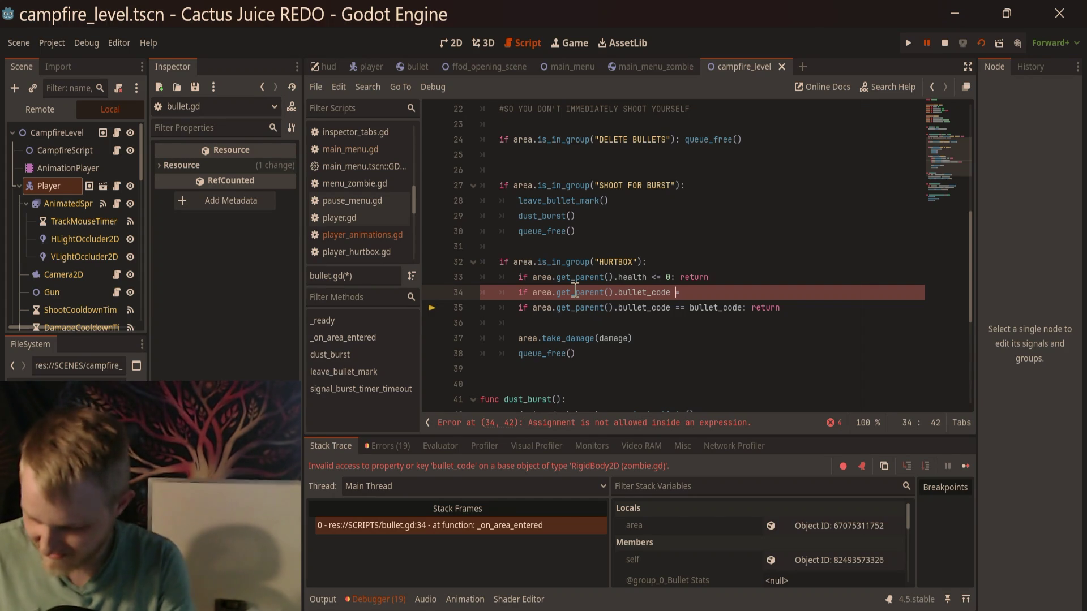
text(= )
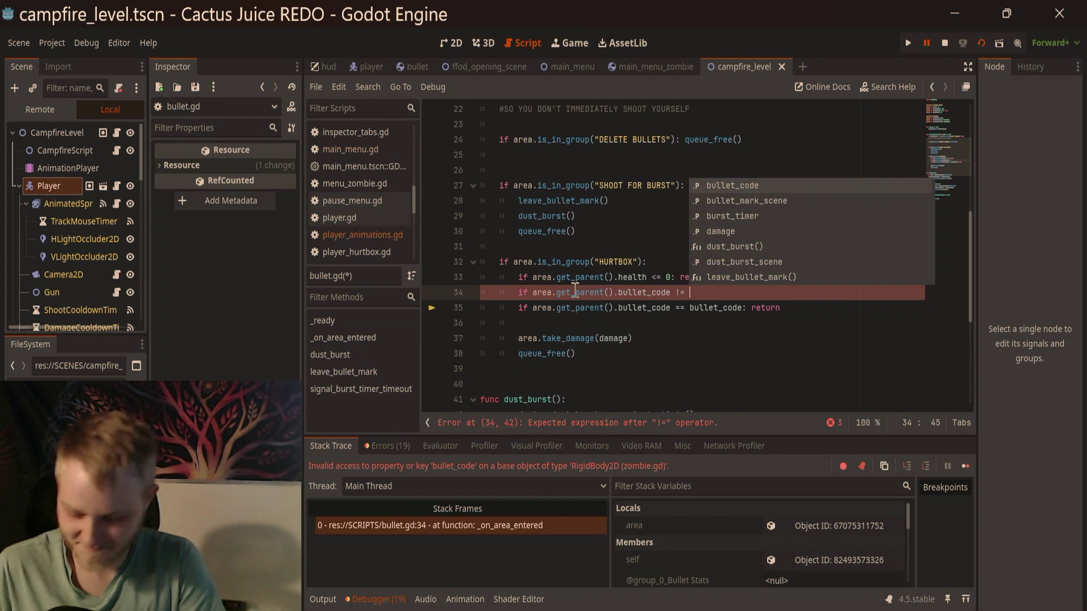
text(null)
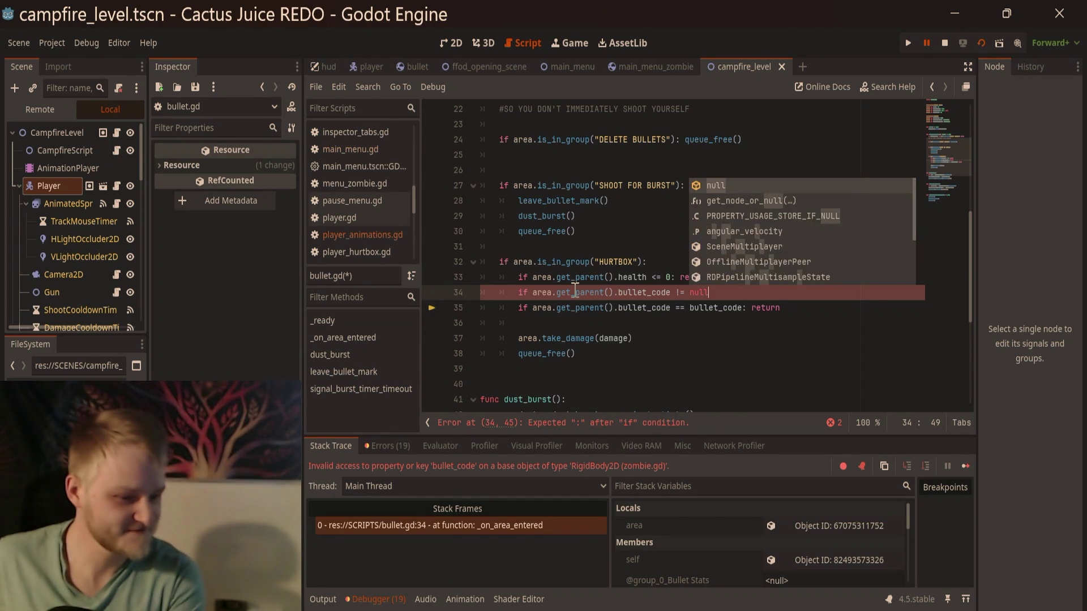
click(801, 256)
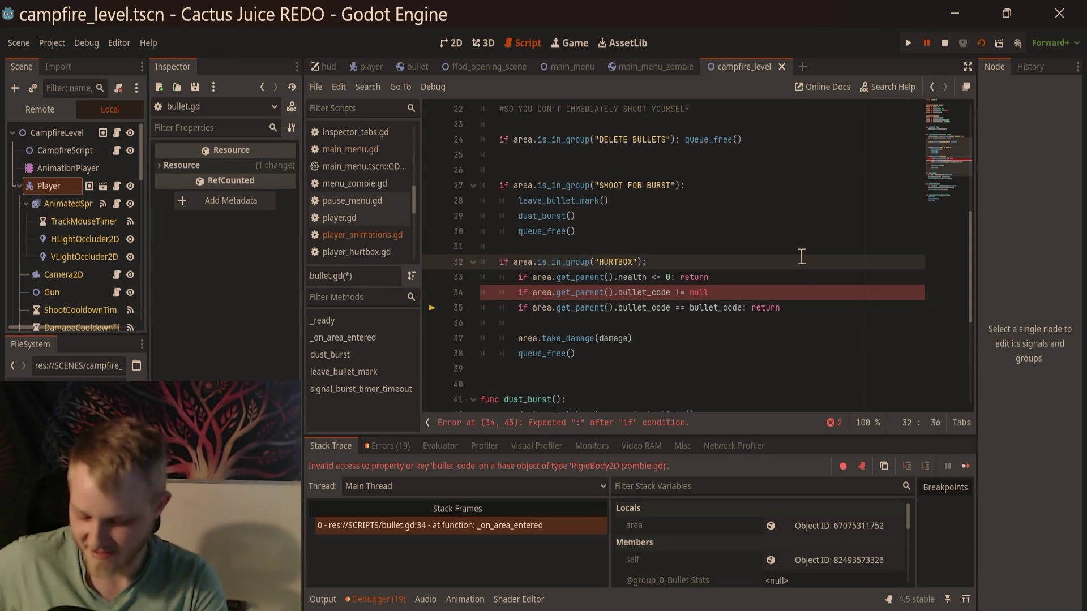
click(801, 283)
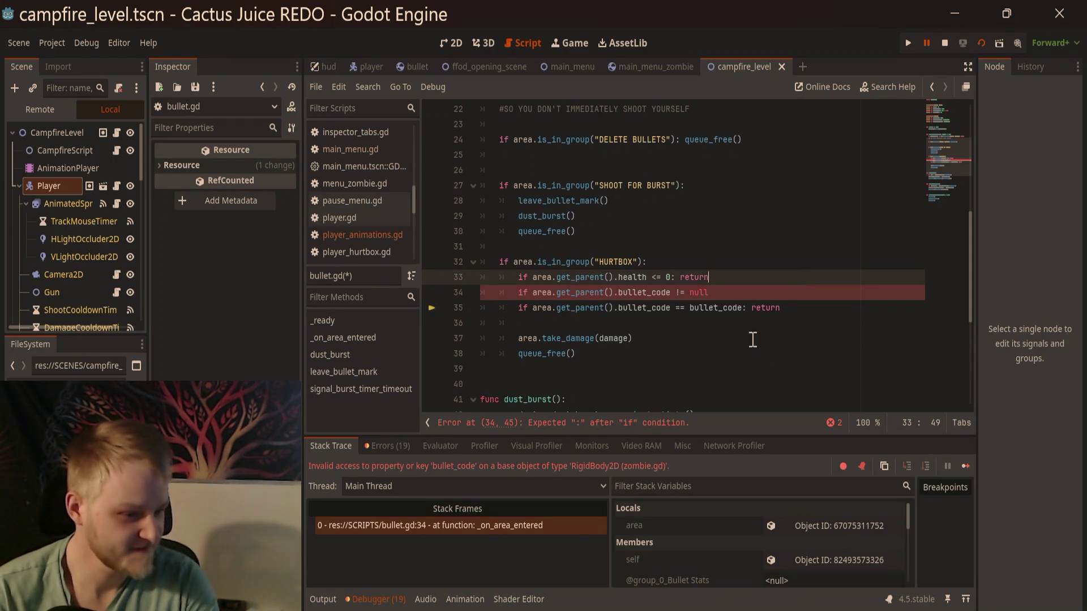
click(783, 309)
click(784, 294)
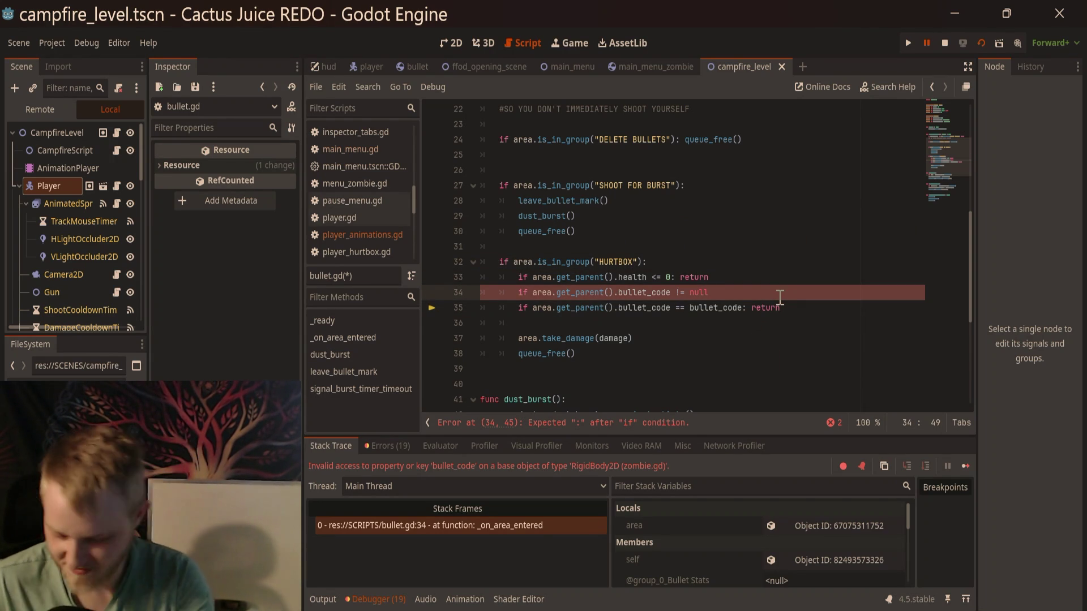
text(eturn)
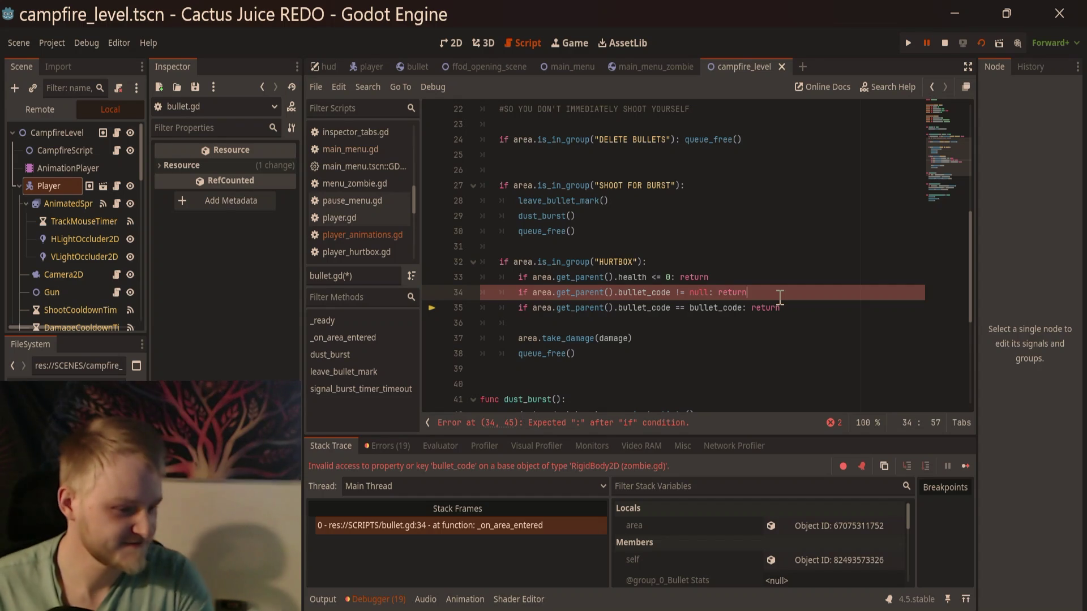
click(840, 266)
key(F5)
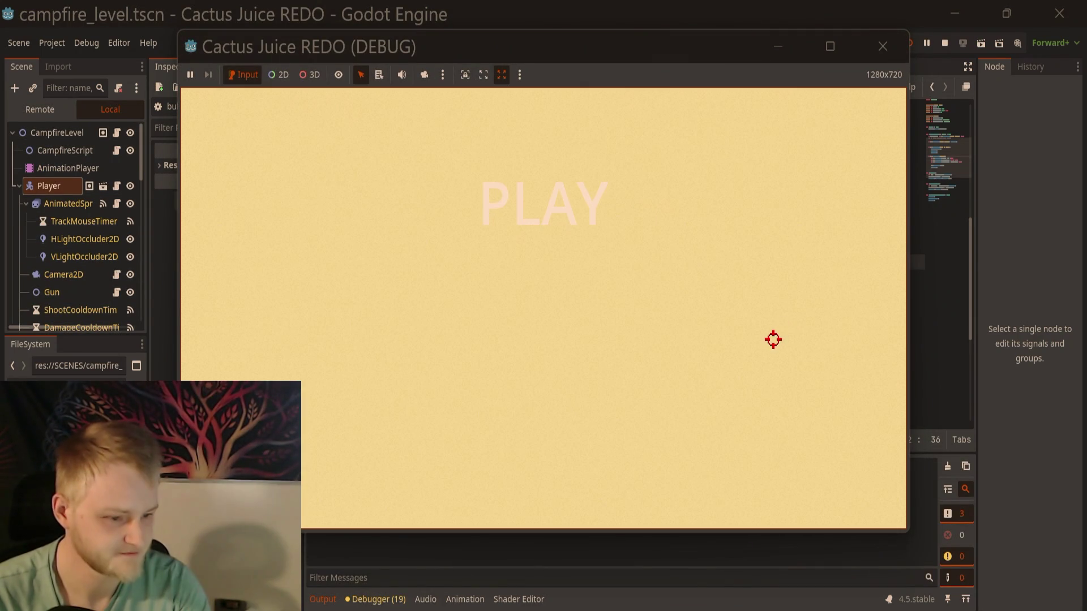
Run the campfire level with F6, walk up and fire two shots, then stop and open player.tscn.
key(F6)
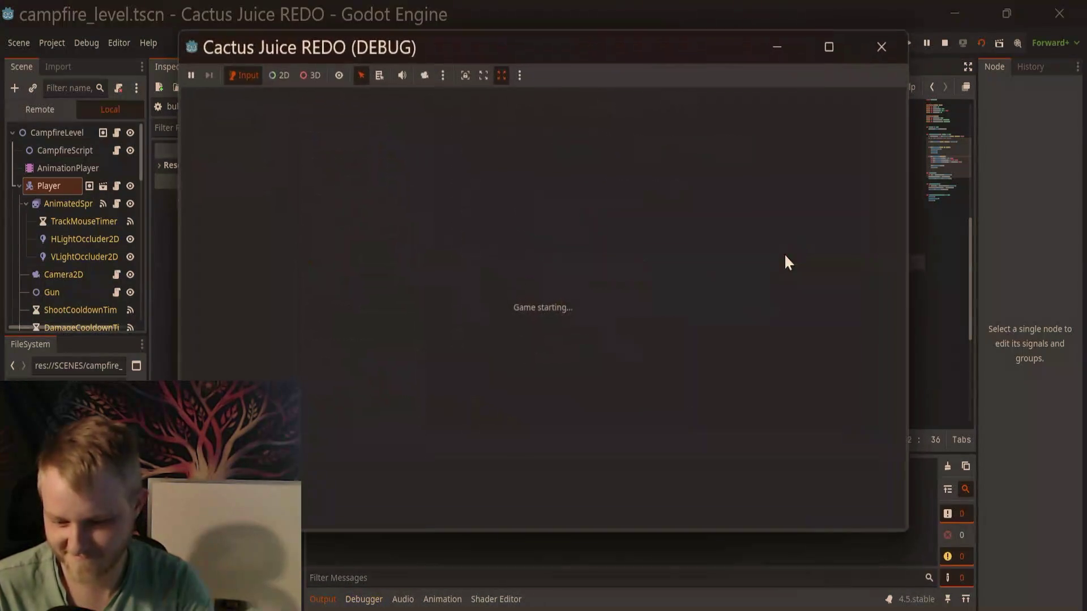
scroll(784, 255, down, 3)
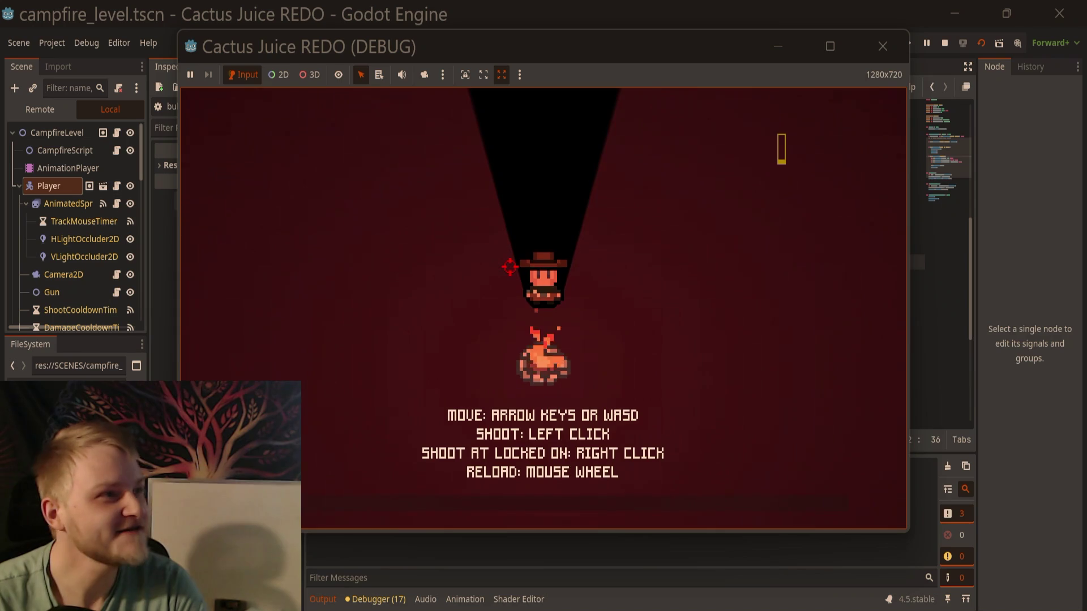
key(w)
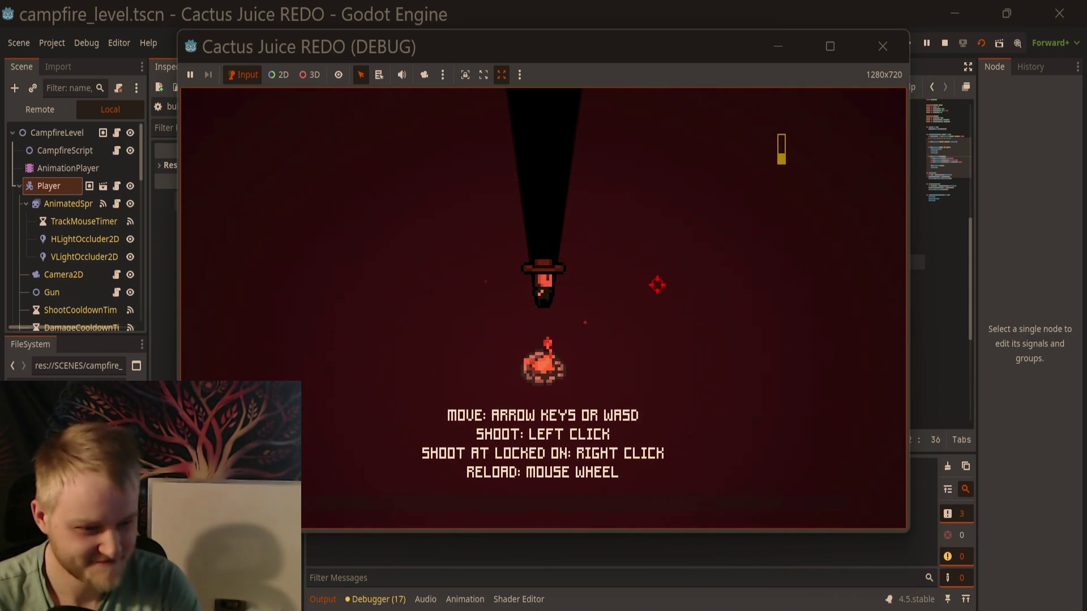
click(454, 308)
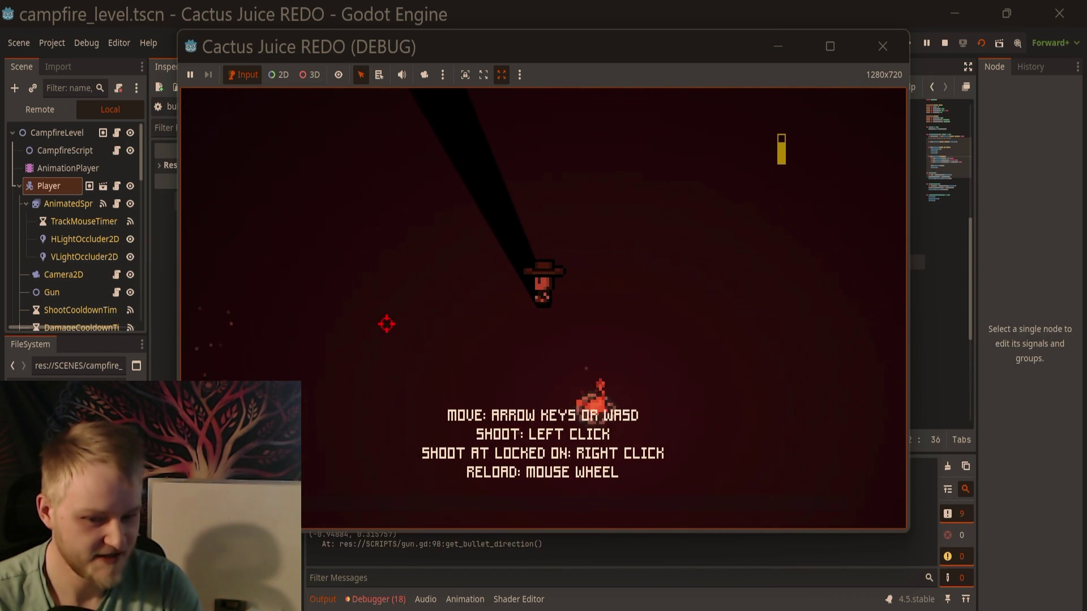
click(435, 254)
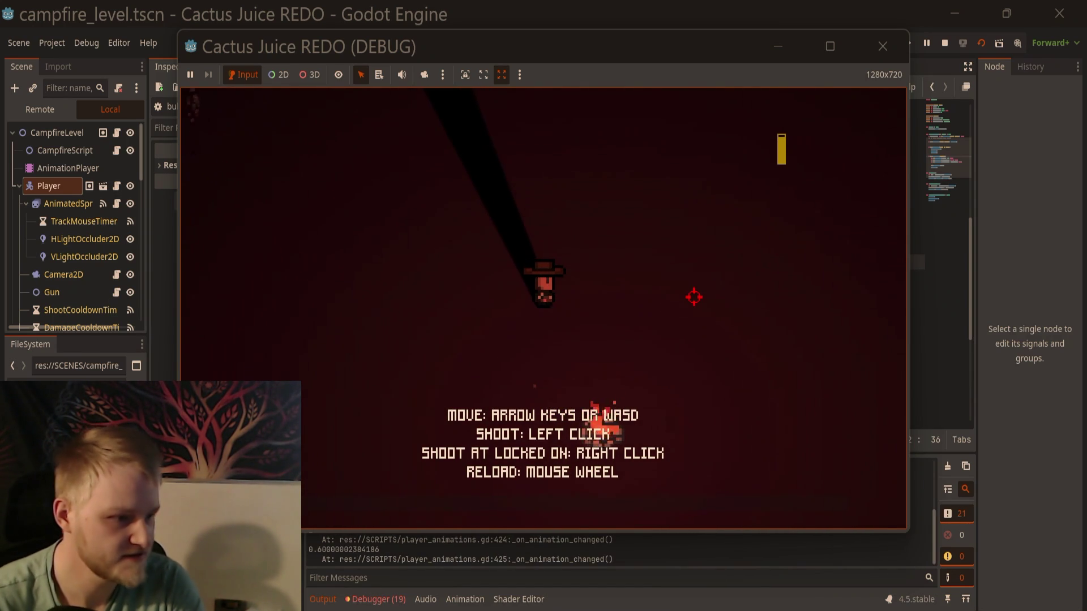
scroll(697, 270, down, 1)
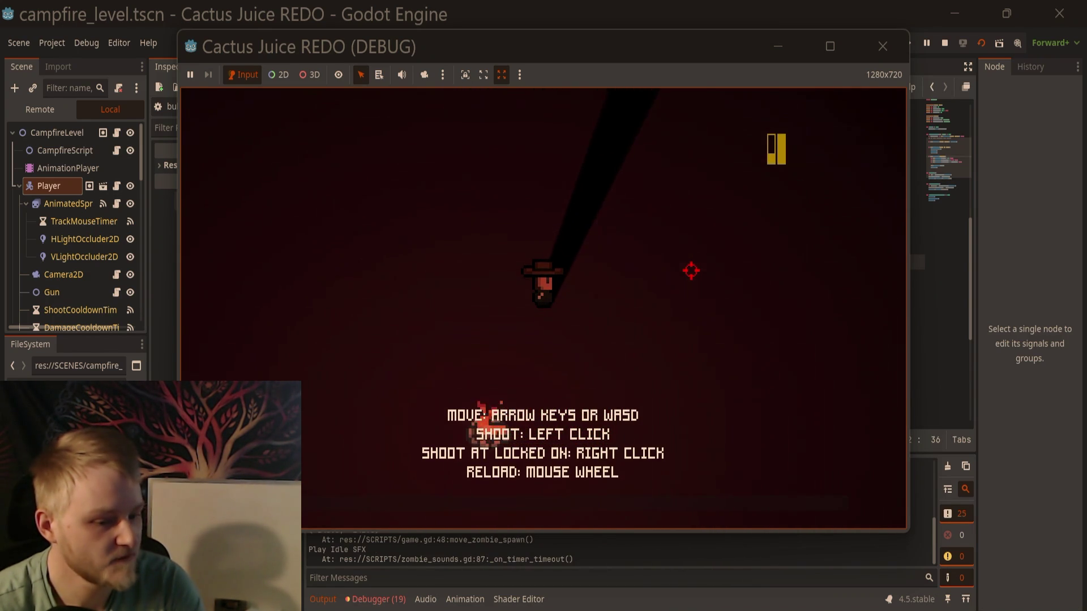
click(883, 46)
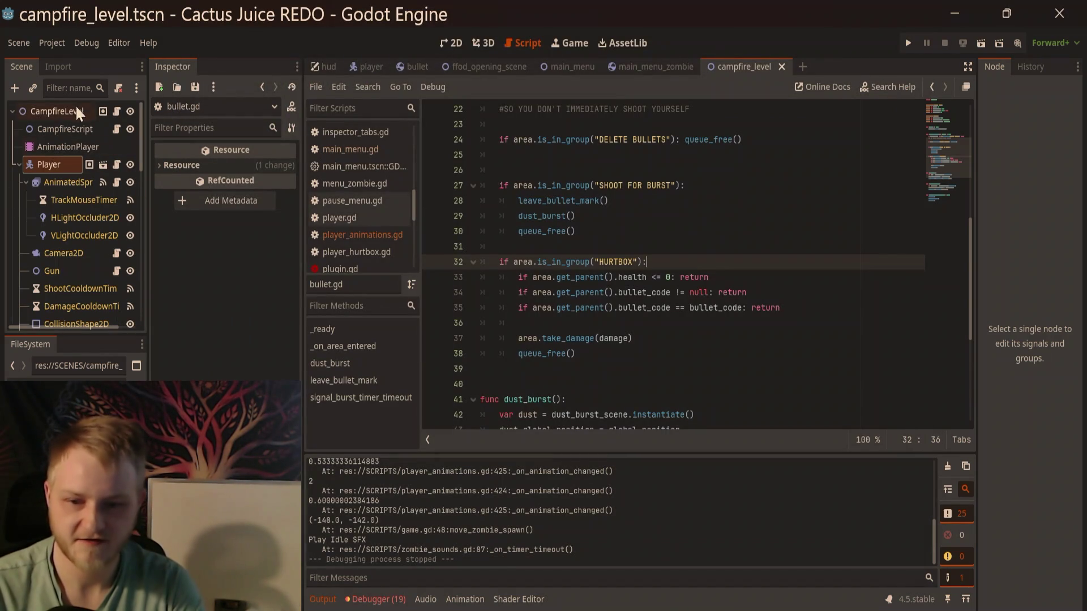
click(363, 68)
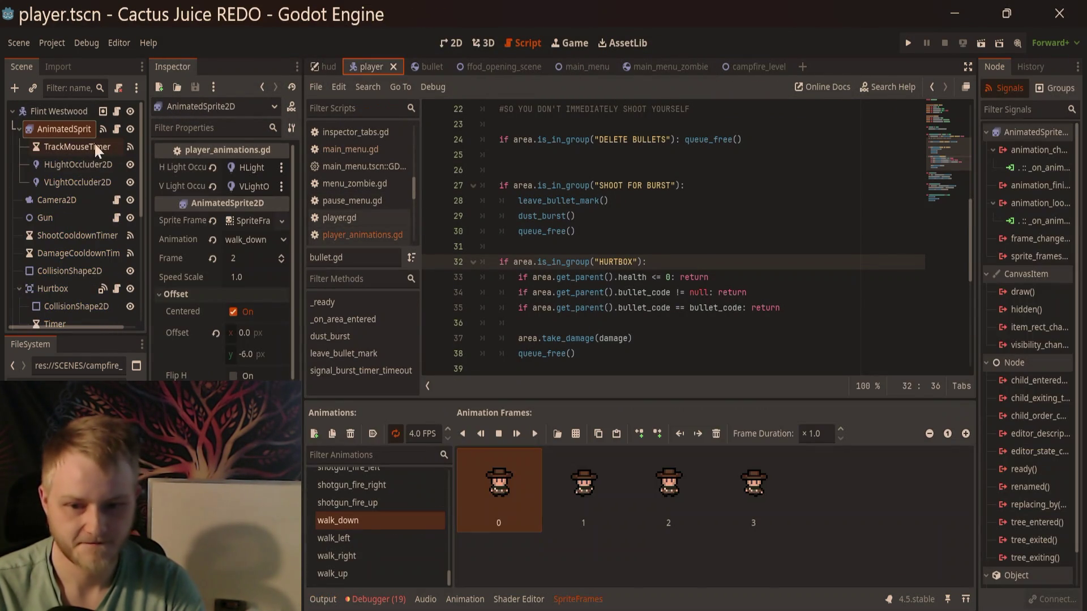
Change the player root node's Base Move from 10 to 25 and launch the game with F5.
click(55, 112)
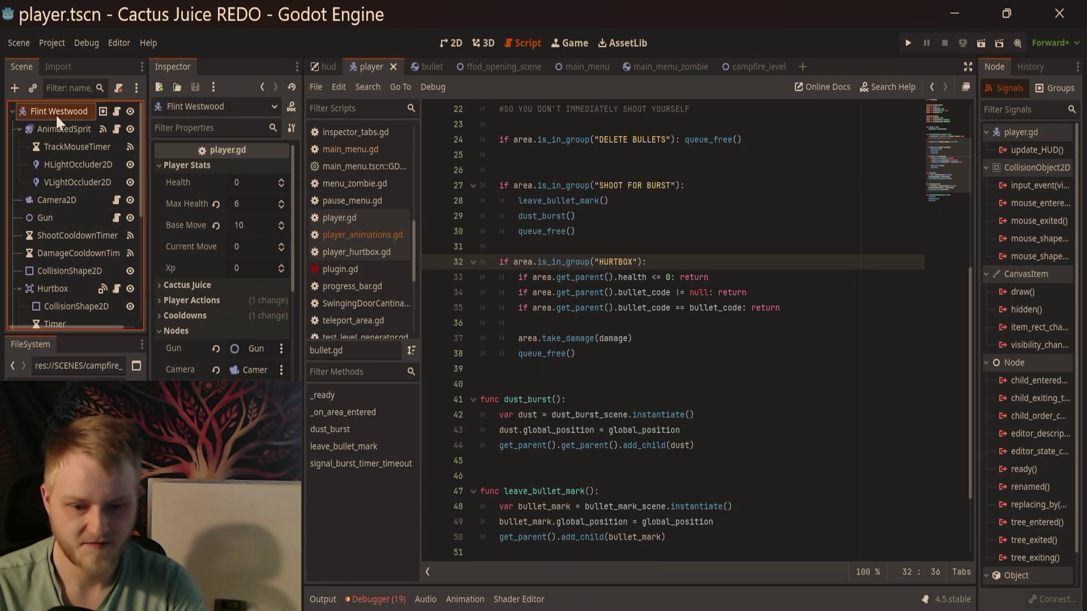
click(245, 225)
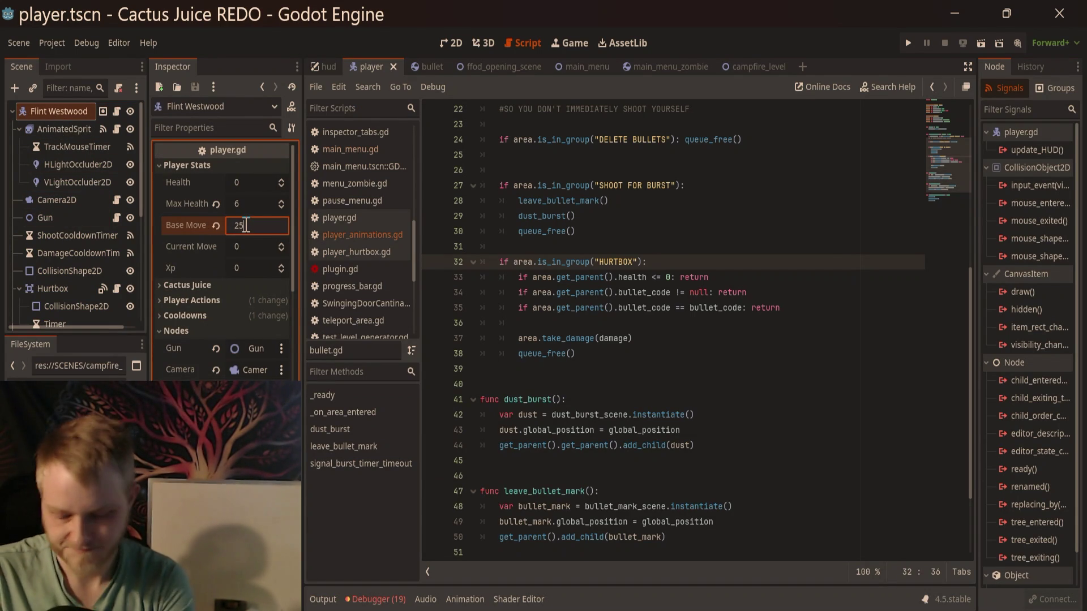
key(Return)
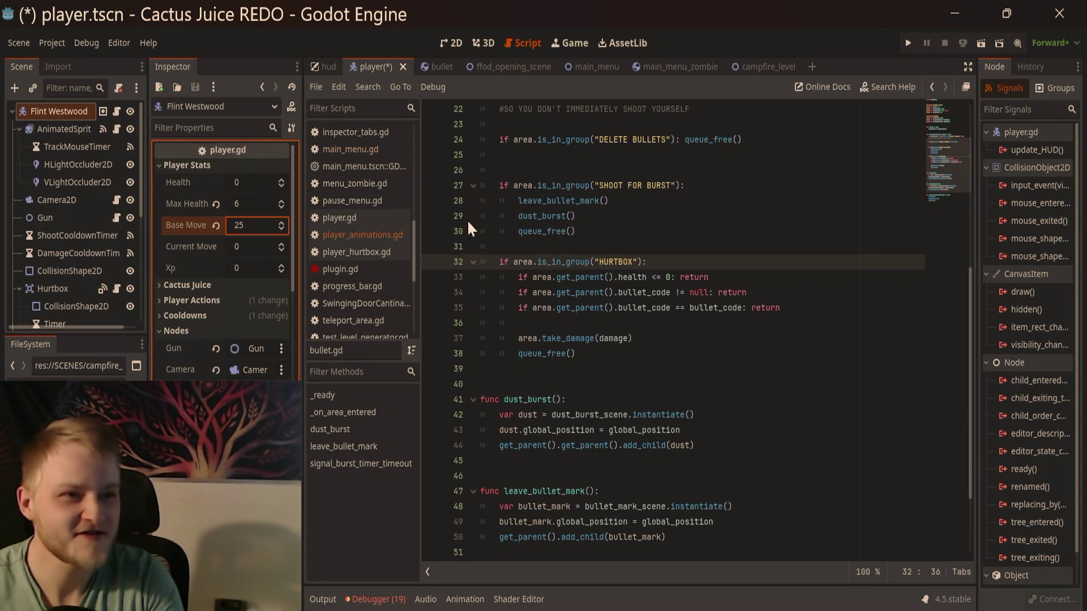
key(F5)
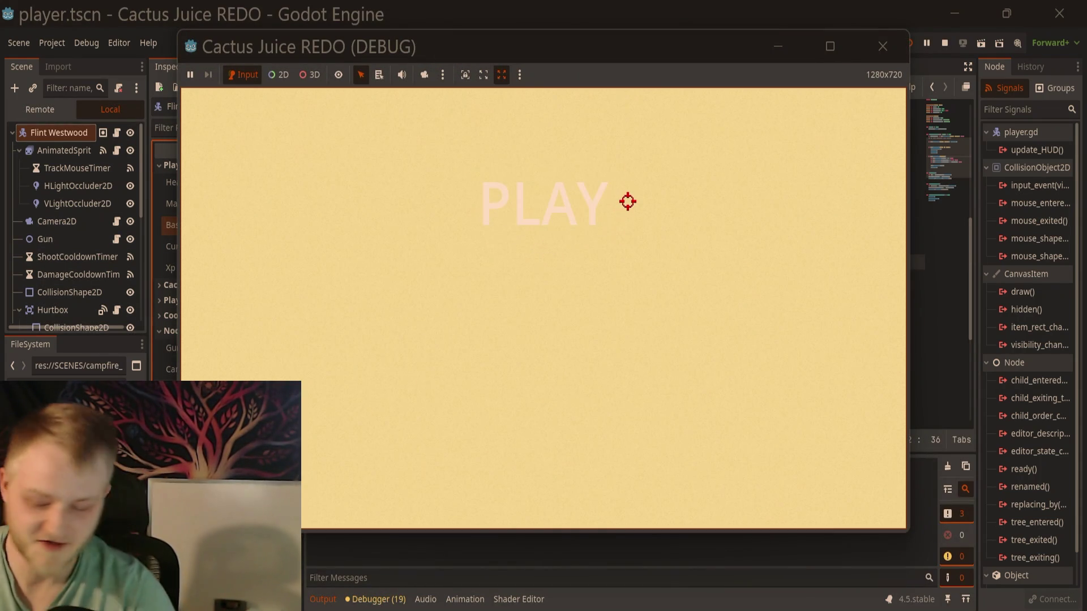
Relaunch three times past the player.gd null-instance errors, then switch back to the campfire_level scene.
key(F5)
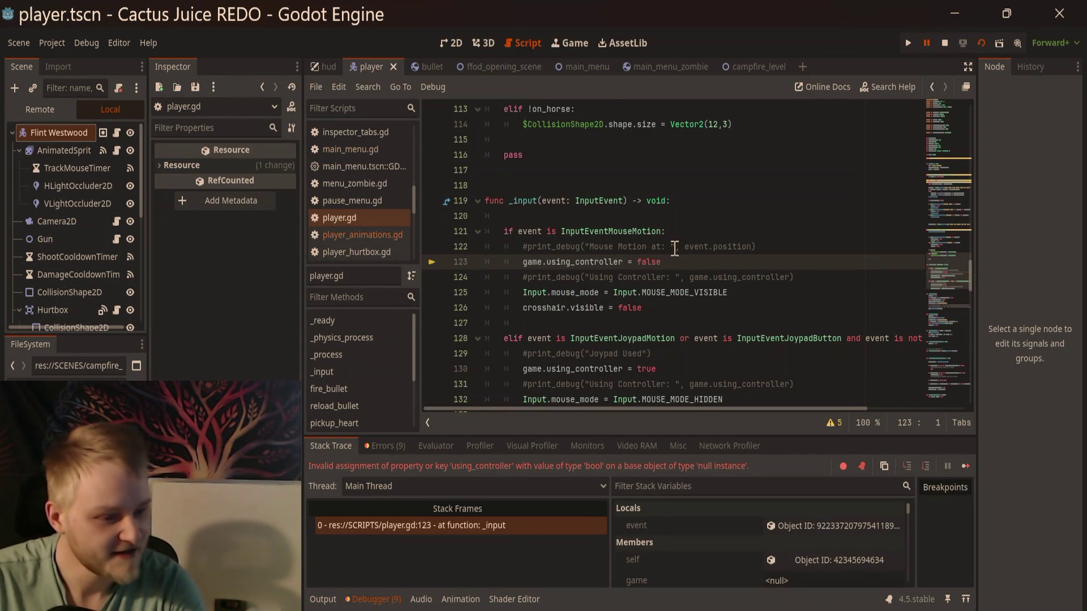
key(F5)
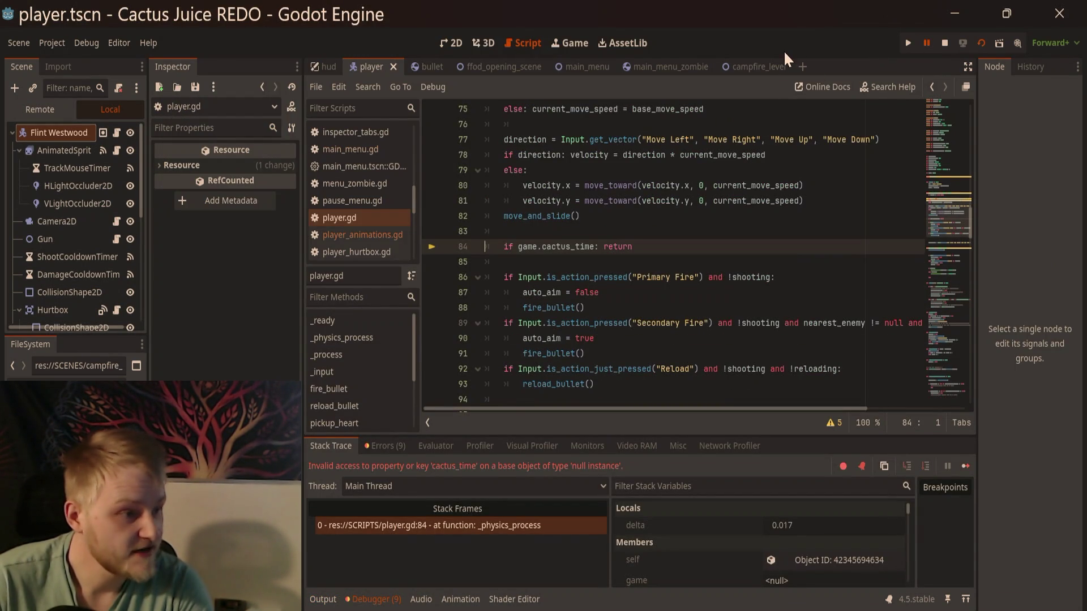
key(F5)
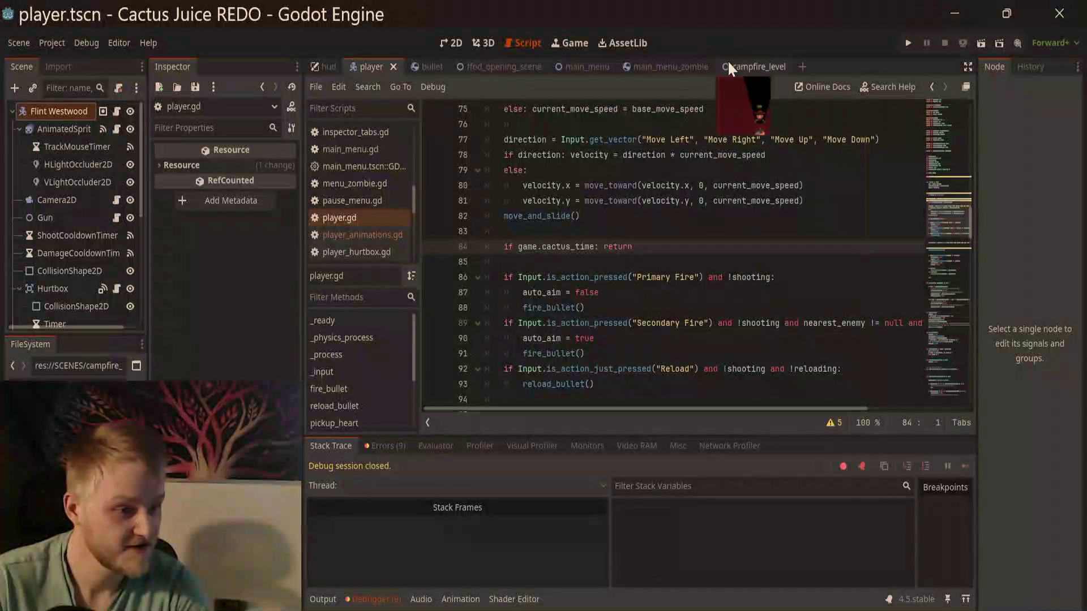
click(738, 67)
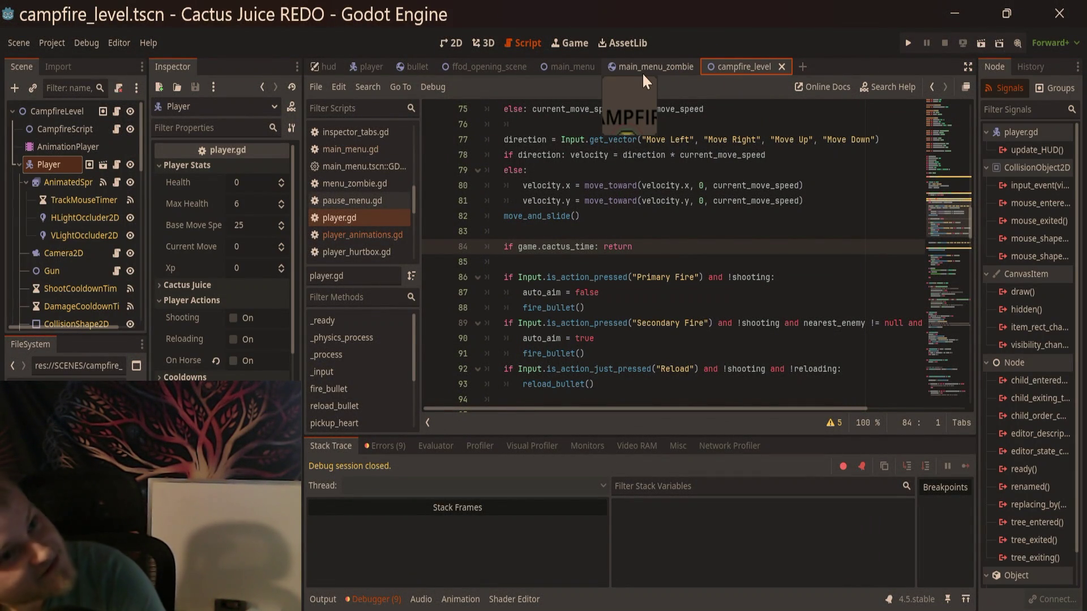
Put the caret in player.gd at line 84 and run the campfire_level scene with F6.
drag(643, 82, 493, 6)
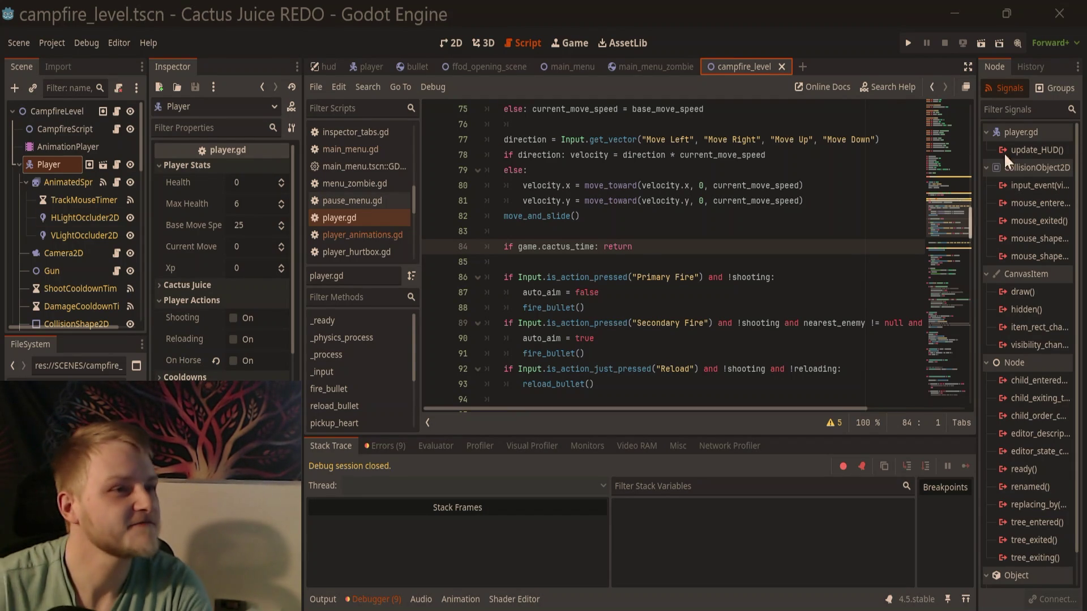
click(652, 250)
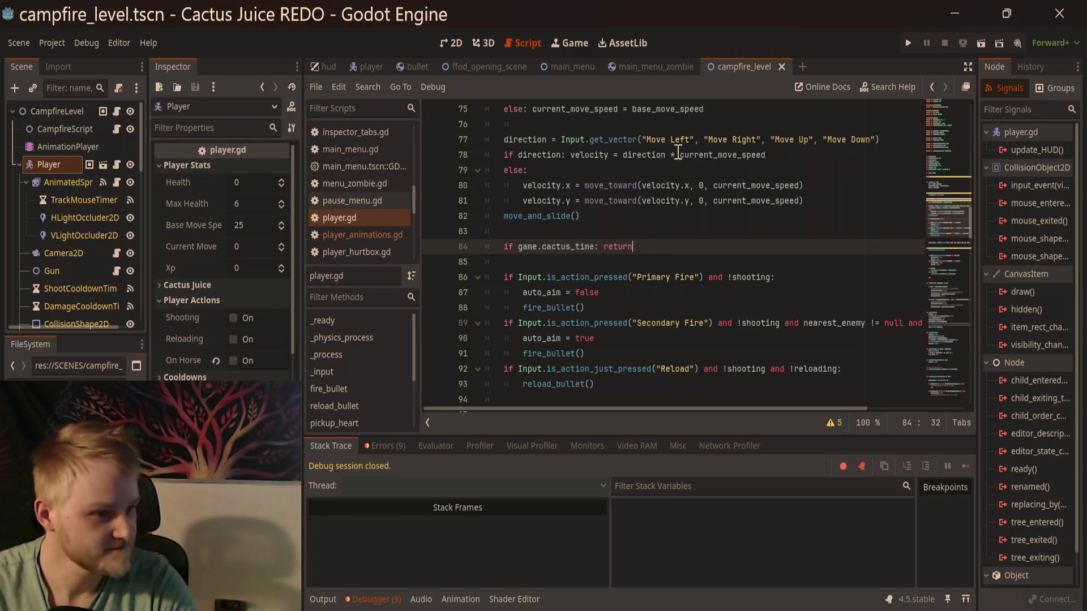
key(F6)
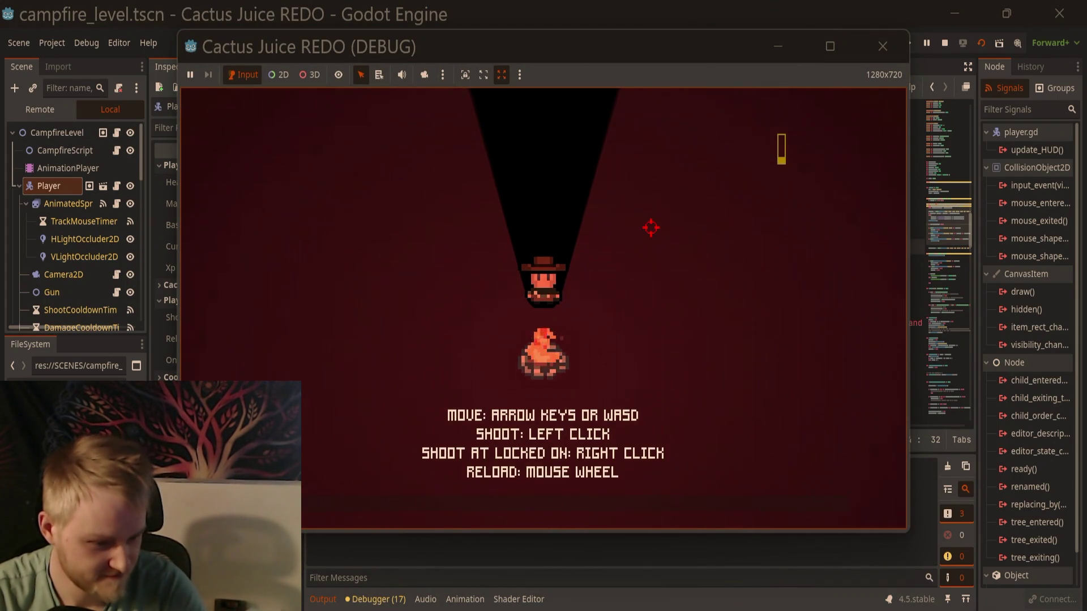
Walk the player up-left, up-right, then right around the campfire level.
key(w)
key(a)
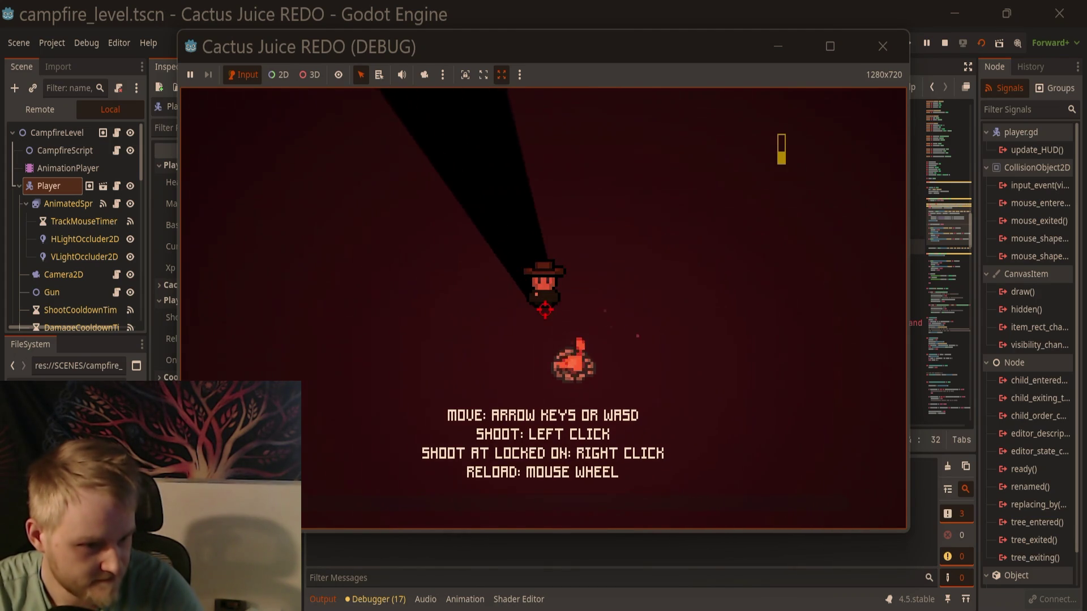
key(d)
key(w)
key(d)
key(w)
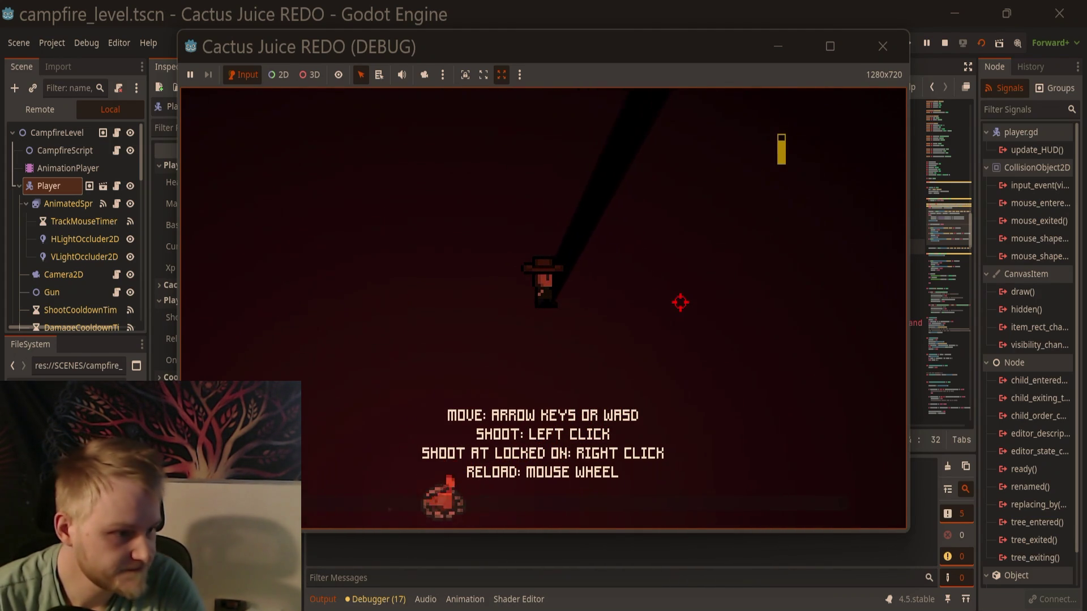
Walk down and left, then fire a bullet until the game halts at bullet.gd line 34.
key(s)
key(d)
key(s)
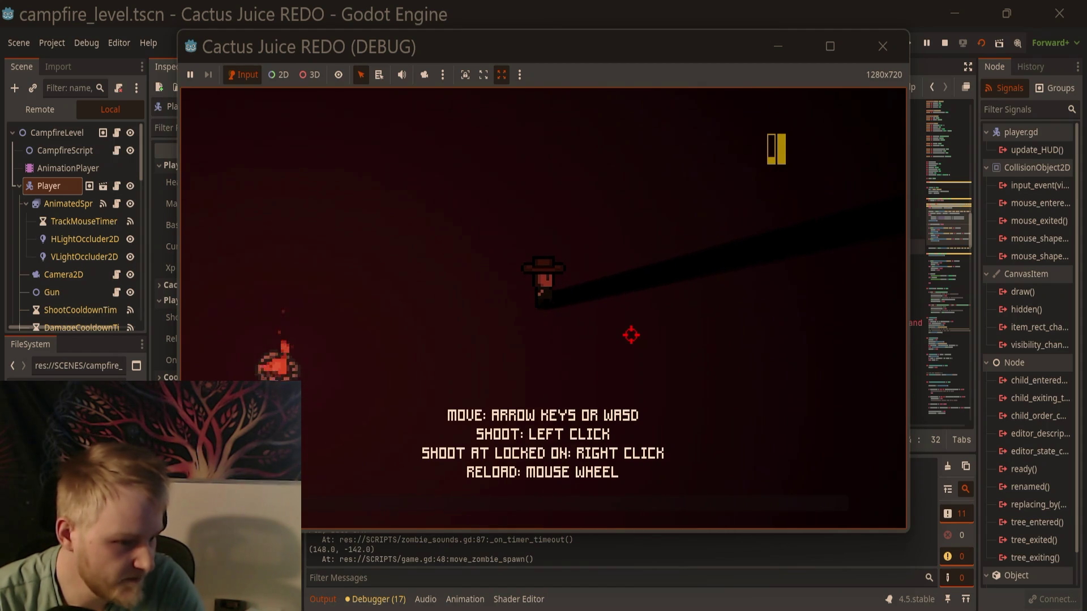
key(s)
key(a)
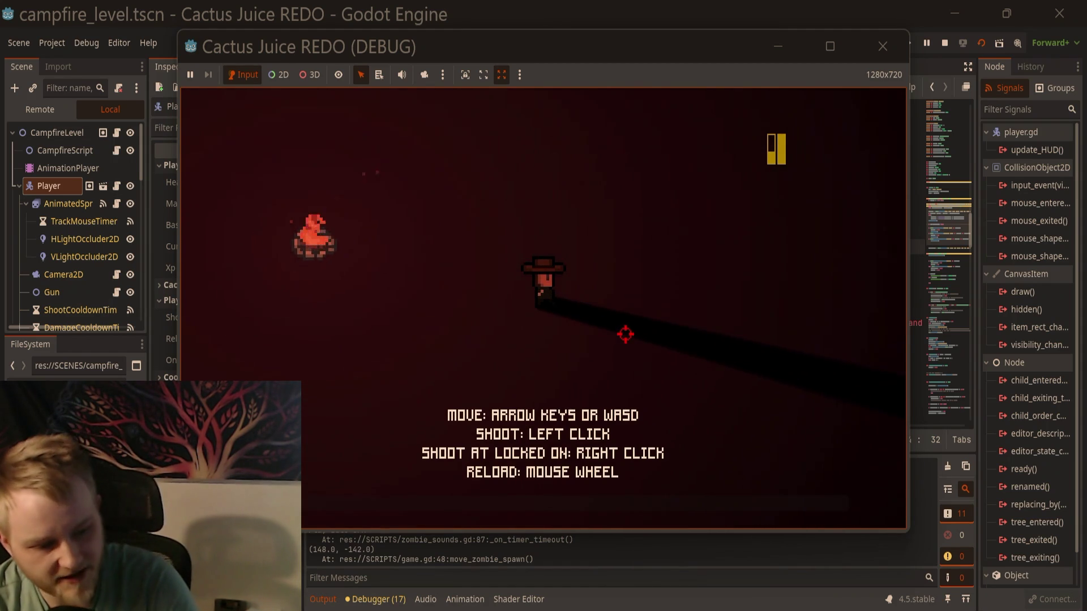
key(a)
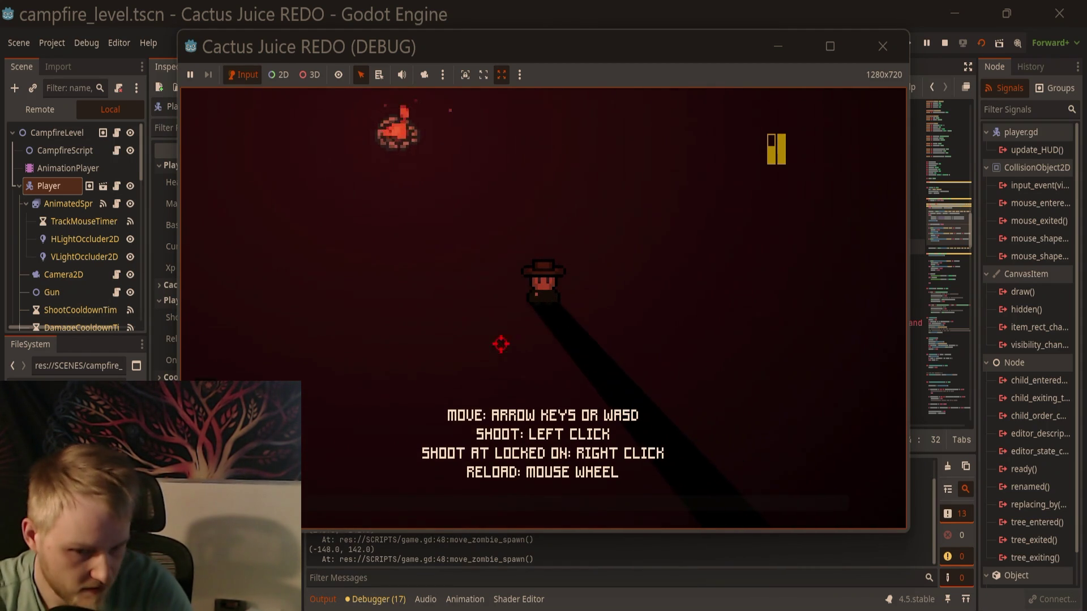
click(553, 284)
scroll(553, 284, down, 1)
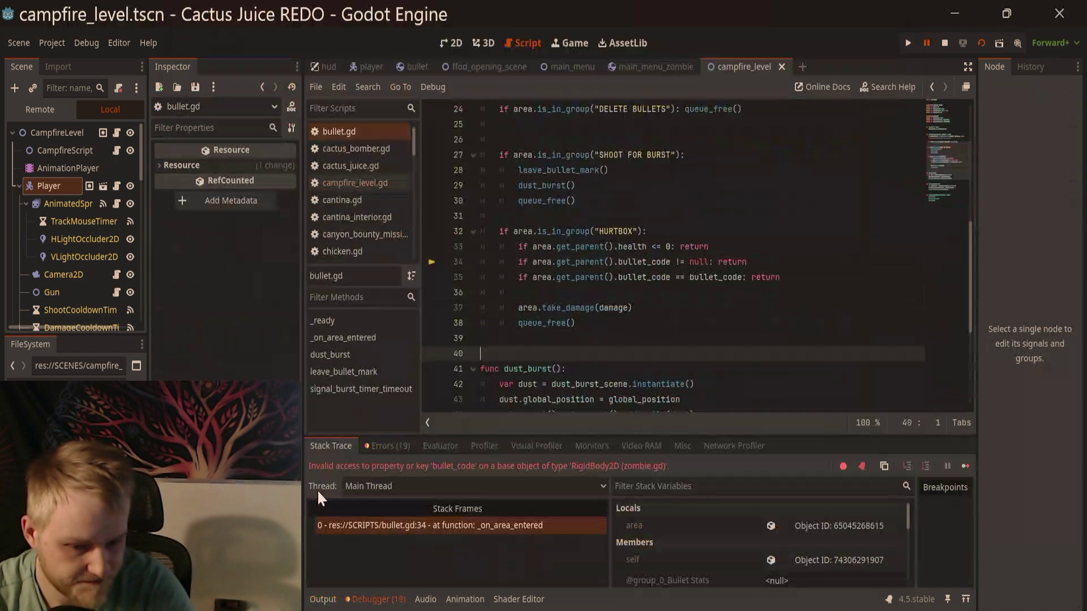
Open zombie.gd and go to its top declarations, after the cactus_juice_scene export line.
key(Up)
key(Up)
key(Up)
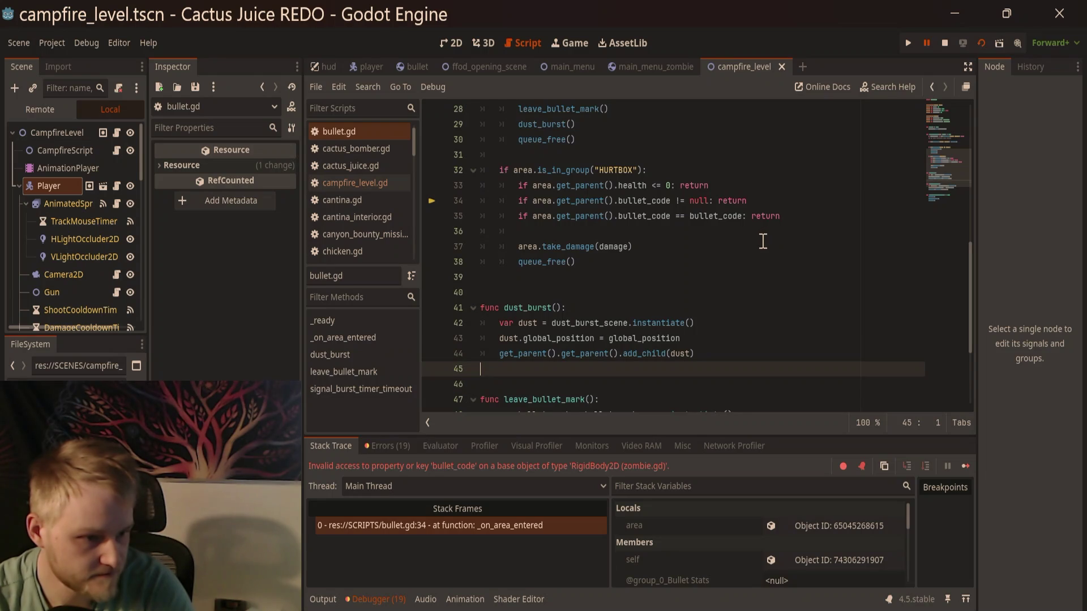
mouse_move(650, 207)
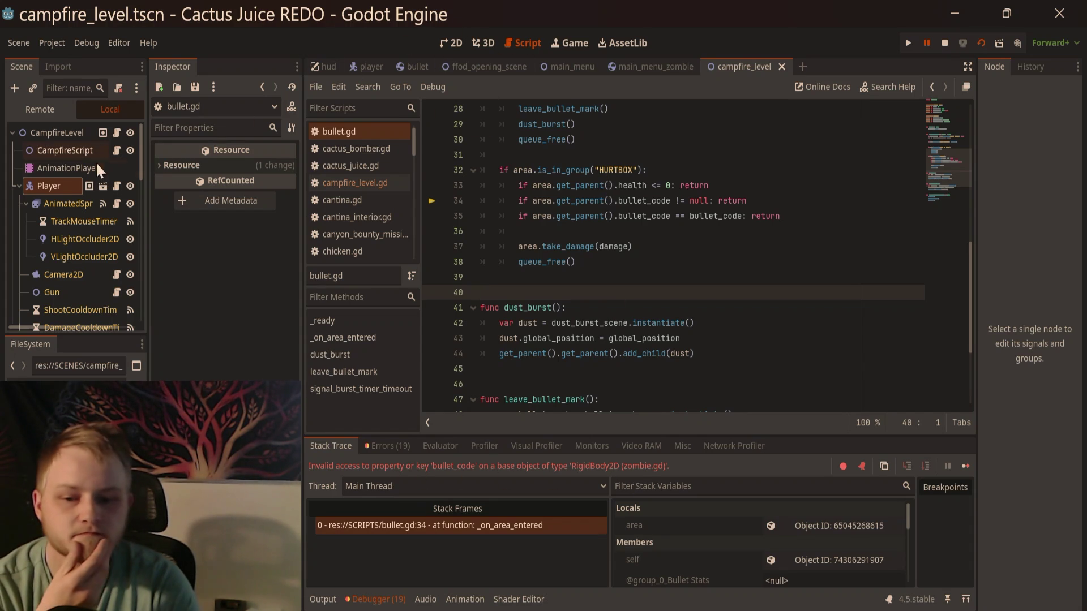
scroll(357, 206, down, 6)
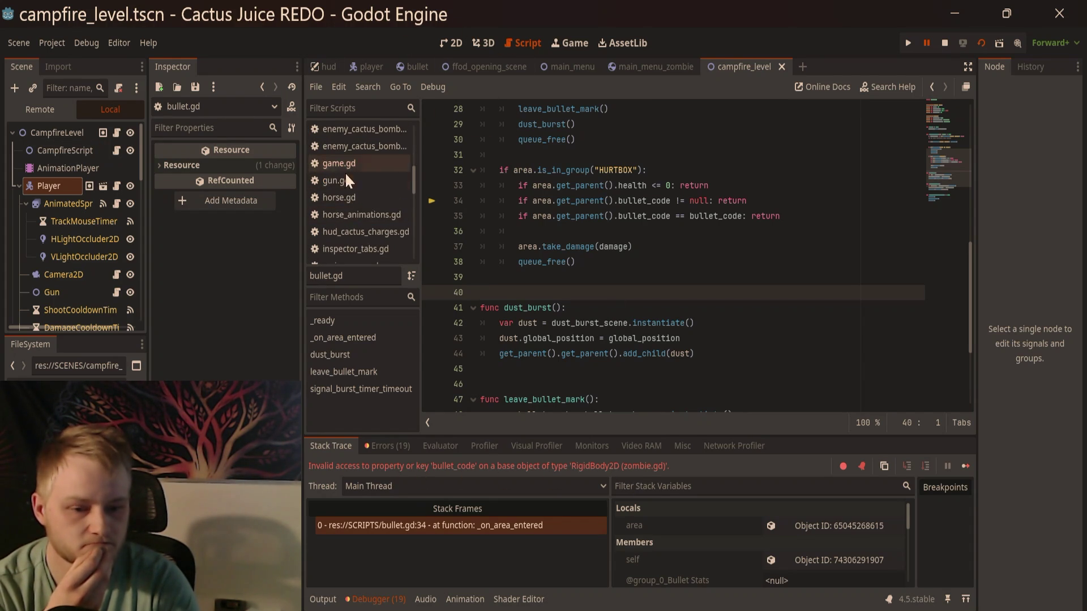
scroll(365, 222, down, 5)
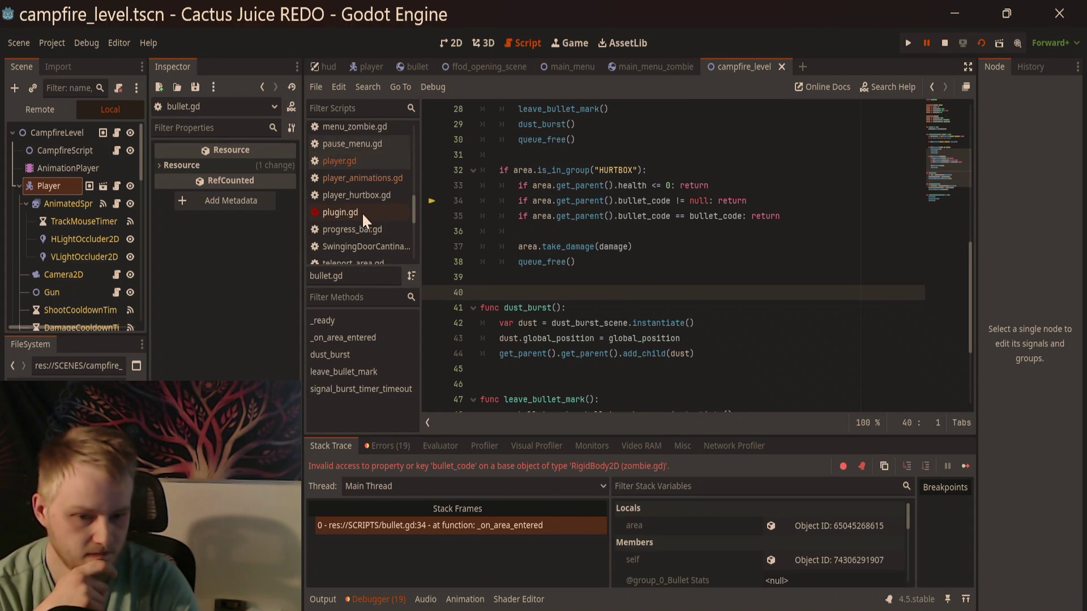
click(362, 212)
scroll(576, 263, up, 15)
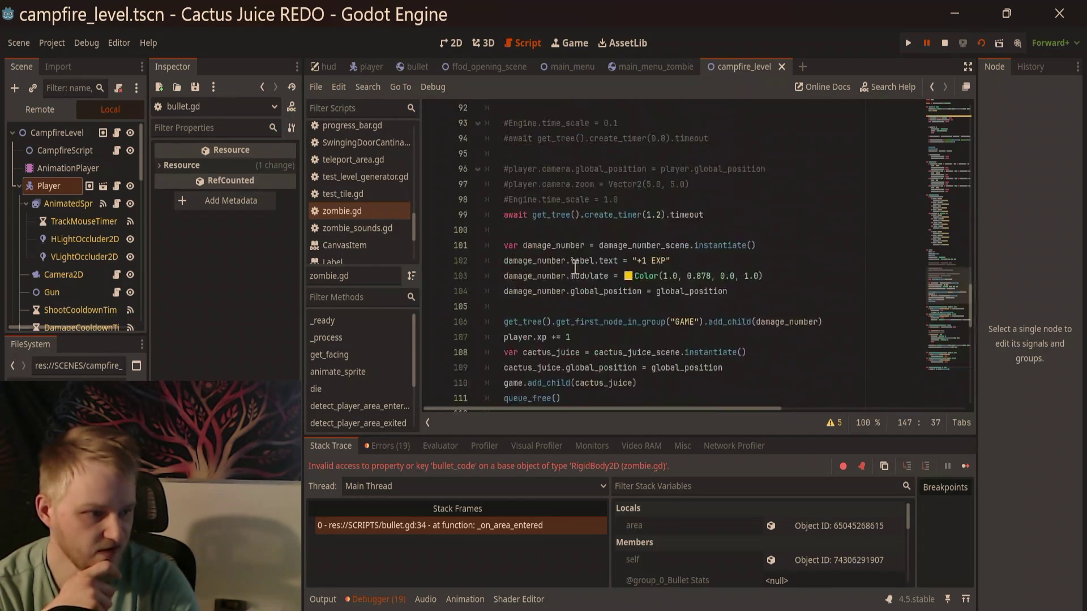
scroll(576, 263, up, 18)
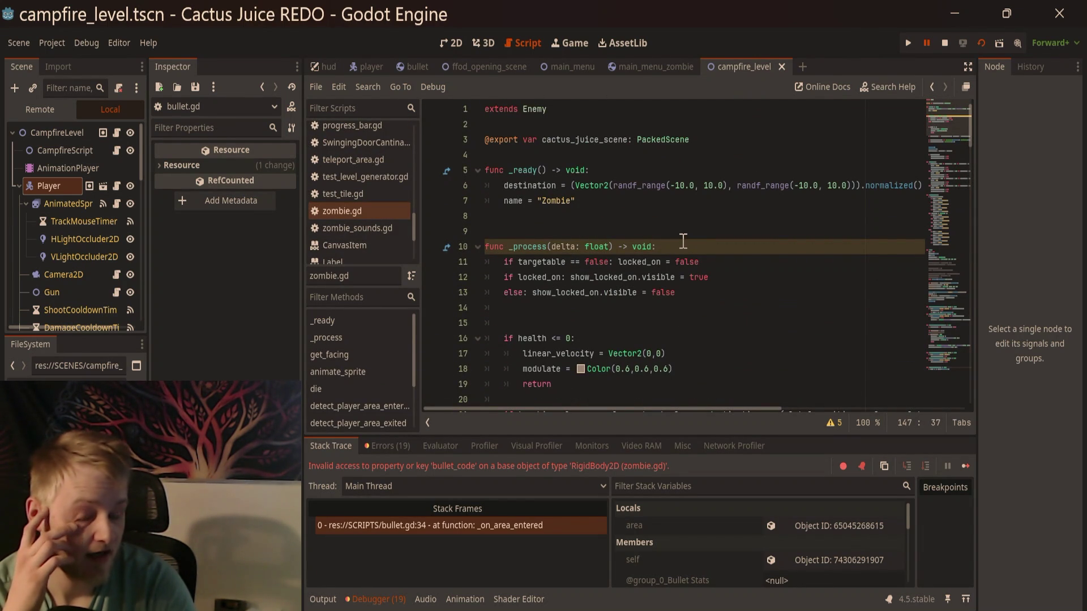
click(748, 141)
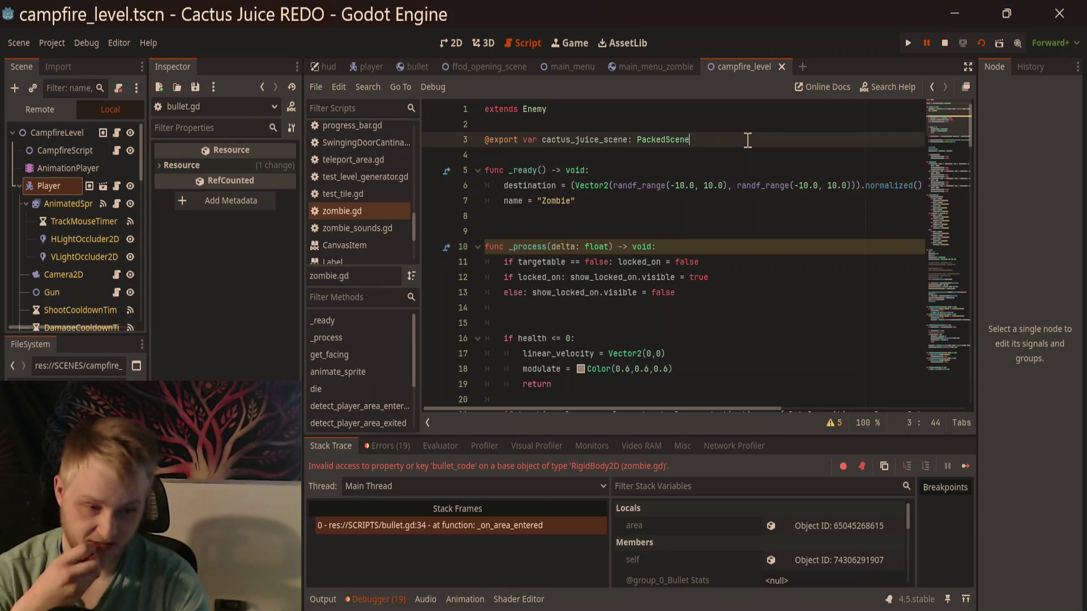
Add 'var bullet_code: int' on line 4 of zombie.gd and run the project with F5.
key(Return)
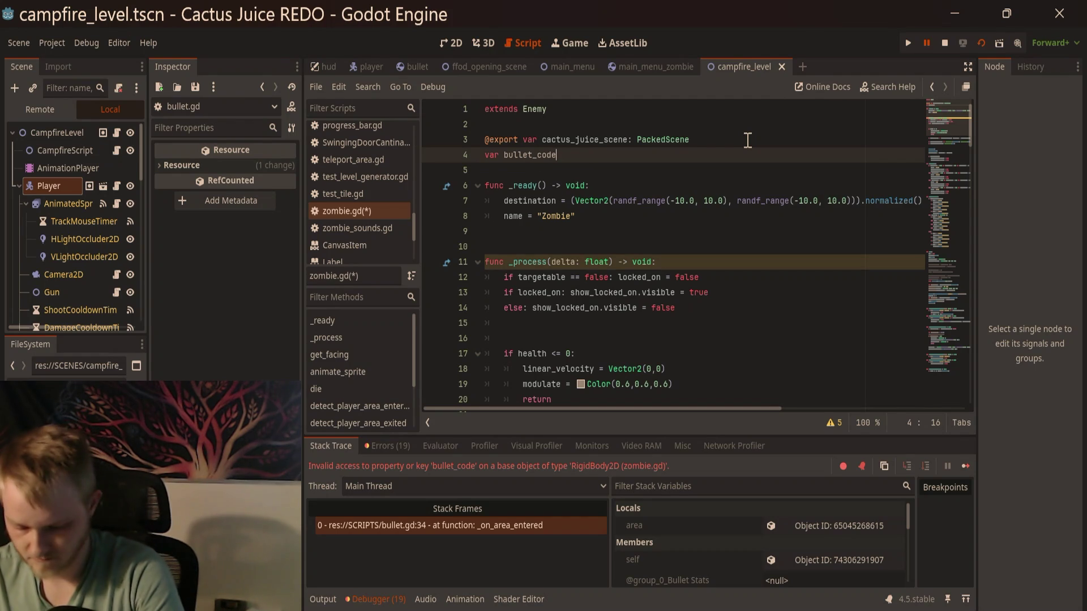
text(nt)
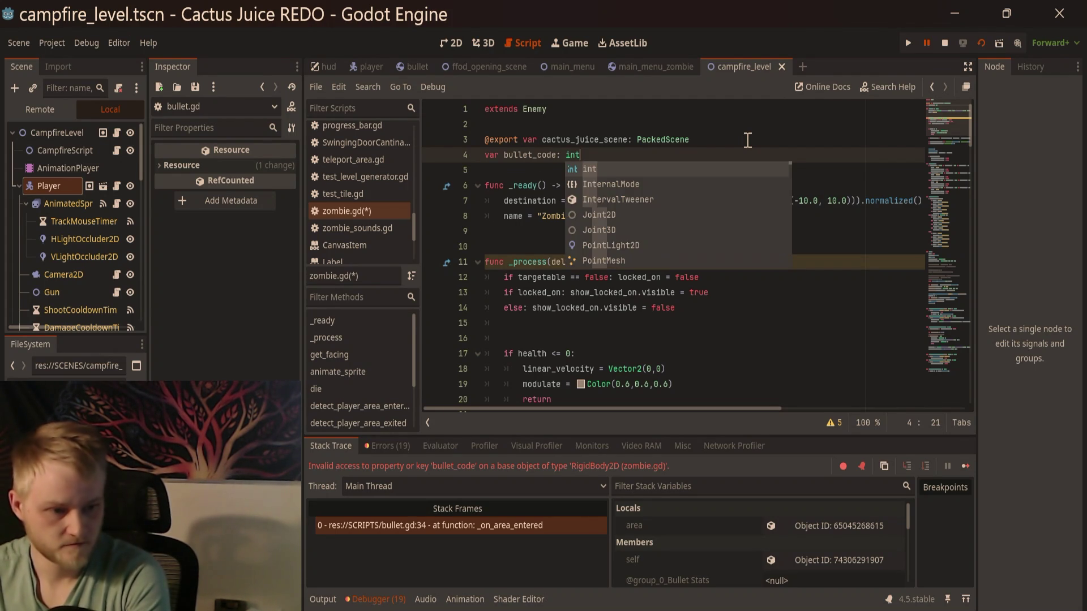
key(F5)
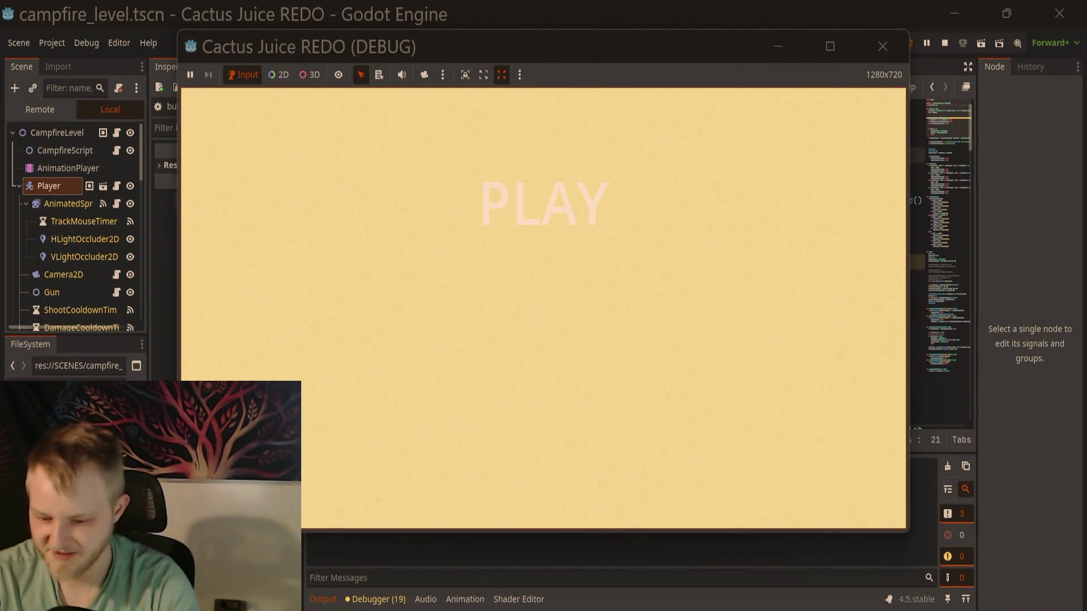
Stop the running game, dismiss the autocomplete list, and relaunch the project.
key(F8)
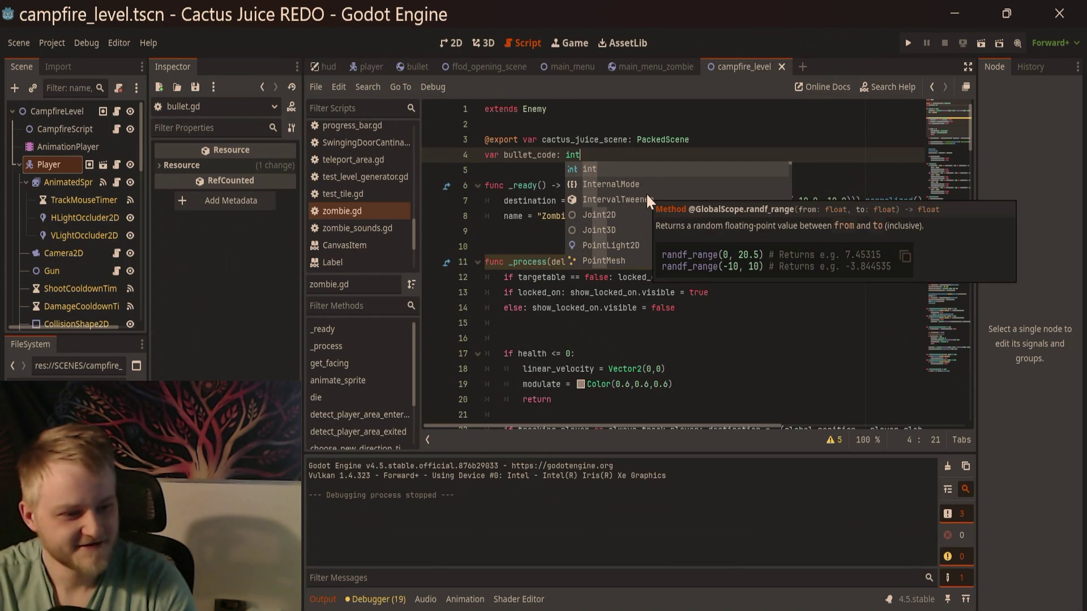
click(694, 139)
key(F5)
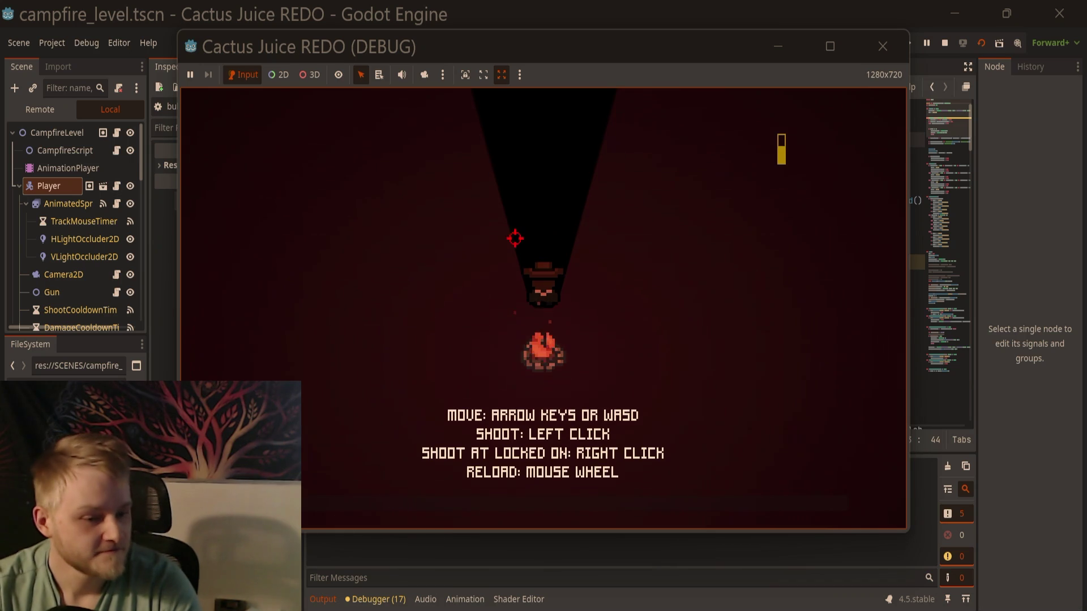
Walk the player toward the zombie, shooting and reloading, then stop the game with F8.
key(w)
key(d)
key(d)
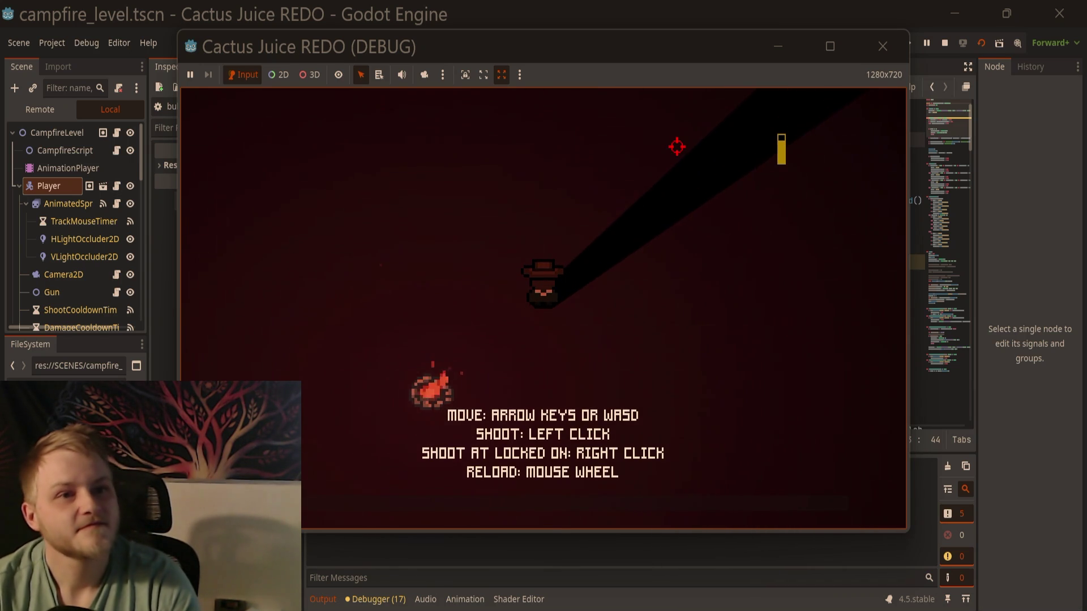
scroll(677, 146, down, 1)
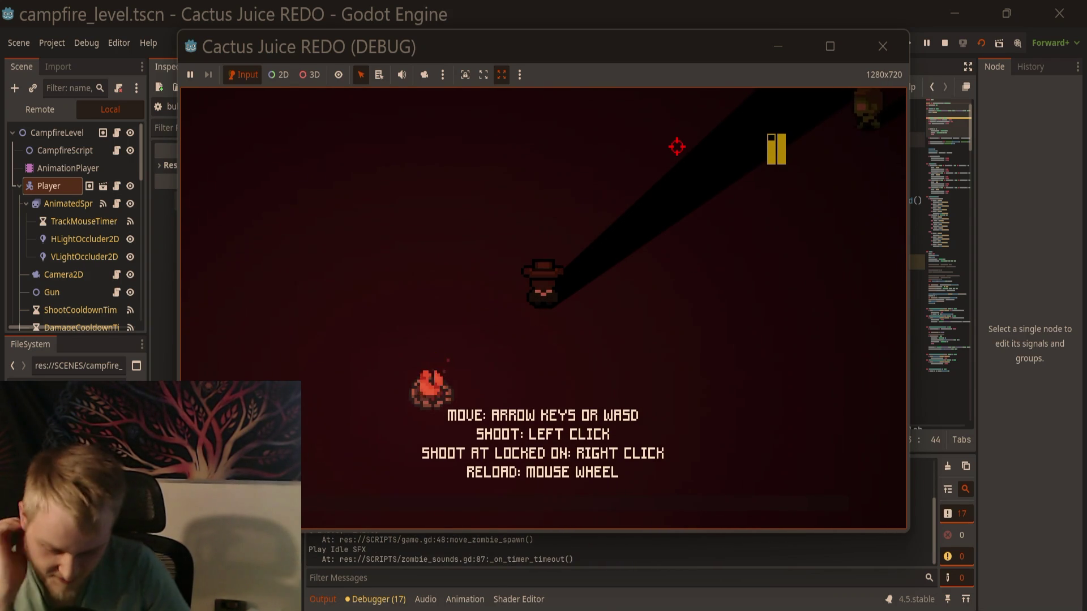
key(w)
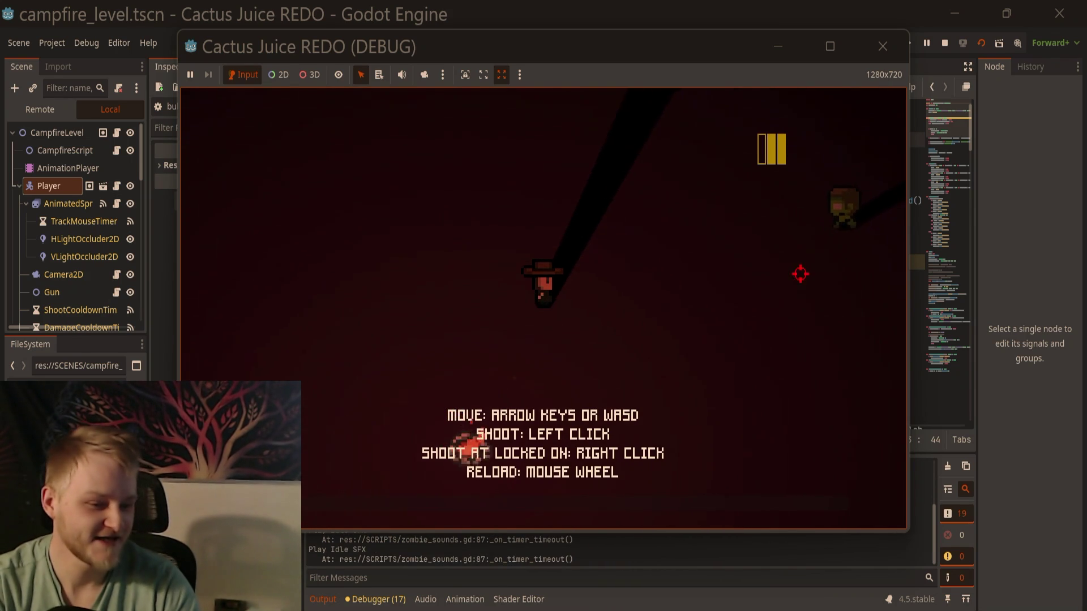
key(s)
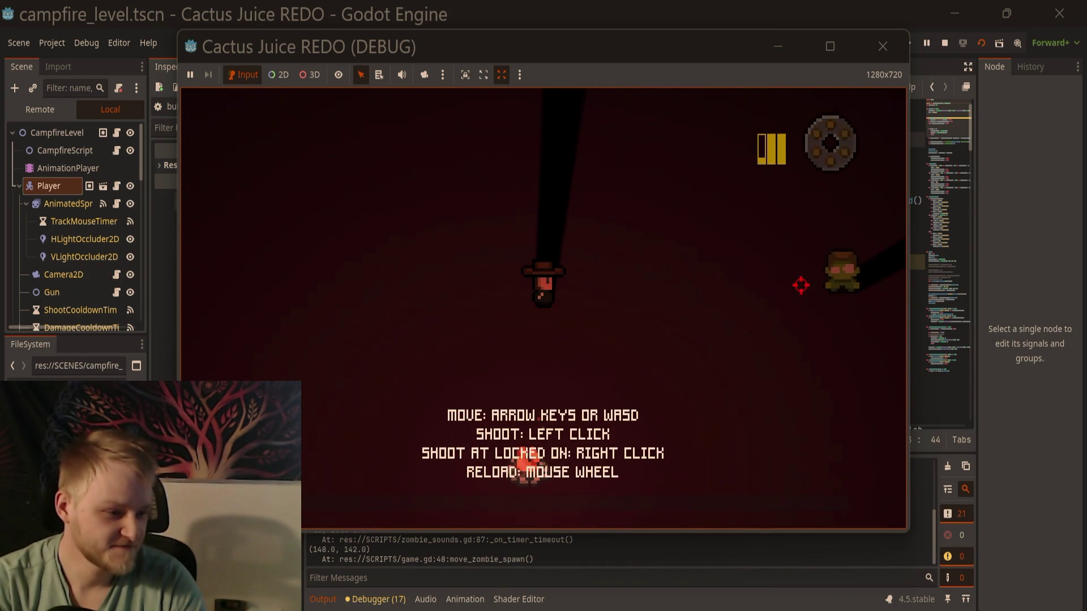
key(s)
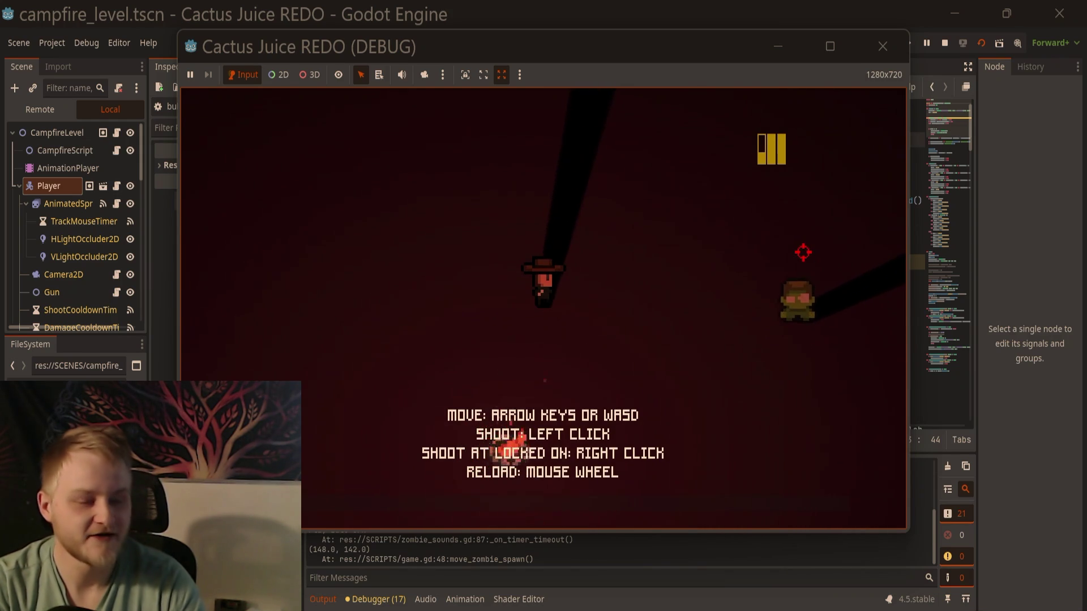
key(s)
scroll(837, 293, down, 1)
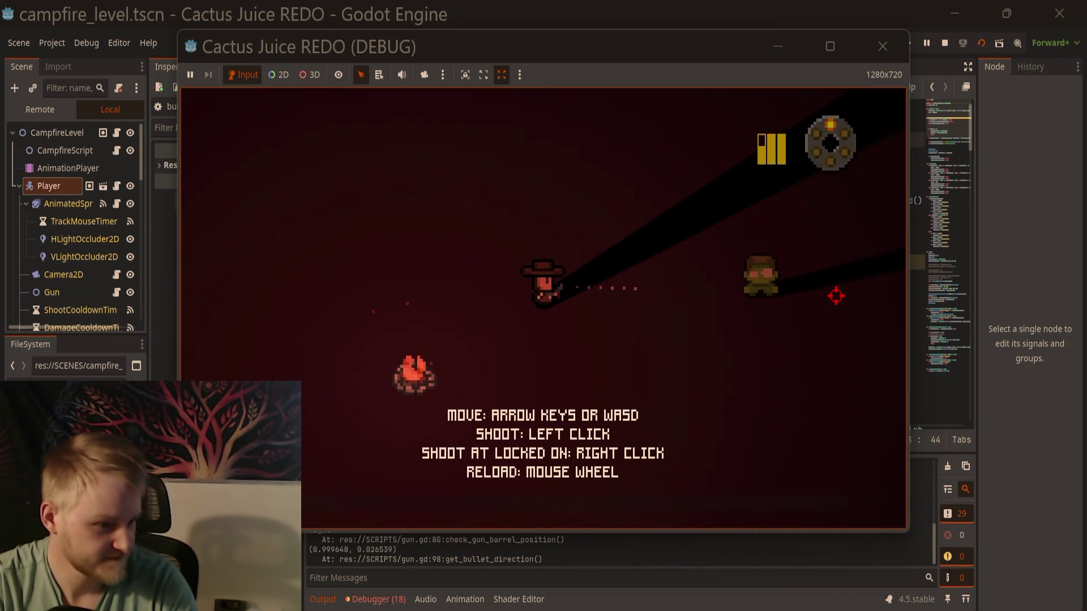
key(s)
scroll(832, 297, down, 1)
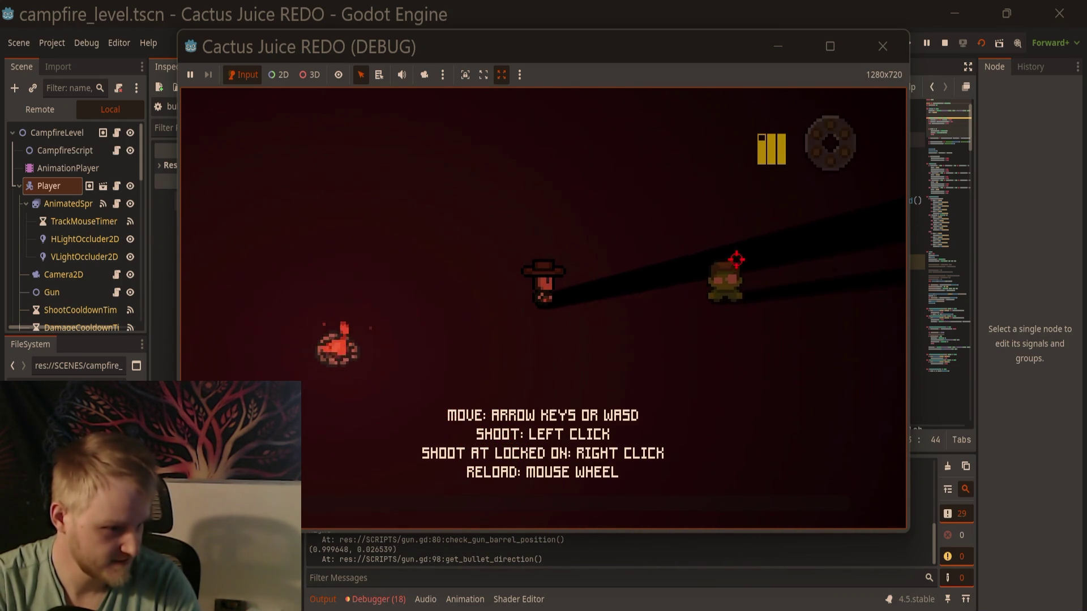
key(F8)
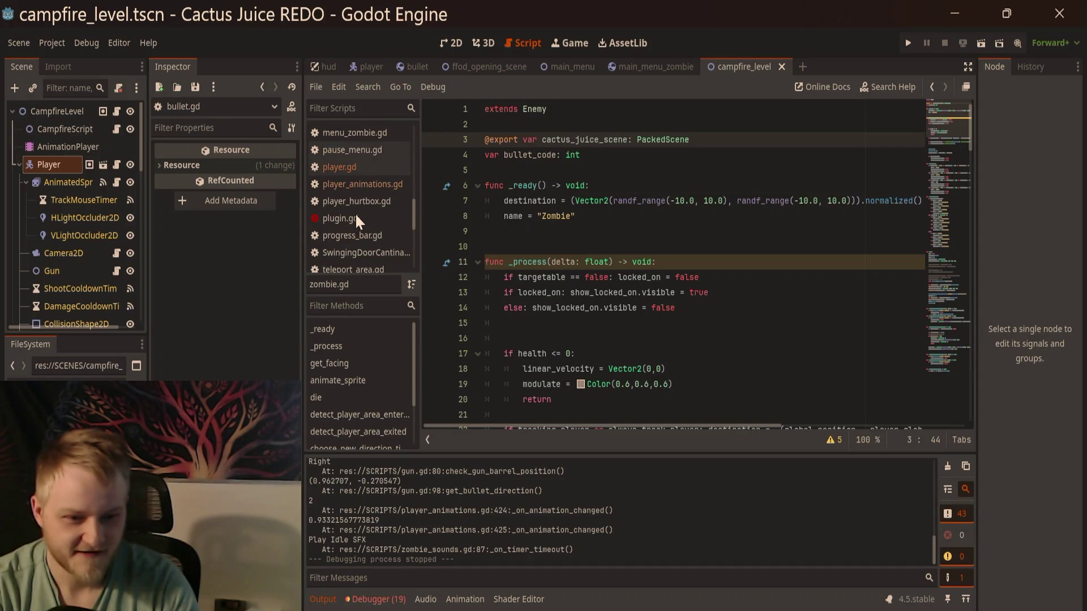
Delete the 'bullet_code != null' check and its blank line from bullet.gd, then rerun the game.
scroll(357, 198, up, 2)
scroll(358, 202, up, 10)
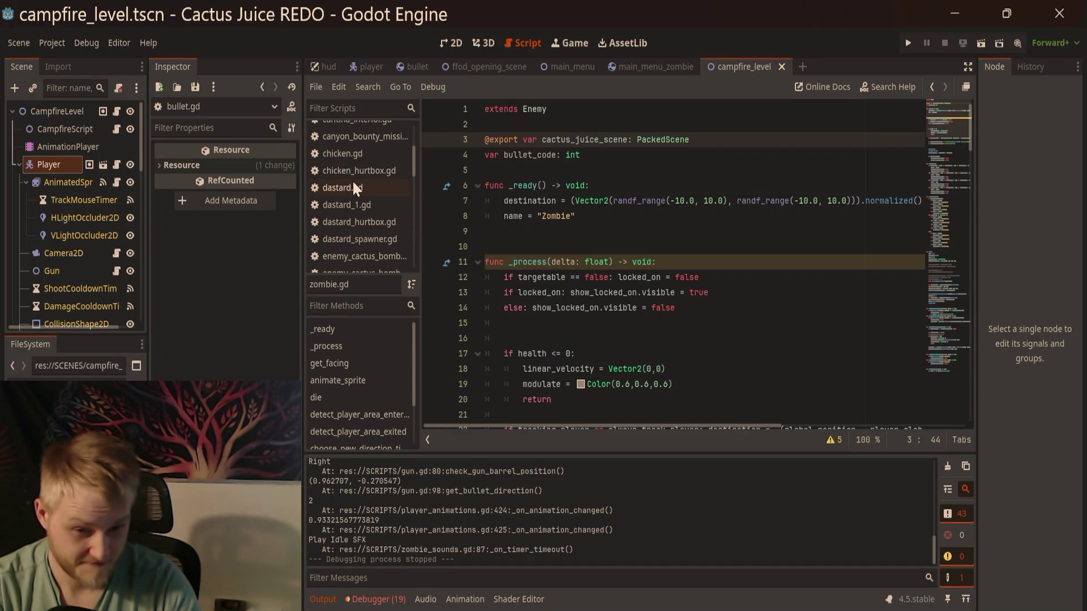
click(369, 148)
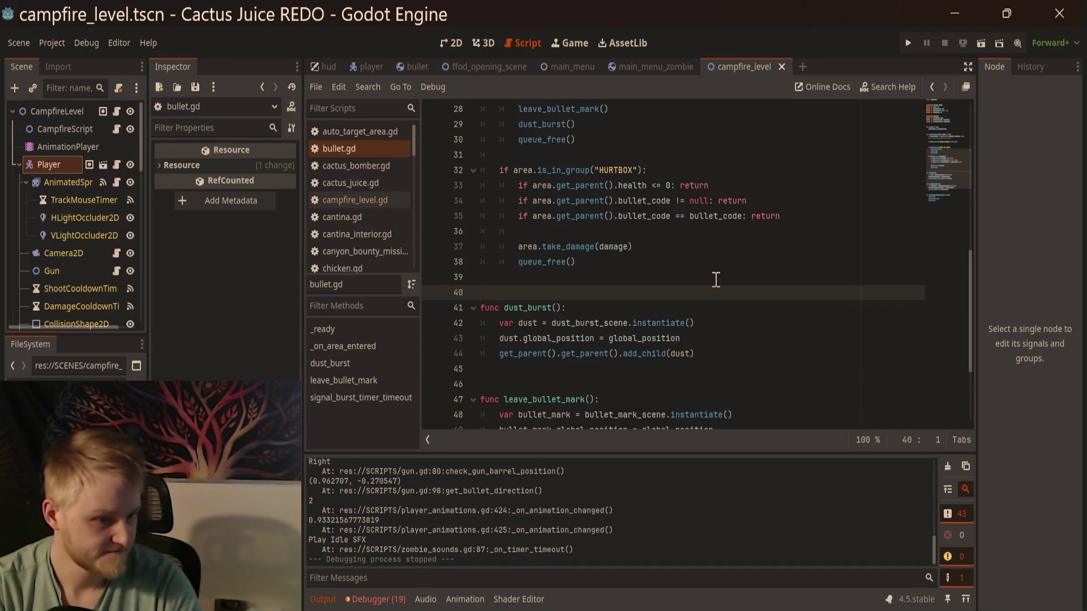
mouse_move(761, 200)
mouse_down()
mouse_move(484, 209)
mouse_move(517, 200)
mouse_up()
key(BackSpace)
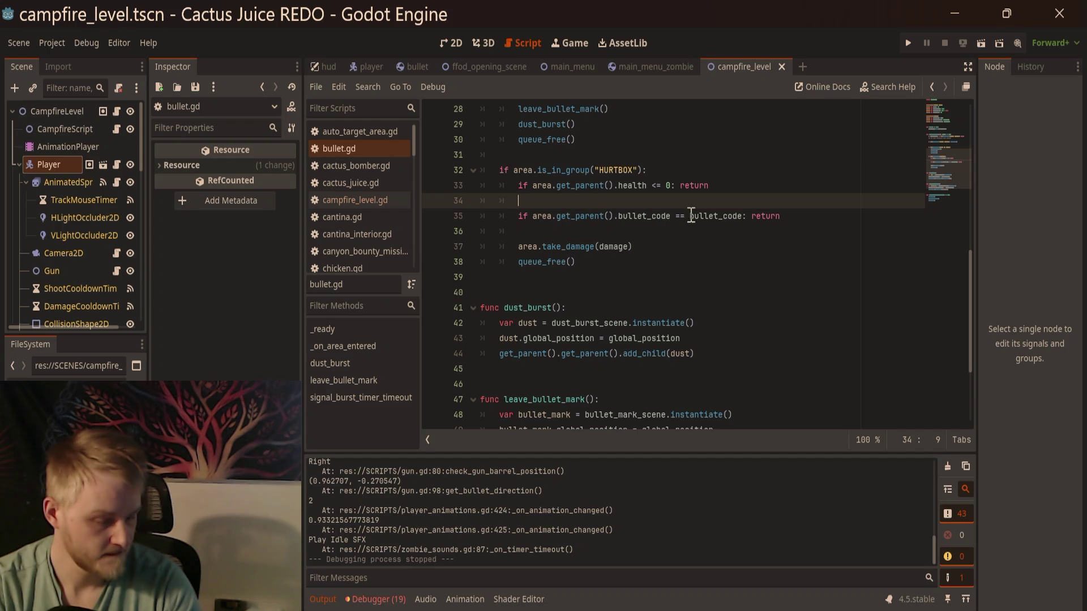
key(BackSpace)
key(BackSpace)
click(747, 218)
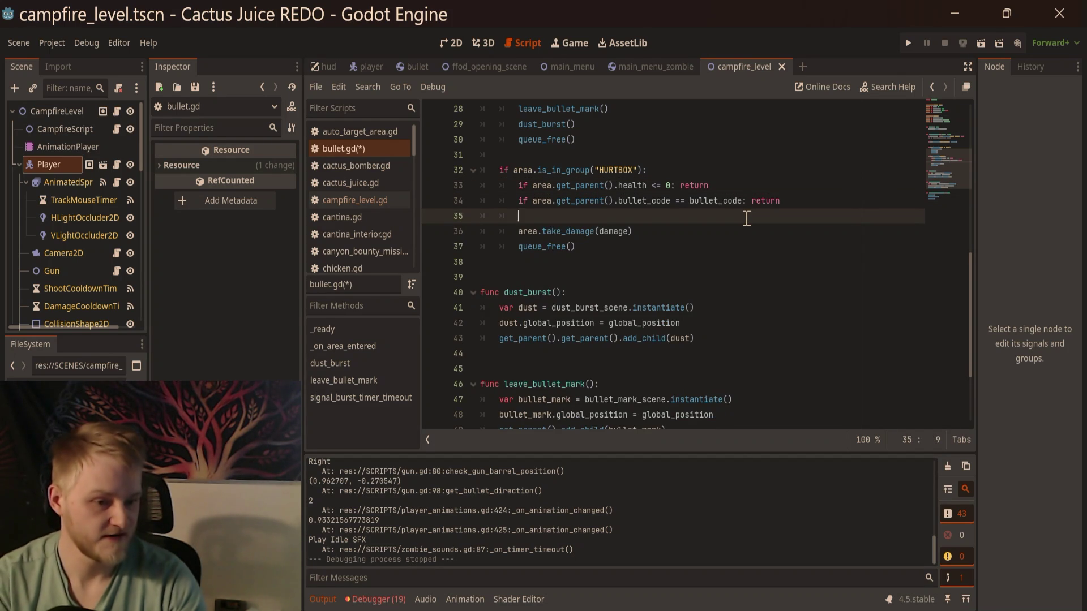
key(F5)
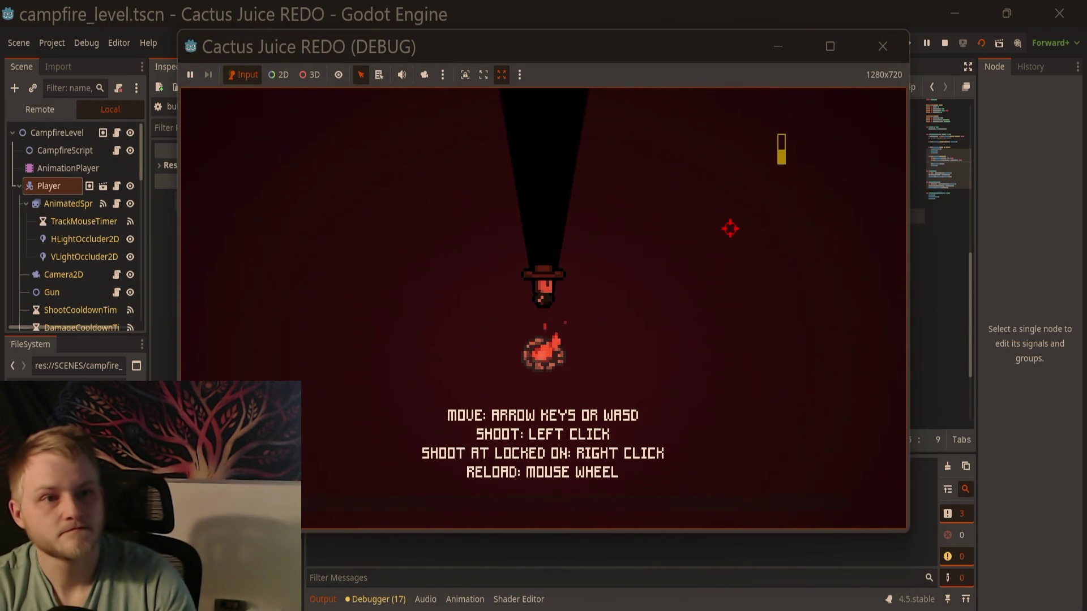
Walk the player up-right, down-right, then up-left around the campfire, reloading twice.
key(w+d)
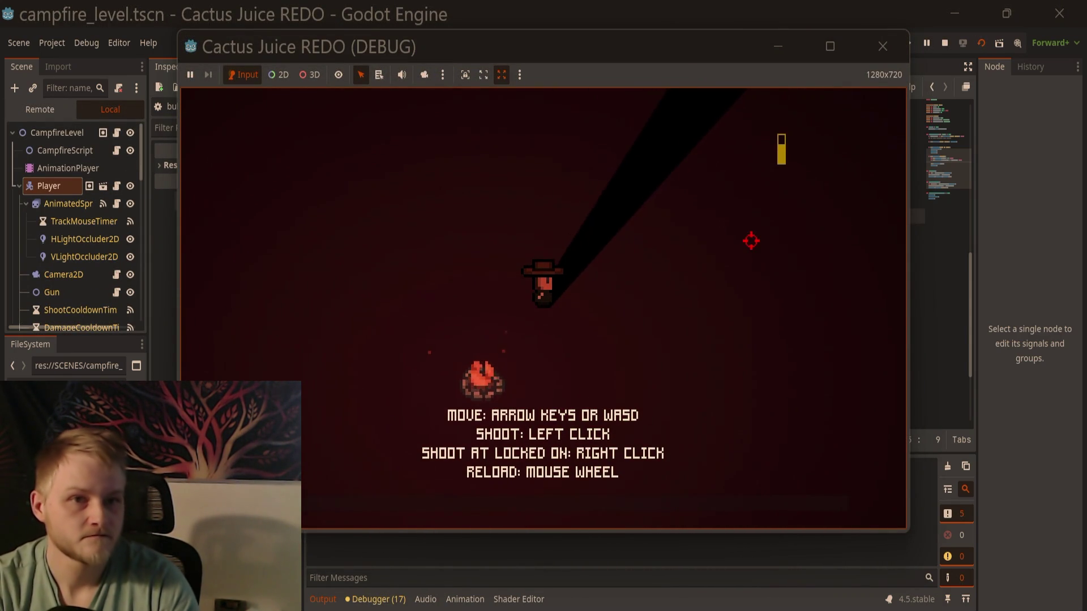
key(d)
key(s)
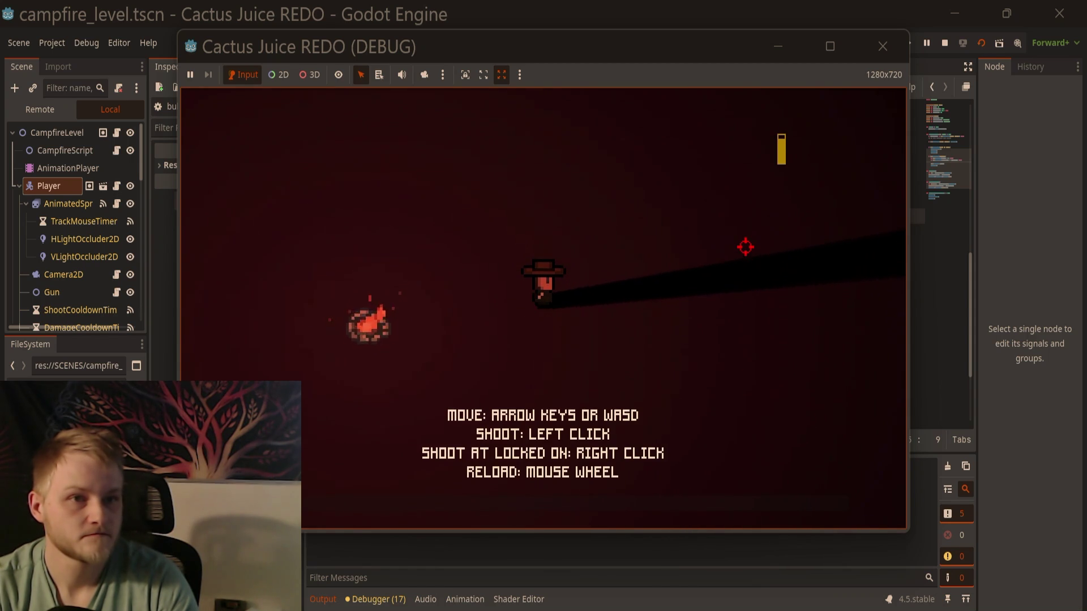
scroll(745, 246, down, 1)
key(w+a)
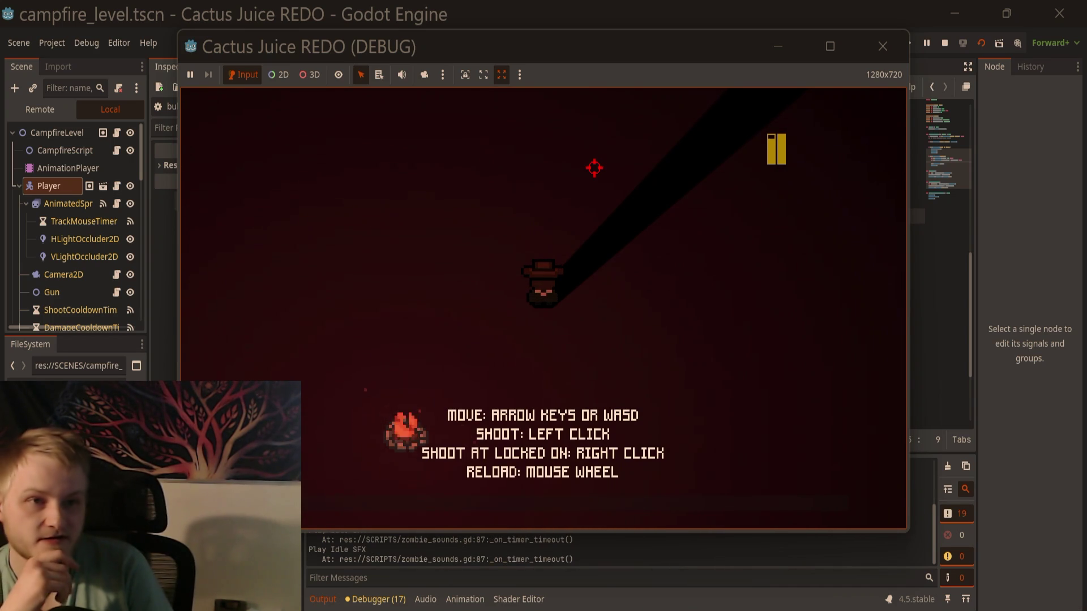
scroll(593, 168, down, 1)
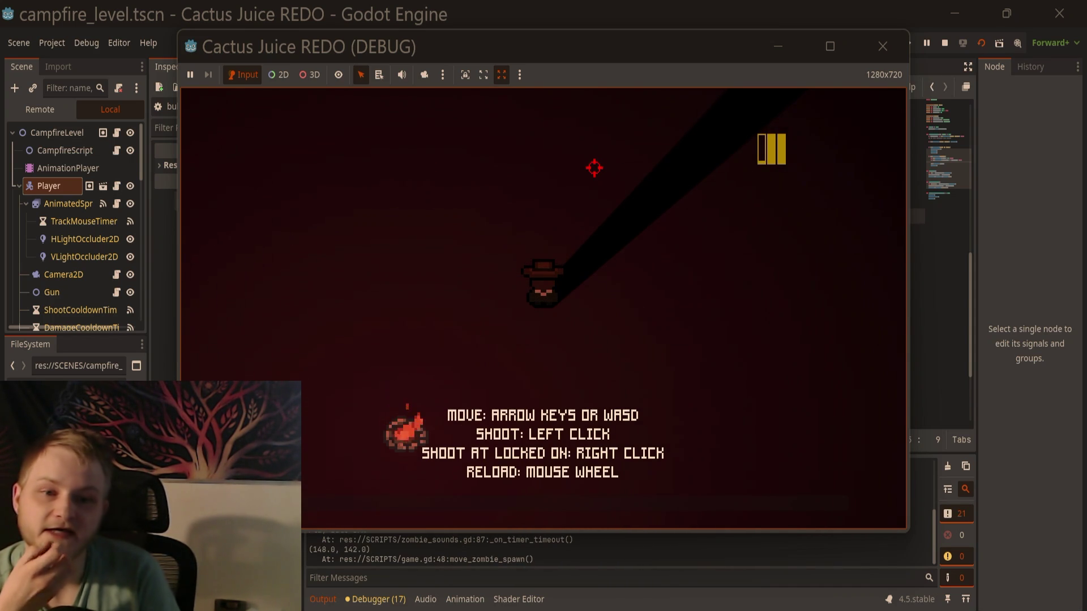
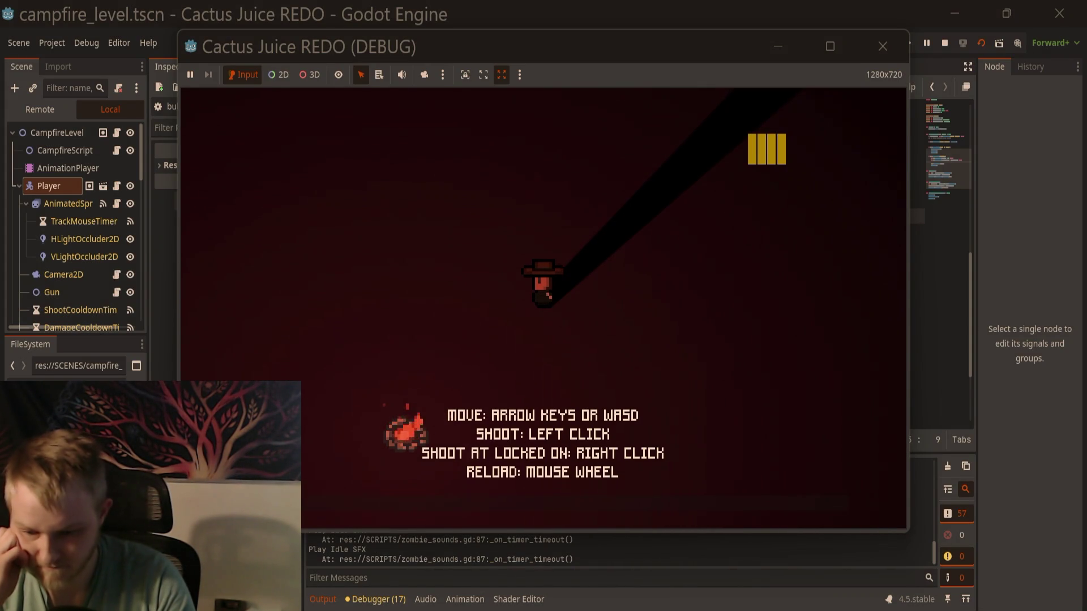
Finish the playtest by shooting a couple of zombies, then stop the running game.
mouse_move(657, 79)
mouse_down()
mouse_move(705, 46)
mouse_move(585, 182)
mouse_move(594, 146)
mouse_move(0, 254)
mouse_up()
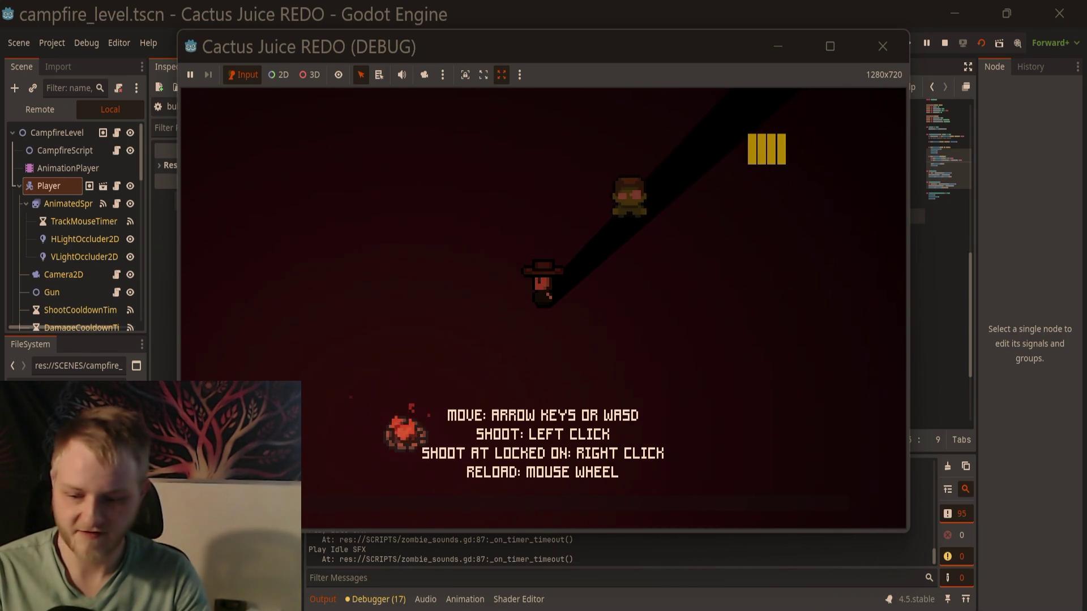
scroll(626, 274, down, 1)
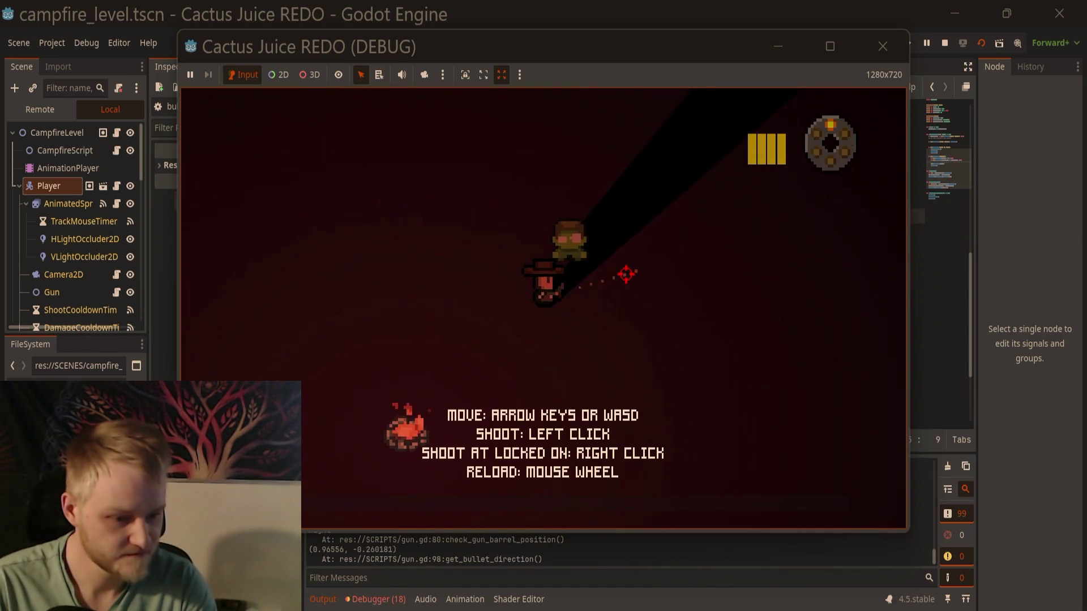
scroll(532, 240, down, 1)
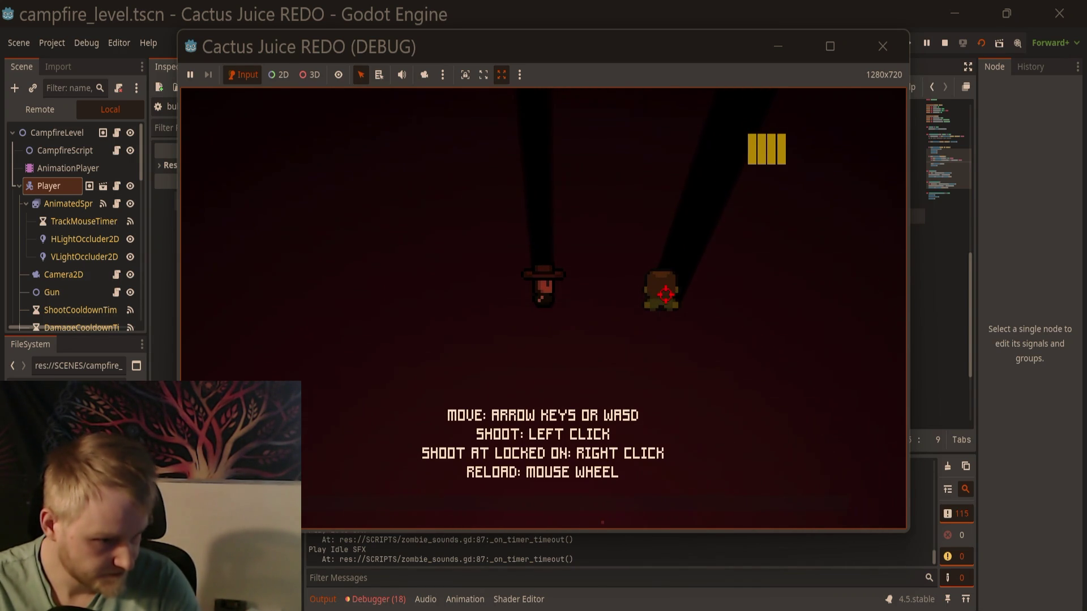
scroll(662, 291, down, 1)
click(660, 293)
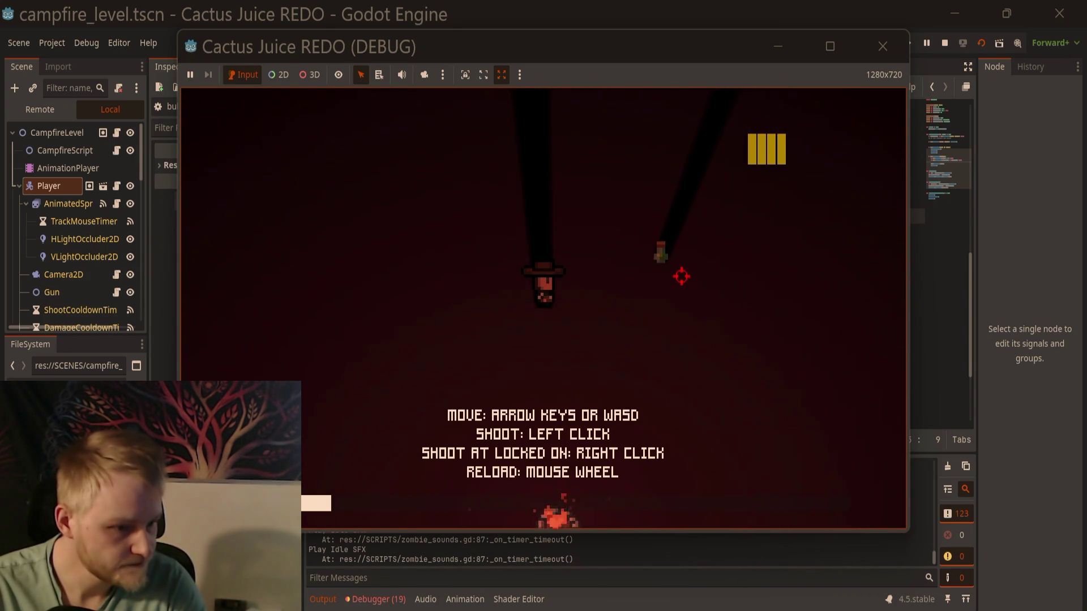
scroll(679, 276, down, 1)
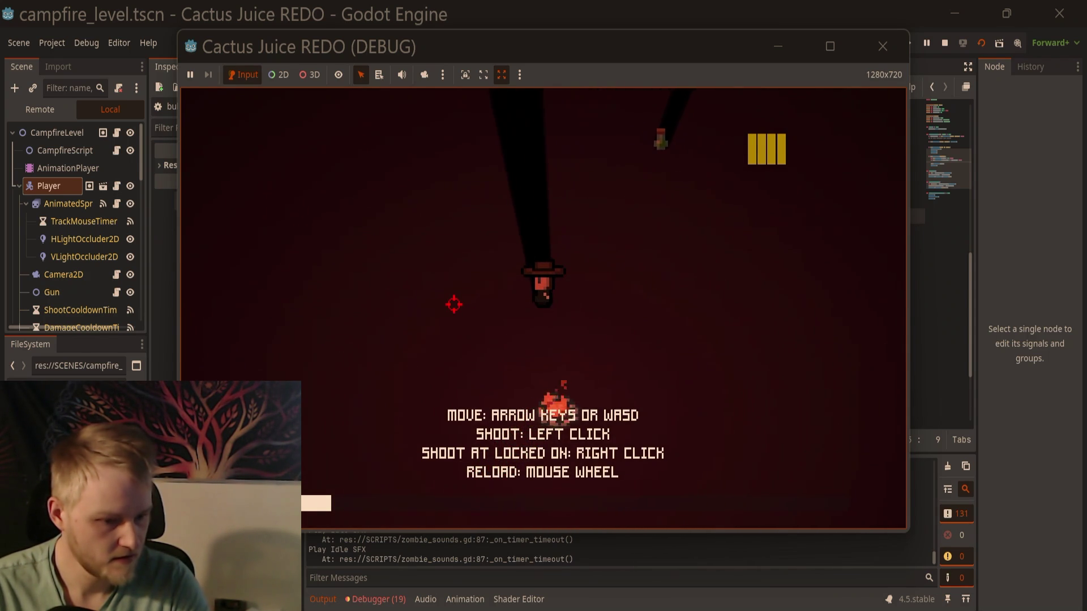
scroll(552, 312, down, 1)
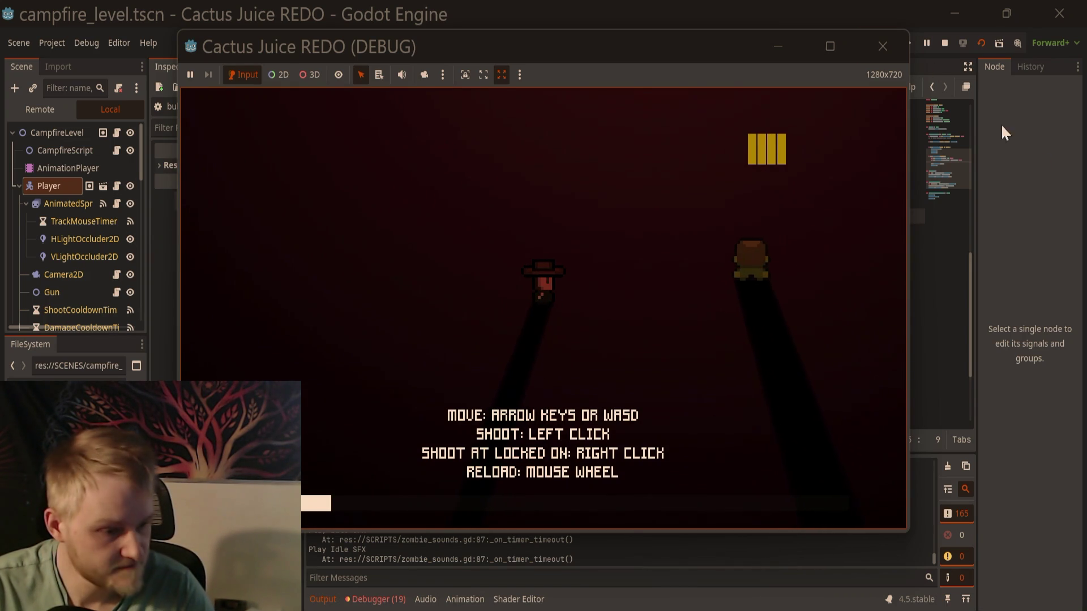
click(742, 219)
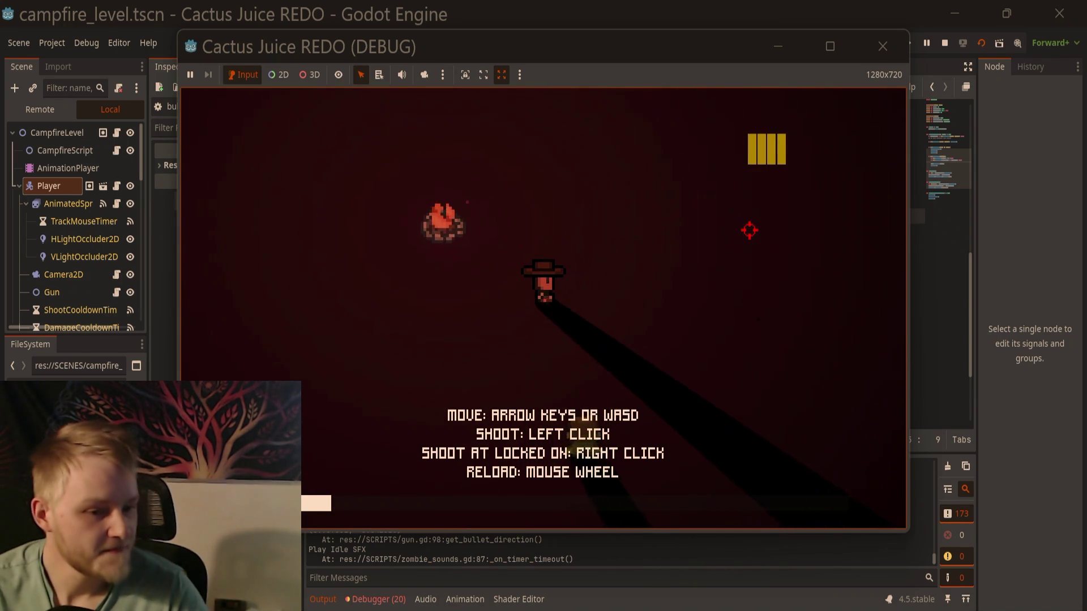
key(w)
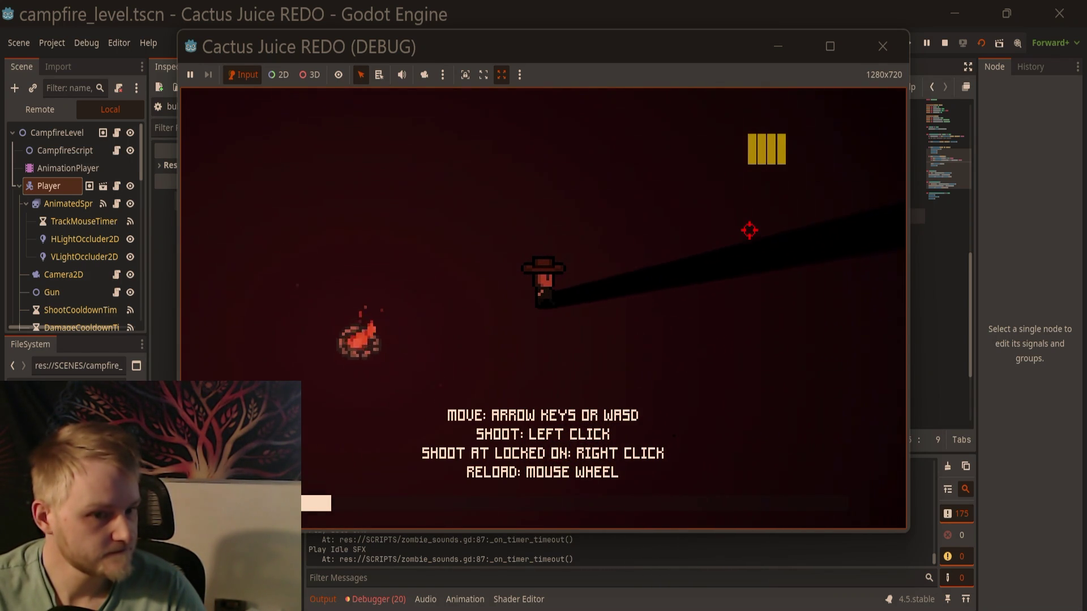
click(894, 45)
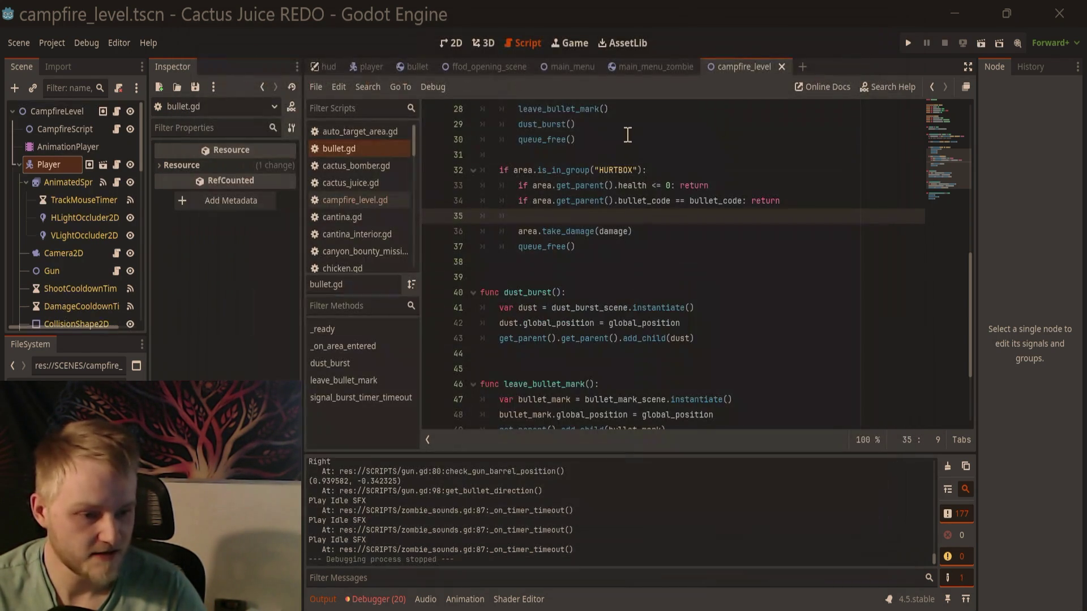
Back in the campfire level's 2D view, select the ZombieSpawn node.
click(455, 43)
scroll(616, 230, down, 3)
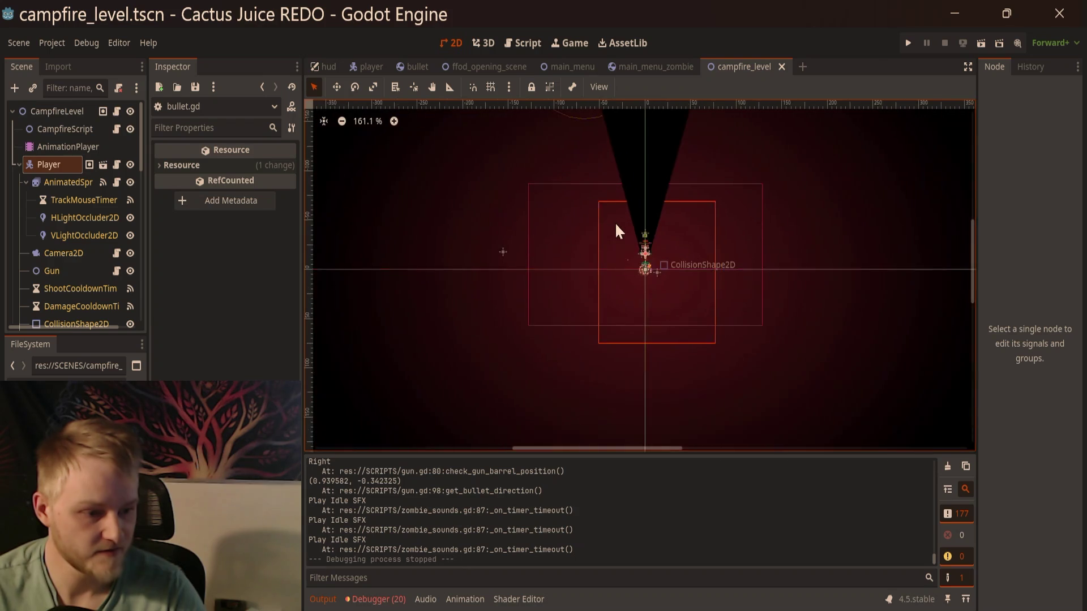
scroll(625, 240, up, 12)
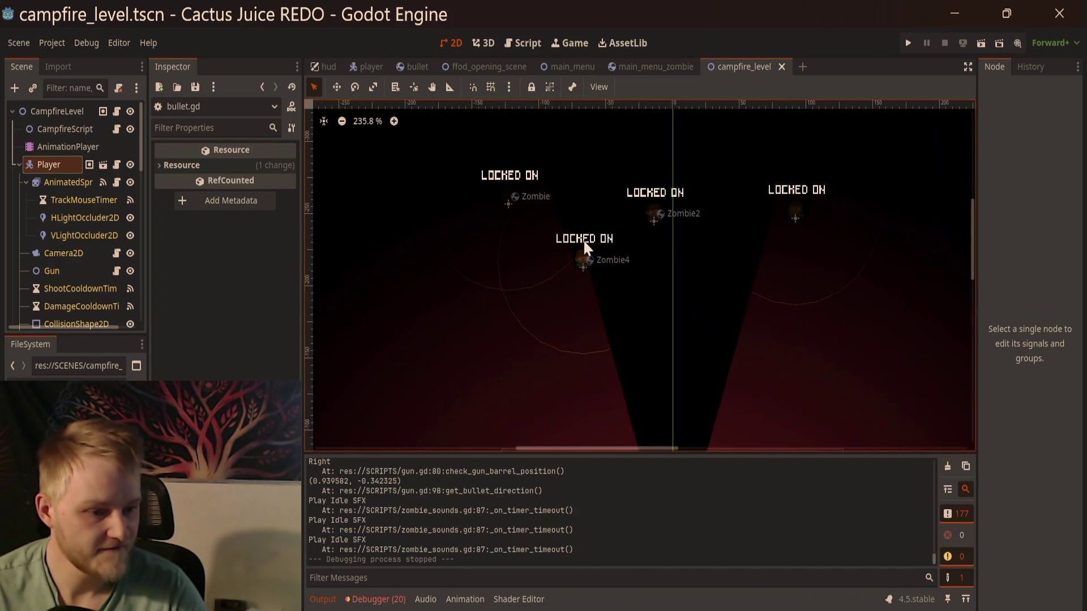
scroll(58, 161, down, 4)
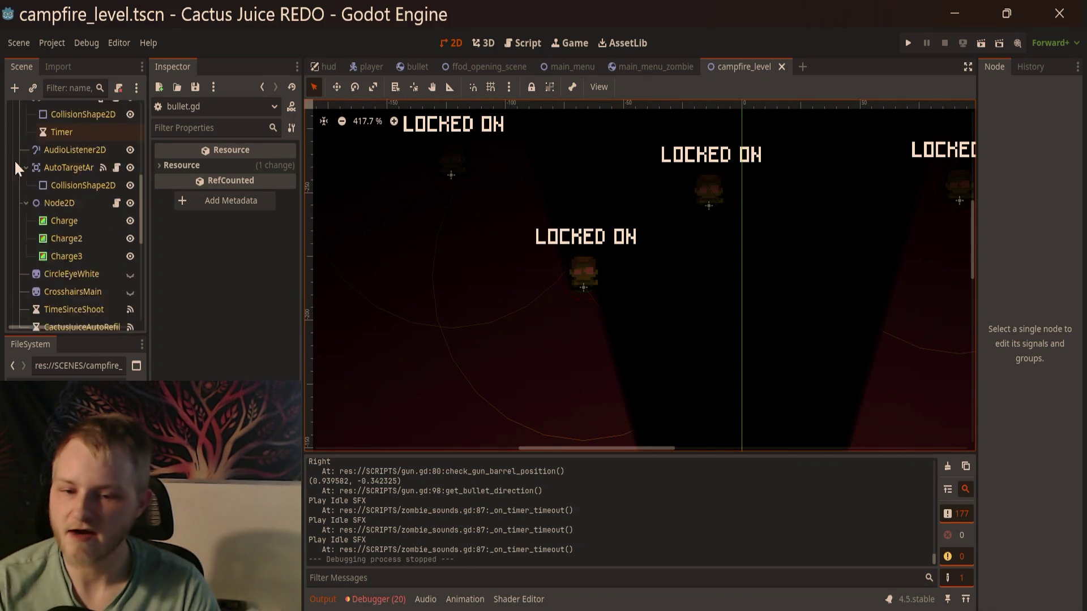
scroll(91, 255, down, 3)
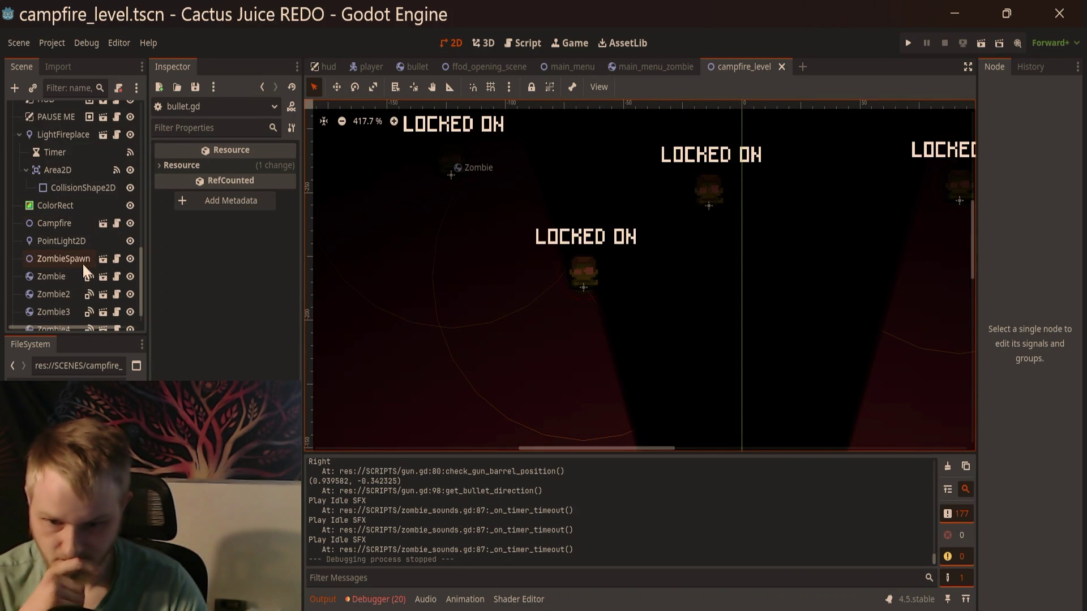
scroll(94, 262, down, 3)
click(64, 249)
scroll(698, 327, down, 5)
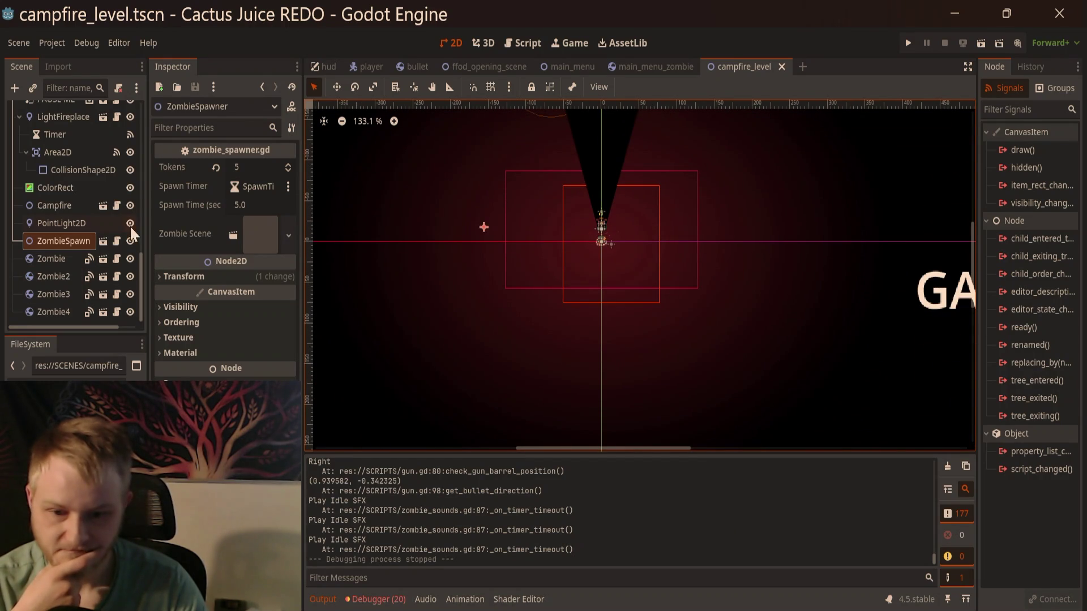
Review the zombie_spawner.gd script around line 27.
click(116, 241)
scroll(655, 319, down, 3)
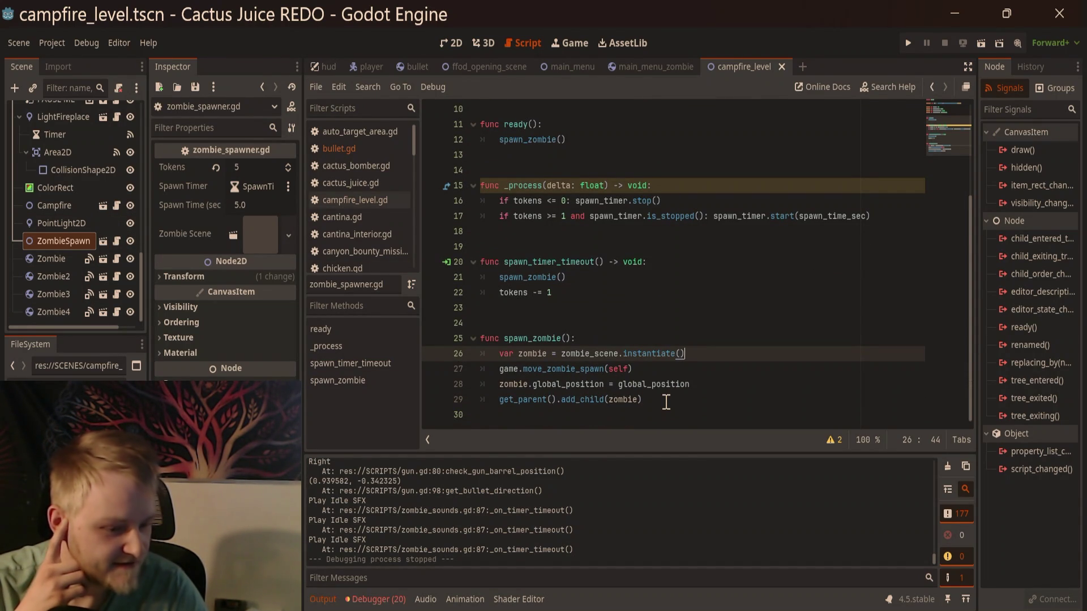
click(666, 373)
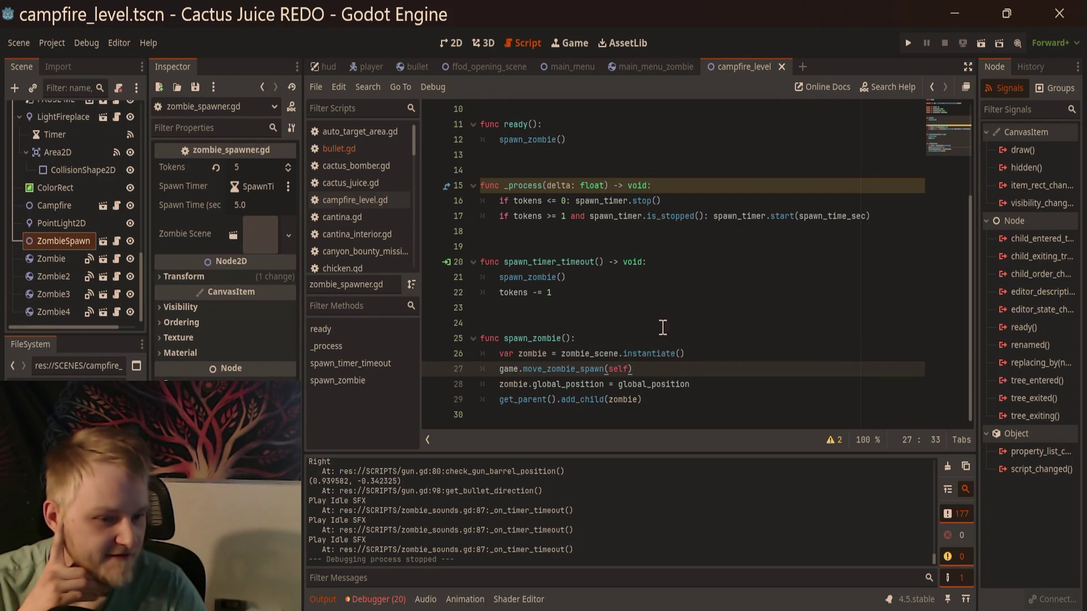
scroll(663, 328, up, 3)
scroll(835, 317, down, 3)
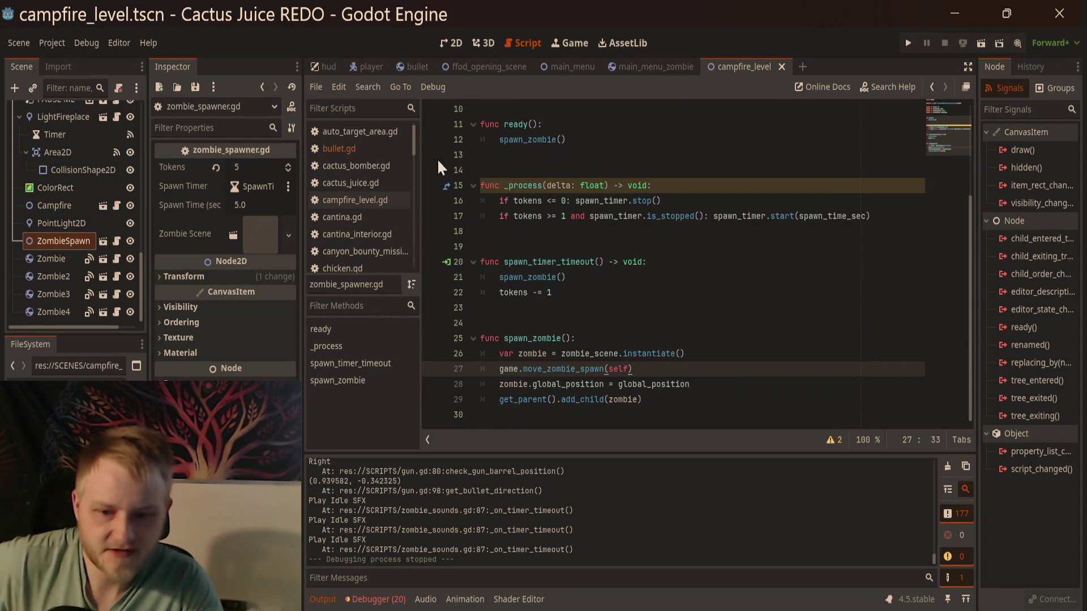
scroll(69, 171, up, 8)
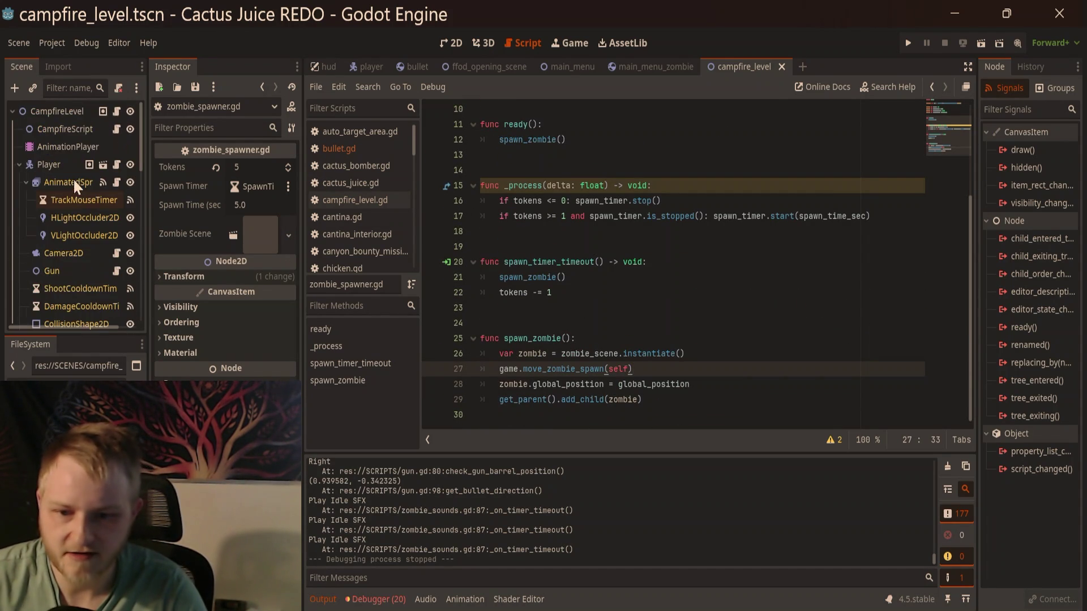
Read through game.gd, then return to the campfire level's 2D view.
click(117, 111)
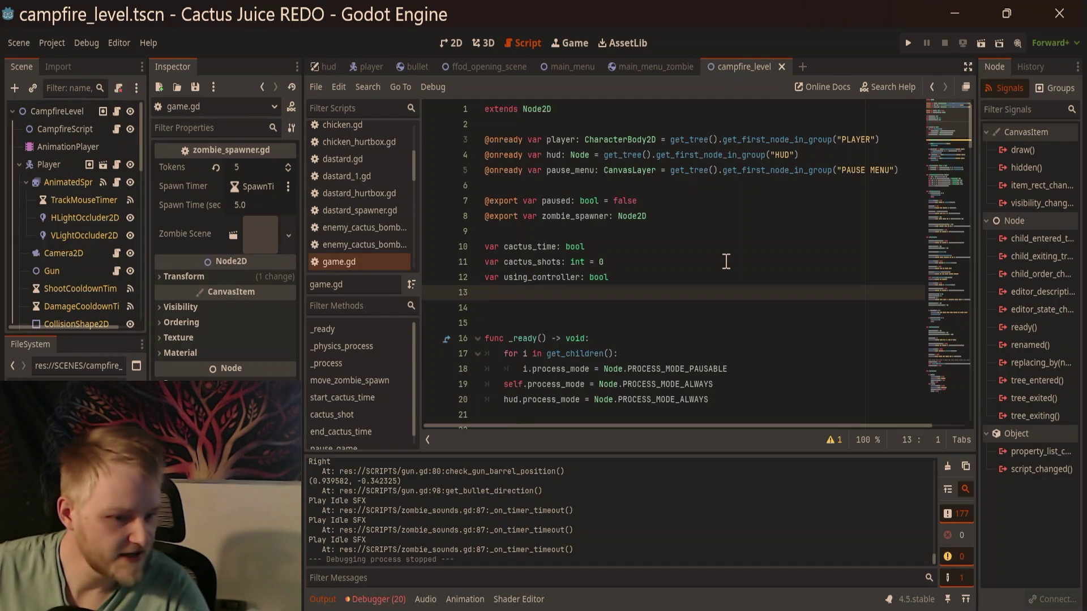
scroll(736, 264, down, 20)
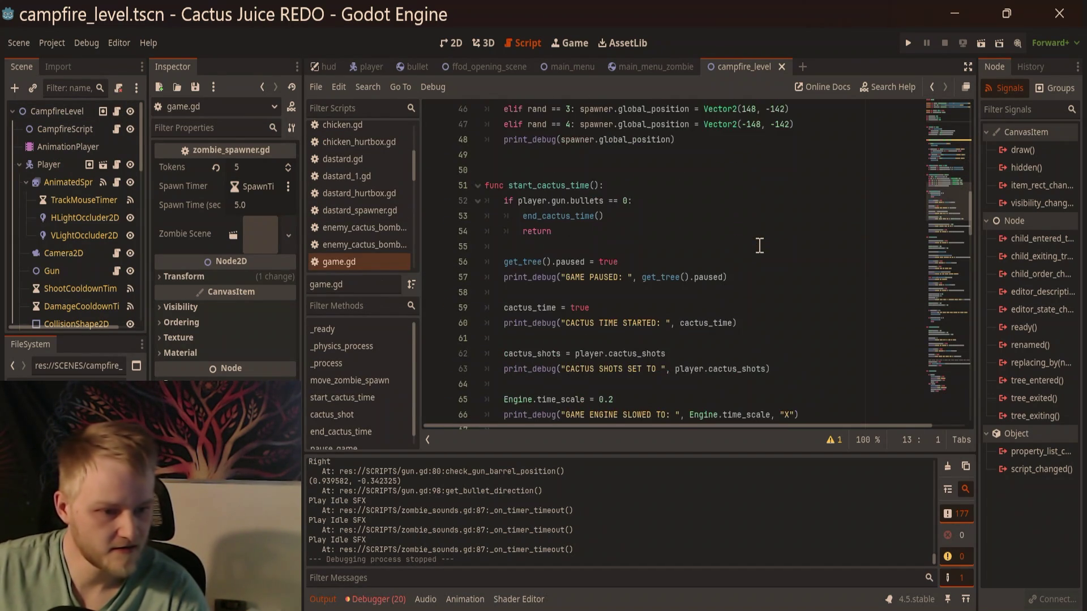
scroll(759, 267, down, 17)
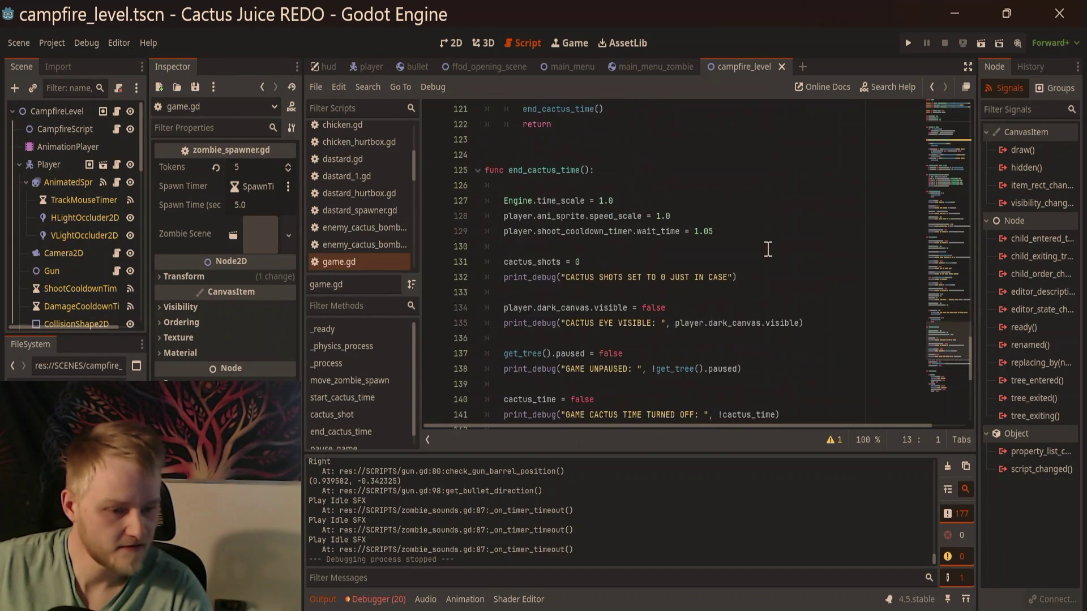
scroll(767, 249, down, 7)
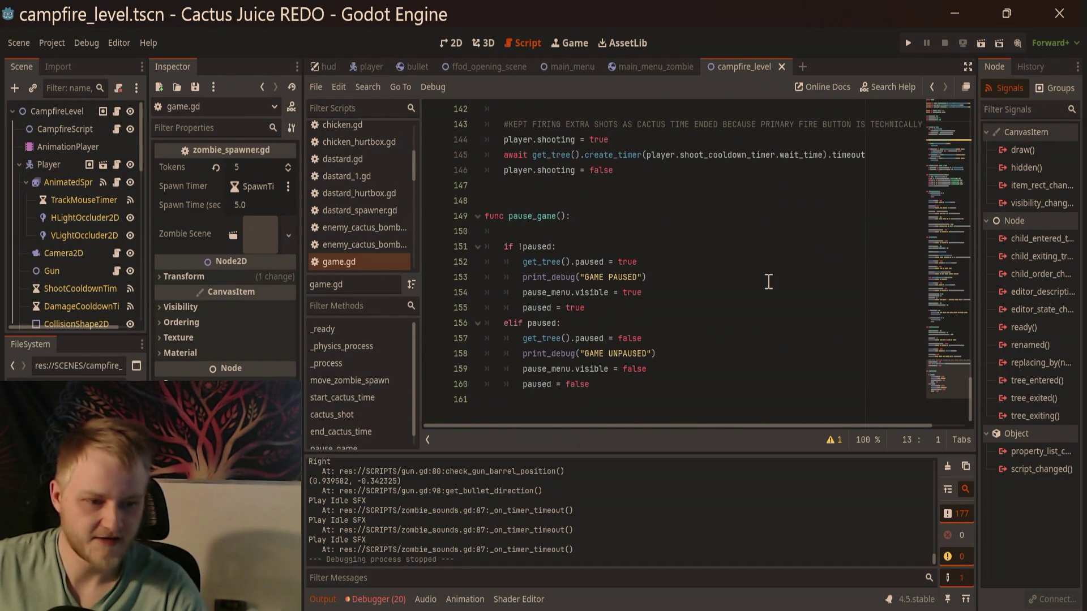
scroll(770, 279, up, 20)
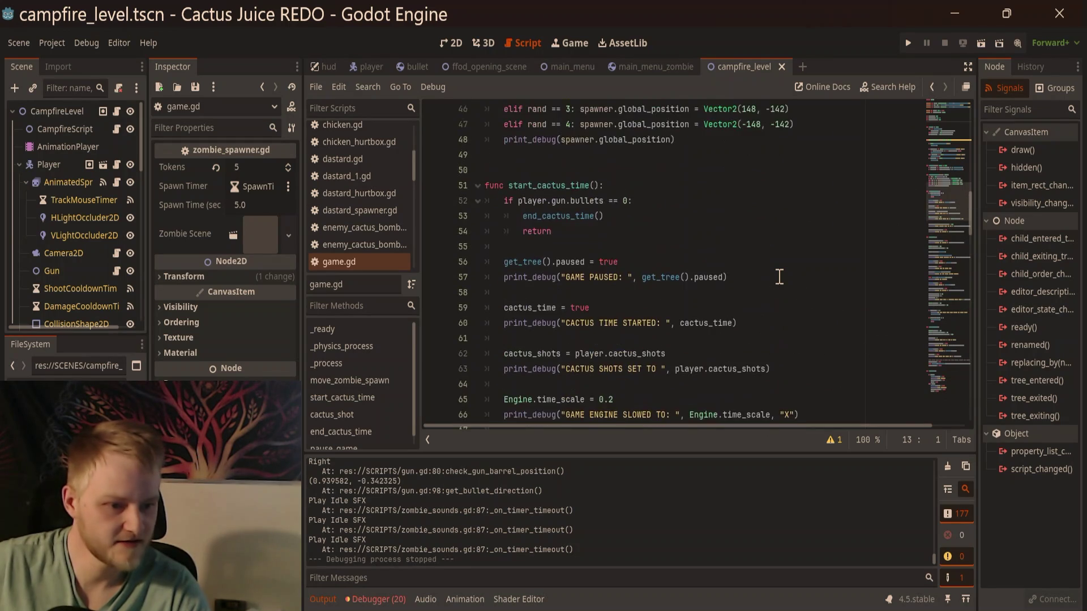
scroll(779, 277, up, 3)
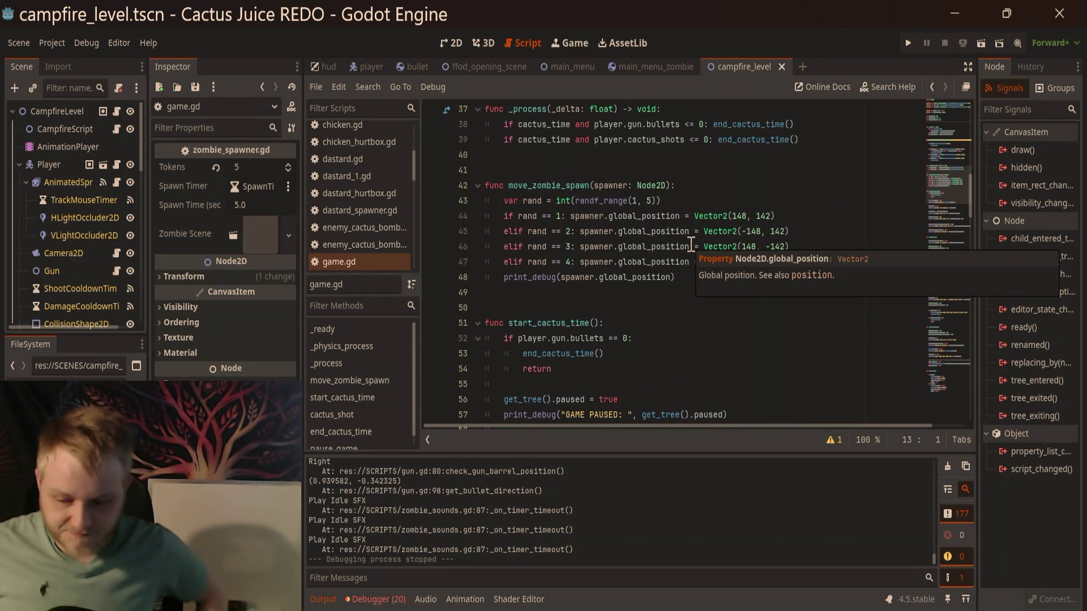
click(451, 43)
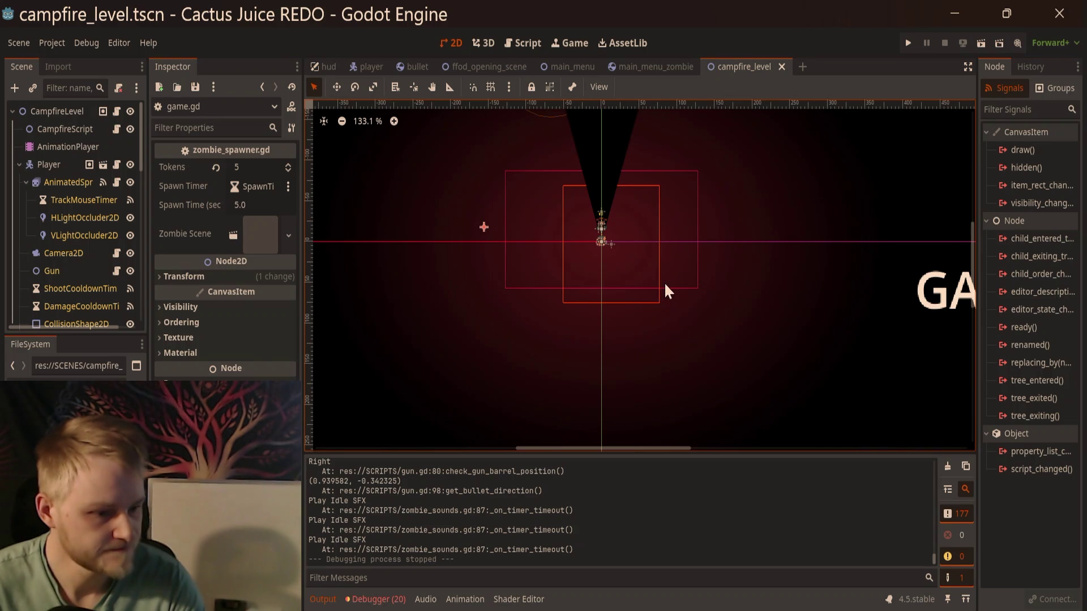
Duplicate Zombie4 and spread the copies out, placing Zombie7 up and right of the player.
drag(552, 169, 544, 304)
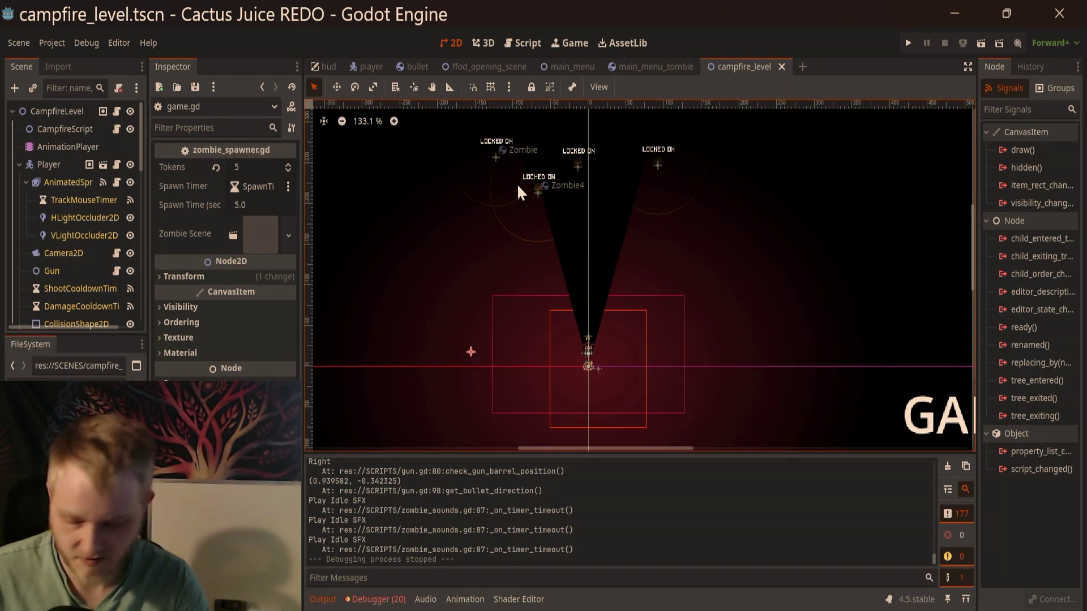
click(542, 191)
key(w)
mouse_move(539, 204)
mouse_down()
mouse_move(716, 350)
mouse_move(544, 204)
mouse_move(419, 321)
mouse_move(487, 270)
mouse_move(456, 287)
mouse_move(517, 307)
mouse_move(679, 286)
mouse_move(665, 262)
mouse_move(728, 313)
mouse_move(700, 321)
mouse_move(712, 225)
mouse_move(660, 250)
mouse_move(655, 271)
mouse_move(725, 242)
mouse_move(732, 211)
mouse_up()
key(ctrl+d)
key(ctrl+d)
key(ctrl+d)
key(ctrl+d)
mouse_move(756, 260)
mouse_down()
mouse_move(798, 270)
mouse_move(750, 308)
mouse_move(698, 321)
mouse_up()
key(ctrl+d)
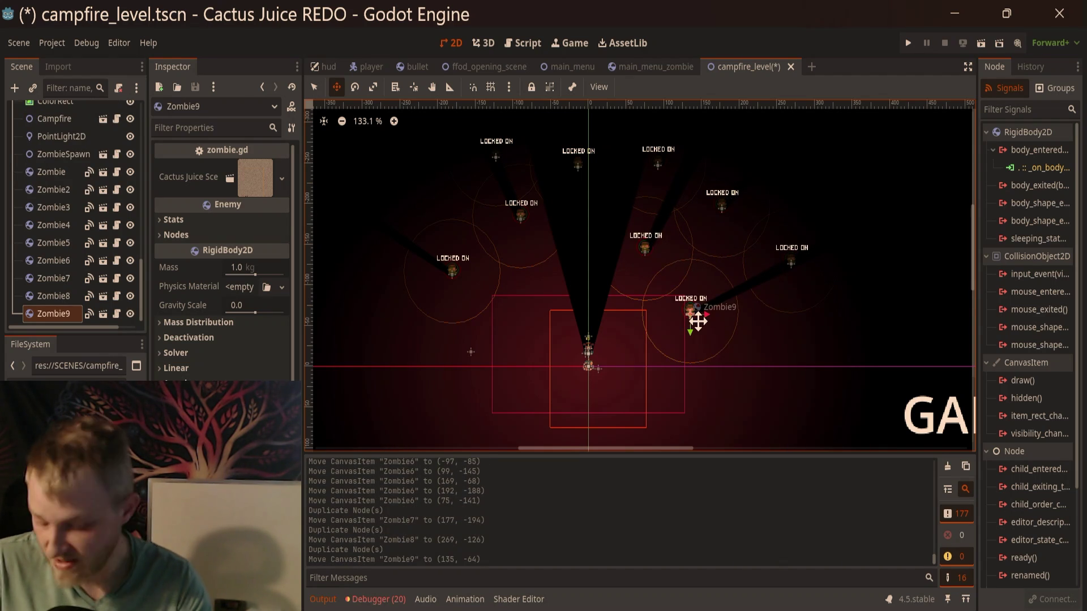
Add copies up to Zombie15, with Zombie10 right and Zombie12 lower-left, then save and run.
key(ctrl+d)
mouse_move(683, 318)
mouse_down()
mouse_move(777, 349)
mouse_move(449, 344)
mouse_move(533, 285)
mouse_up()
key(ctrl+d)
key(ctrl+d)
mouse_move(535, 283)
mouse_down()
mouse_move(456, 342)
mouse_move(390, 351)
mouse_move(506, 363)
mouse_move(716, 443)
mouse_move(752, 408)
mouse_move(436, 420)
mouse_move(446, 428)
mouse_up()
key(ctrl+d)
key(ctrl+d)
key(ctrl+d)
key(F6)
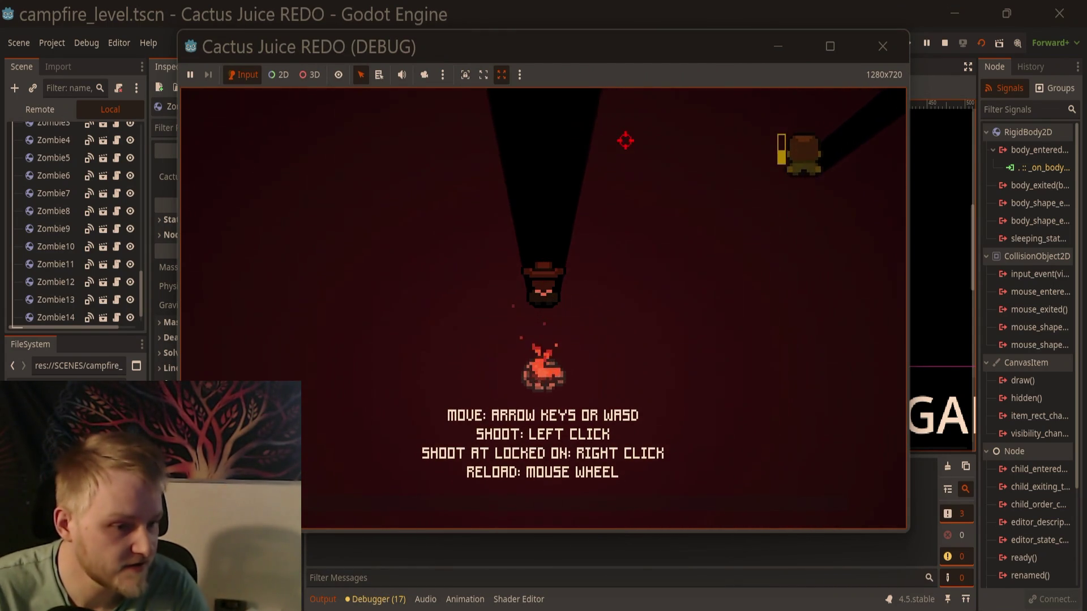
Walk the player up, down and around the campfire with WASD as zombies close in.
key(w+d)
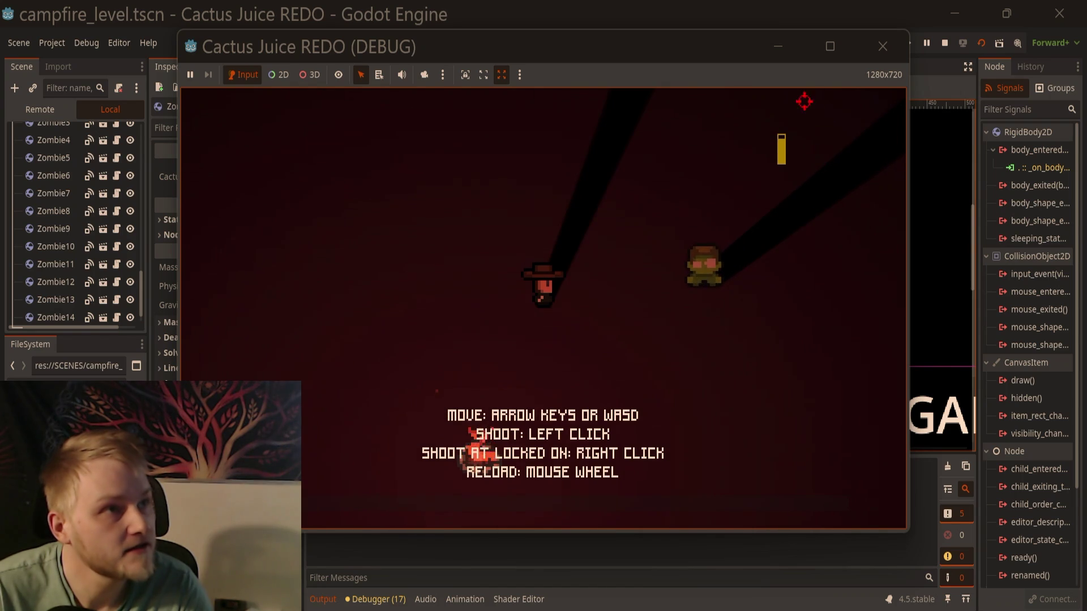
key(w+a)
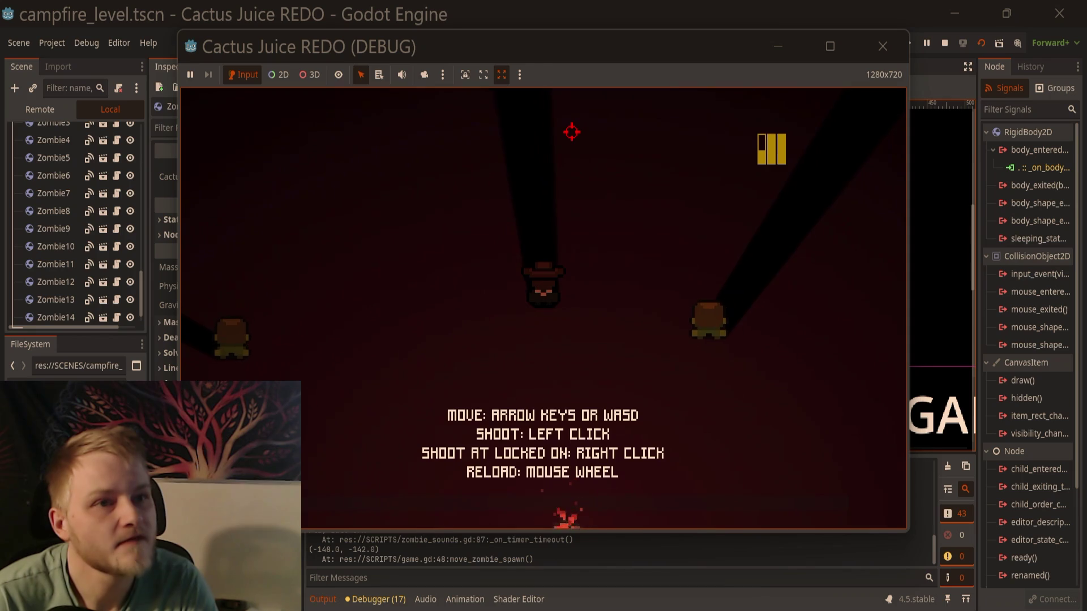
key(s)
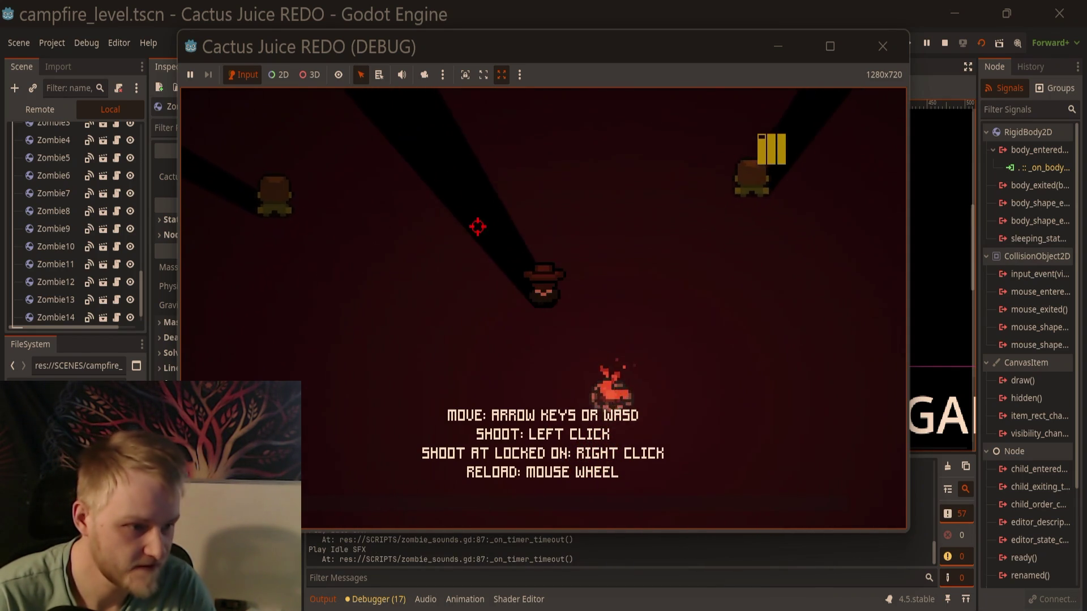
key(a)
key(w)
key(w)
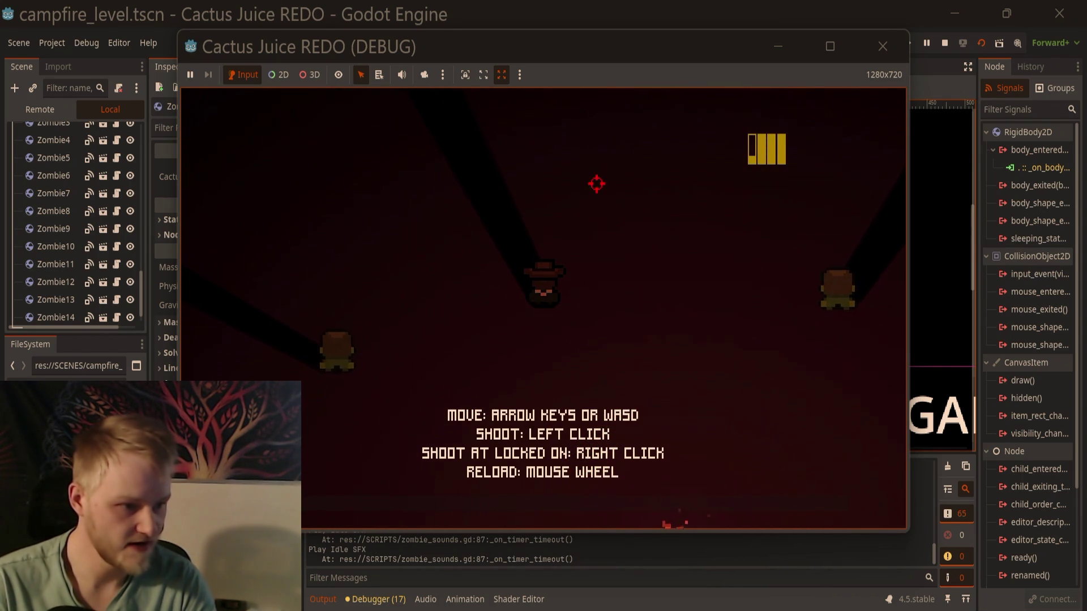
key(w)
key(d)
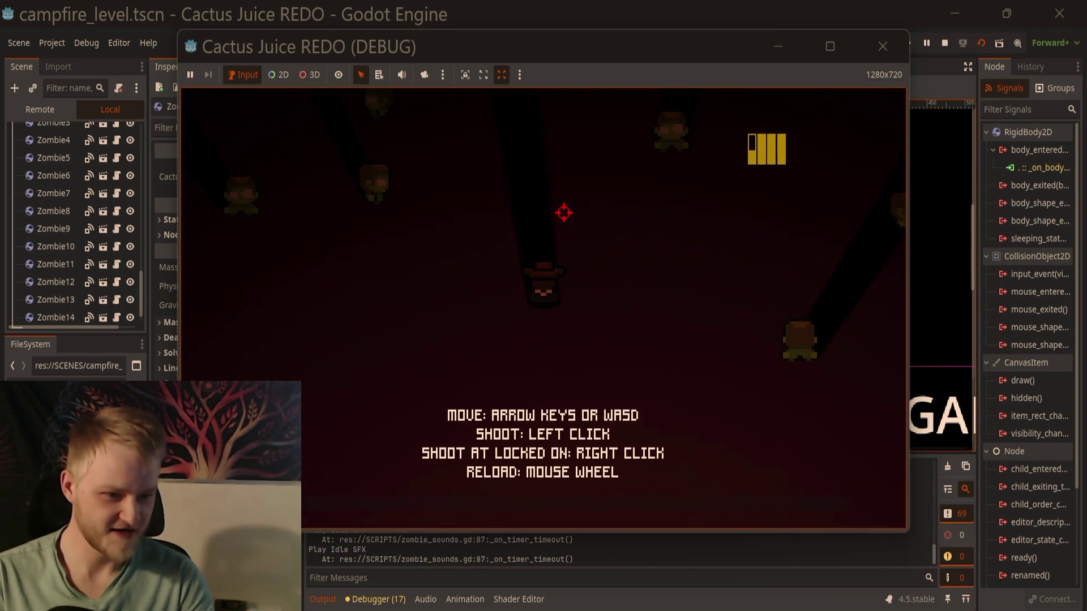
key(w)
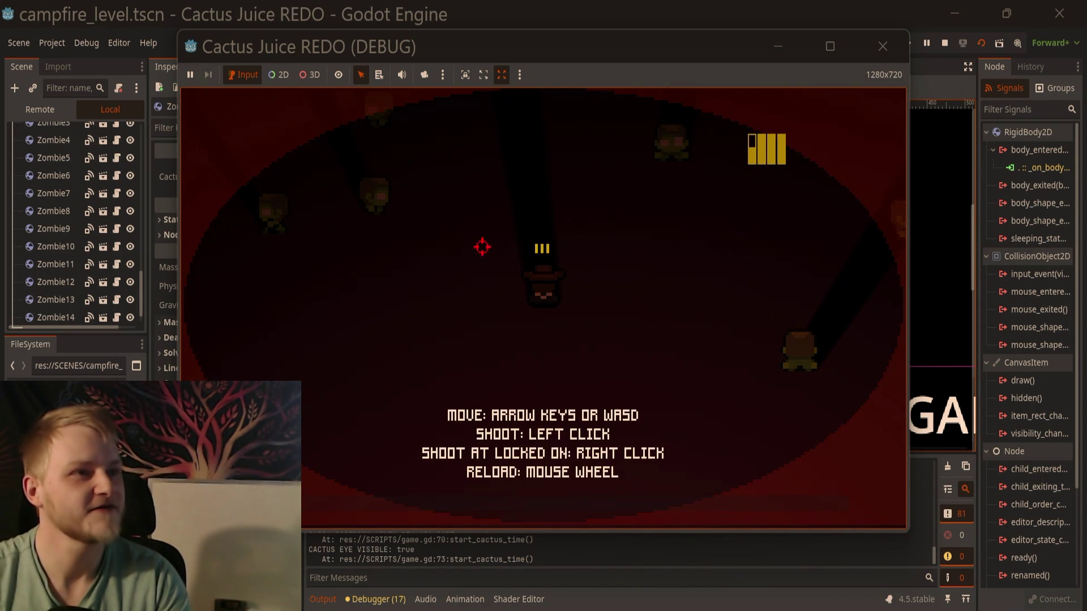
Shoot zombies on the left, top and right, reloading between volleys.
click(402, 229)
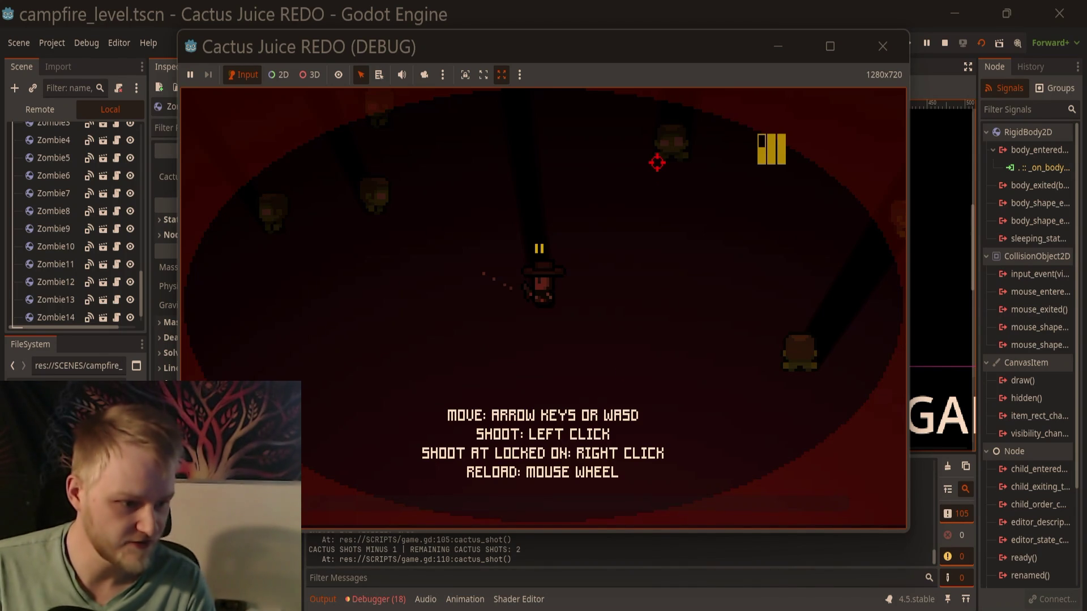
click(305, 226)
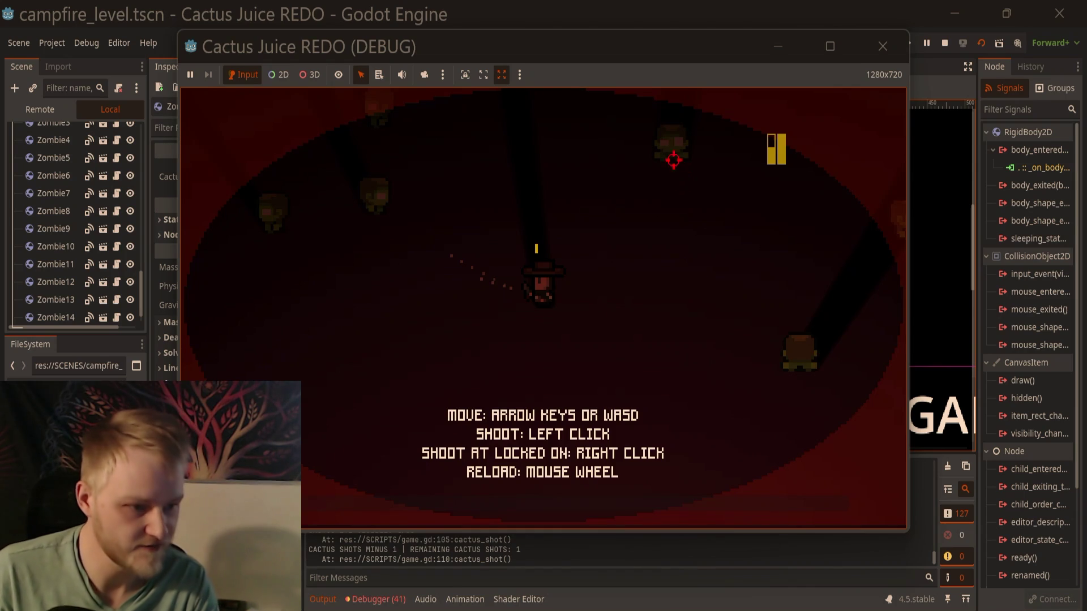
click(673, 165)
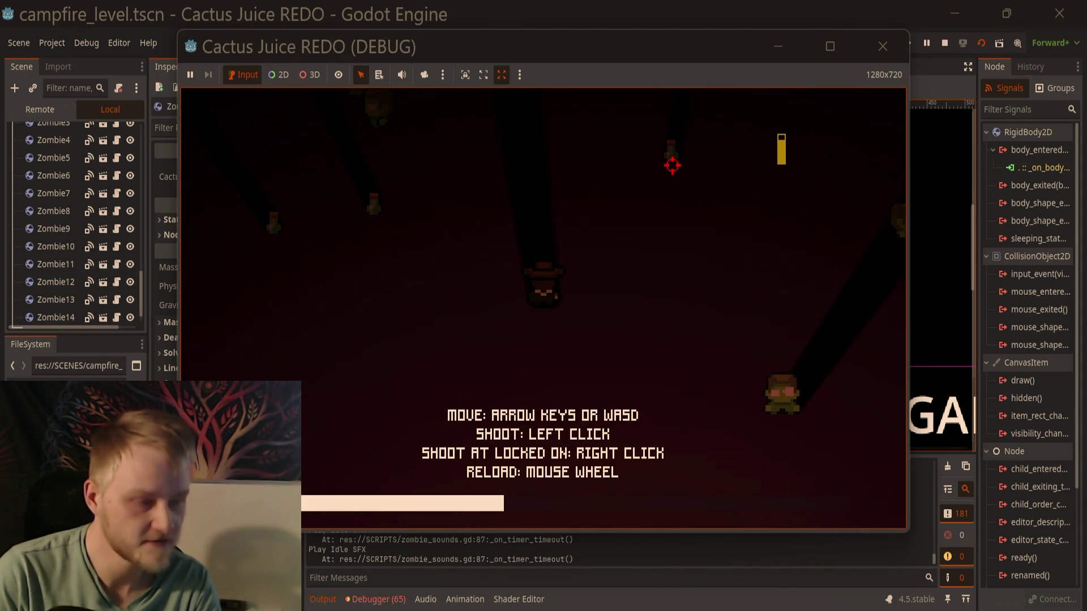
scroll(672, 165, down, 1)
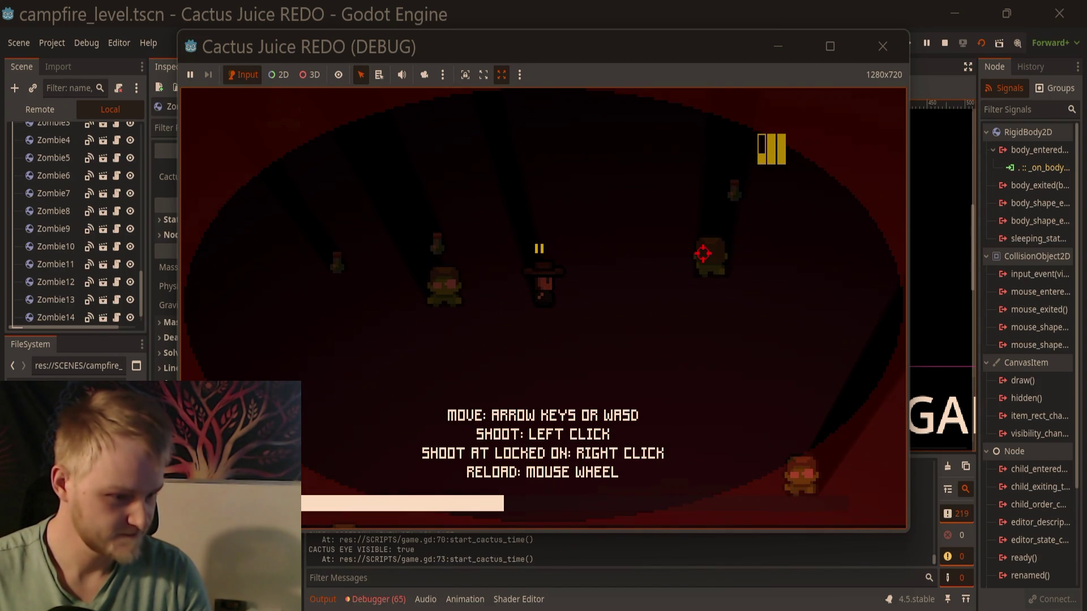
click(703, 253)
click(450, 289)
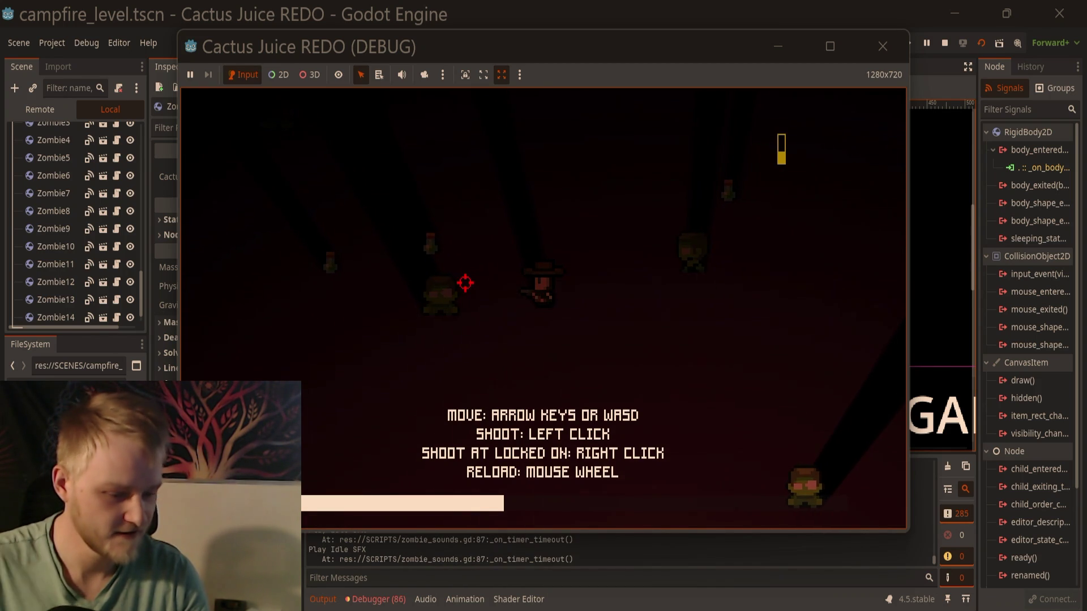
click(466, 283)
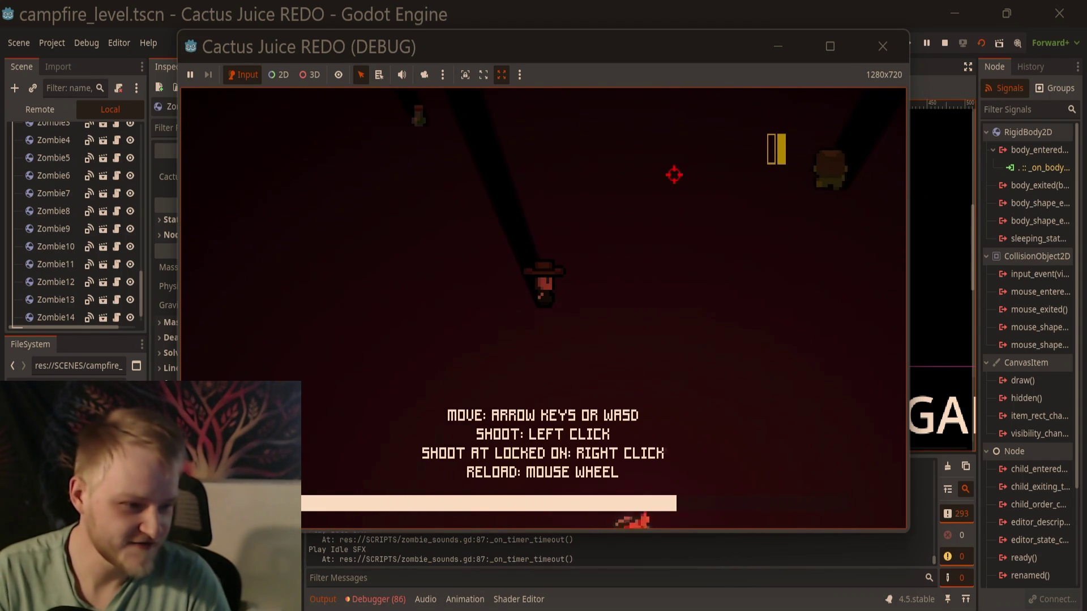
scroll(624, 199, down, 2)
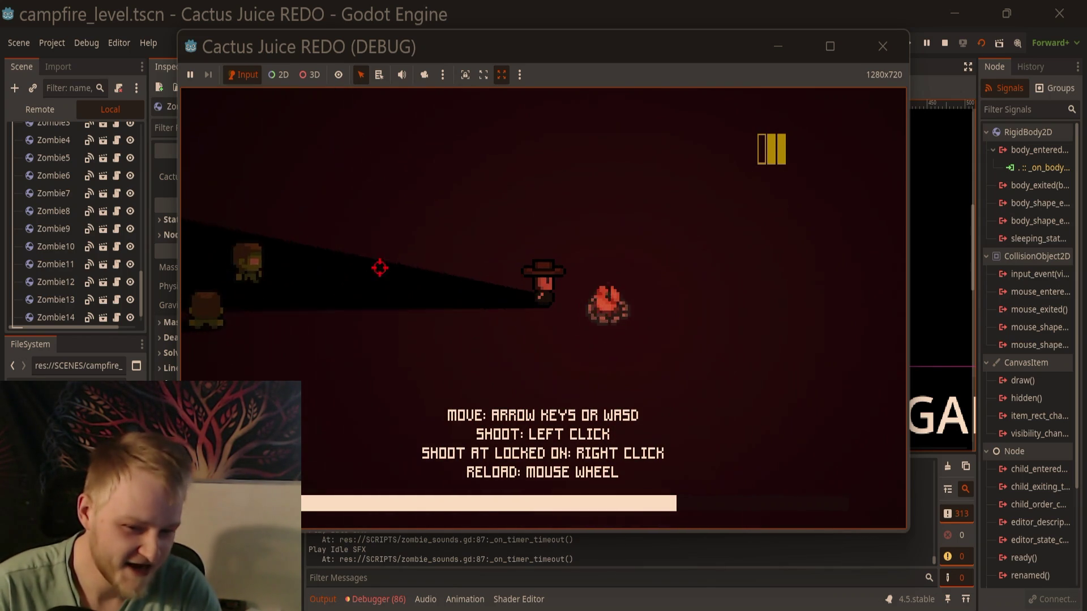
Fire at the left zombies, move up-right for a locked-on shot, then stop the game.
click(318, 279)
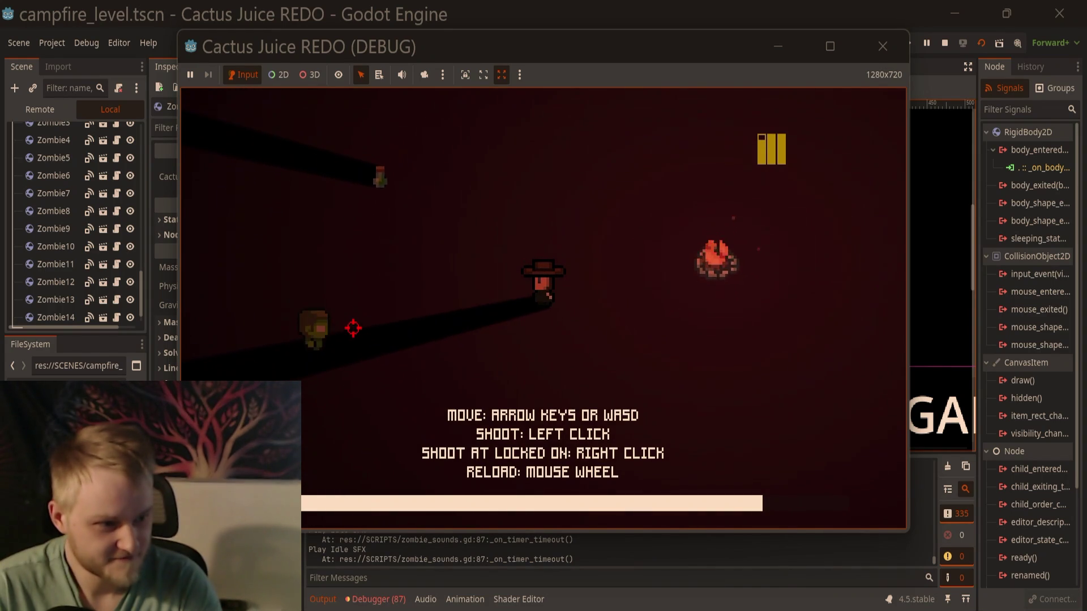
scroll(344, 376, down, 1)
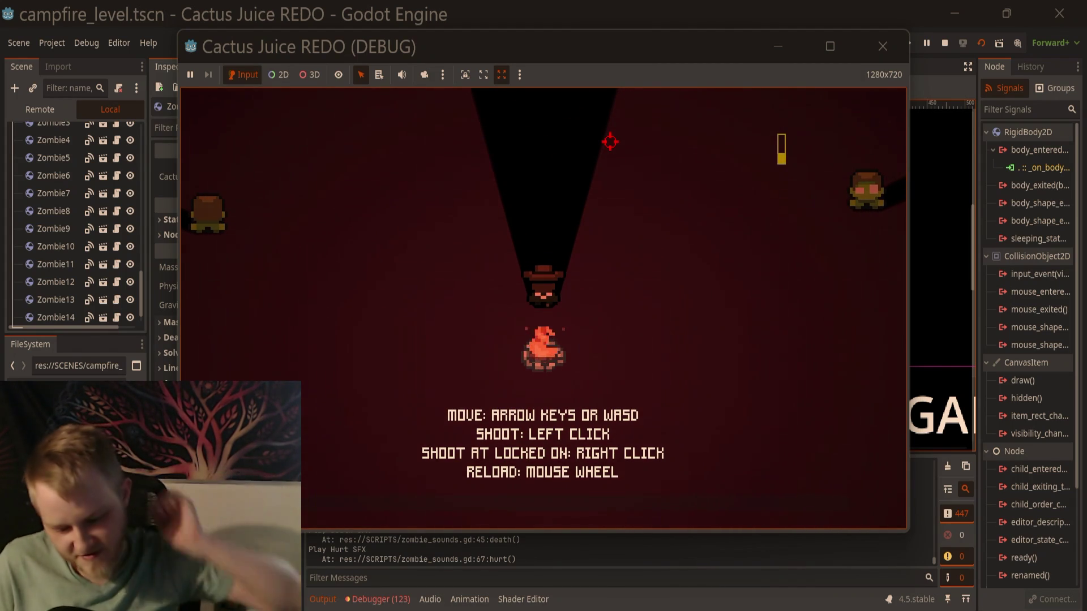
key(d)
key(w)
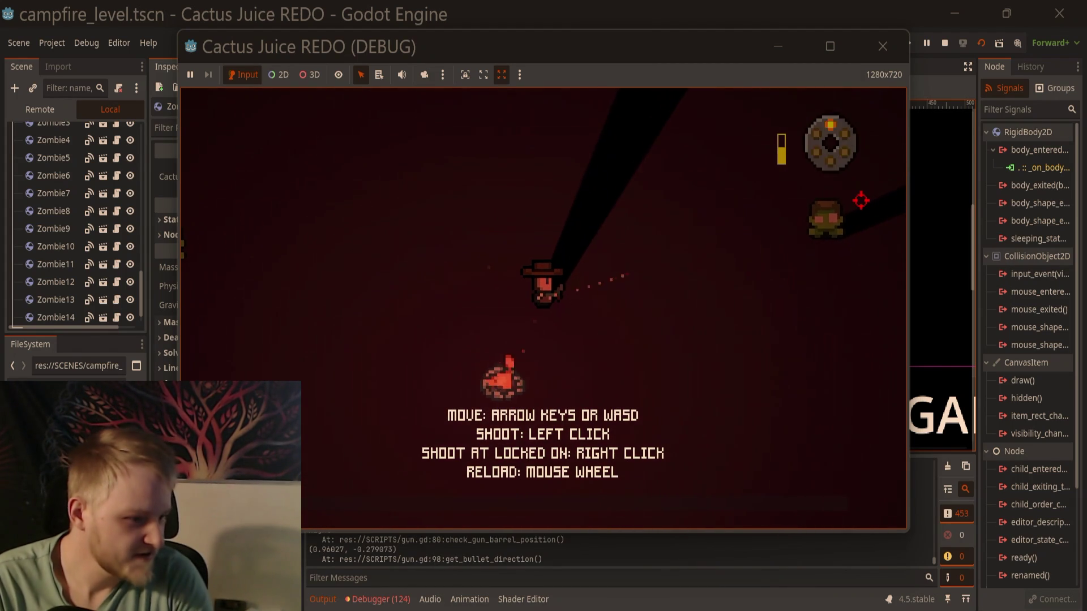
right_click(402, 347)
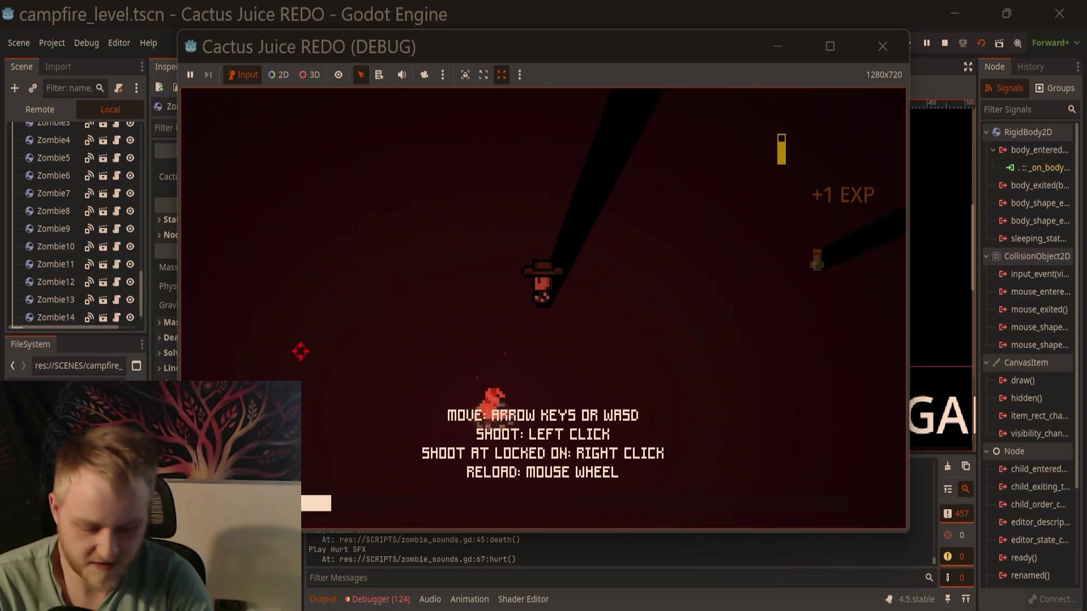
scroll(391, 337, down, 1)
key(a)
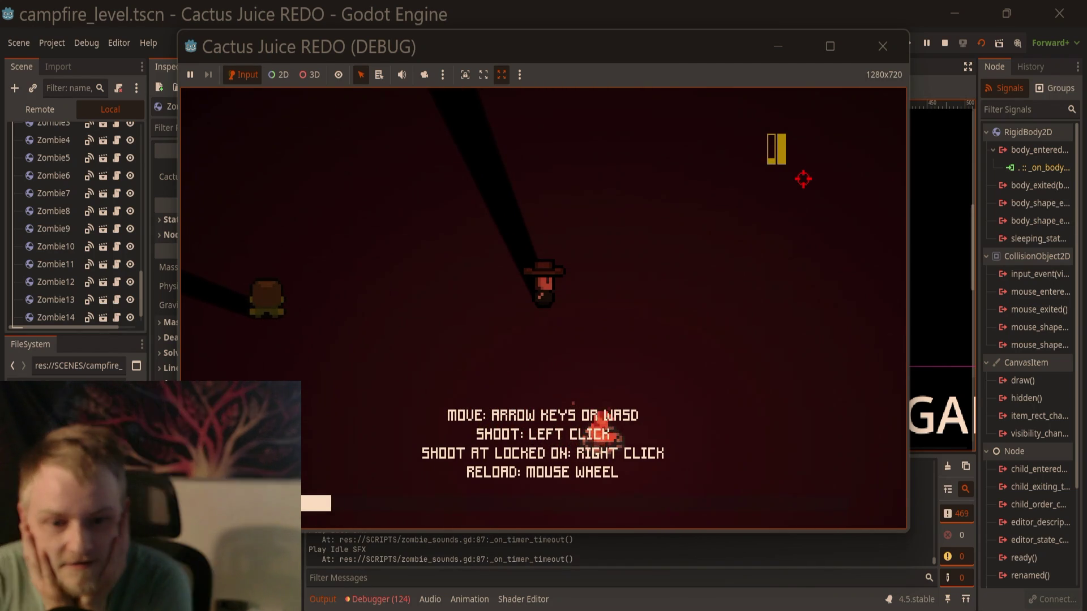
key(F8)
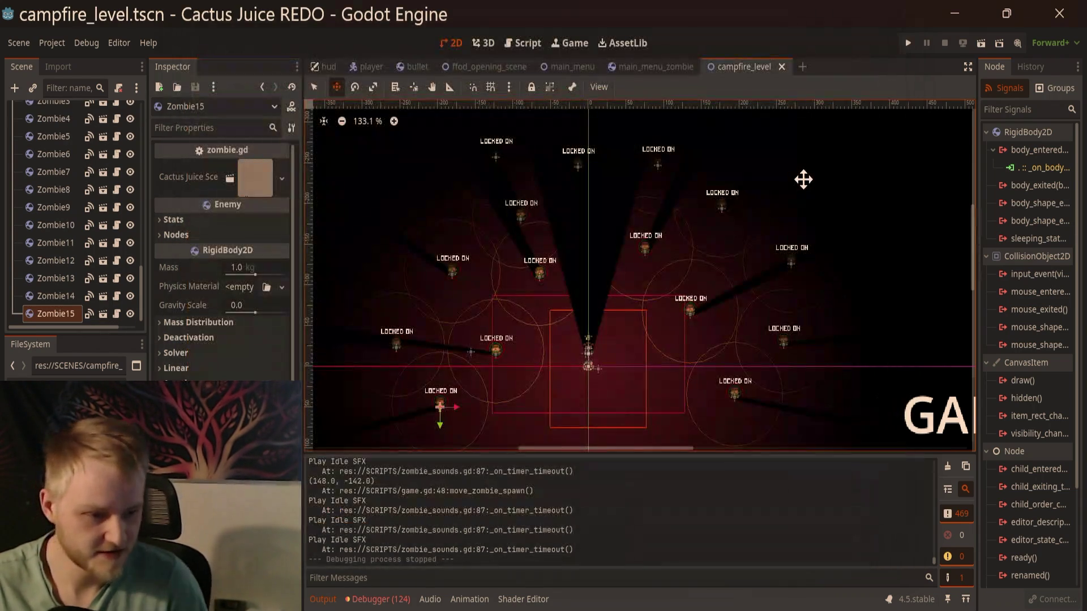
Relaunch the game, start the campfire level, and shoot a zombie on the right.
key(F5)
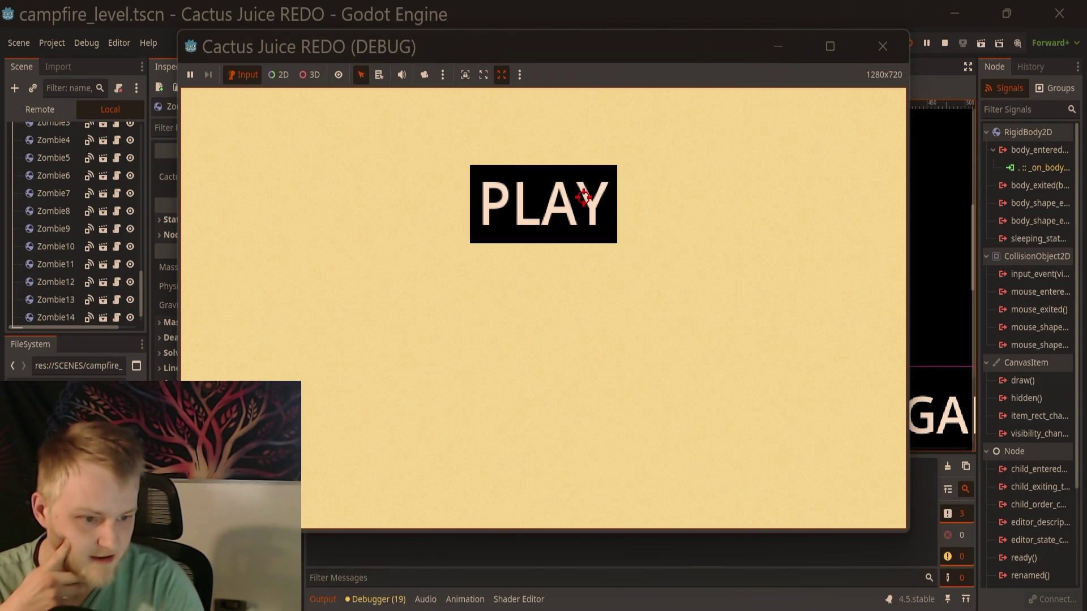
click(583, 196)
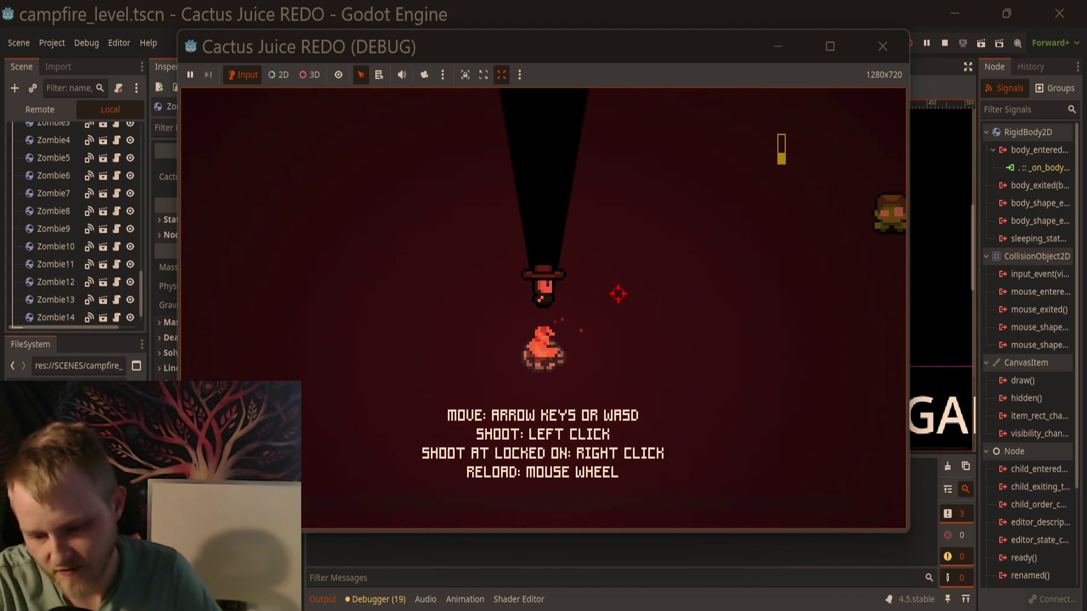
key(w)
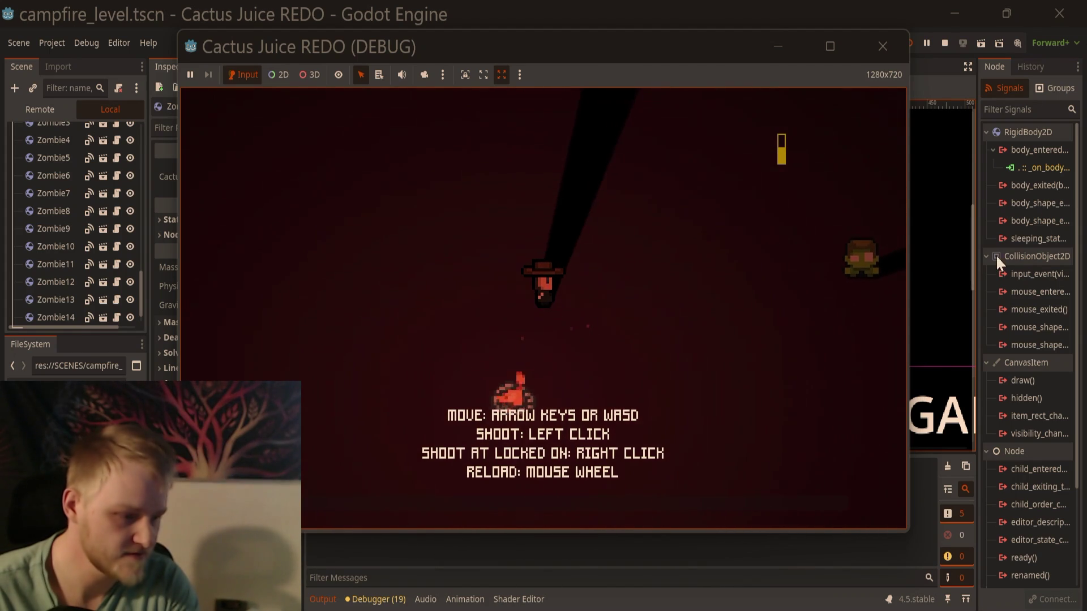
key(s)
key(a)
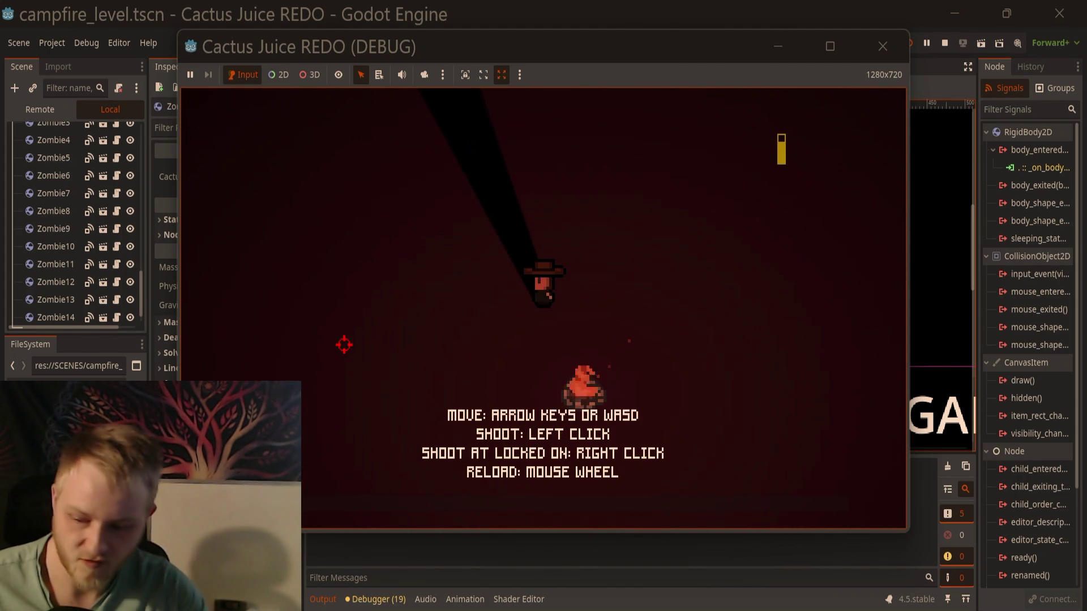
key(d)
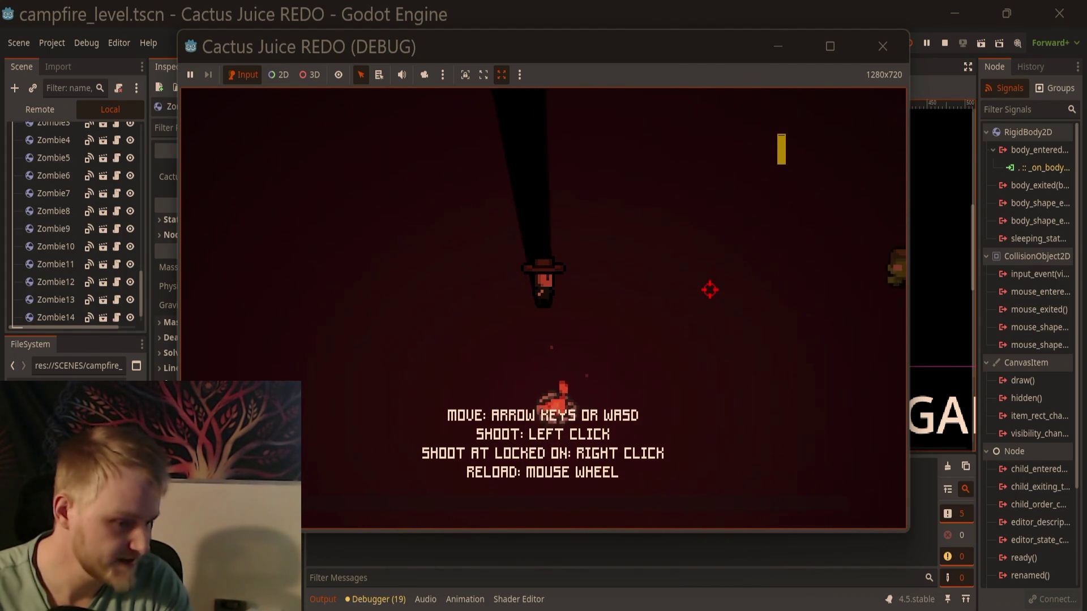
click(833, 256)
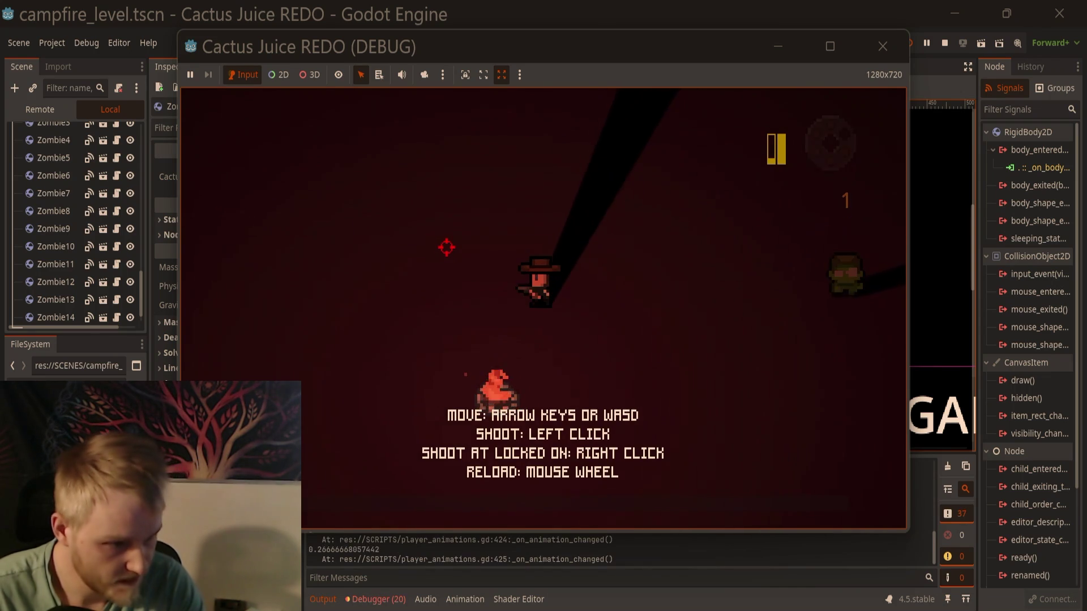
Back away left and down from an approaching zombie and shoot the one on the left.
key(a)
key(s)
key(a)
key(s)
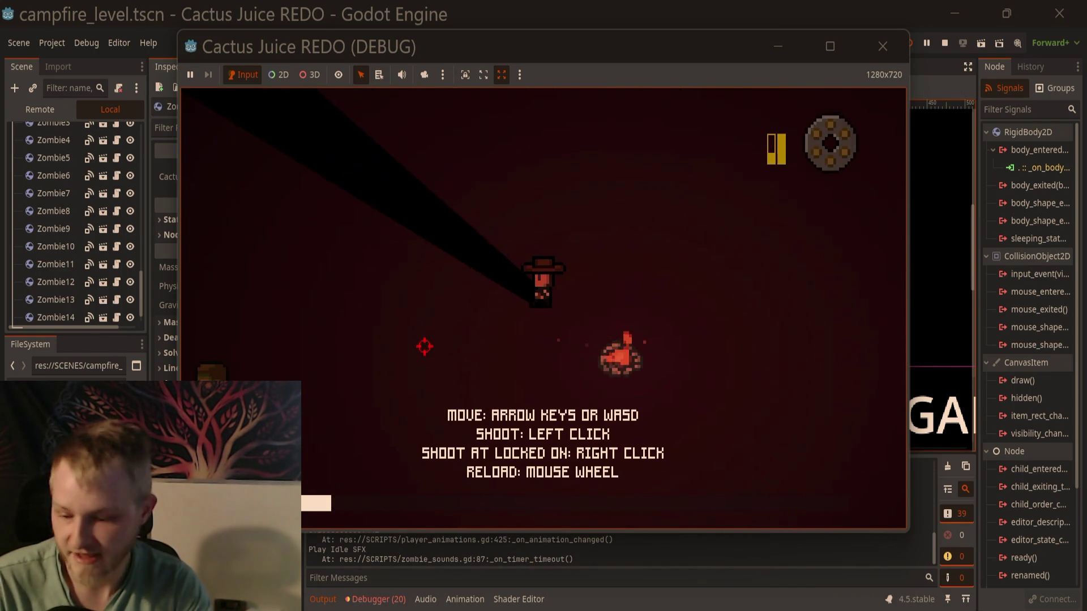
key(a)
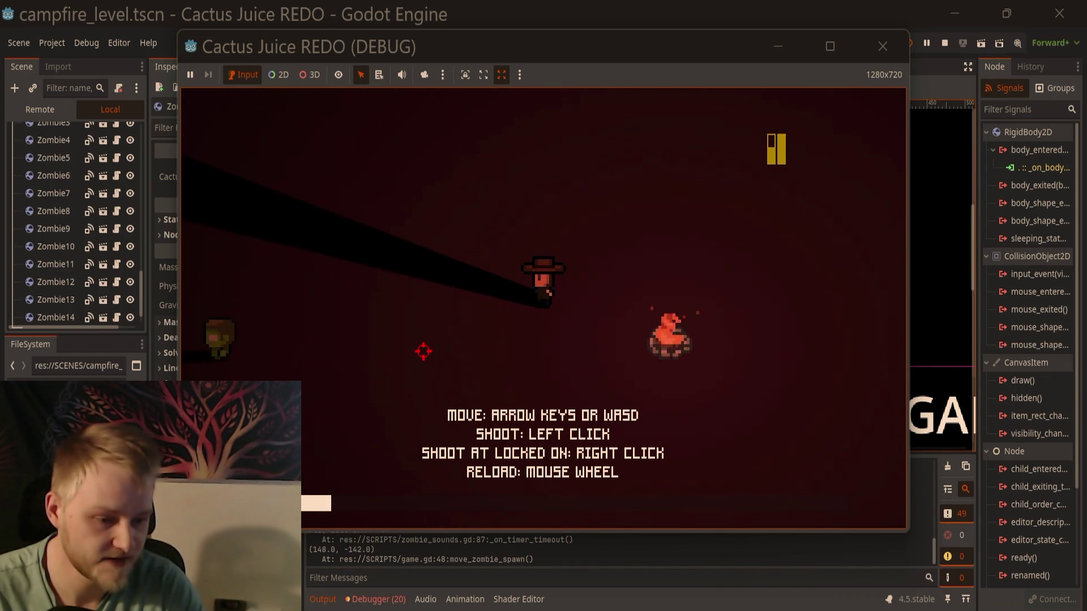
key(s)
click(311, 294)
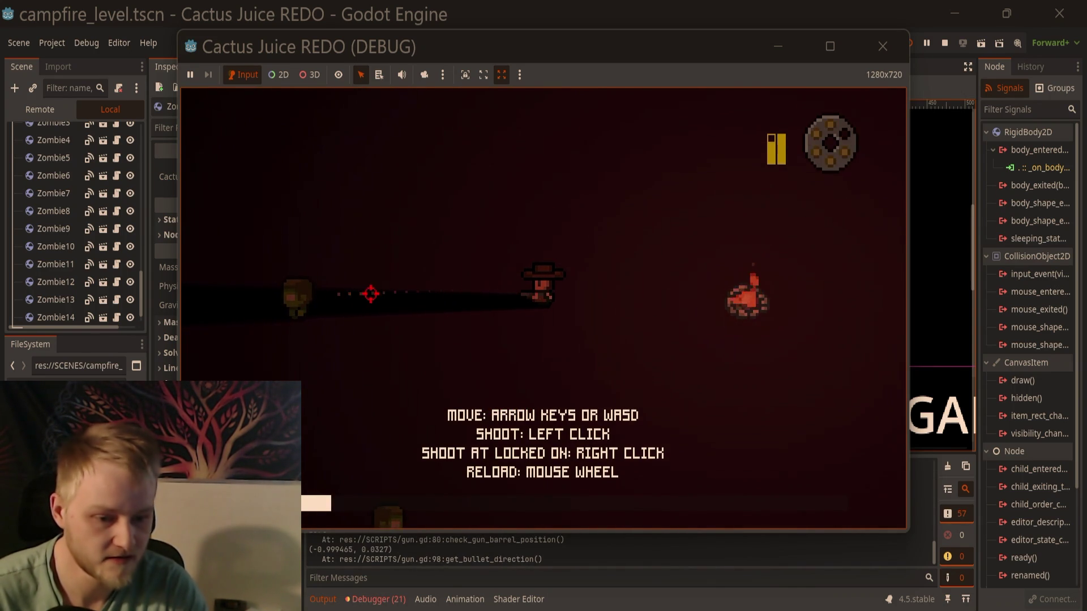
Circle the campfire and fire a locked-on shot at the bottom zombie.
key(s)
key(a)
key(a)
key(w)
key(s)
key(w)
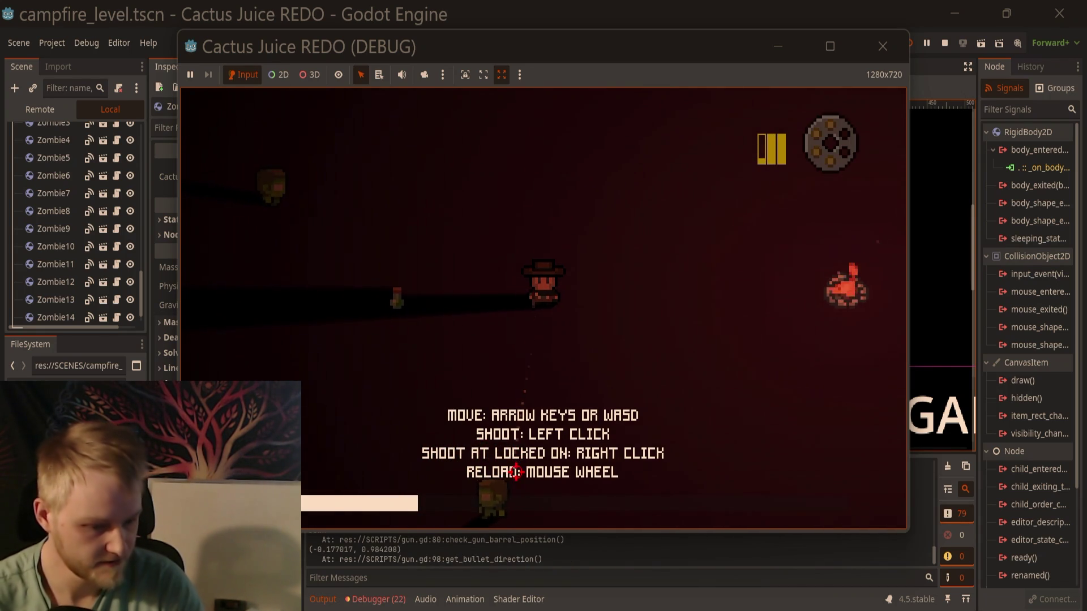
right_click(278, 245)
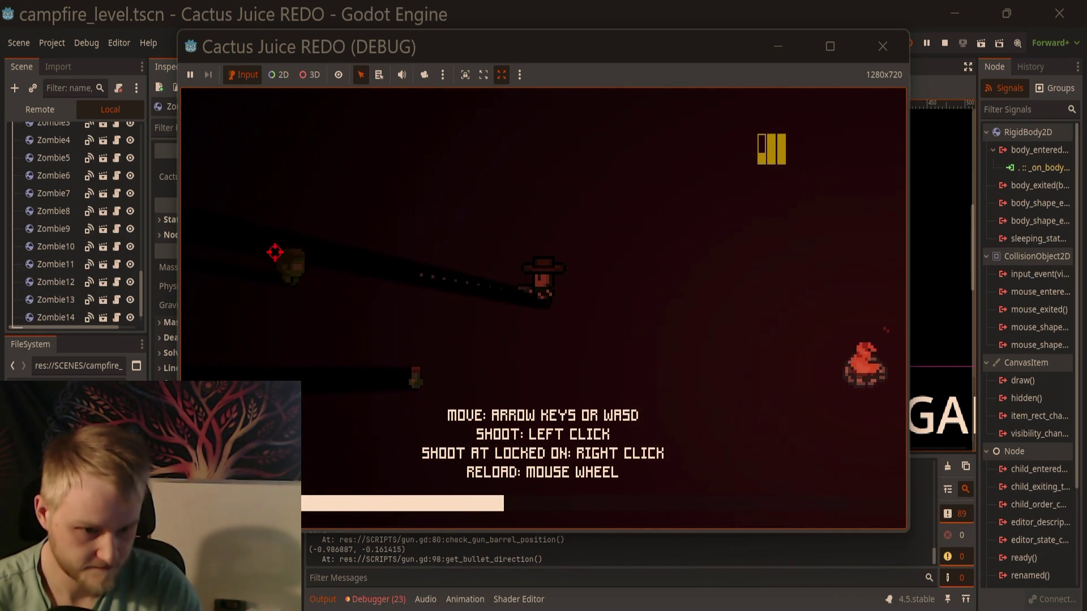
key(d)
key(s)
key(a)
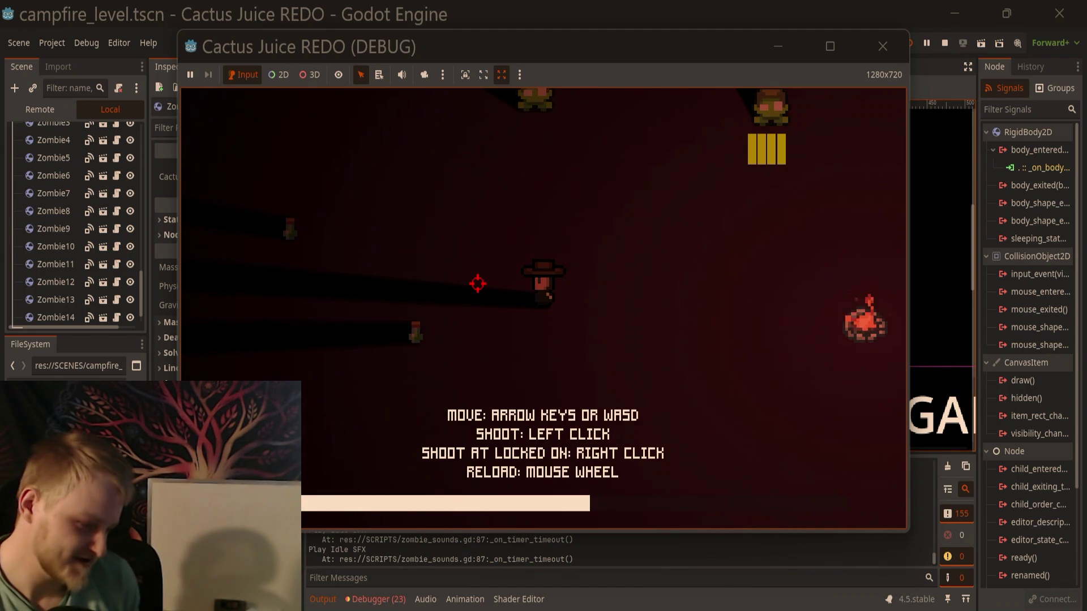
Walk up and right, shoot the nearby and lower-left zombies, then stop the game.
key(d)
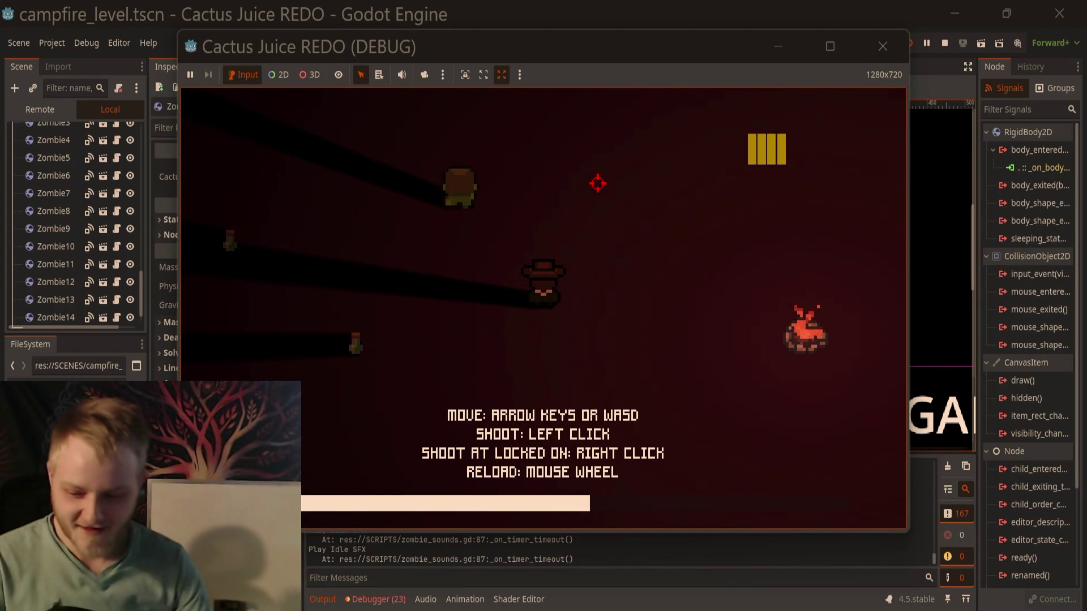
key(w)
key(d)
key(d)
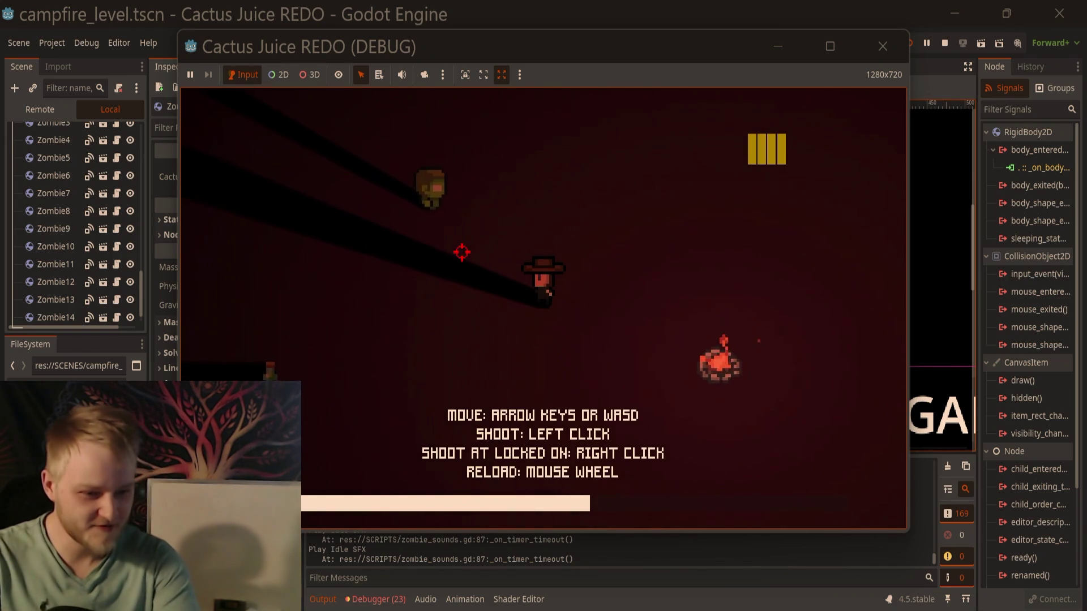
key(d)
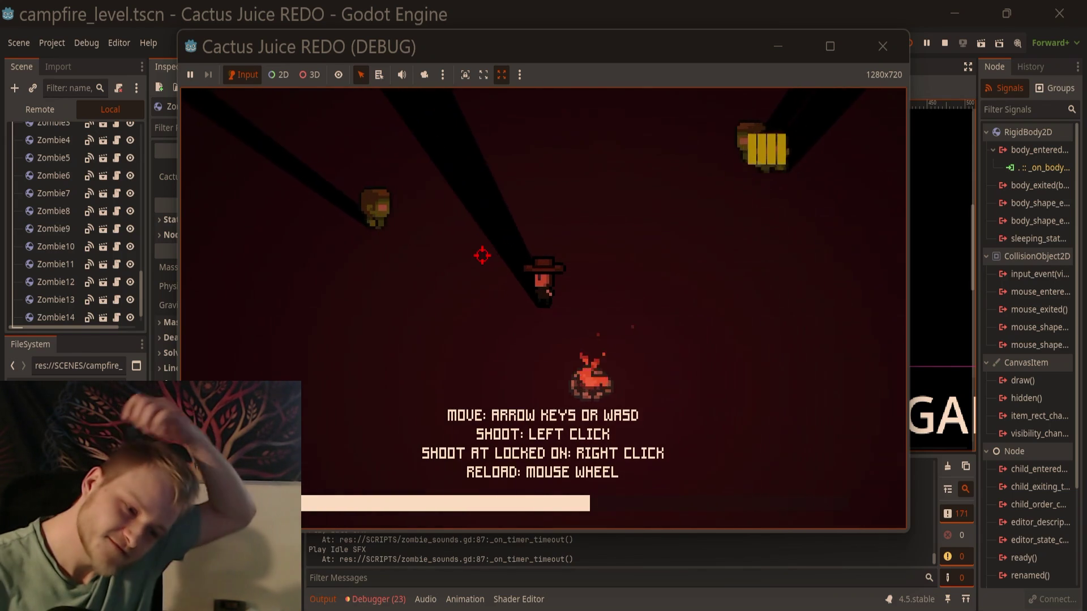
key(w)
key(w)
key(a)
click(682, 274)
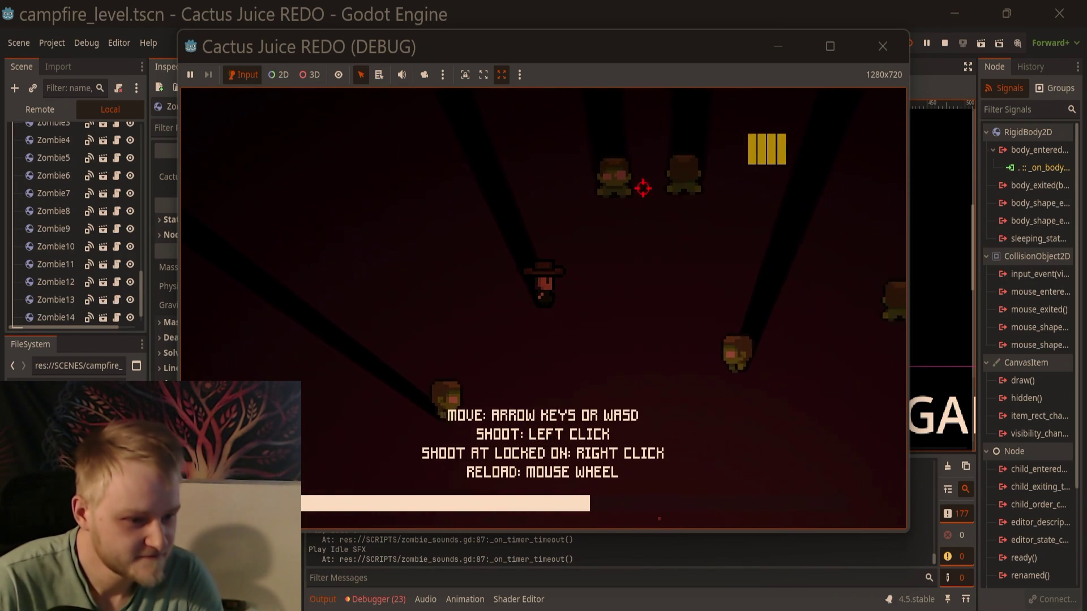
scroll(645, 192, down, 1)
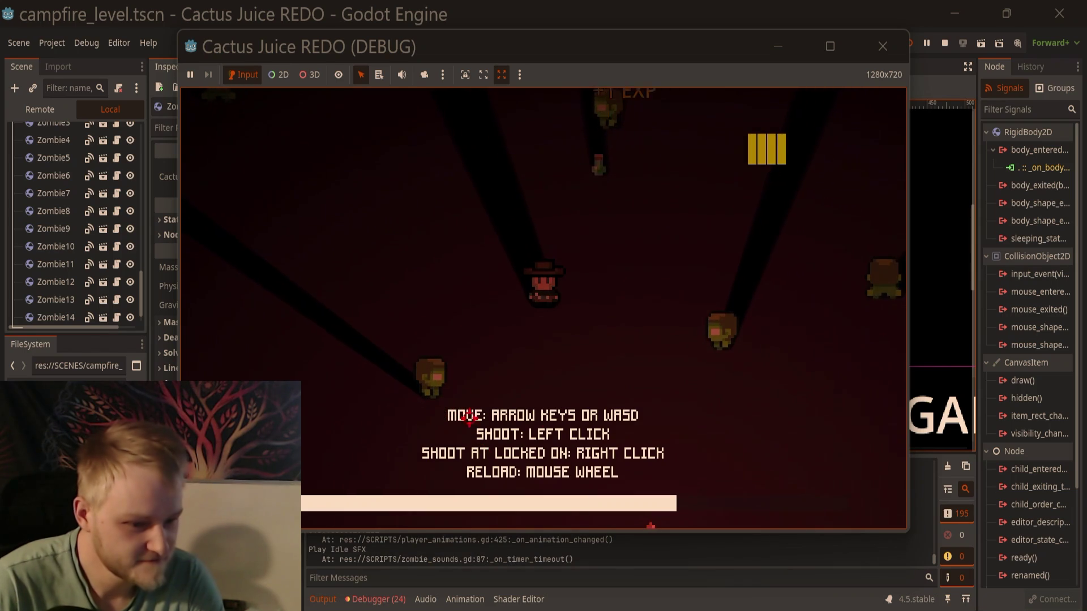
click(446, 342)
click(448, 342)
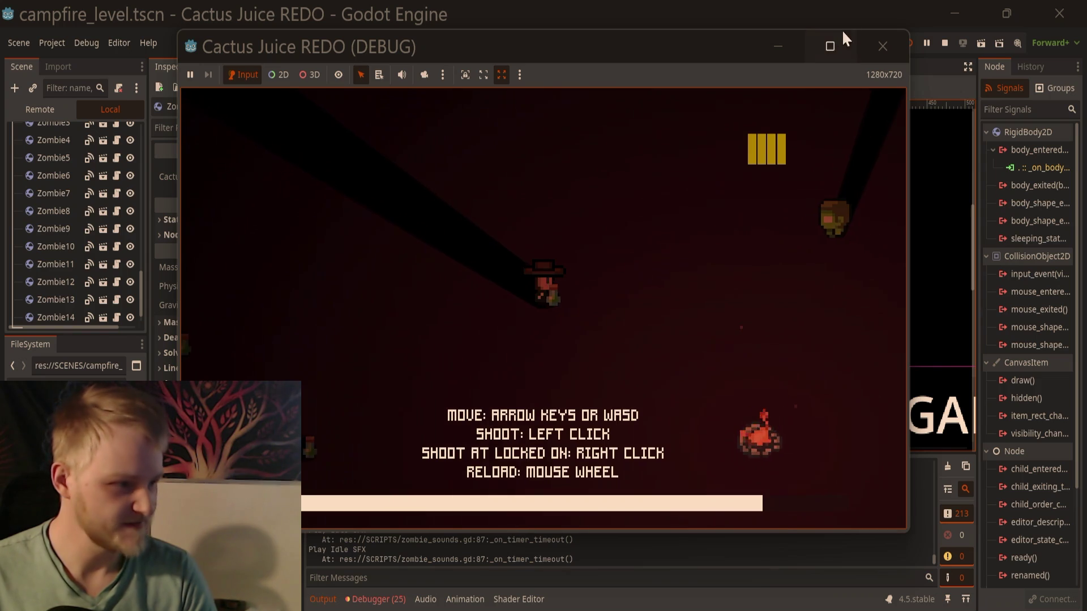
click(861, 56)
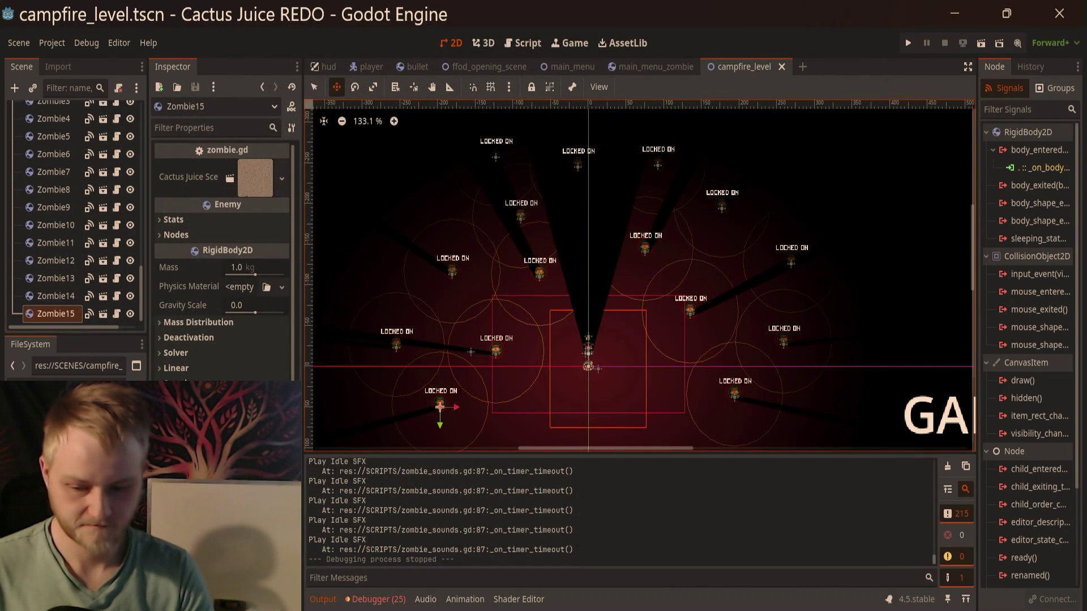
Open the cactus_juice scene and script, change its Collision Layer and Mask, then save and run.
click(255, 177)
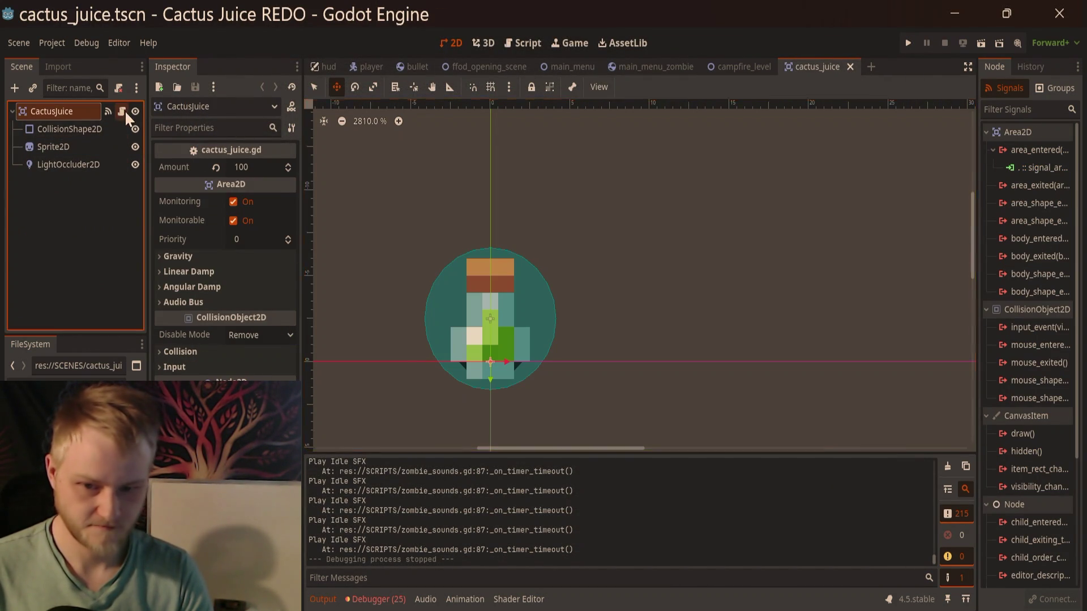
click(123, 111)
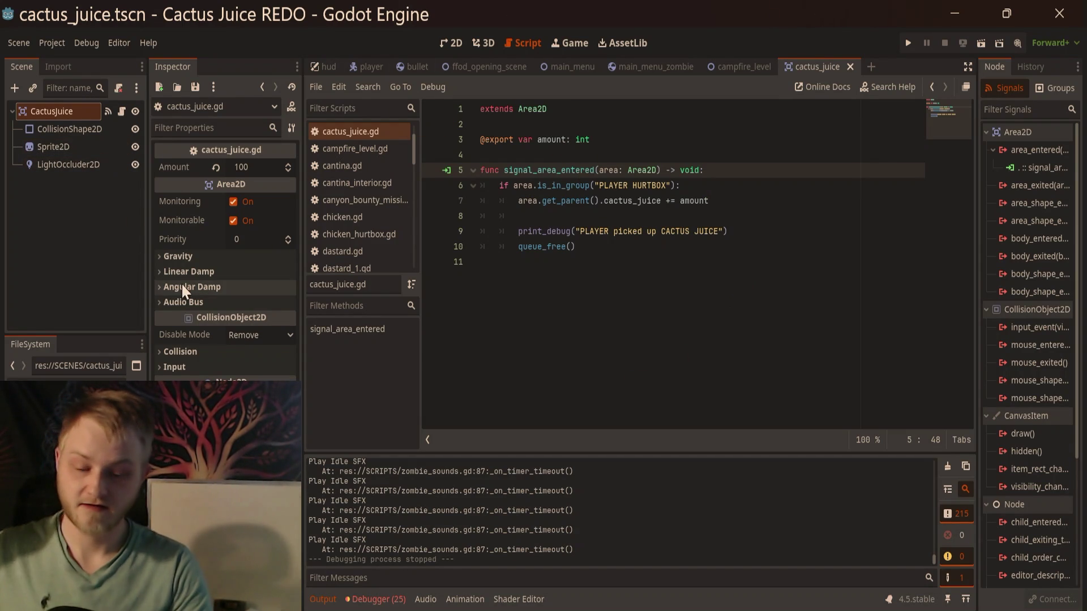
click(232, 355)
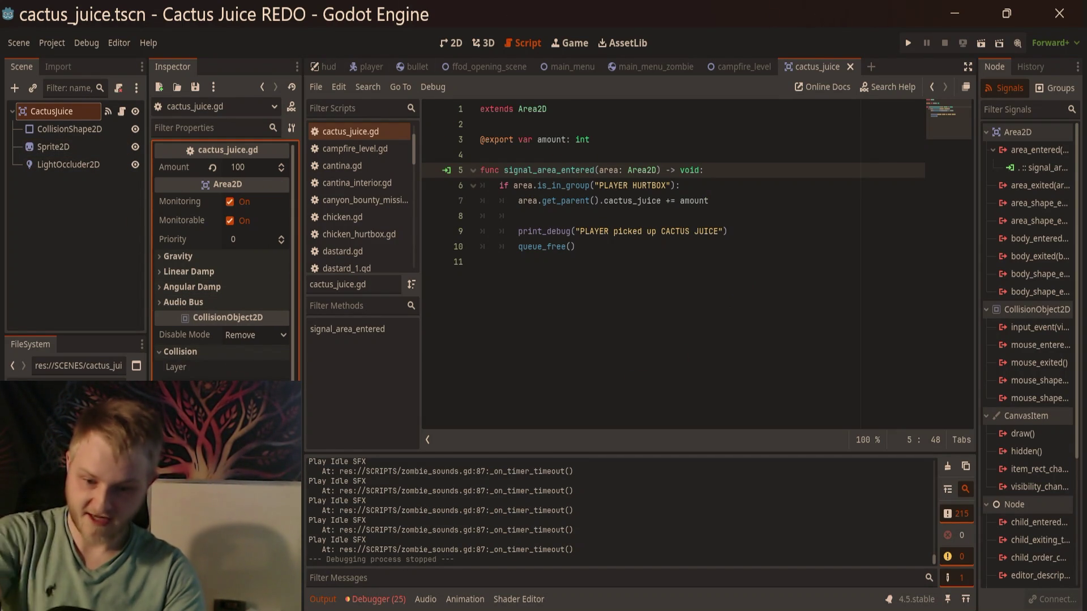
click(172, 386)
click(172, 425)
click(172, 386)
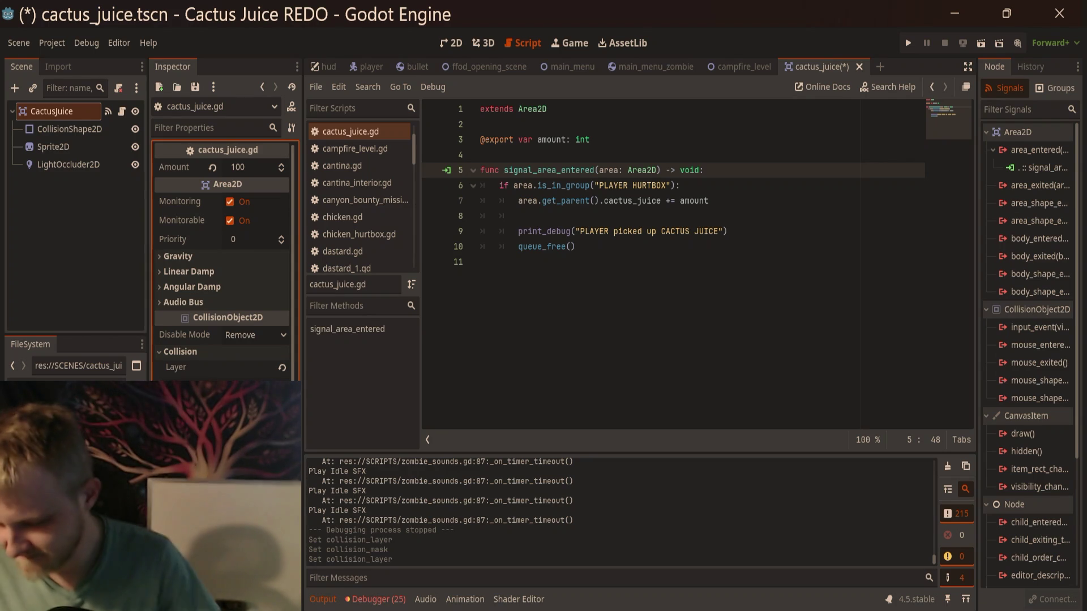
key(F6)
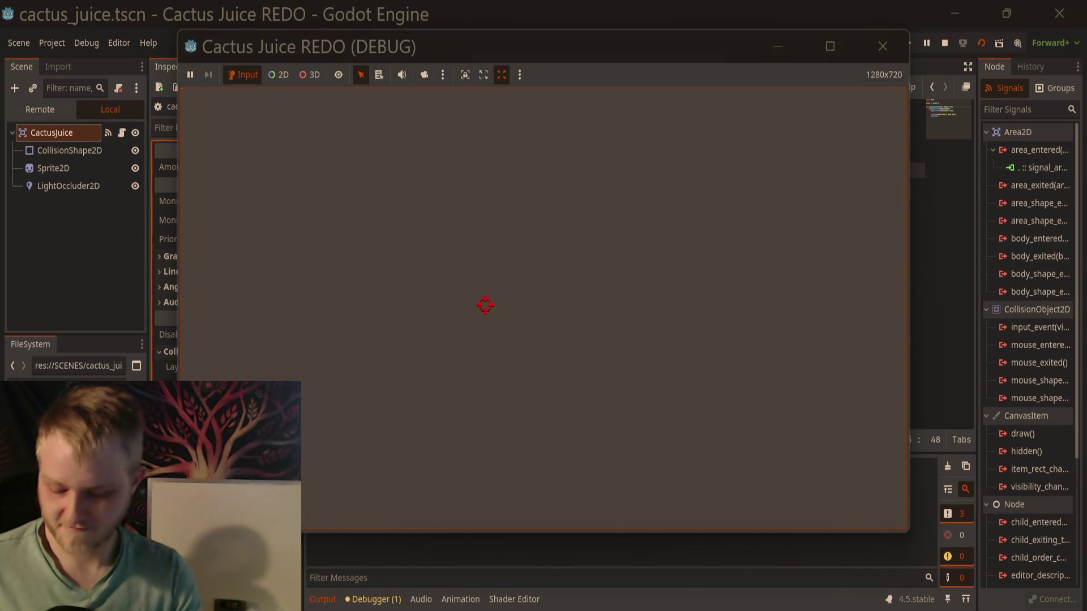
Enter the CAMPFIRE level, shoot an approaching zombie, reload, and close the game.
click(775, 64)
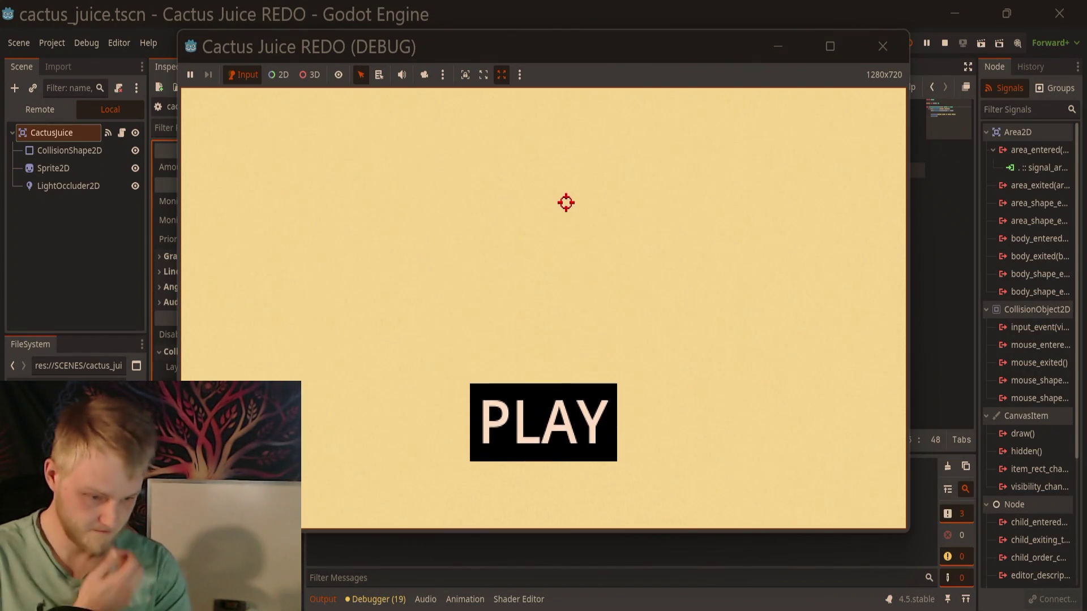
click(574, 326)
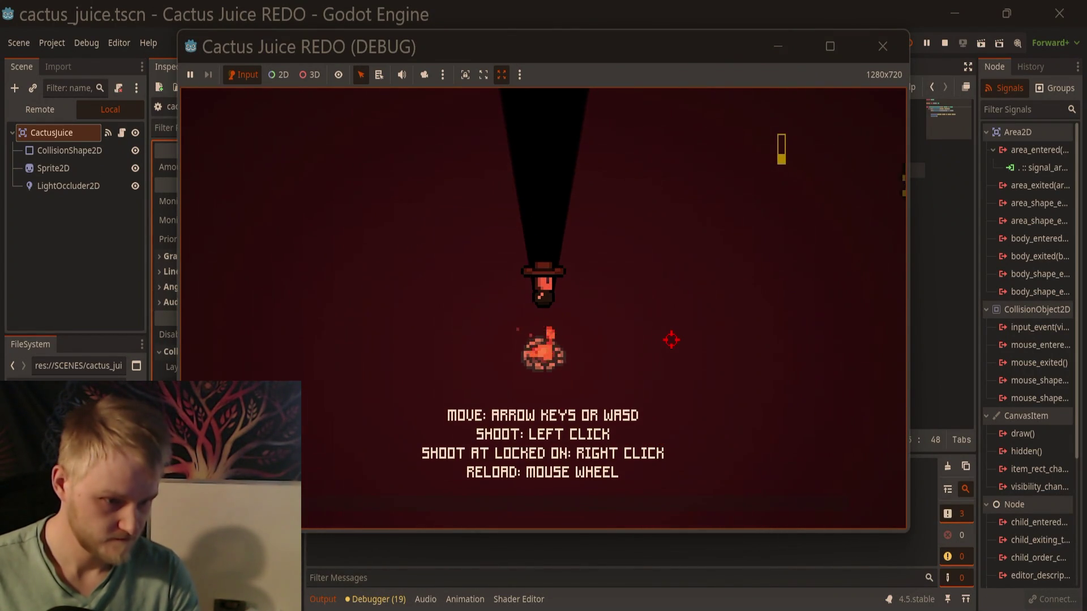
click(845, 195)
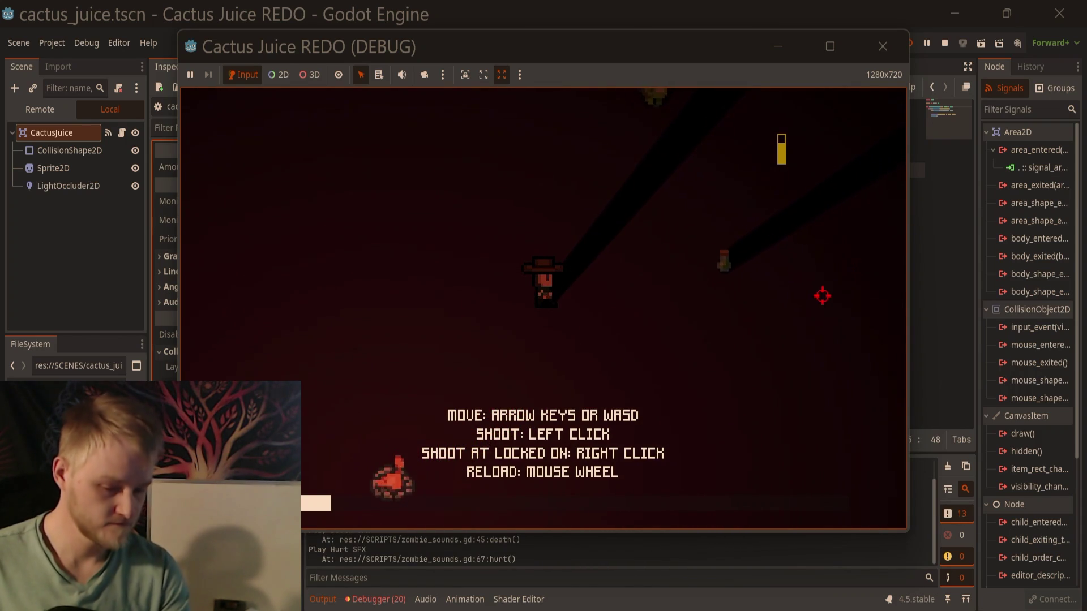
scroll(696, 216, down, 2)
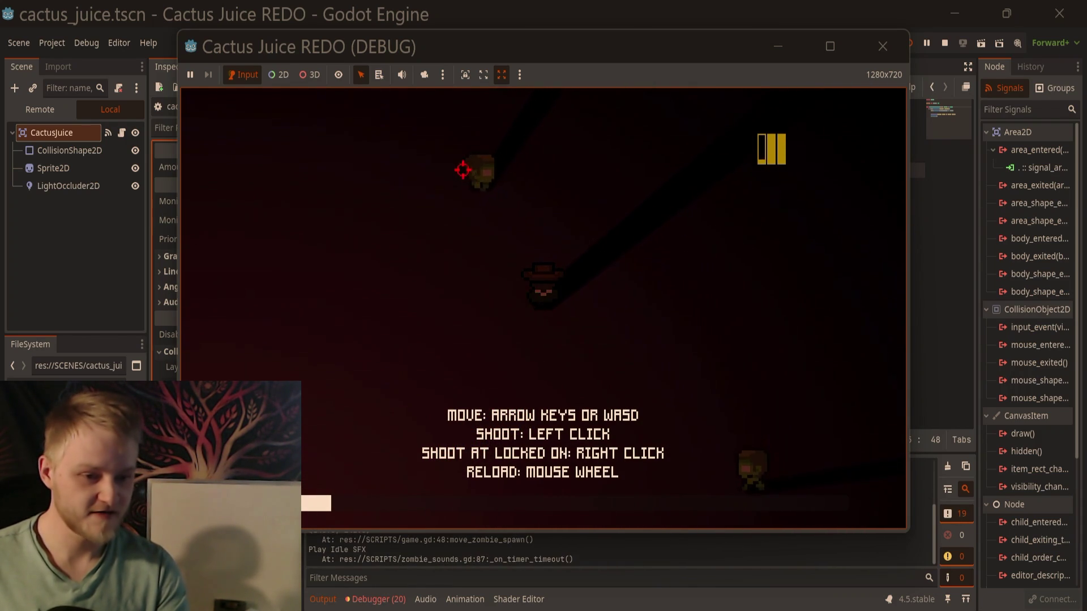
scroll(569, 281, down, 1)
click(892, 48)
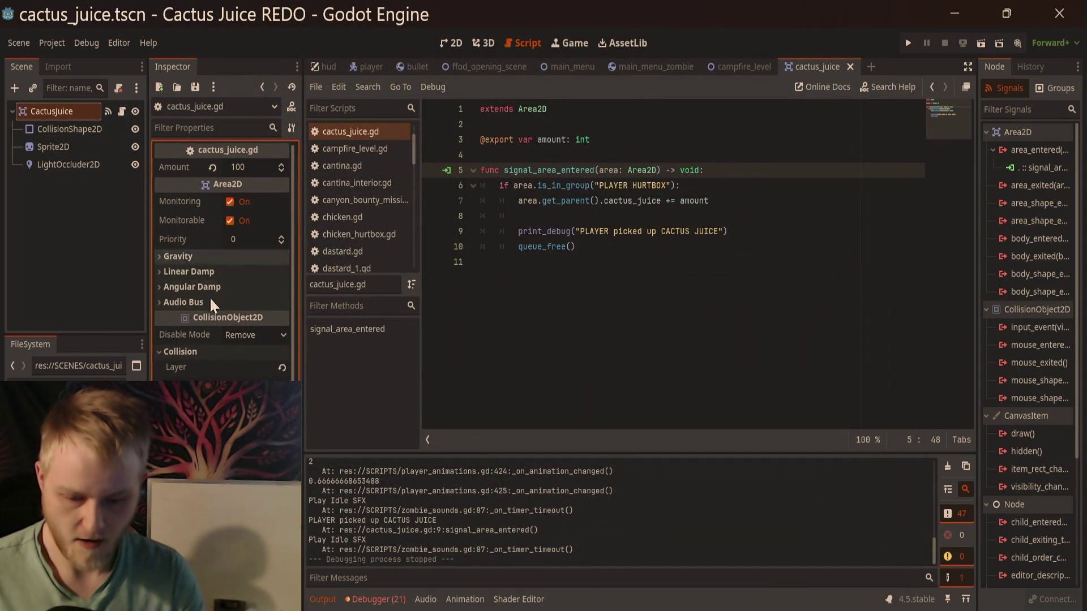
Enable Y Sort Enabled under CanvasItem Ordering on CactusJuice, then save and run with F5.
scroll(221, 255, down, 3)
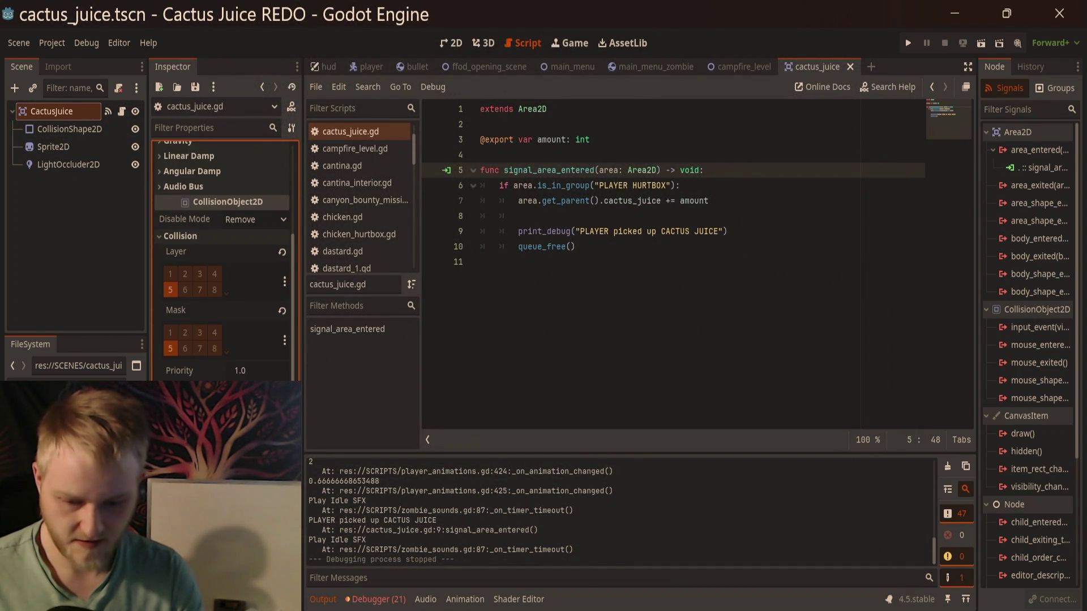
scroll(225, 262, down, 2)
click(238, 430)
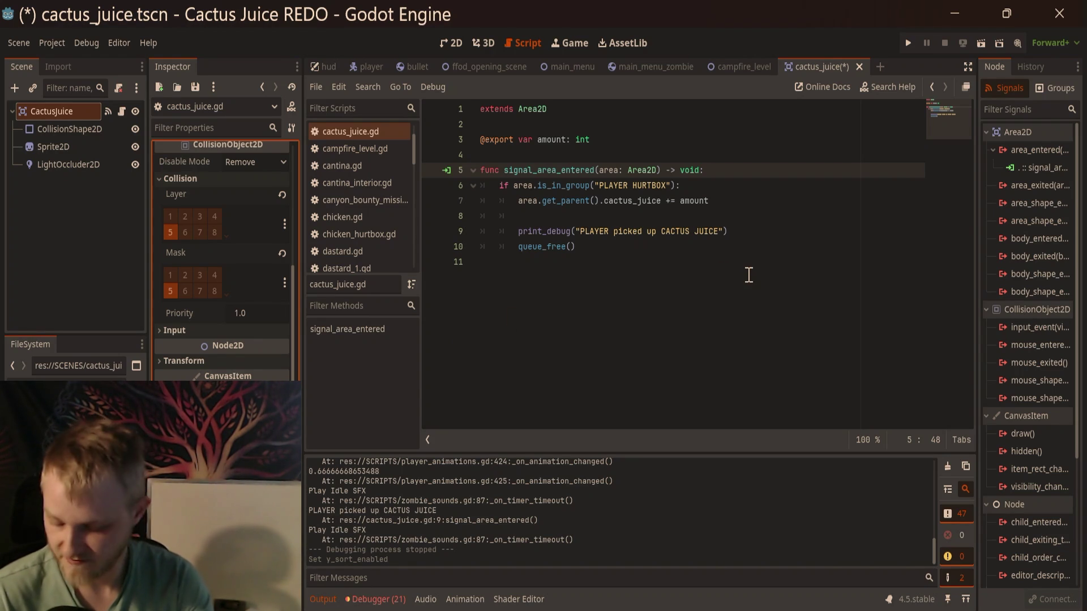
key(F5)
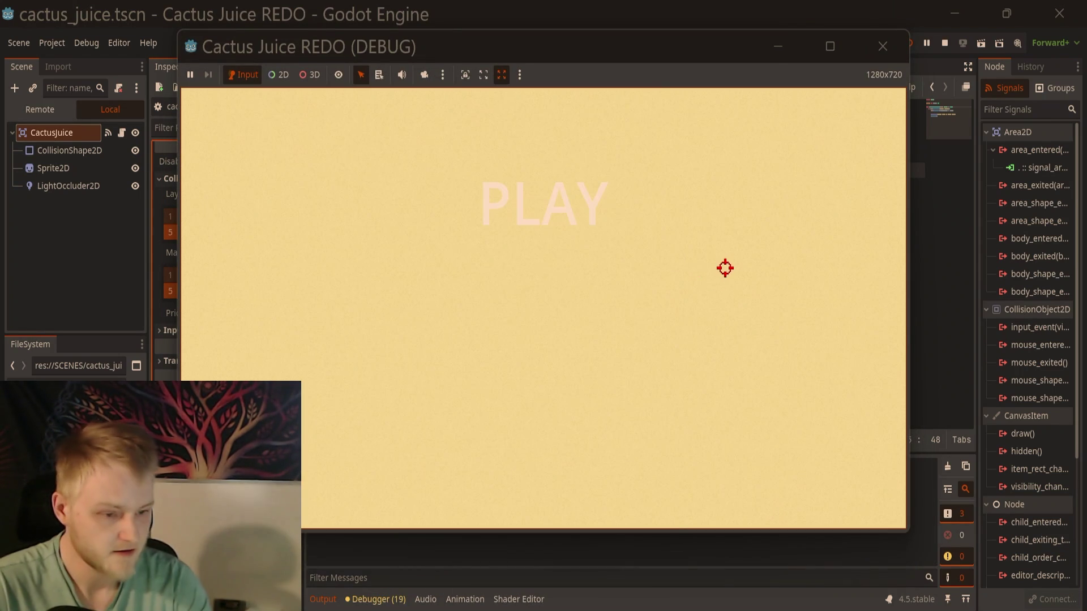
Start the game from the menu, walk up and right, and shoot the zombie on the right.
click(613, 209)
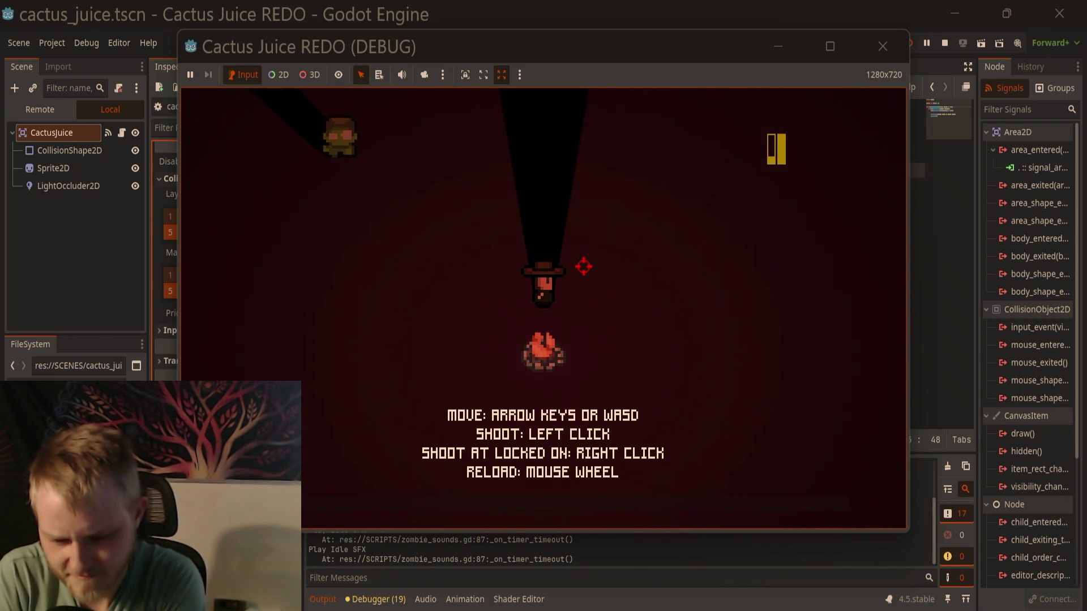
key(w)
key(d)
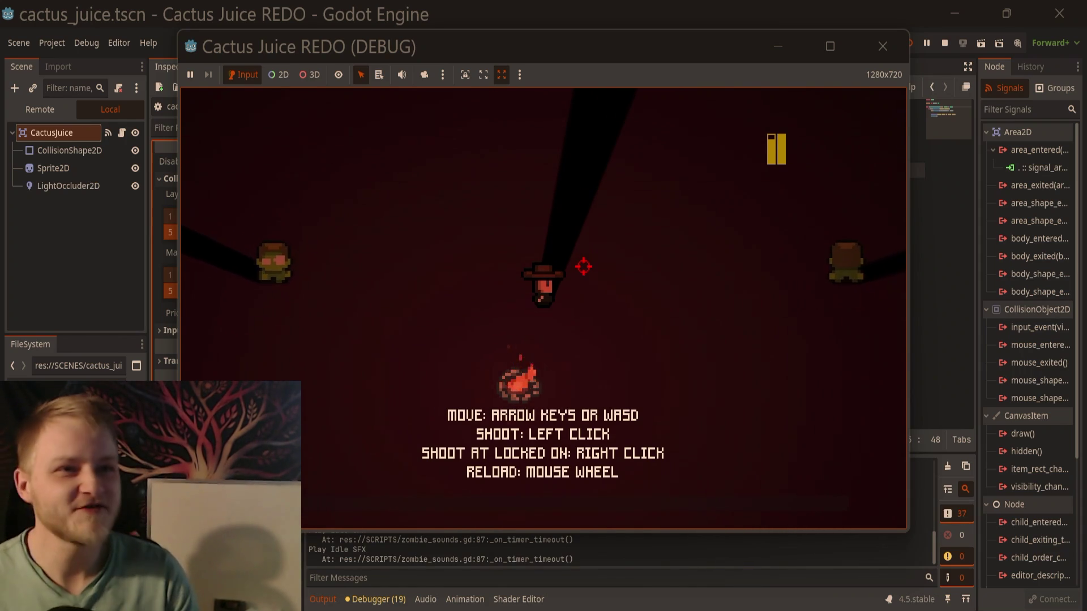
key(w)
key(d)
key(a)
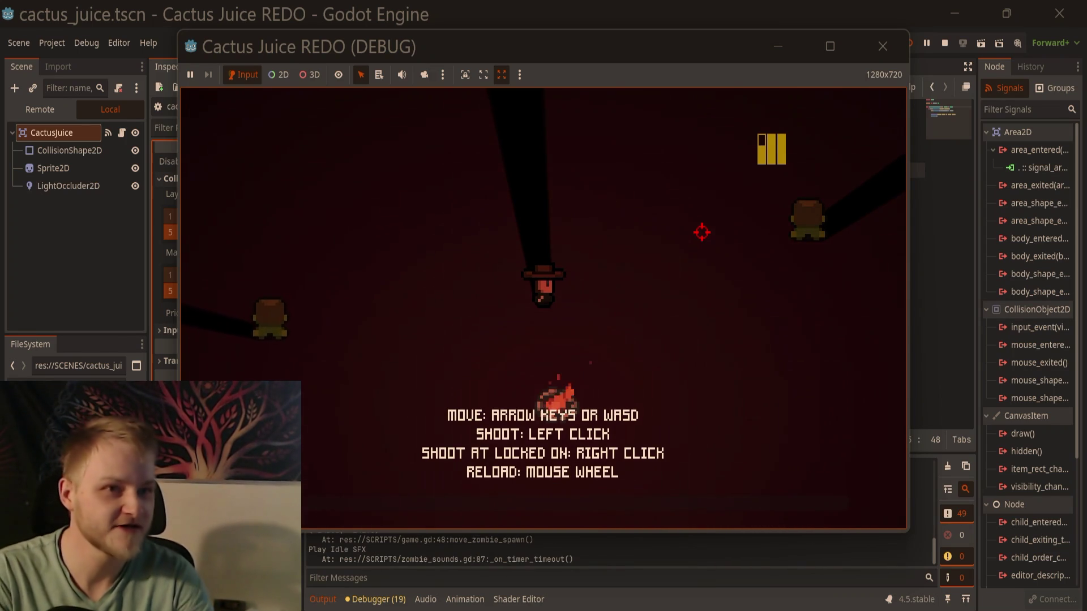
key(w)
key(d)
click(793, 277)
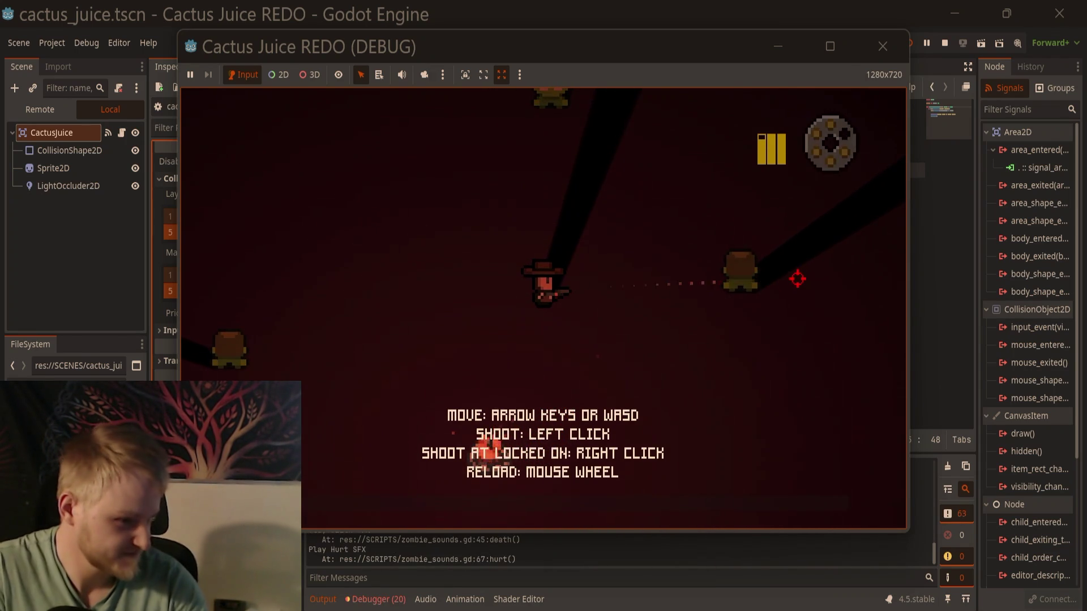
Shoot the top and left zombies while moving left, reload, and close the game.
key(w)
key(a)
click(539, 126)
scroll(539, 136, down, 1)
key(a)
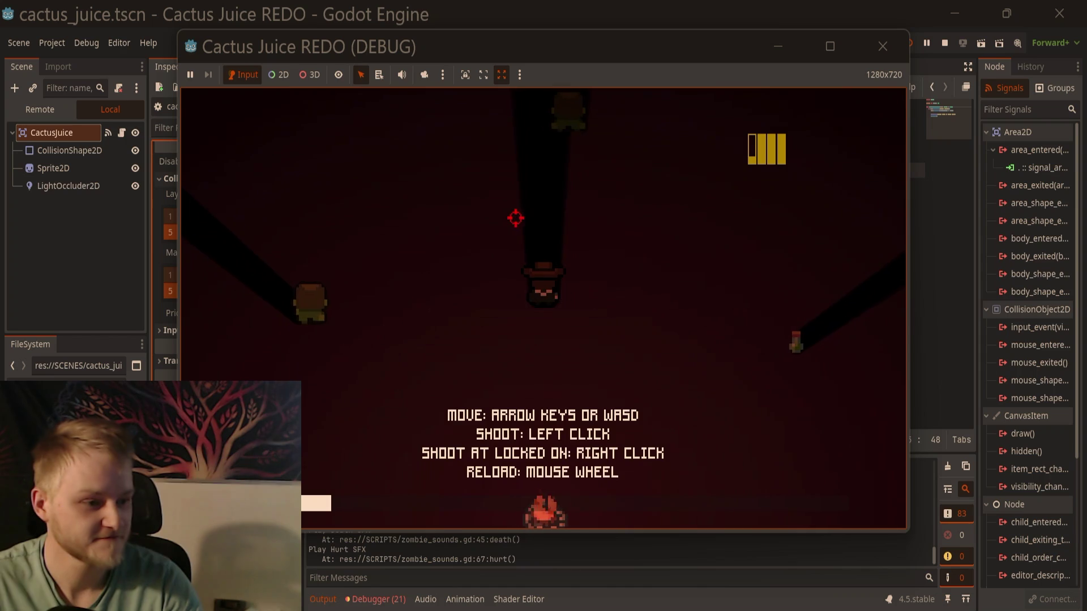
click(376, 316)
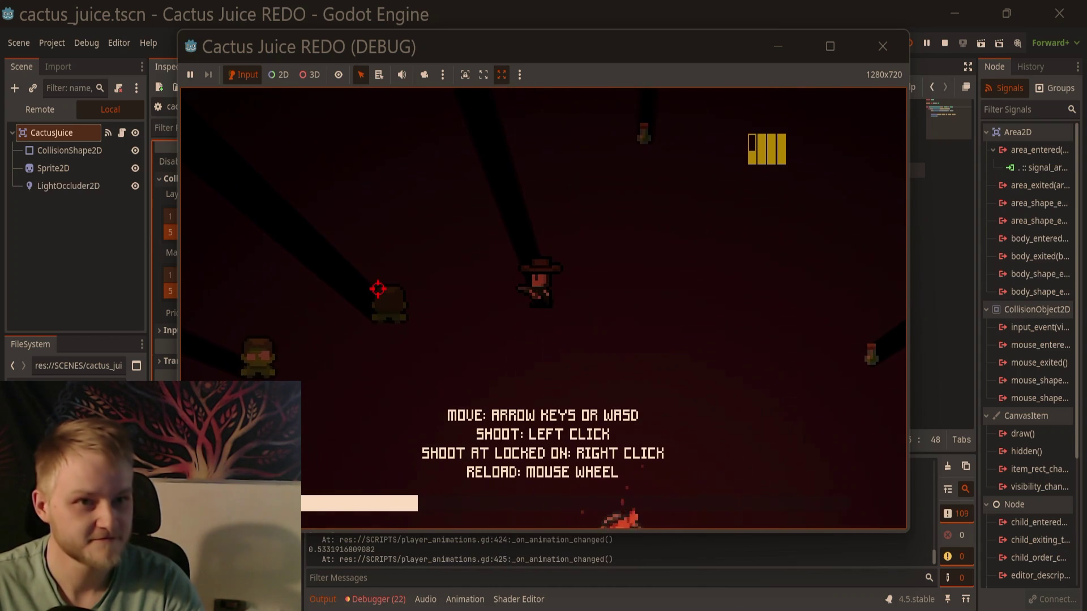
click(339, 313)
scroll(340, 312, down, 1)
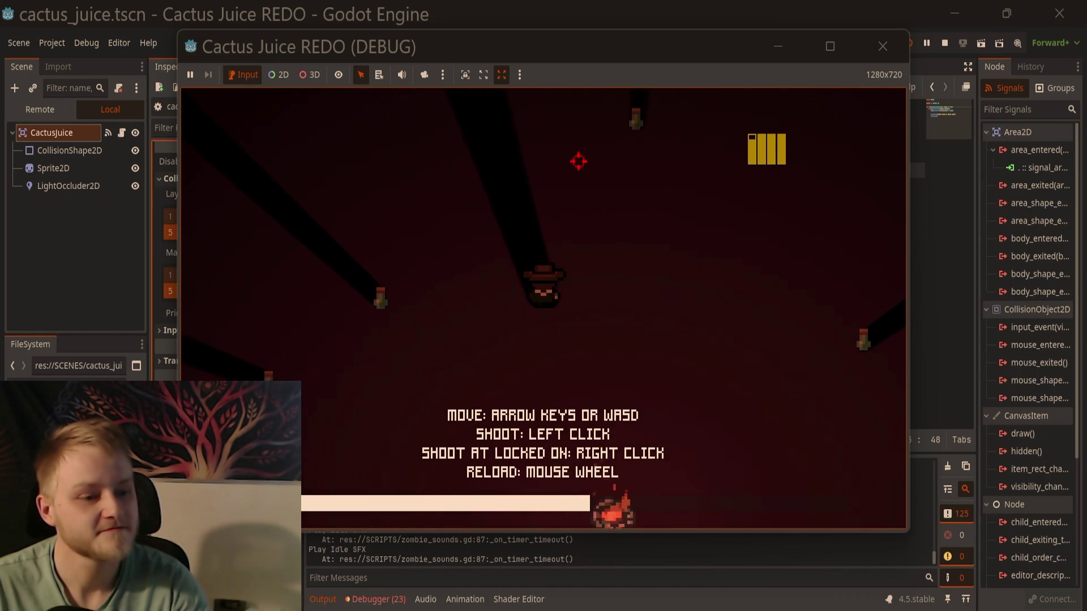
scroll(612, 190, down, 1)
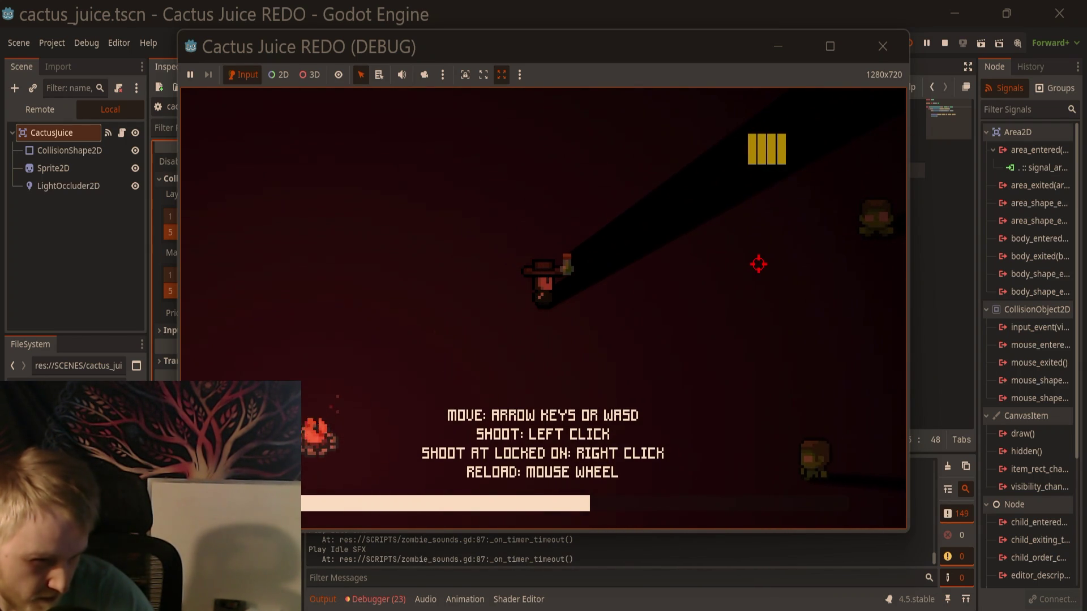
click(880, 47)
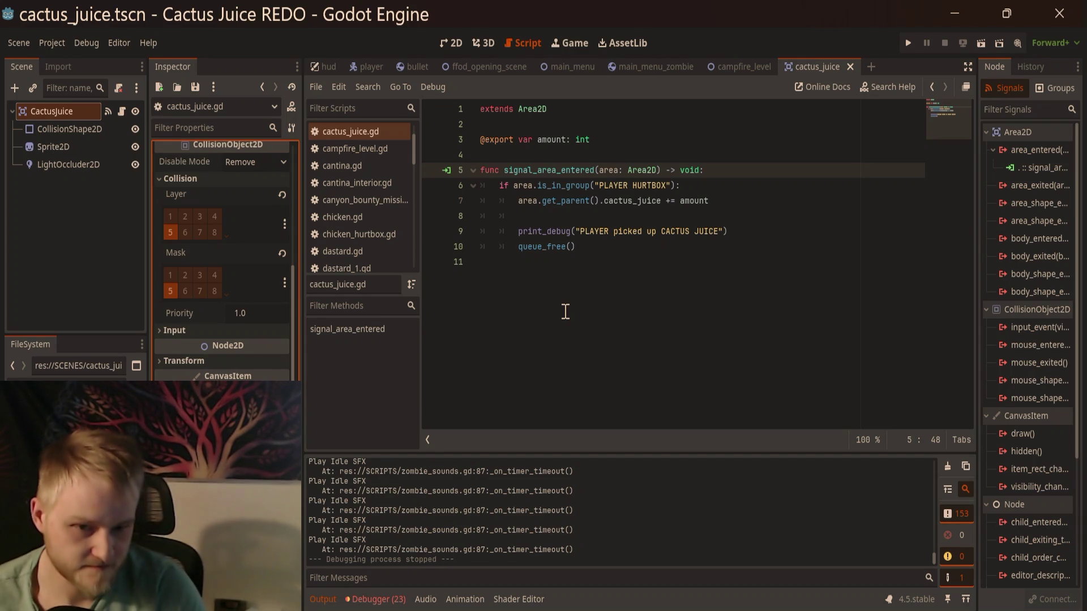
Inspect the CactusJuice pickup's Sprite2D and CollisionShape2D nodes, then switch to the player scene.
click(65, 148)
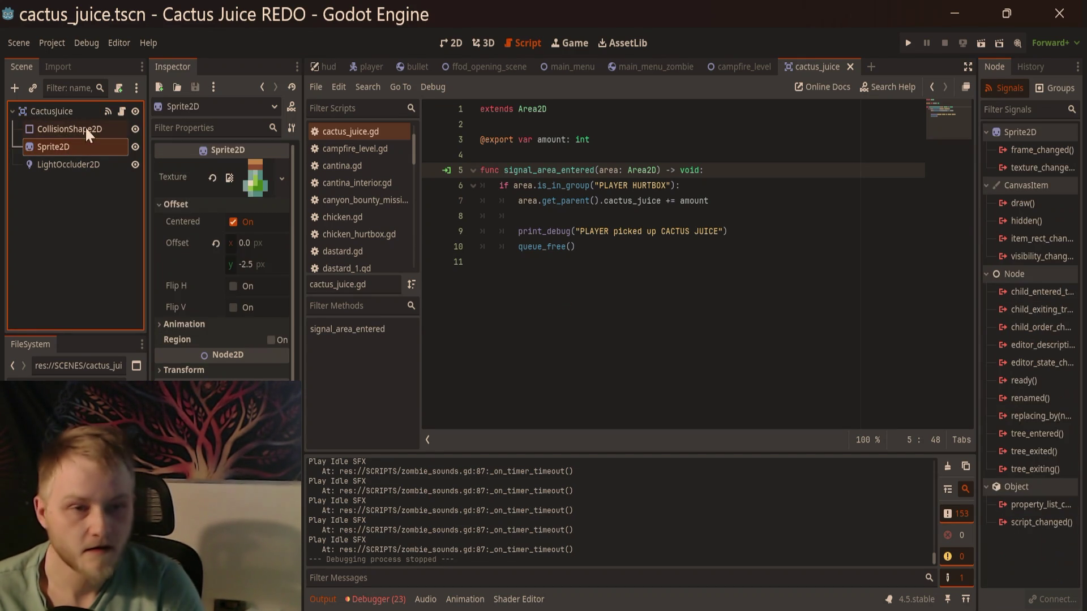
click(84, 131)
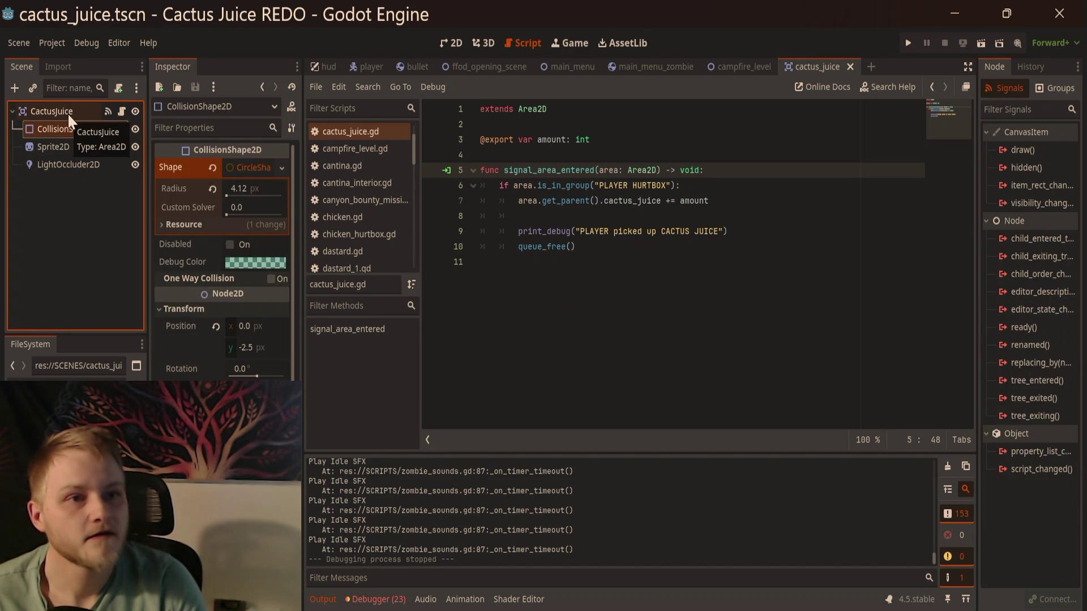
click(66, 113)
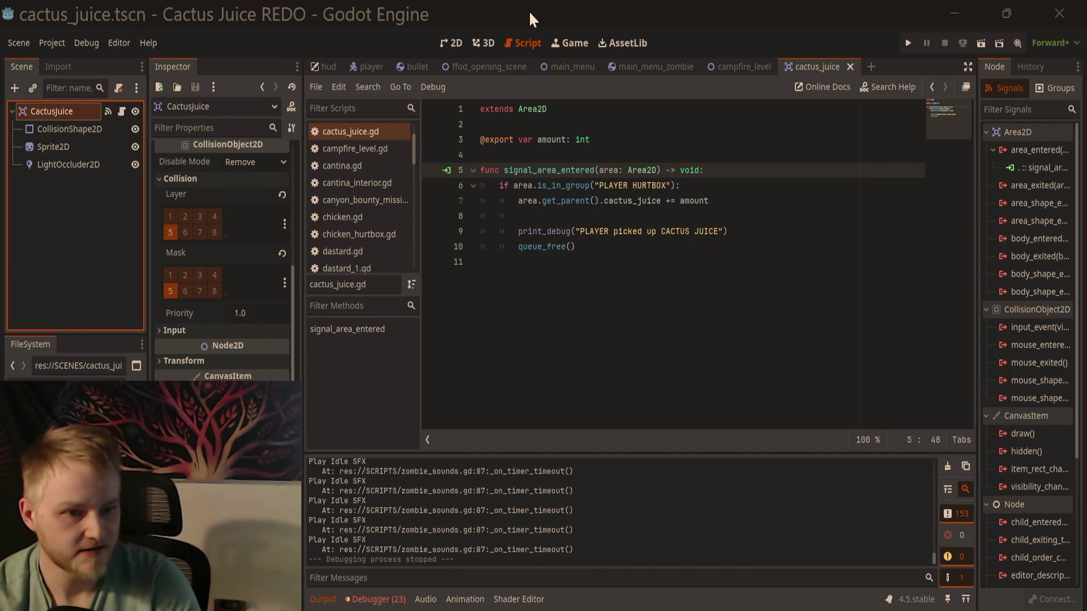
click(370, 67)
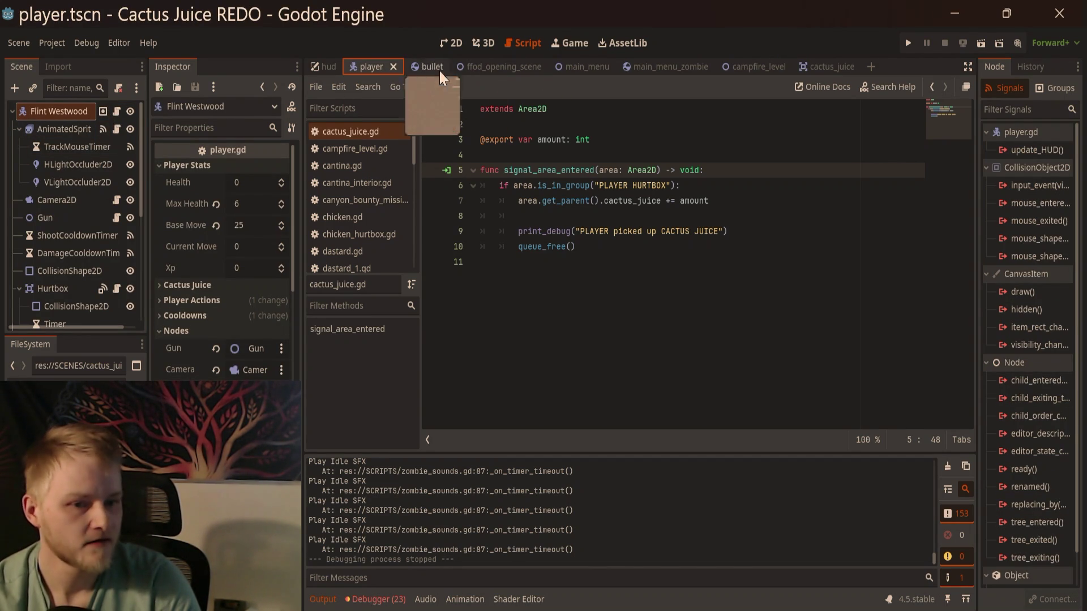
Show the cactus_juice scene in the 2D view, pan across its sprite, and run the project with F5.
scroll(221, 254, down, 5)
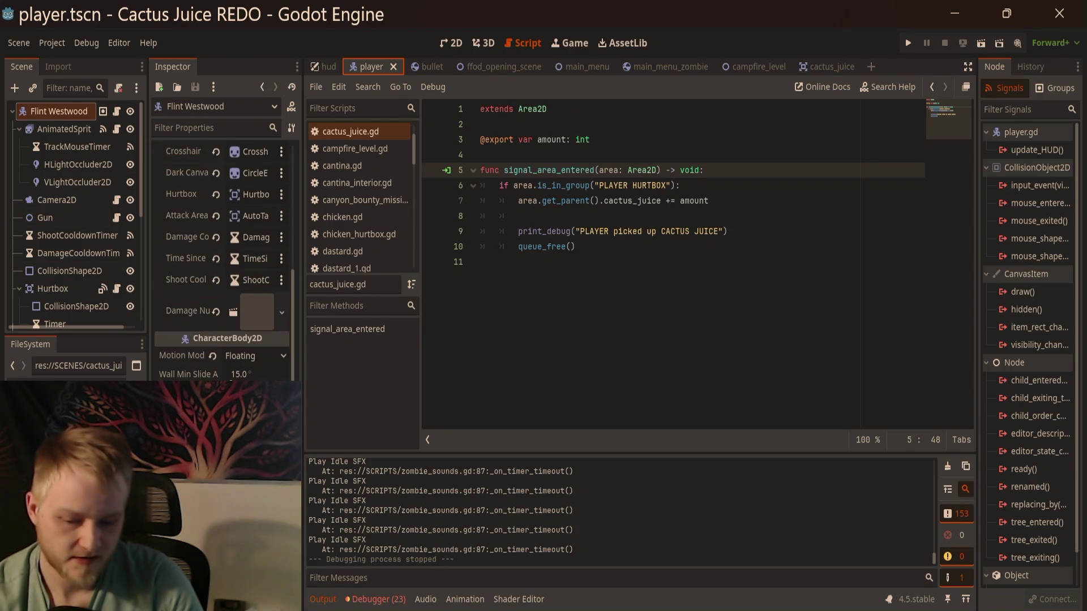
scroll(220, 260, down, 5)
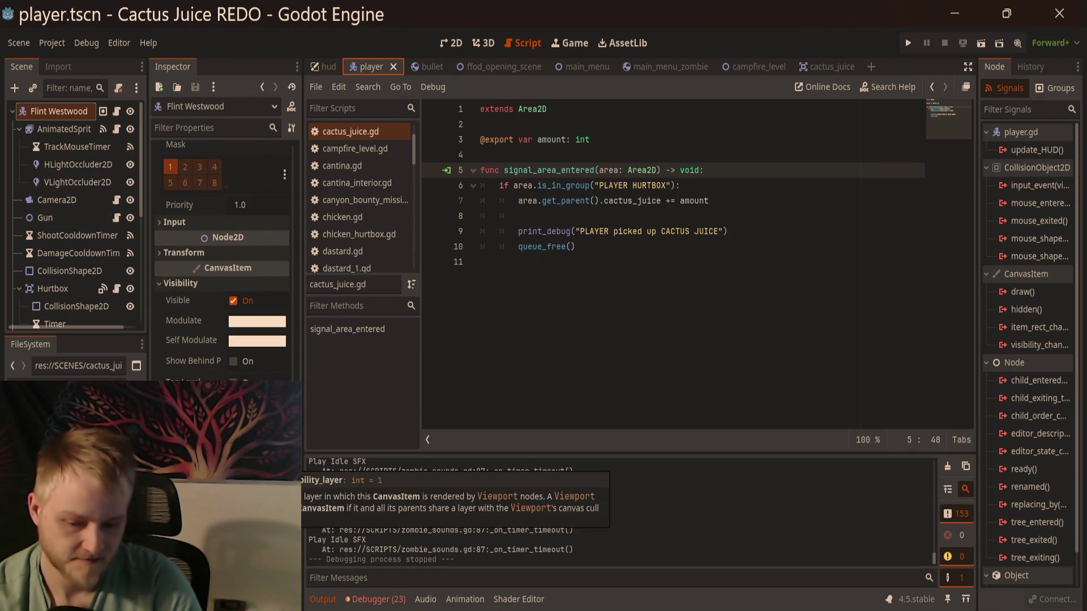
click(839, 69)
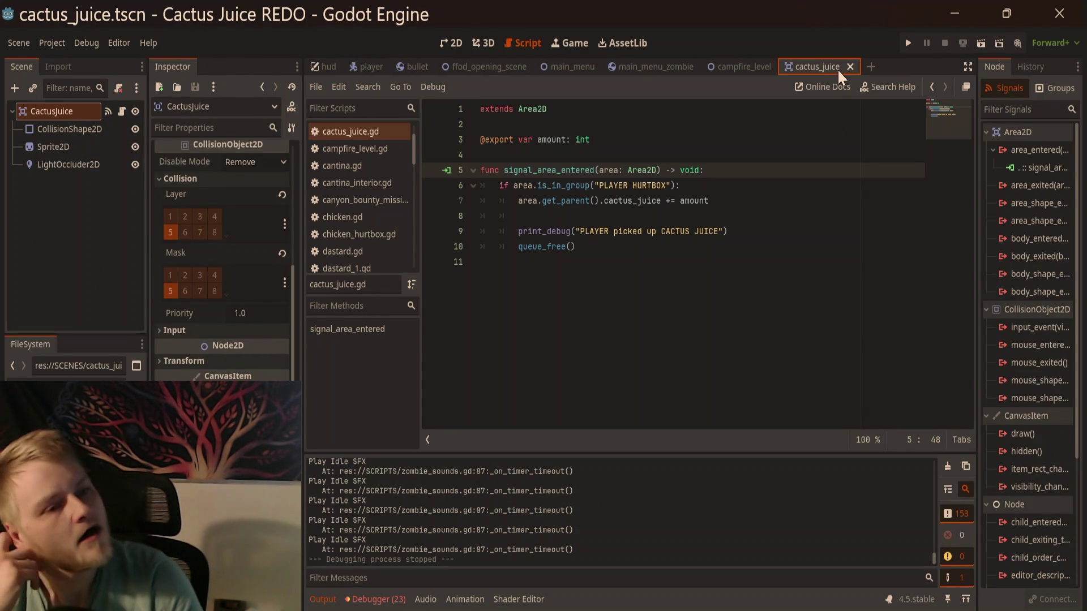
click(452, 44)
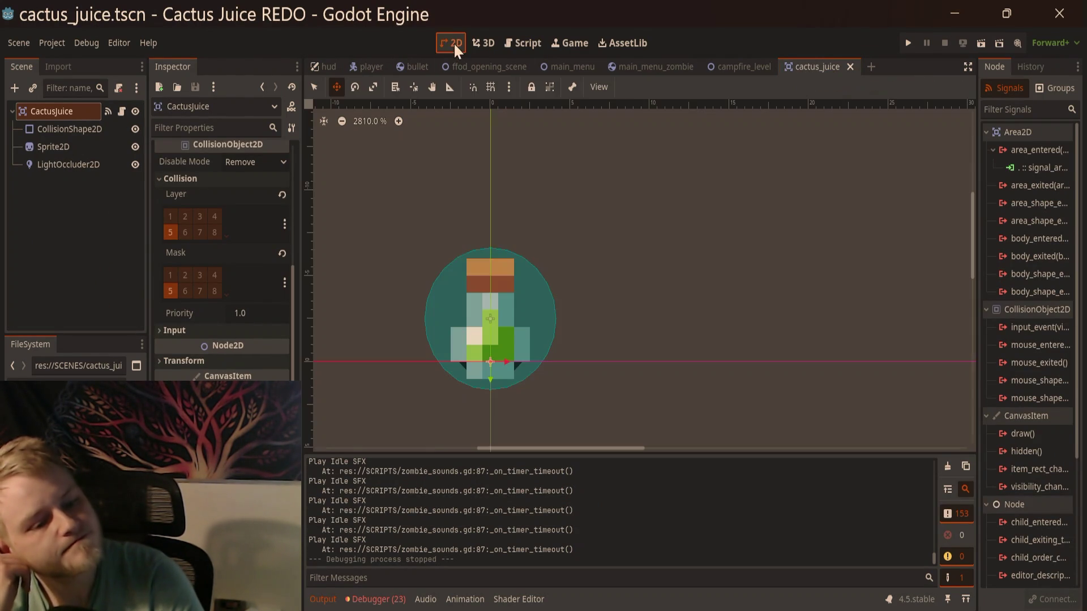
drag(501, 335, 552, 282)
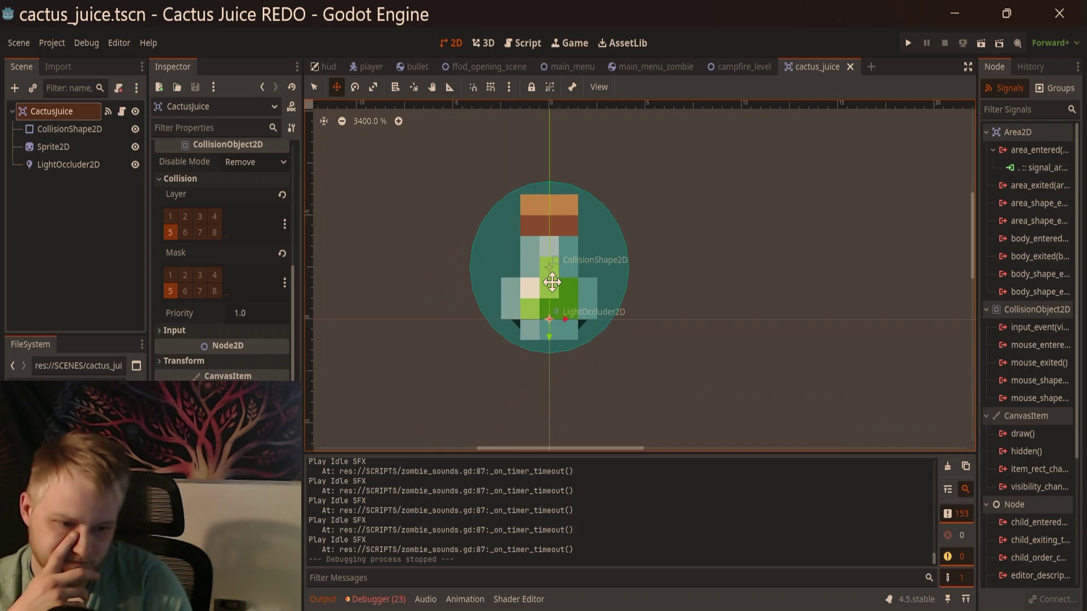
key(F5)
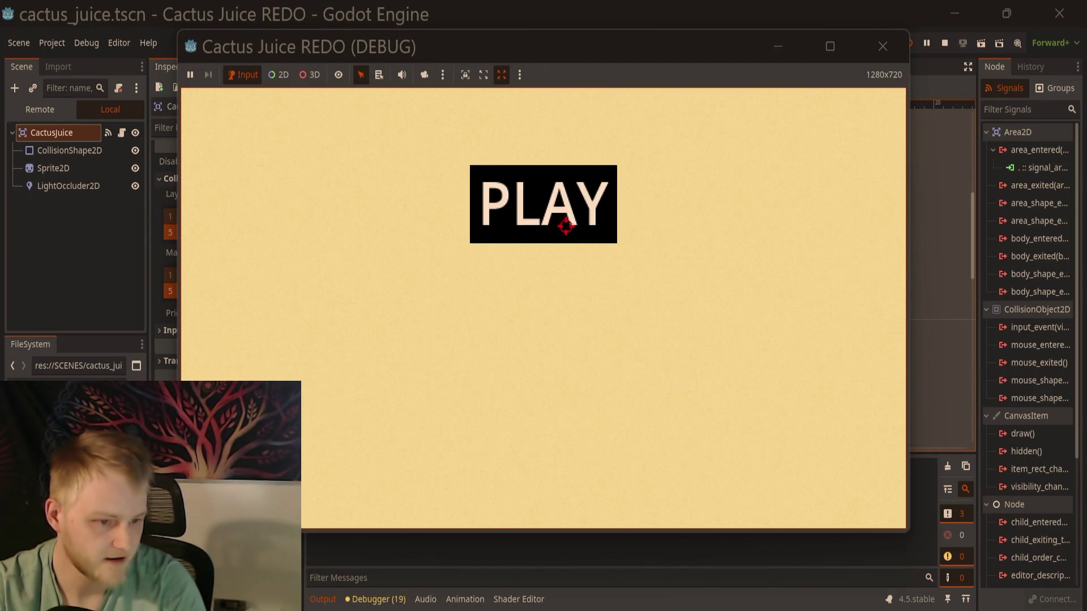
Start the game, enter the CAMPFIRE level, and walk the player up-left.
click(566, 226)
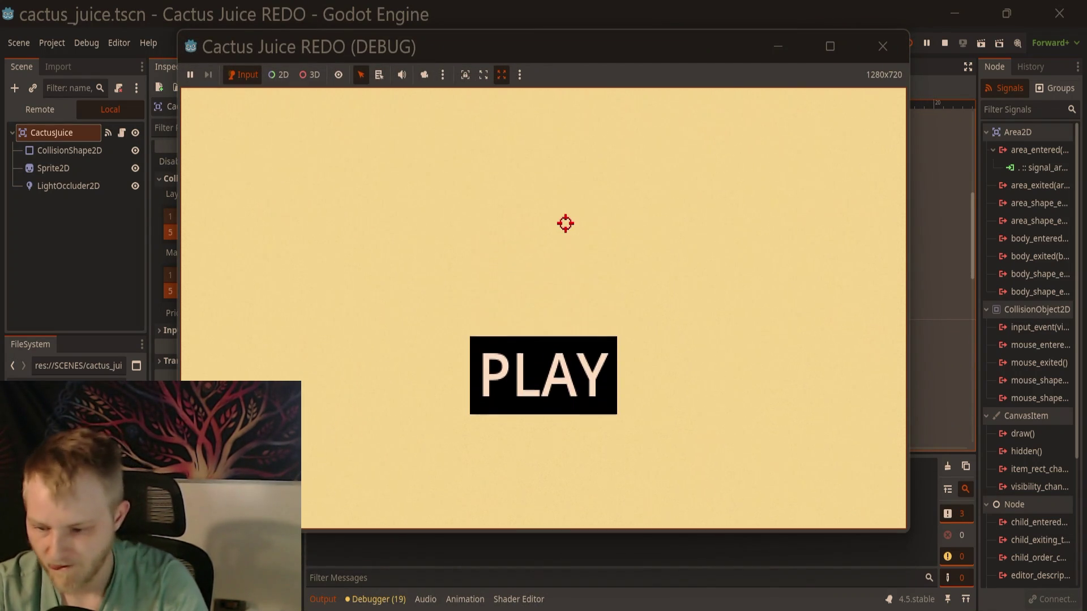
click(538, 308)
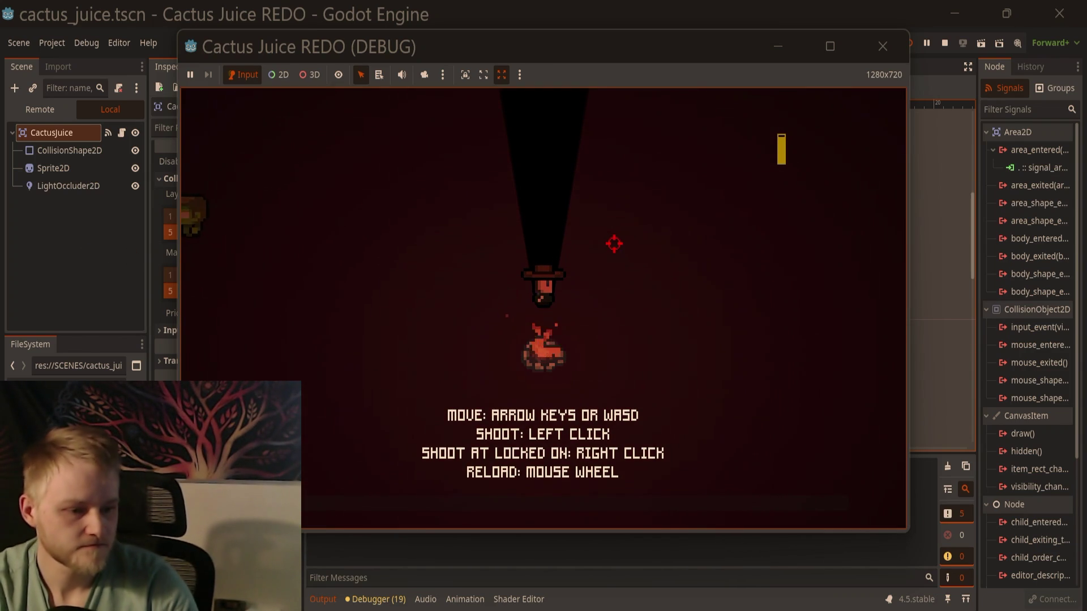
key(w)
key(a)
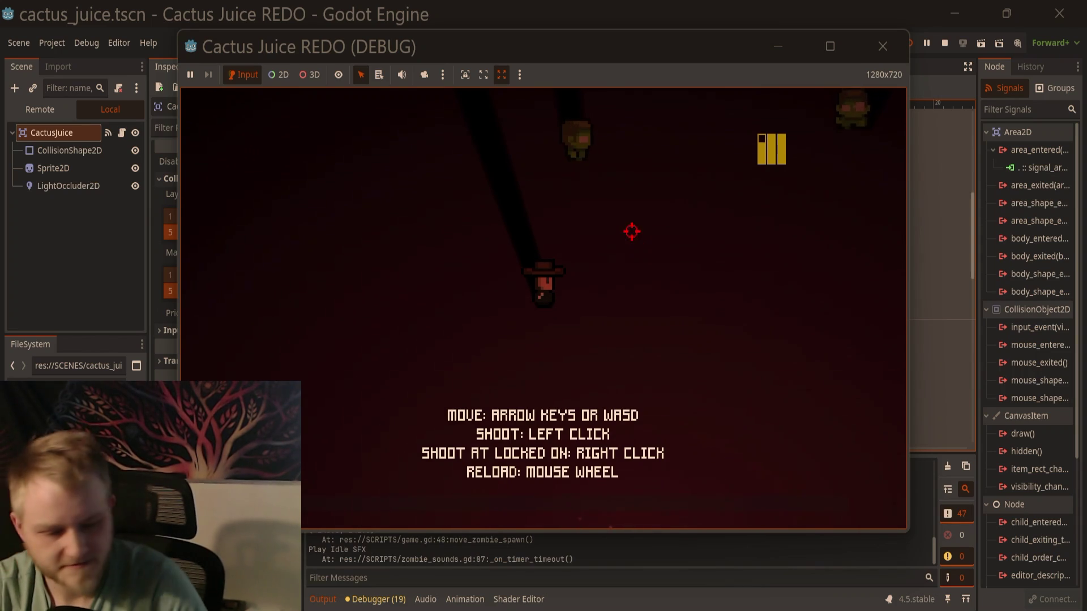
Shoot four approaching zombies, collect the cactus juice, and close the running game.
click(606, 182)
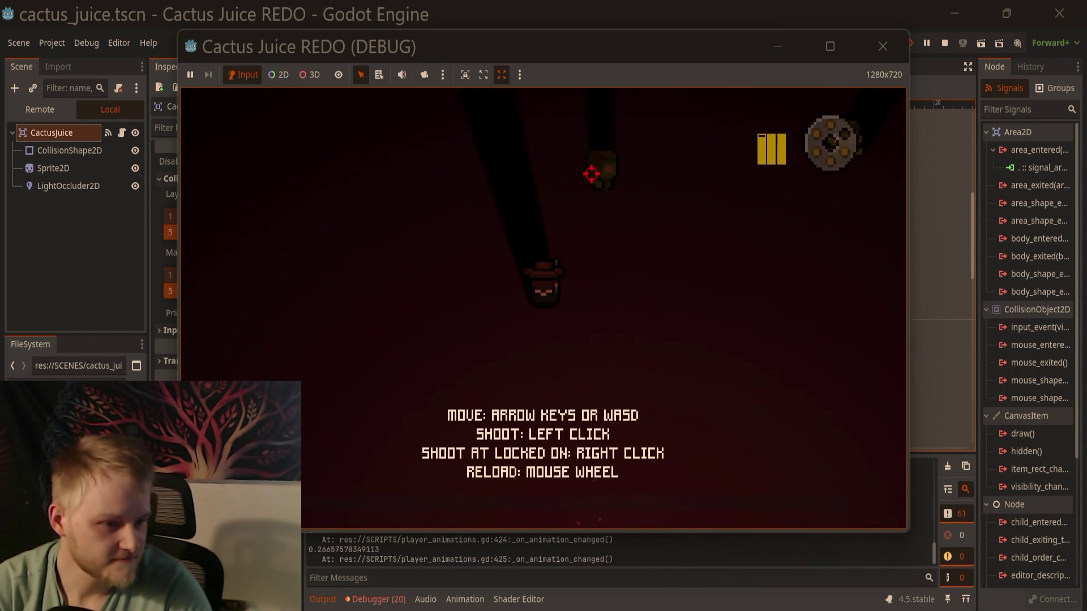
click(614, 153)
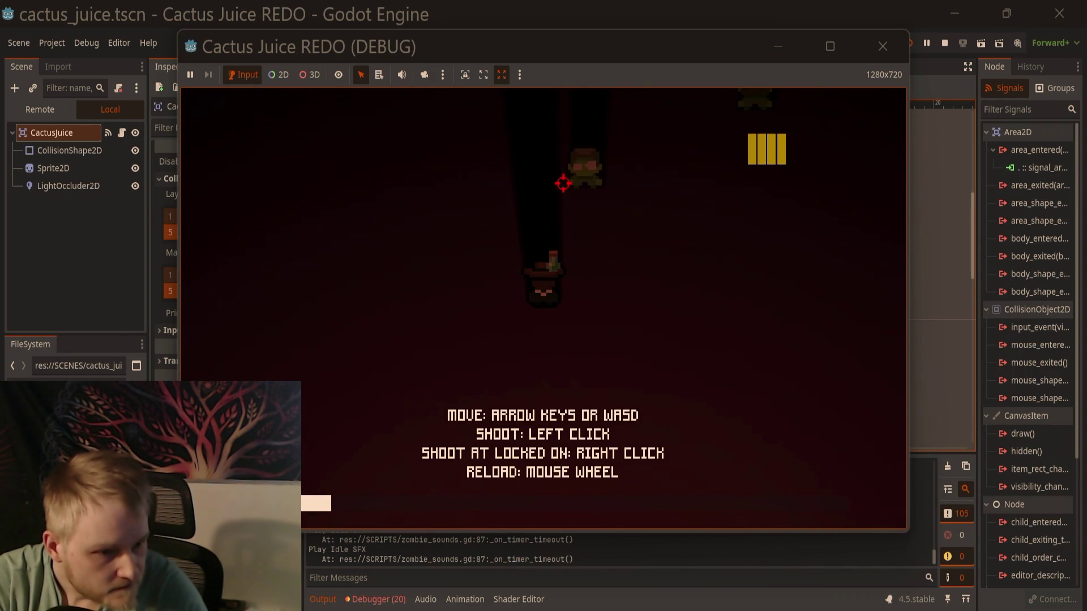
click(571, 177)
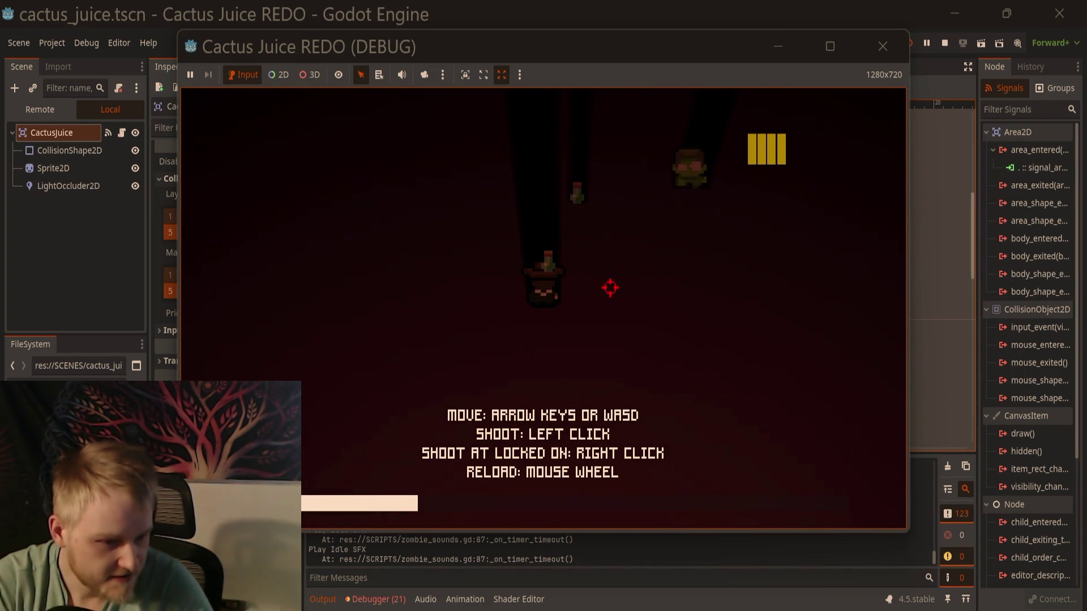
click(677, 208)
key(w)
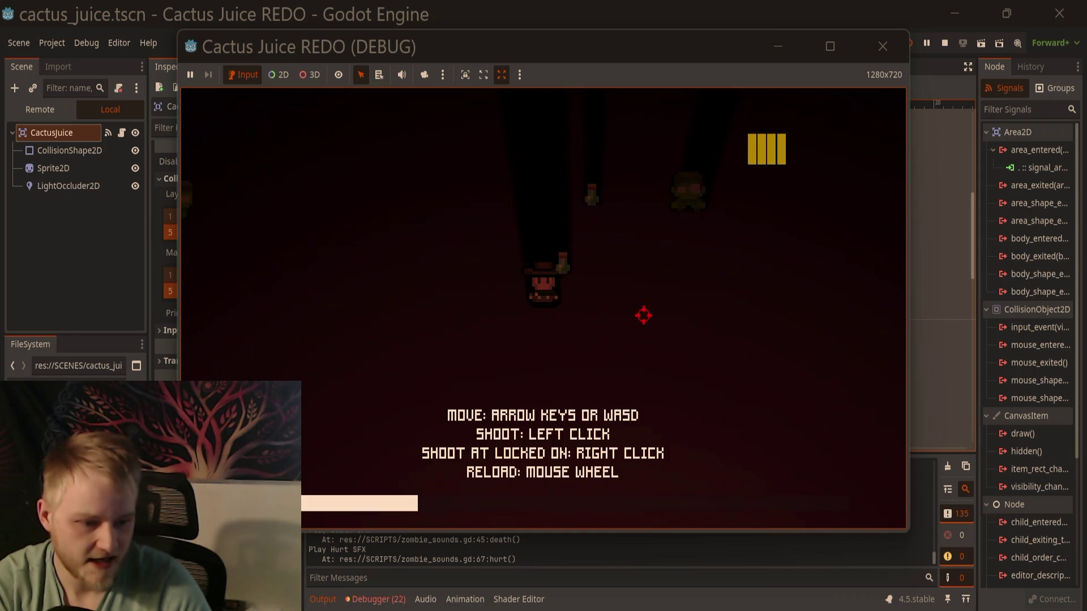
key(w)
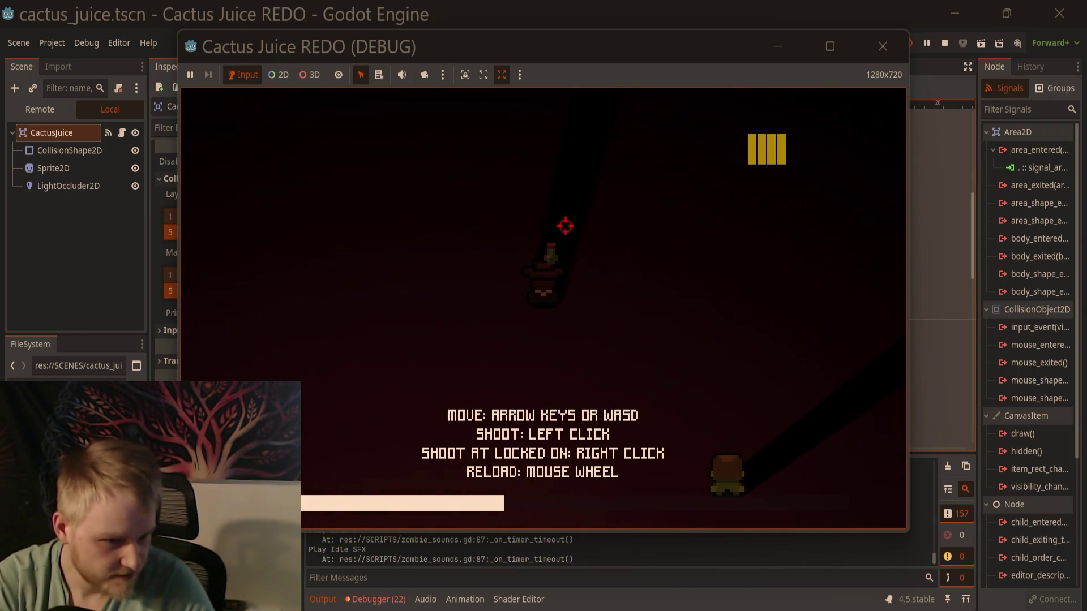
click(867, 54)
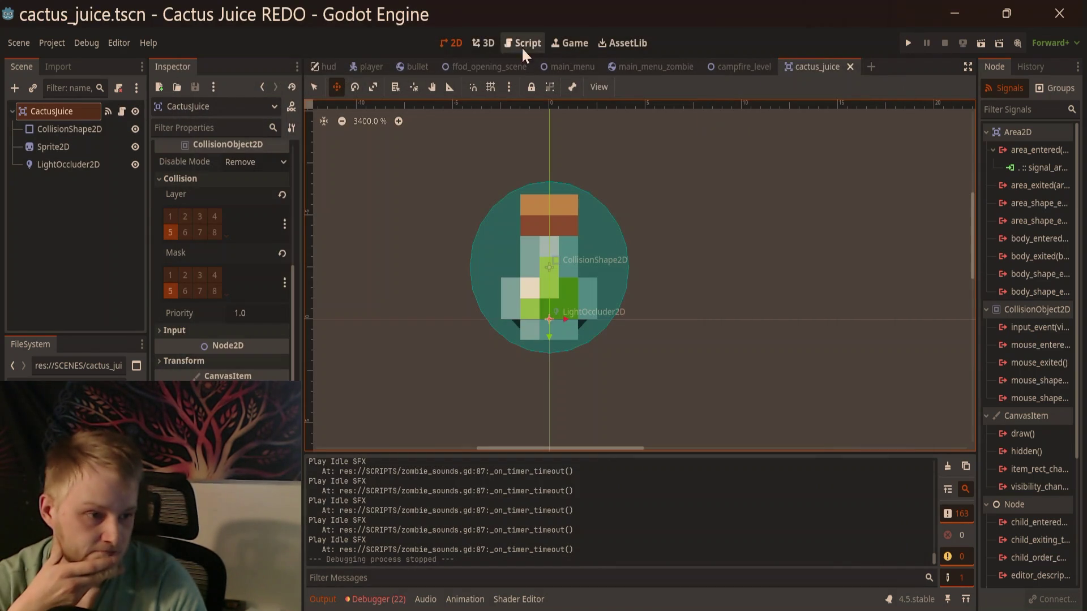
Switch to campfire_level, review the CampfireLevel node tree, and run the project with F5.
click(754, 74)
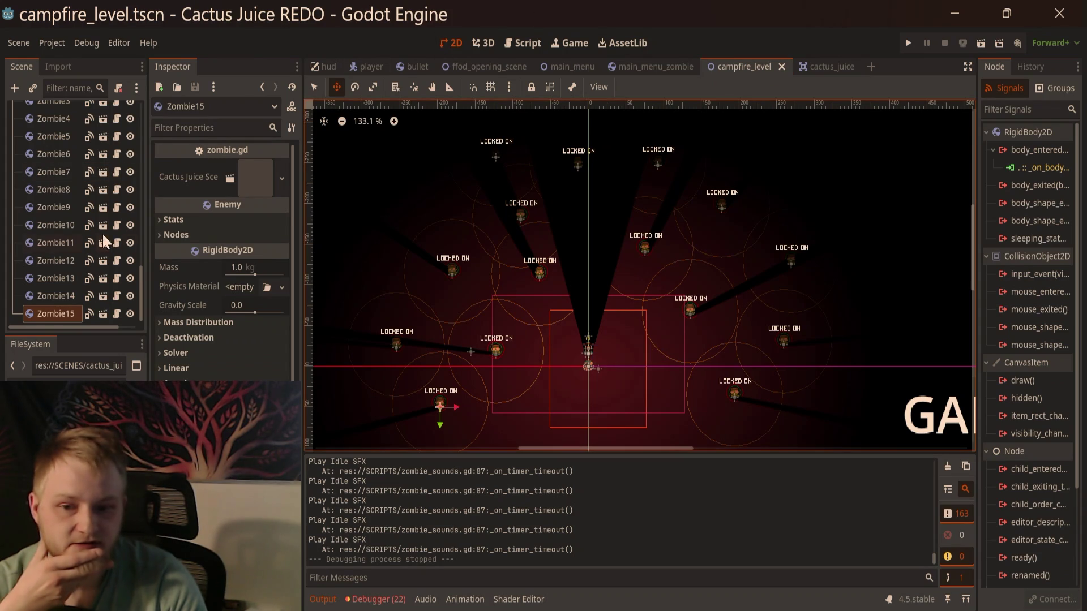
scroll(104, 243, down, 5)
scroll(17, 195, up, 10)
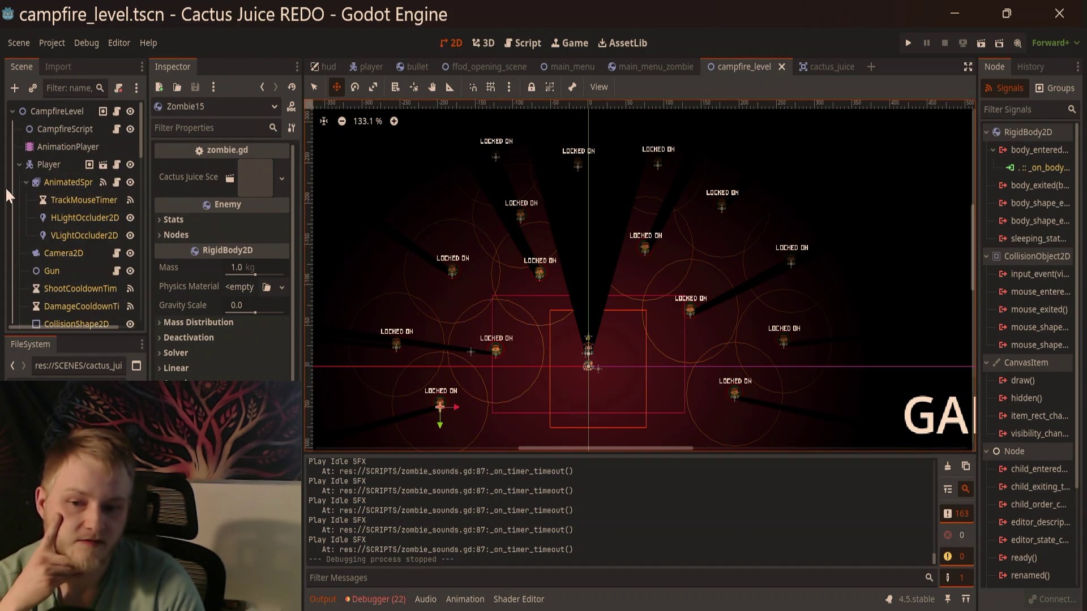
click(56, 109)
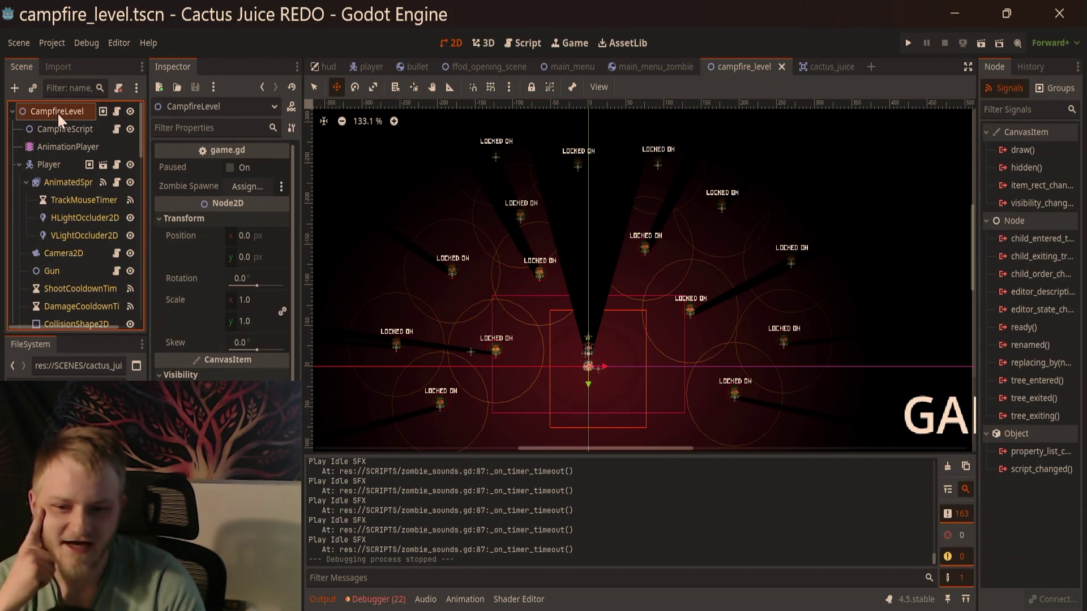
scroll(193, 338, down, 5)
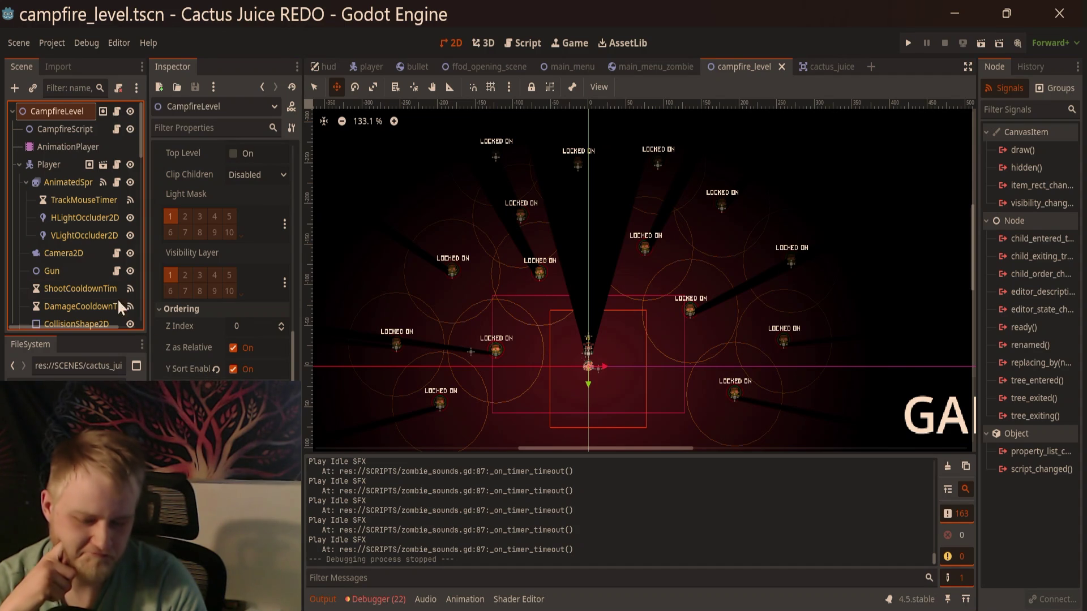
scroll(46, 171, down, 5)
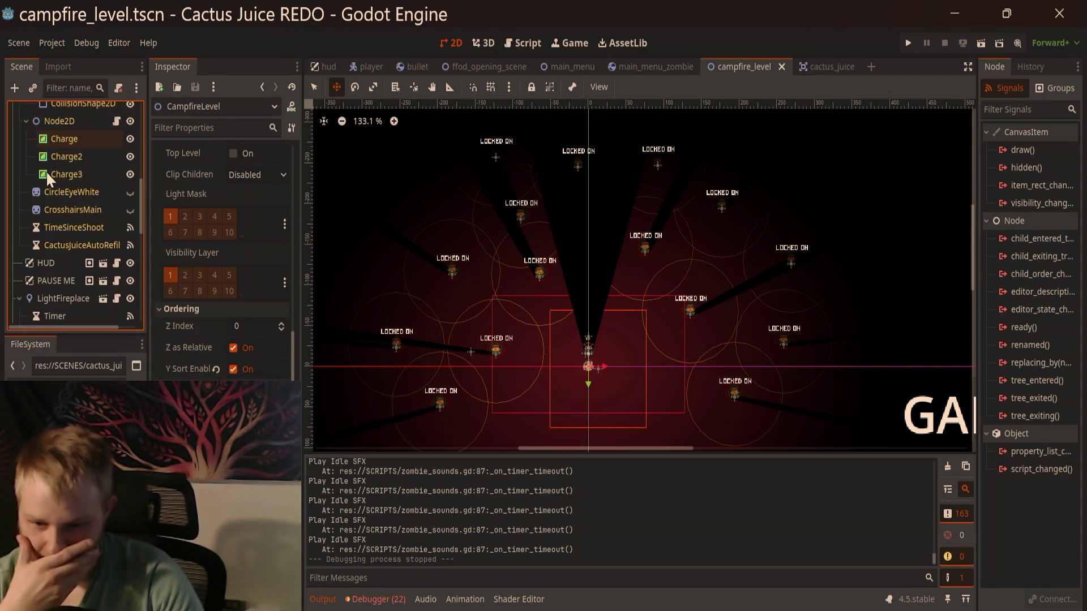
scroll(46, 170, down, 10)
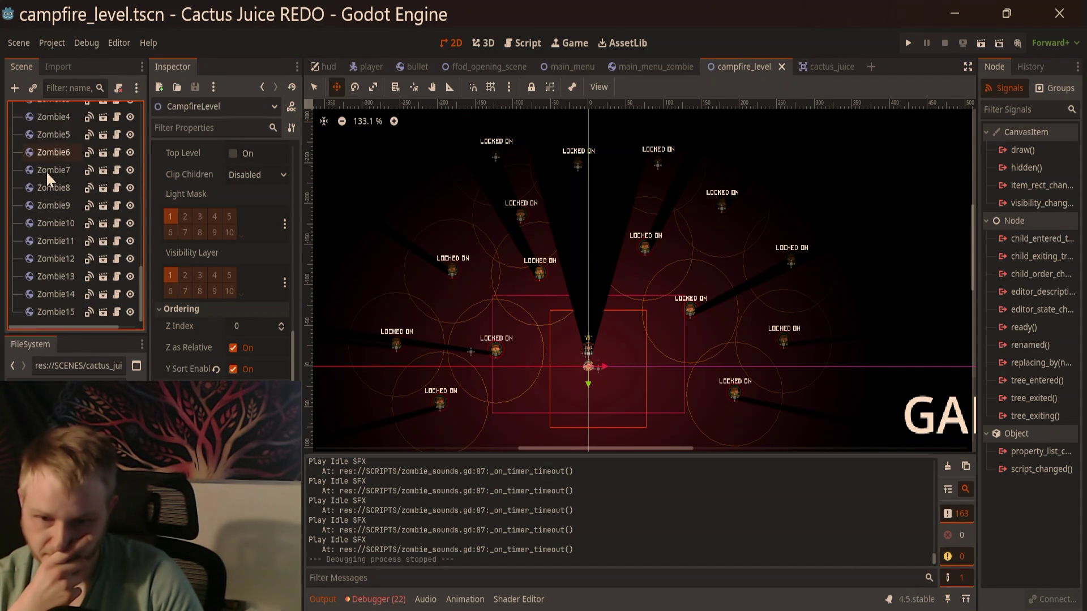
scroll(46, 171, up, 1)
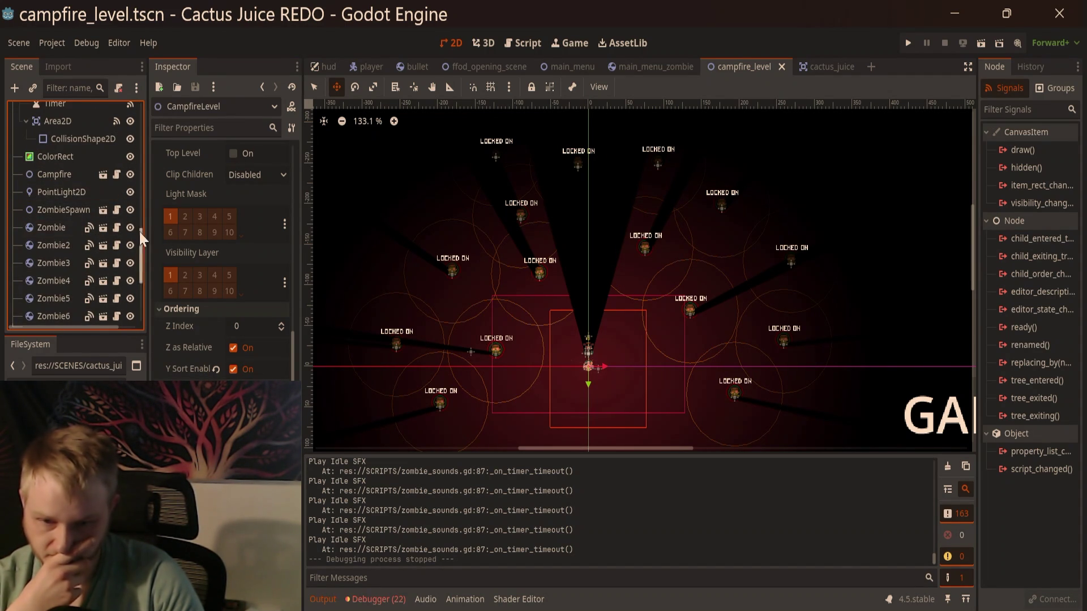
scroll(80, 259, up, 5)
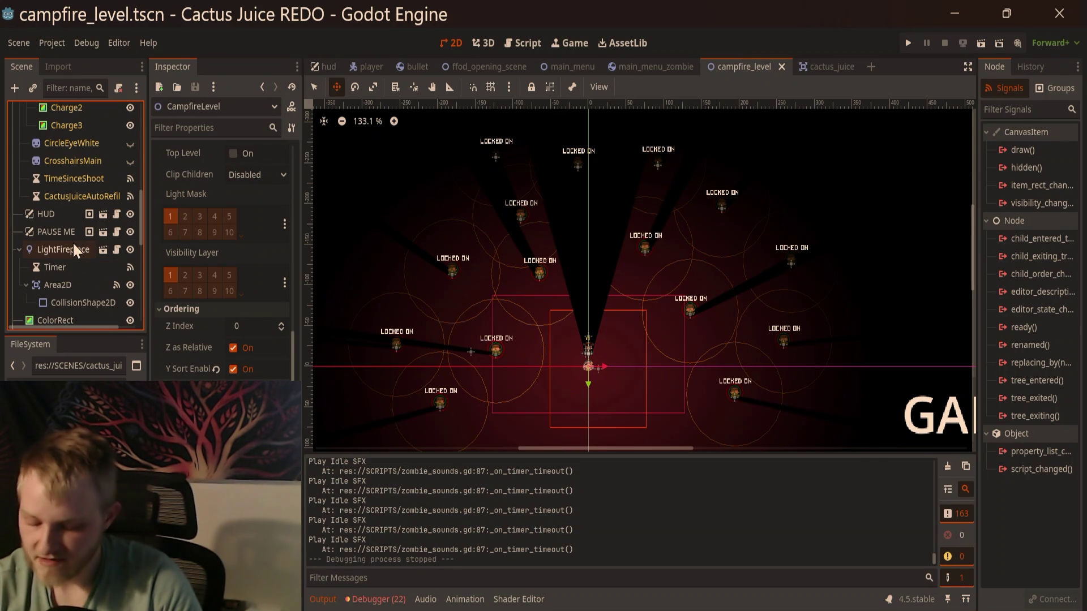
key(F5)
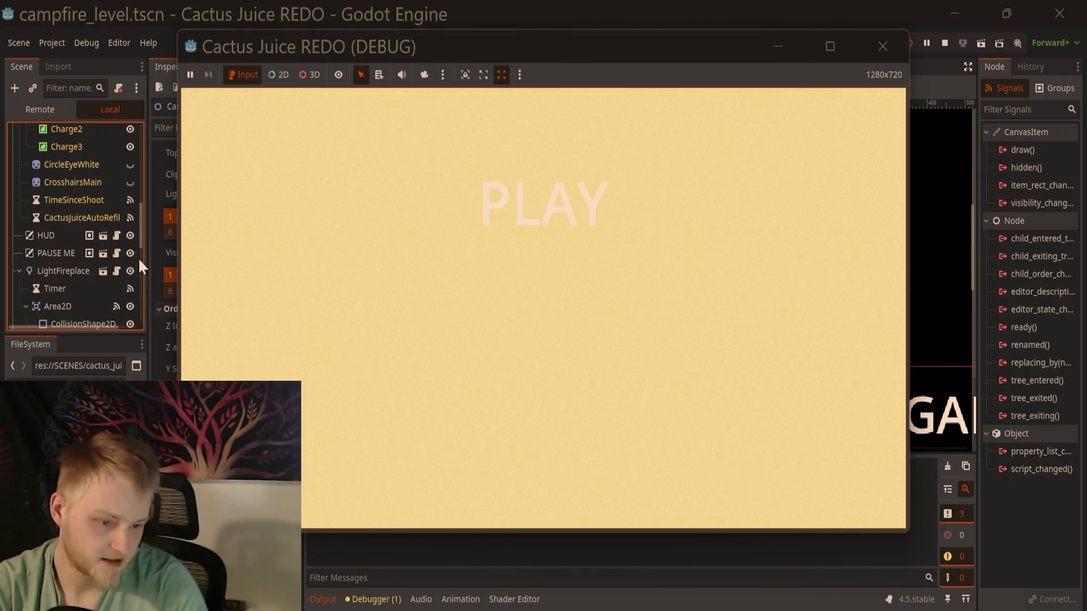
Run only the campfire_level scene with F6, shoot the left zombie, and return to the editor.
click(861, 48)
key(F6)
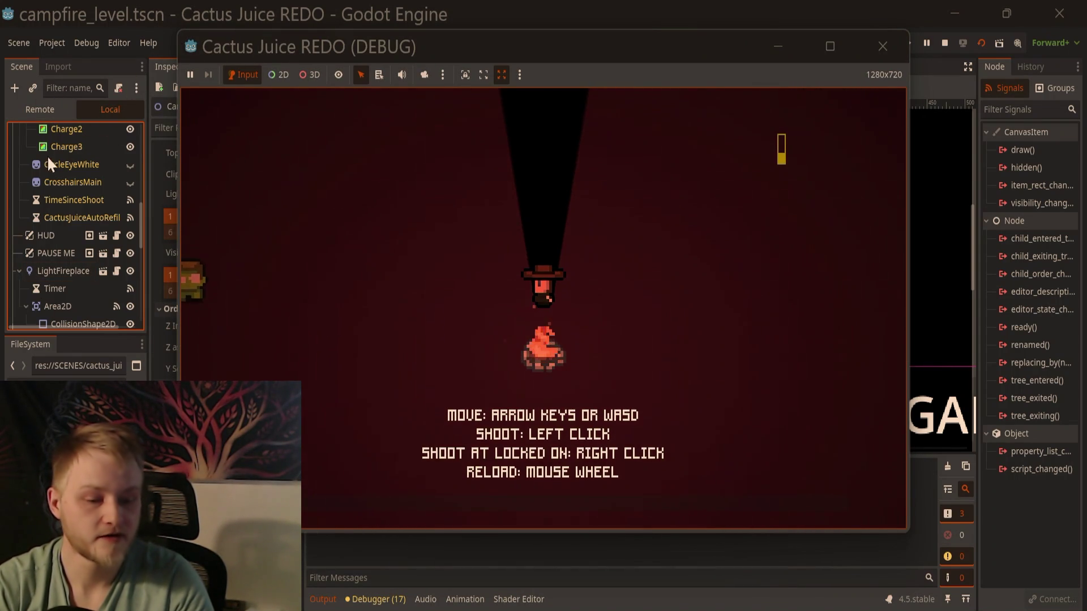
click(254, 286)
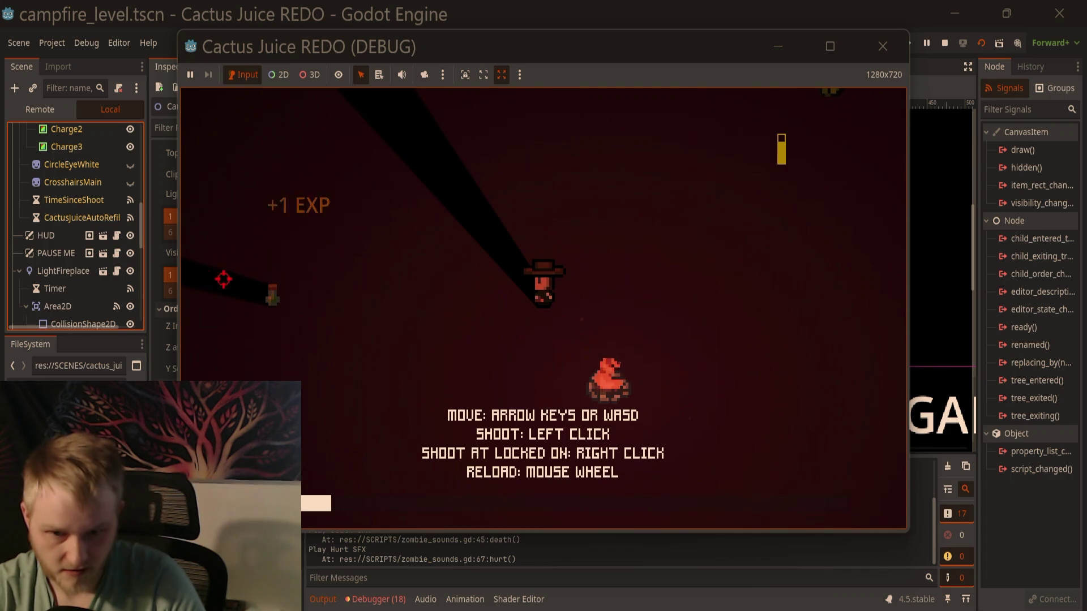
click(22, 108)
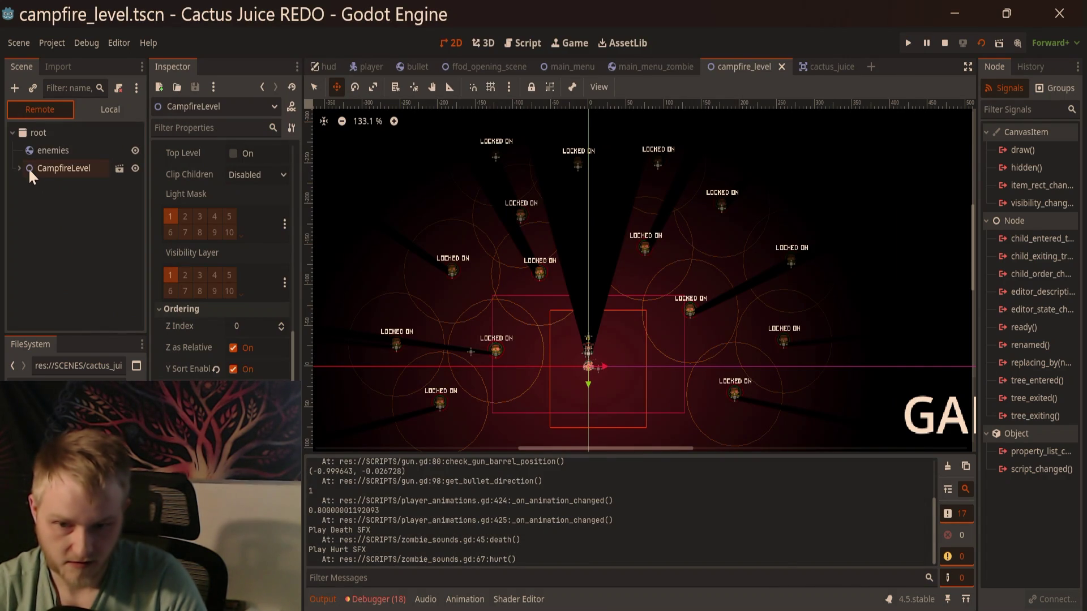
Expand CampfireLevel in the Remote tree and inspect the live CactusJuice pickup node.
click(19, 168)
scroll(32, 229, down, 5)
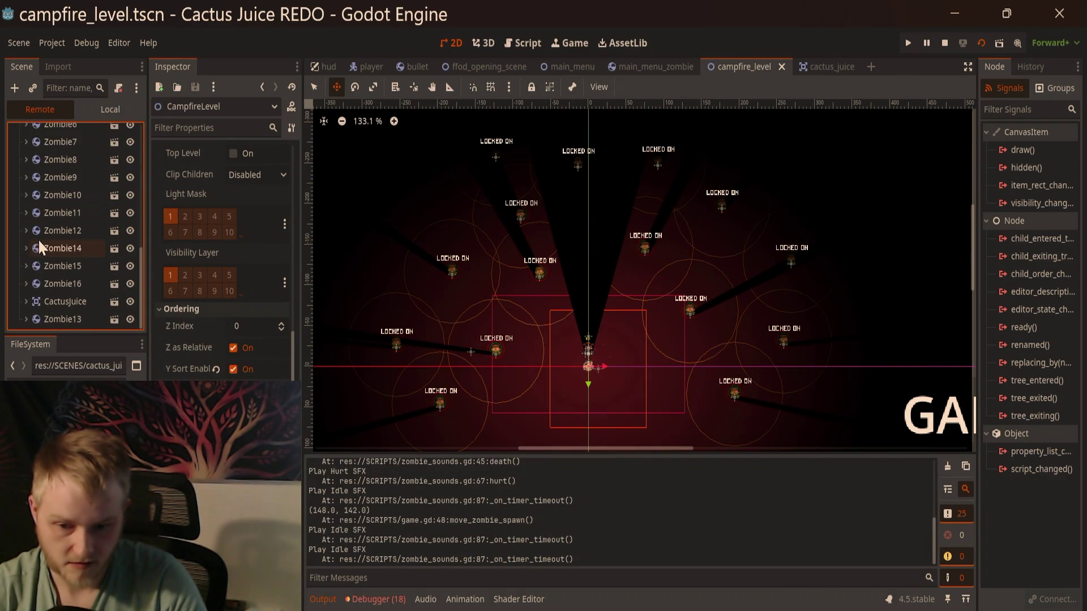
click(63, 300)
scroll(252, 323, down, 10)
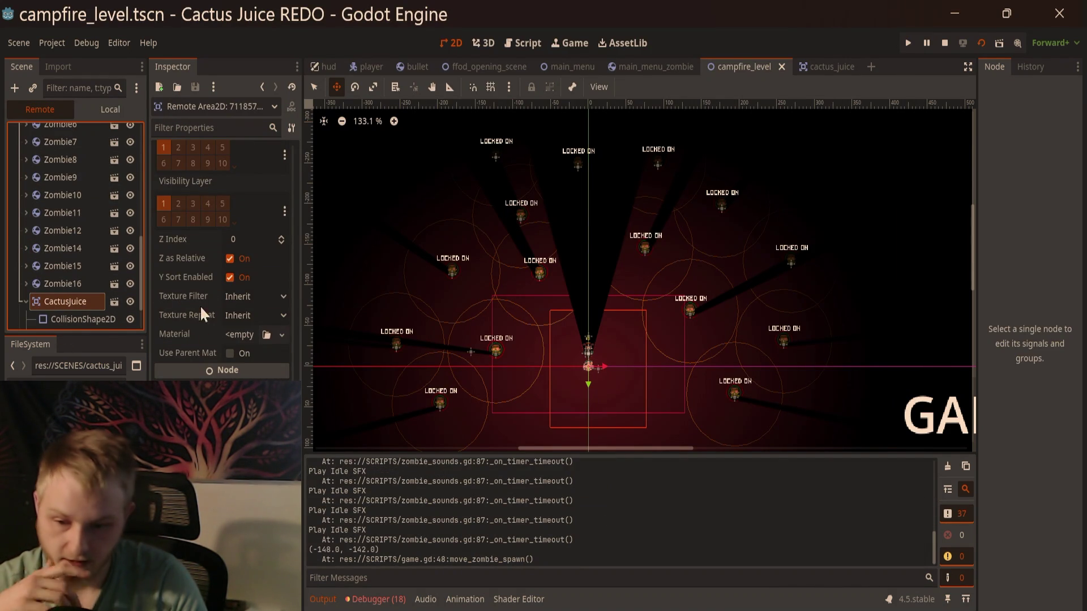
scroll(79, 288, up, 15)
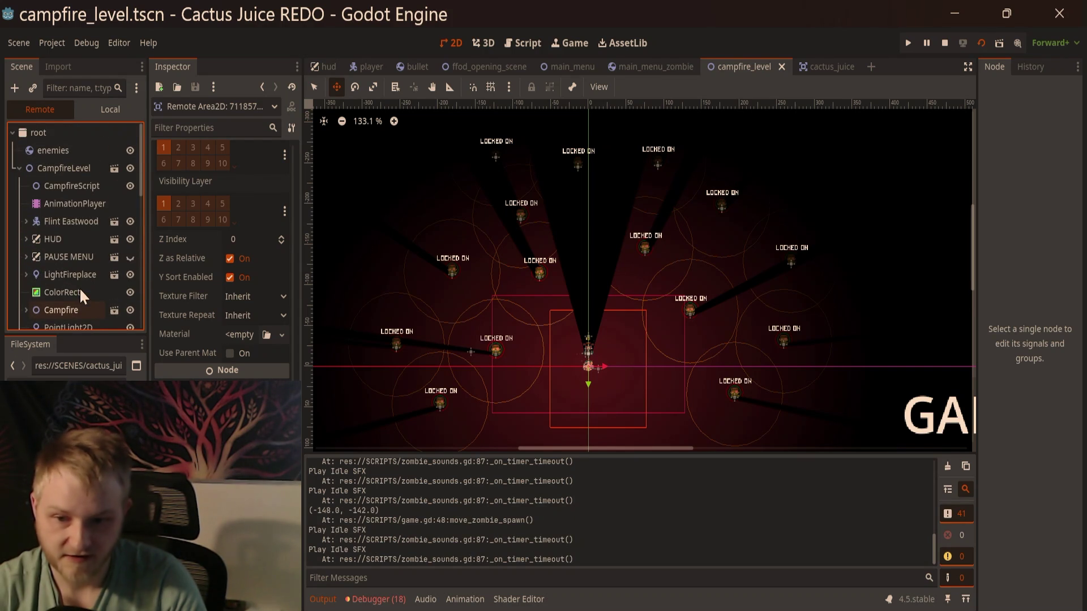
Inspect the running level's CampfireLevel members and cactus juice sprite, then open the cactus_juice scene.
click(65, 168)
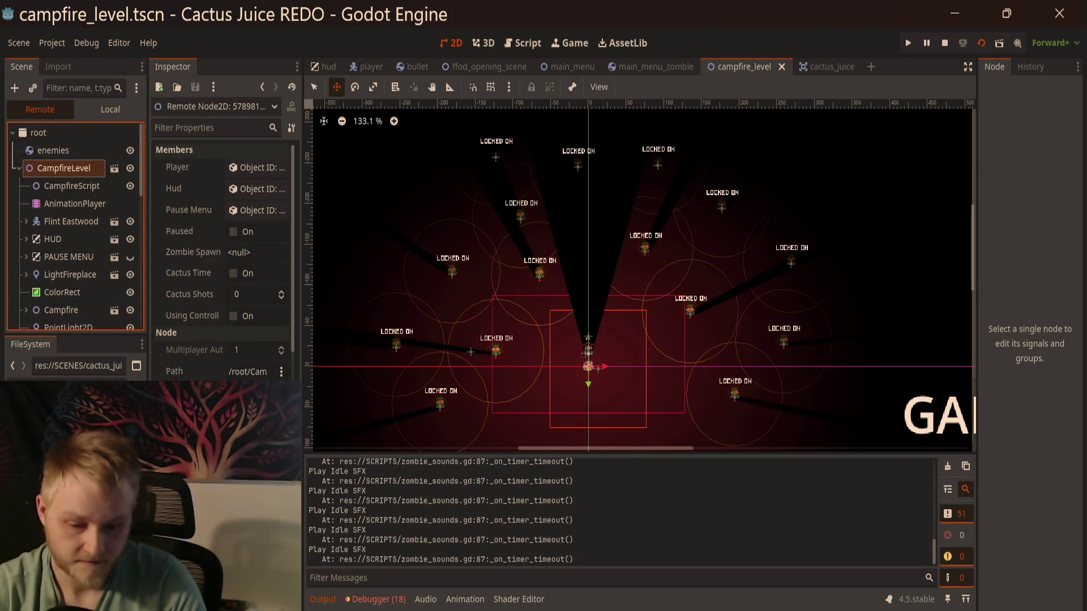
scroll(221, 260, down, 5)
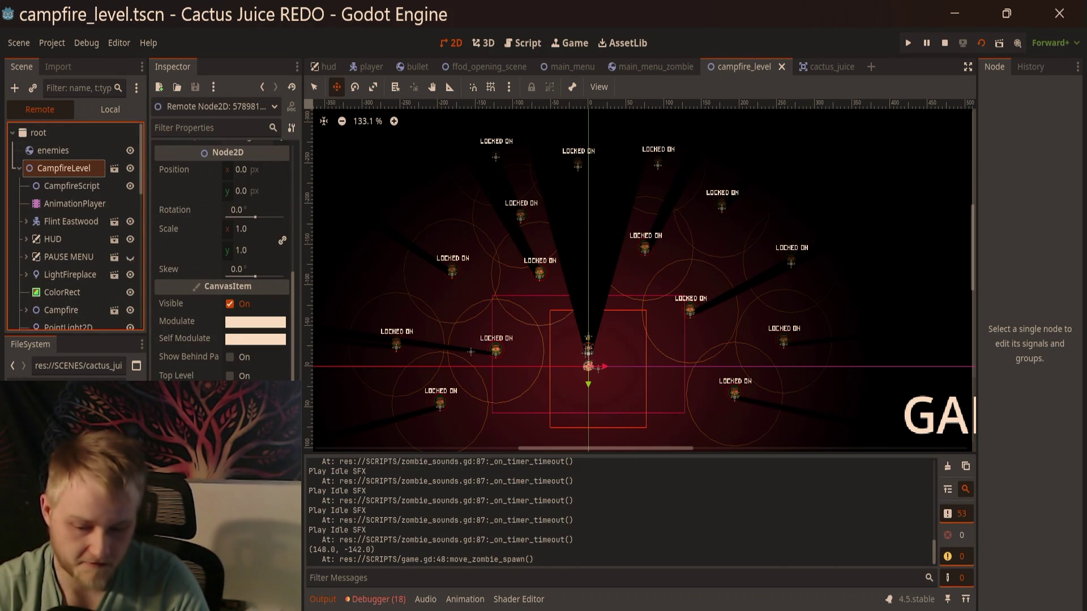
scroll(77, 239, down, 12)
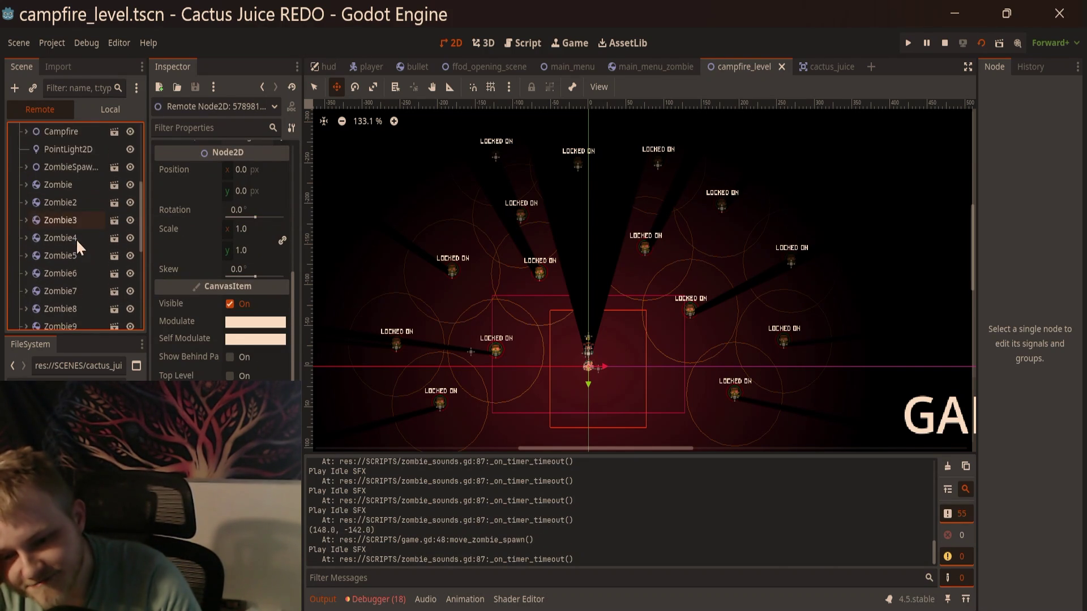
scroll(77, 239, down, 1)
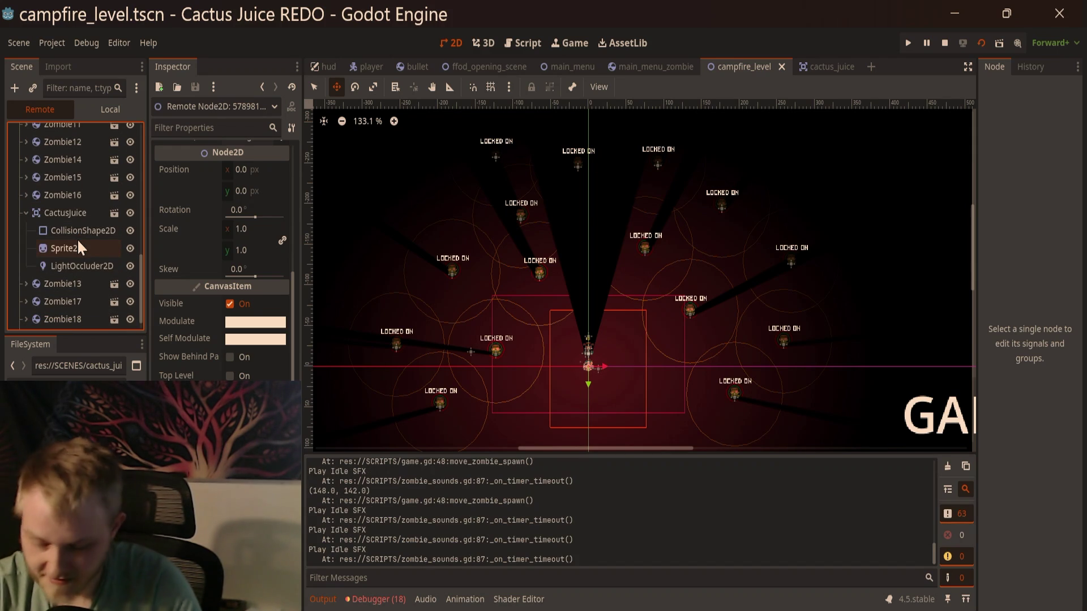
click(76, 249)
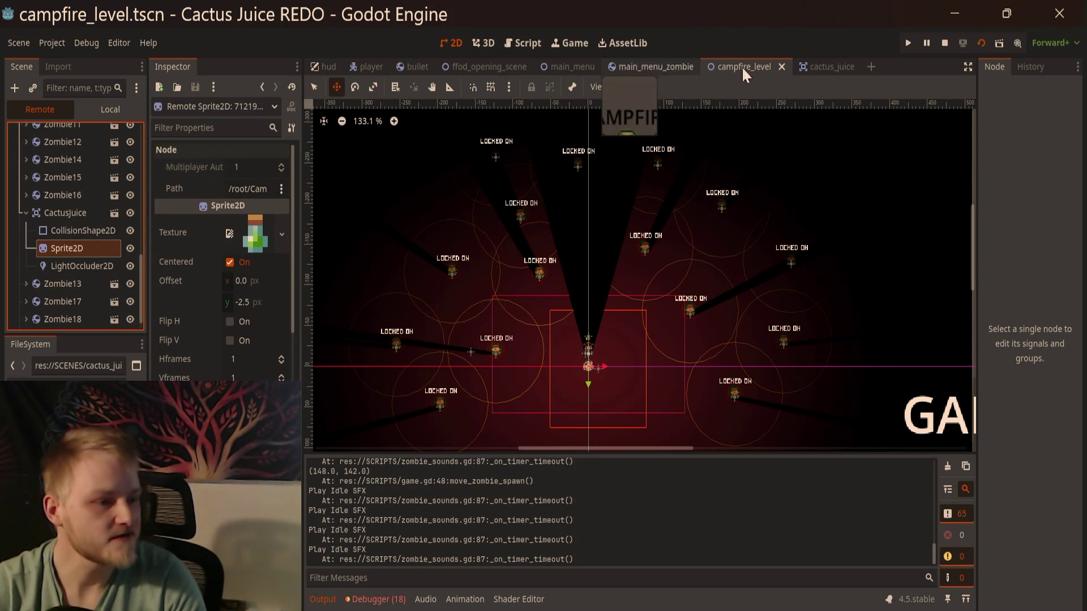
click(817, 69)
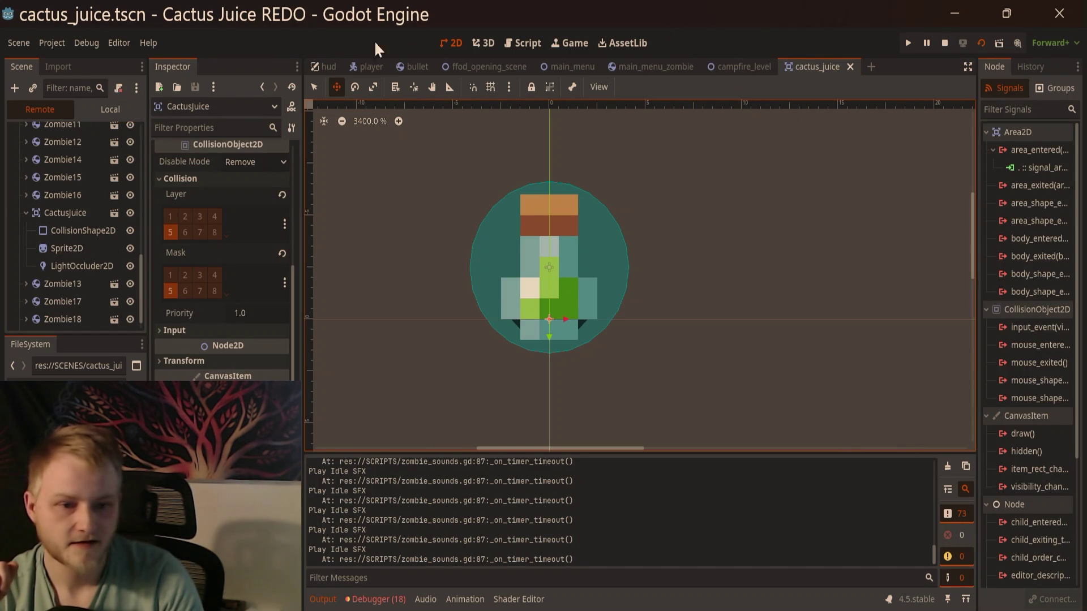
Stop the game, turn on Y Sort Enabled for the cactus juice Sprite2D, then save and run the scene.
scroll(45, 249, up, 10)
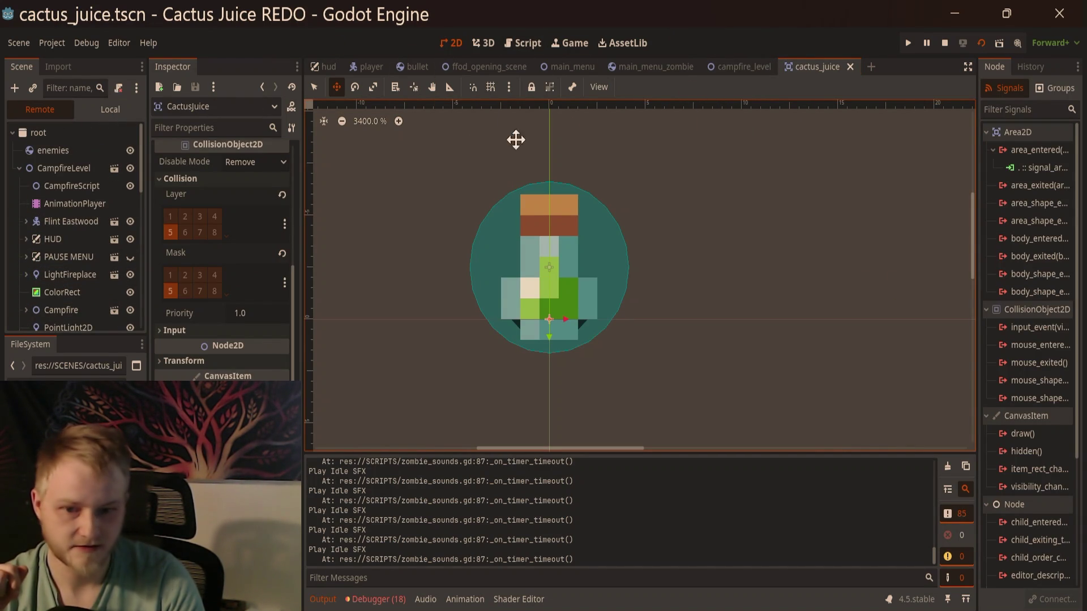
click(790, 69)
click(815, 68)
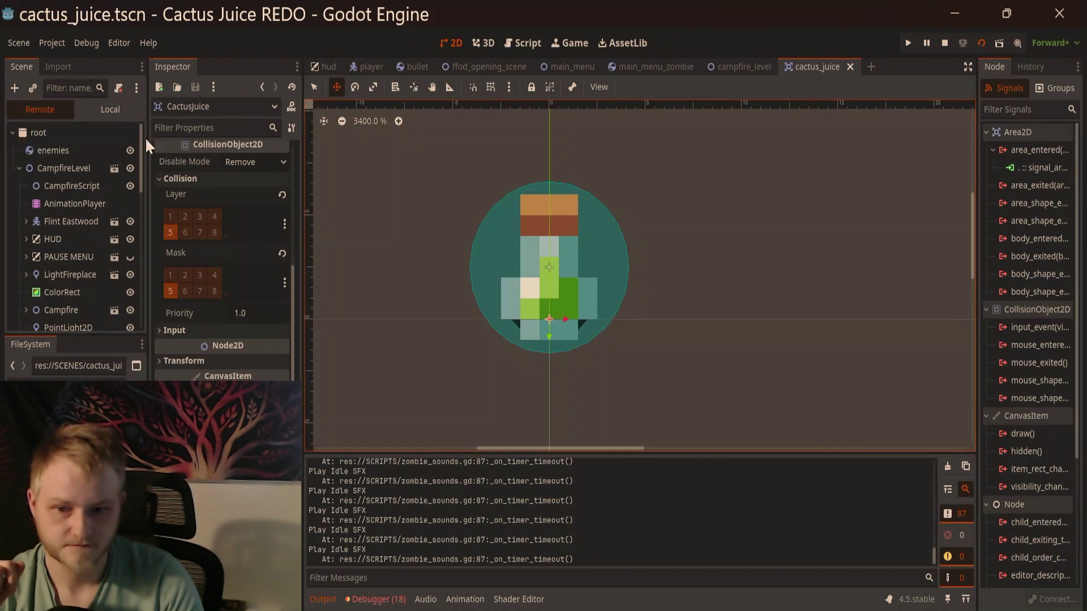
key(F8)
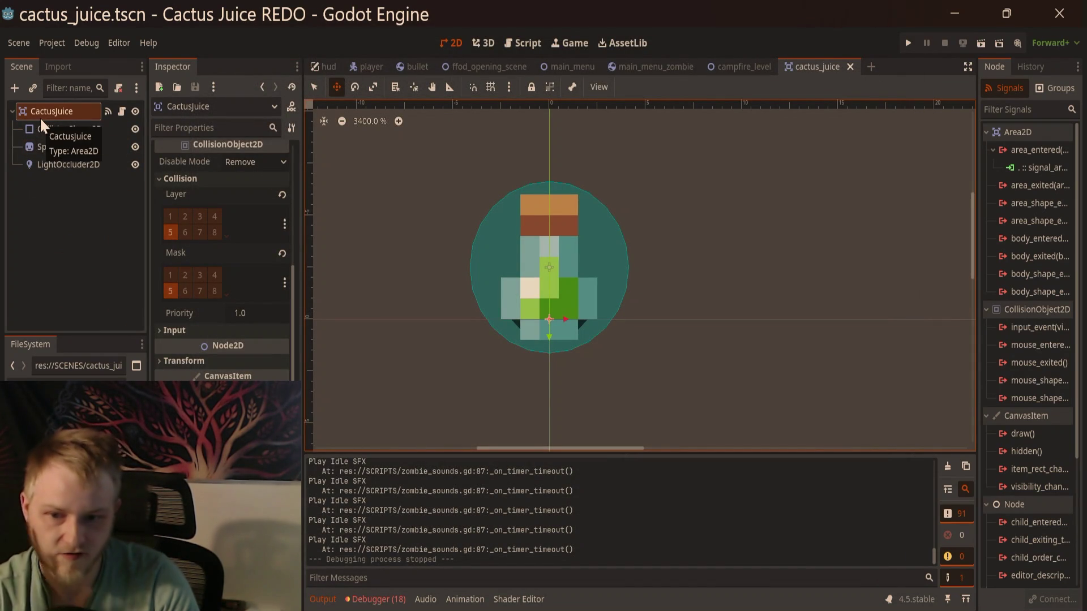
click(61, 147)
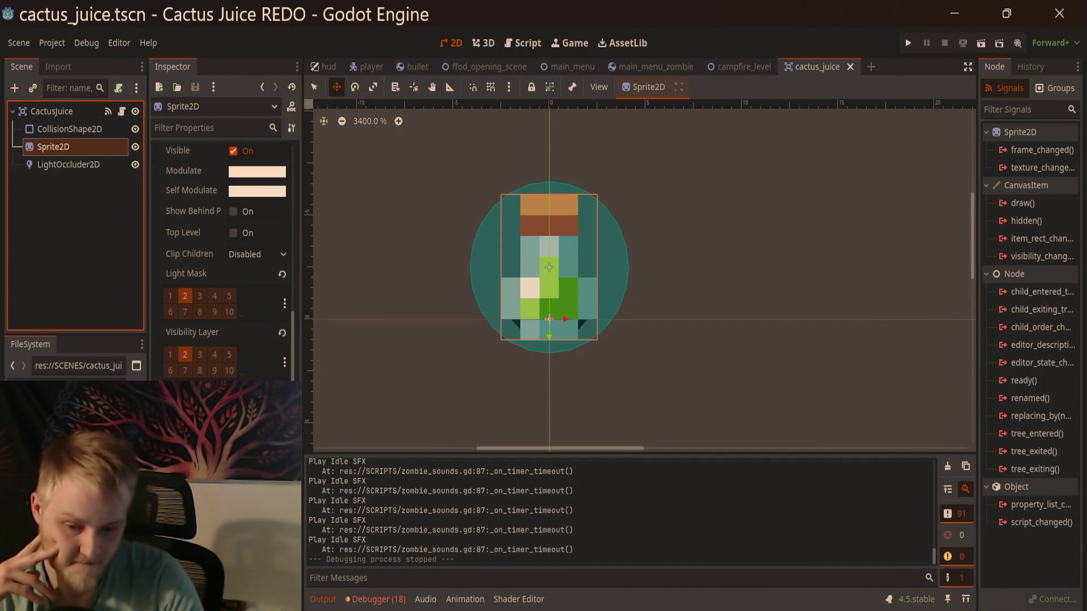
click(233, 453)
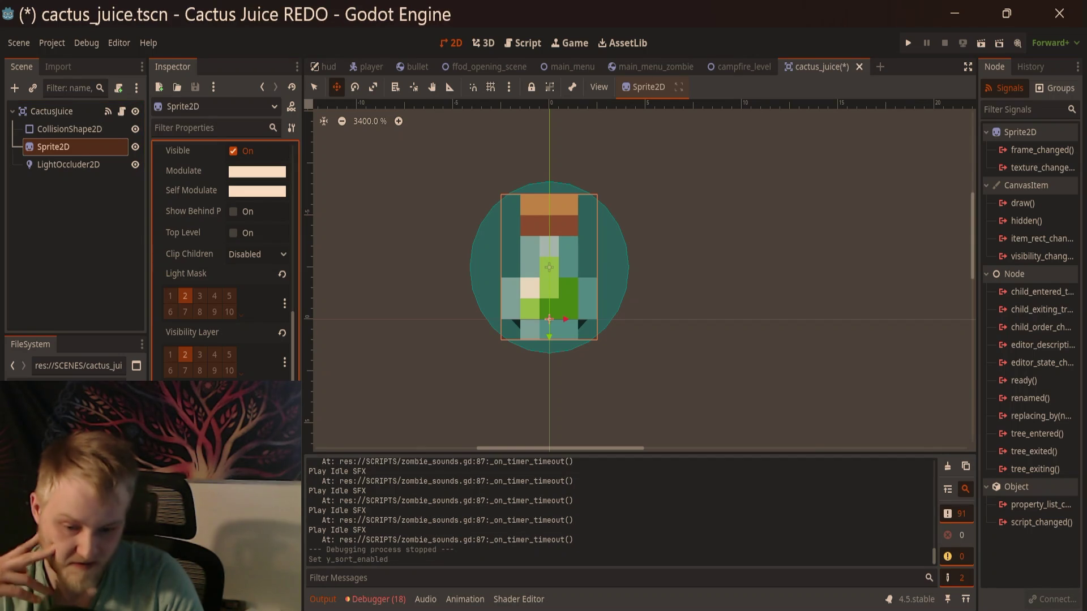
key(F6)
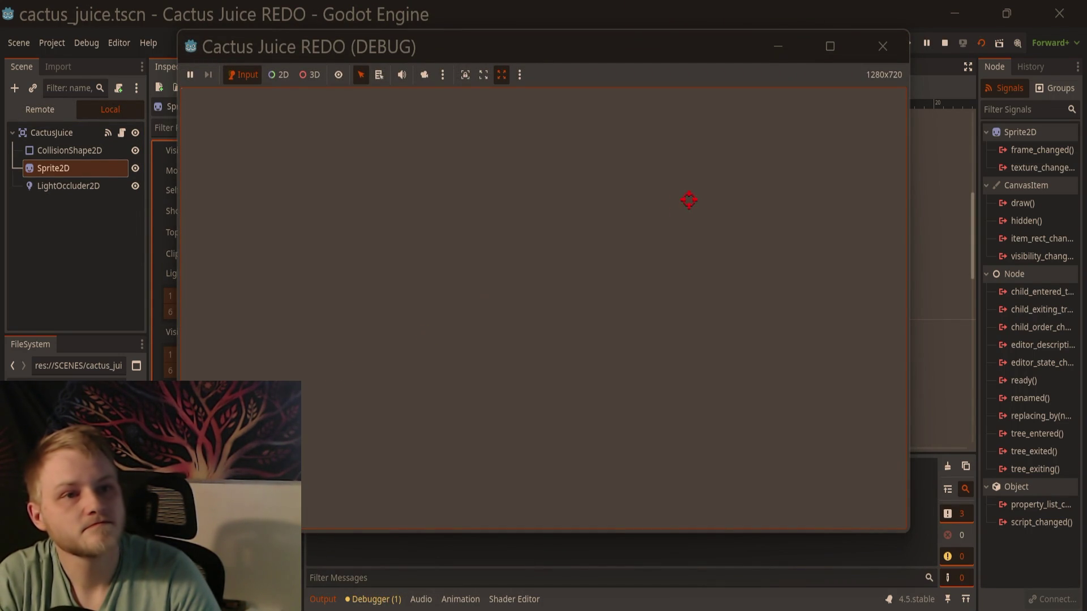
Close and rerun the cactus_juice scene test, then switch to the main_menu_zombie scene.
click(884, 46)
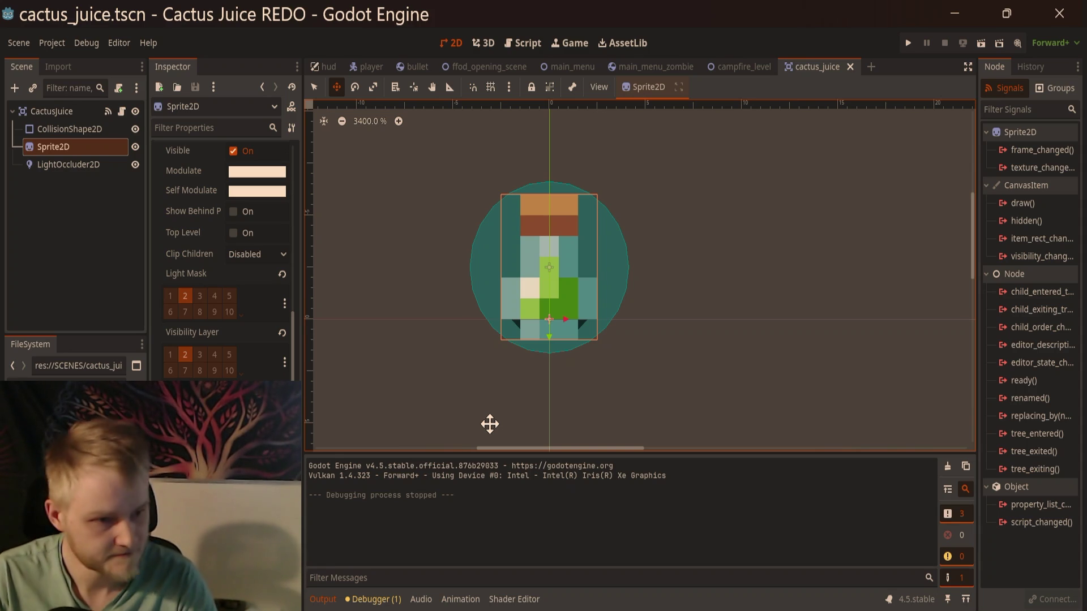
key(F6)
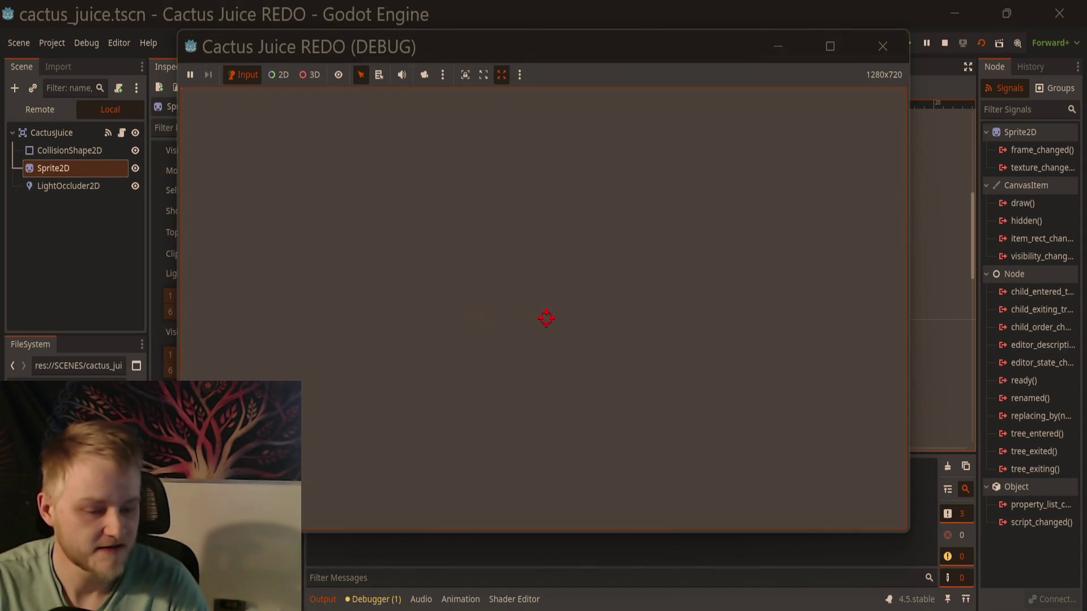
click(883, 46)
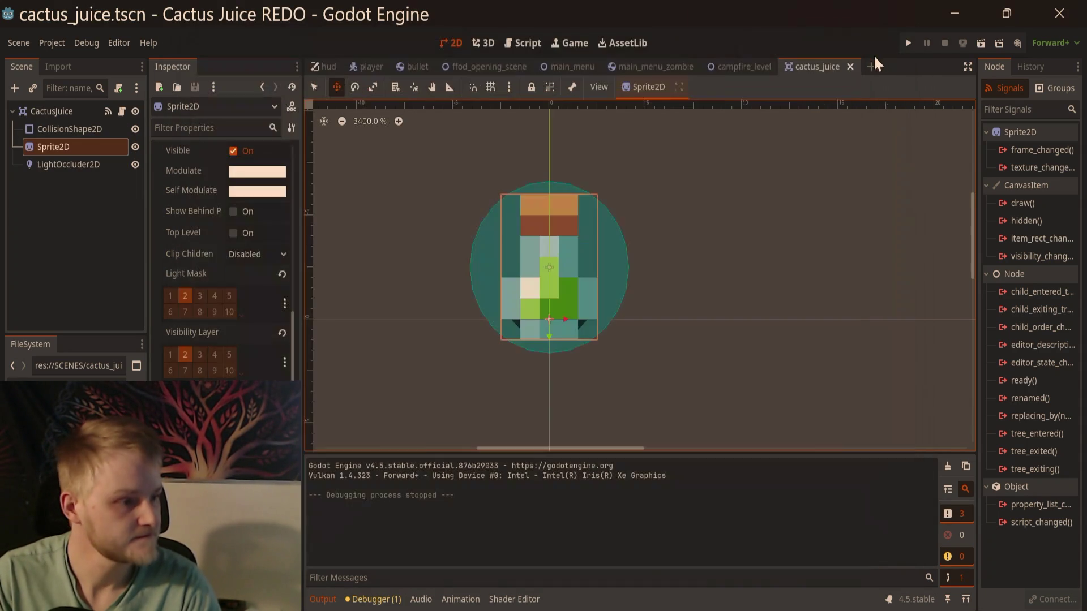
click(653, 68)
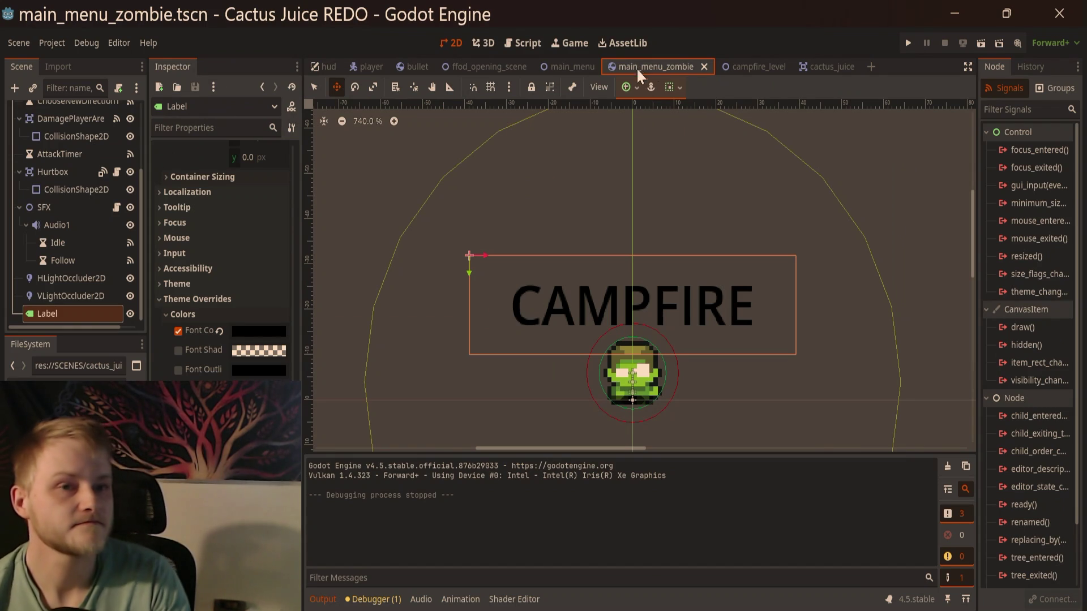
Launch and stop the game, then run the campfire_level scene with F6.
key(F6)
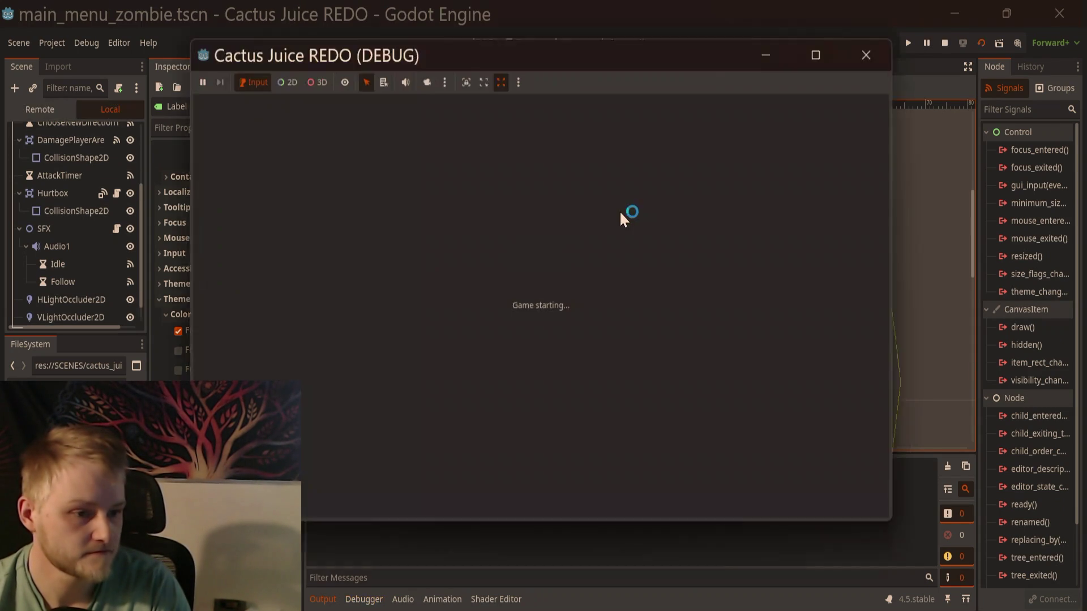
key(F8)
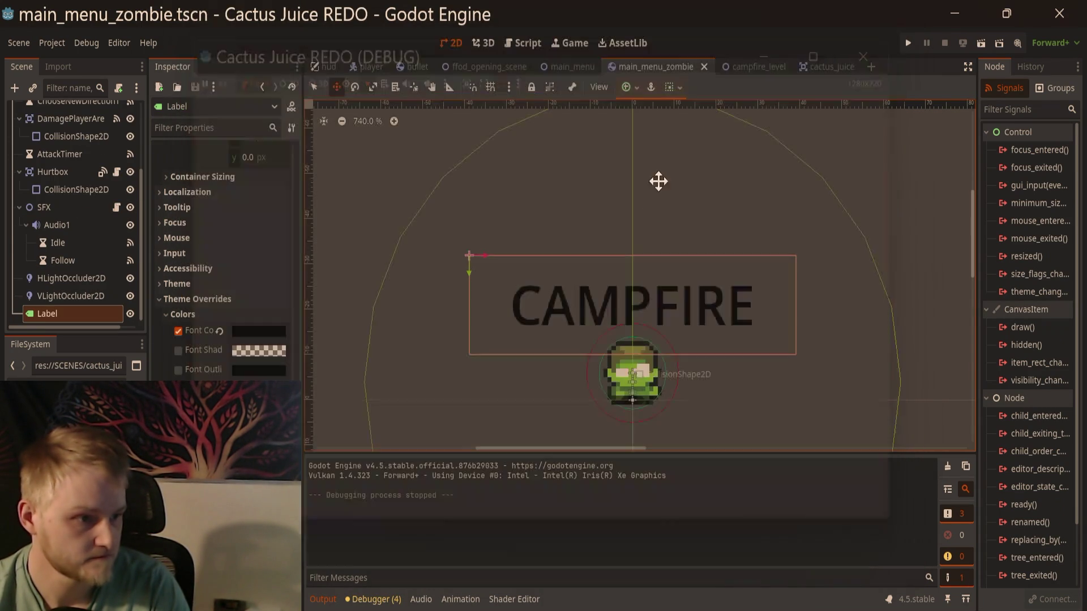
click(780, 67)
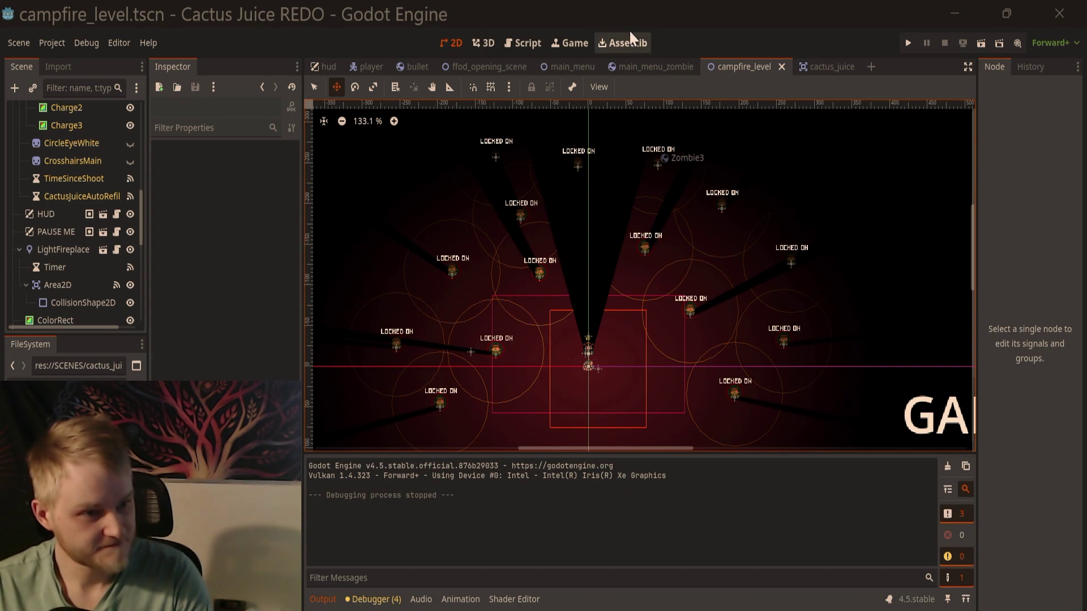
key(F6)
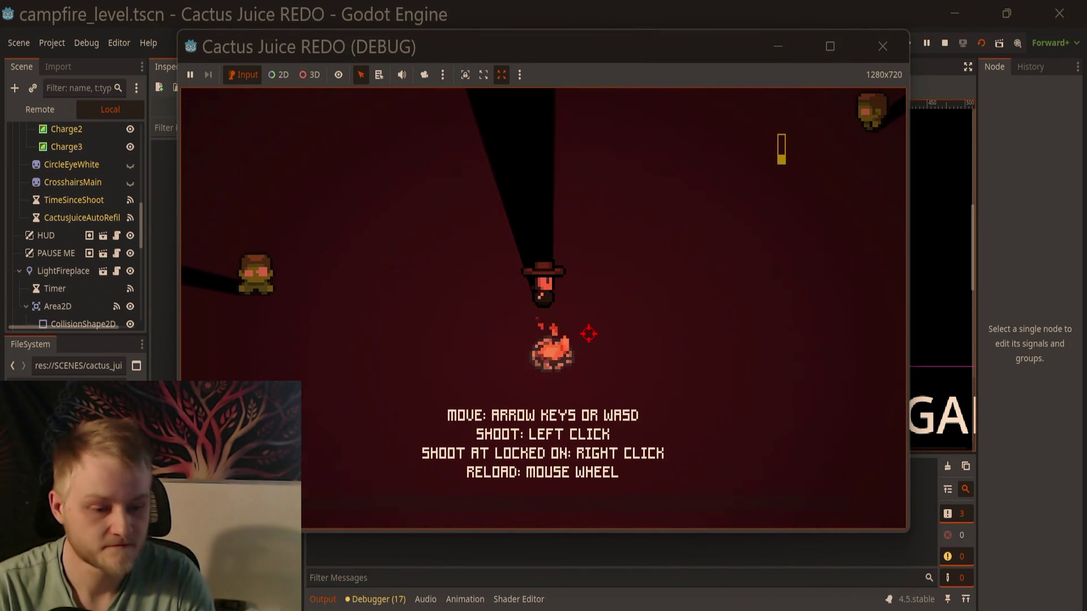
key(d)
key(a)
key(a)
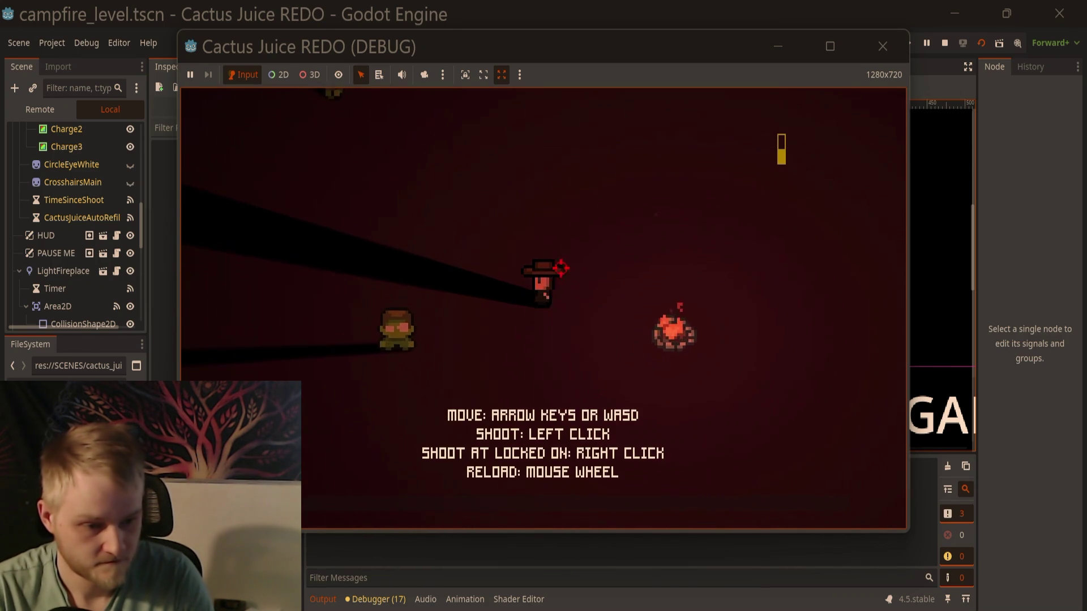
click(431, 369)
click(435, 374)
key(s)
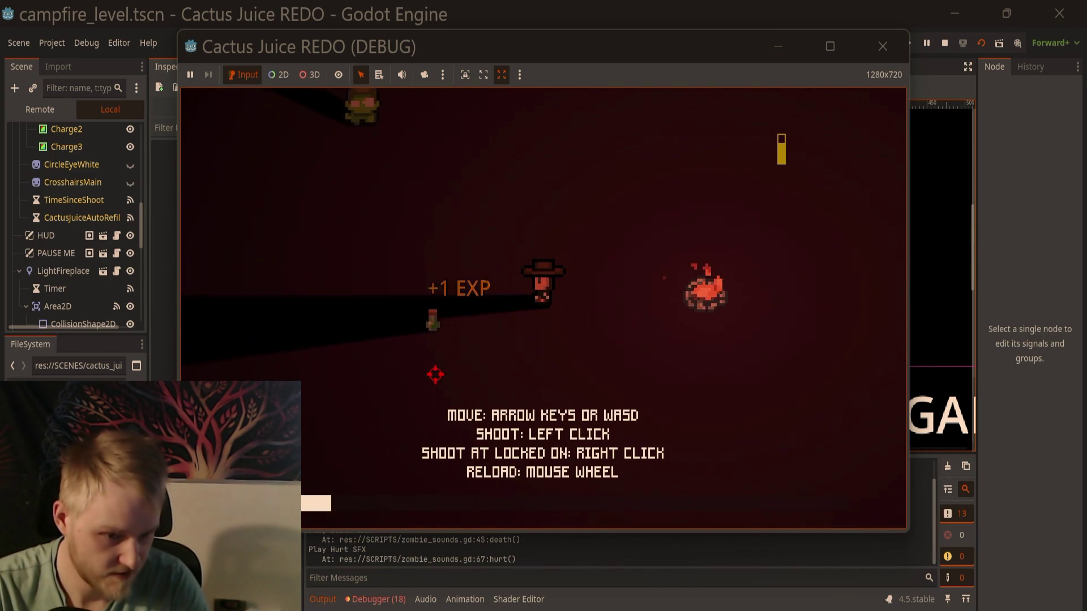
key(a)
key(a)
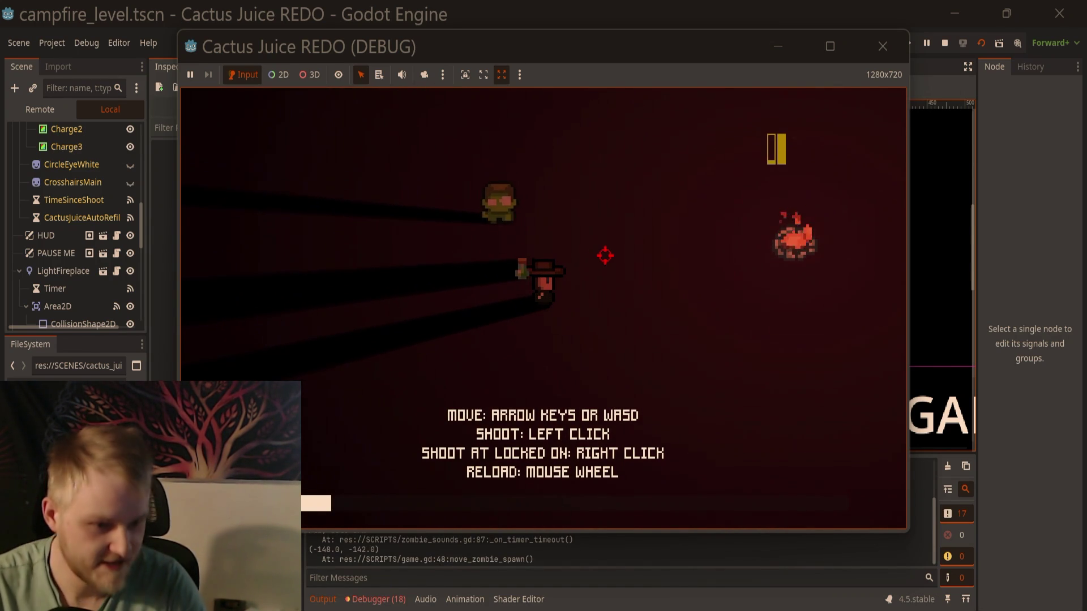
key(s)
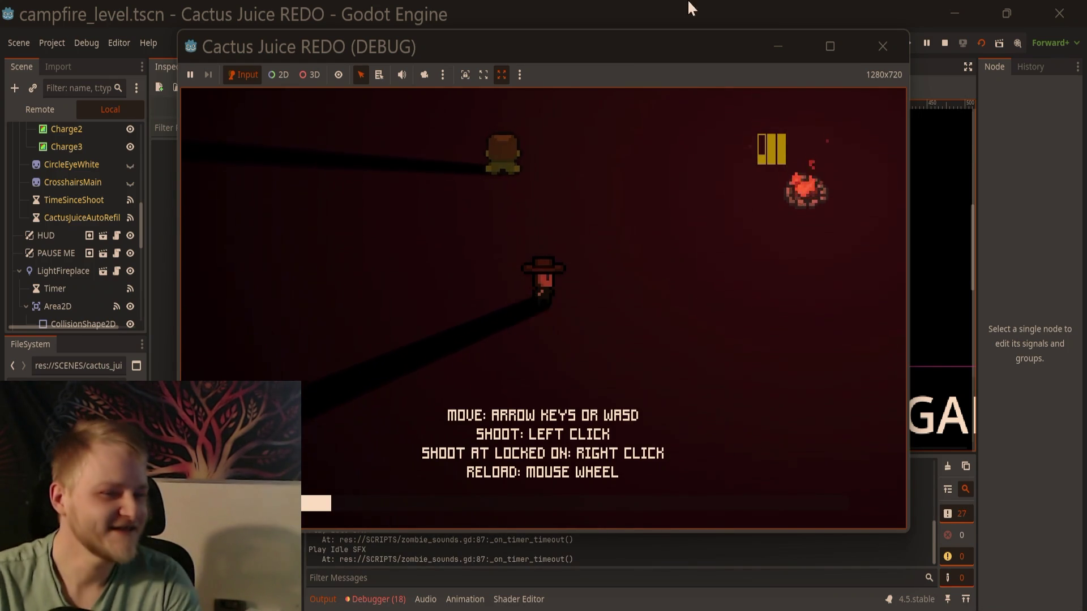
click(883, 46)
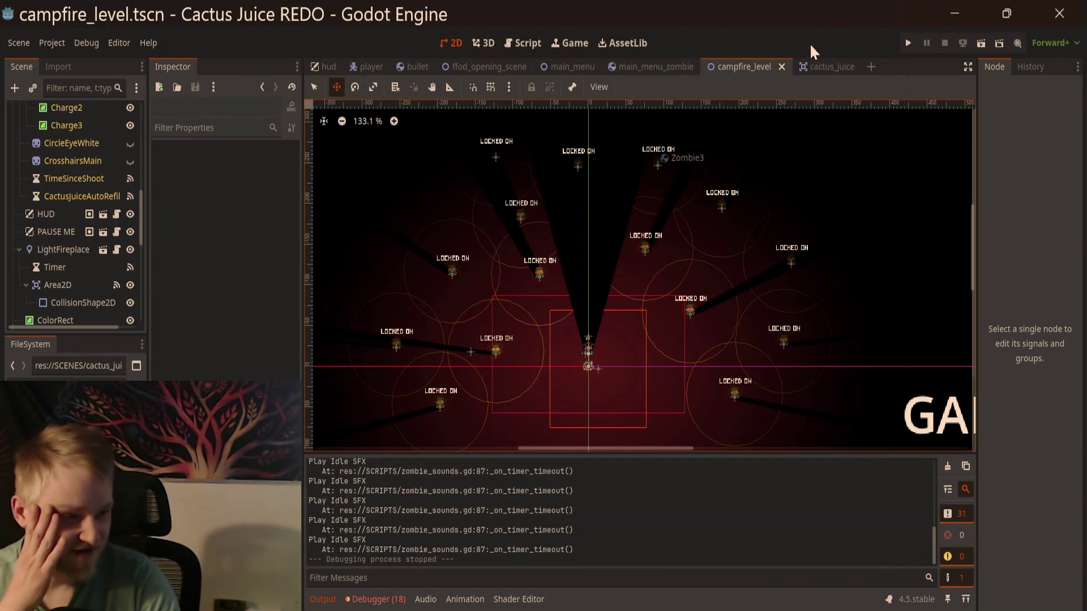
Adjust the cactus juice Sprite2D's Z Index, save and test-run the scene, then close the game.
click(838, 66)
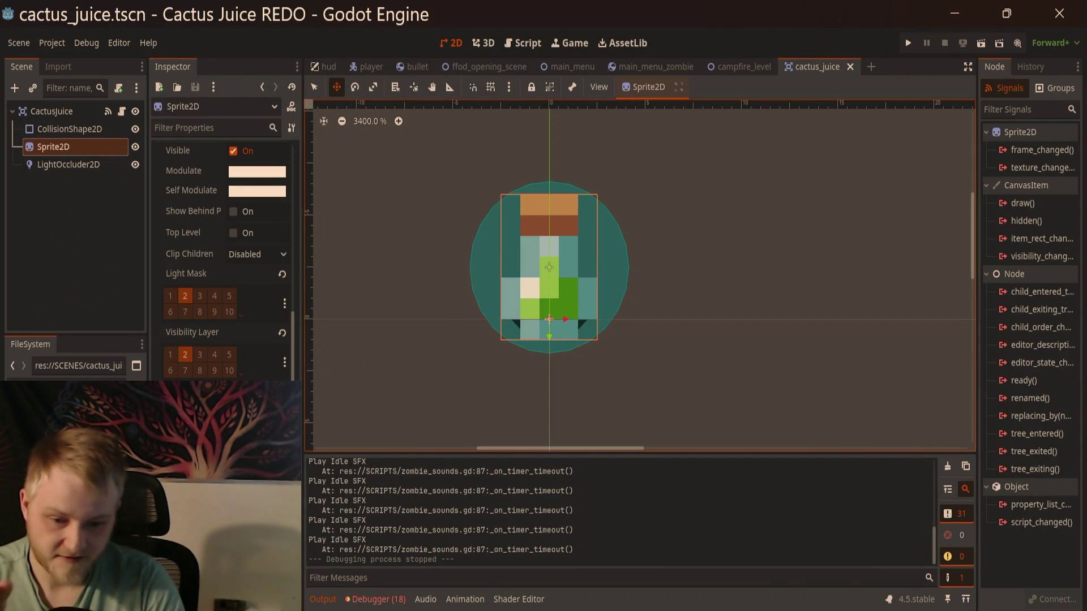
drag(254, 430, 249, 430)
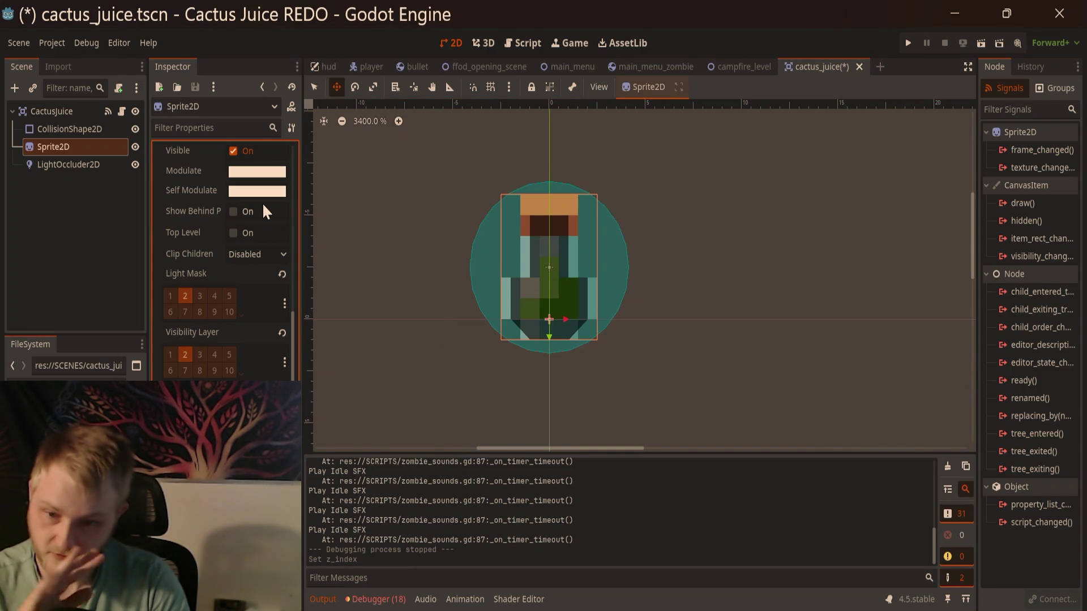
key(F5)
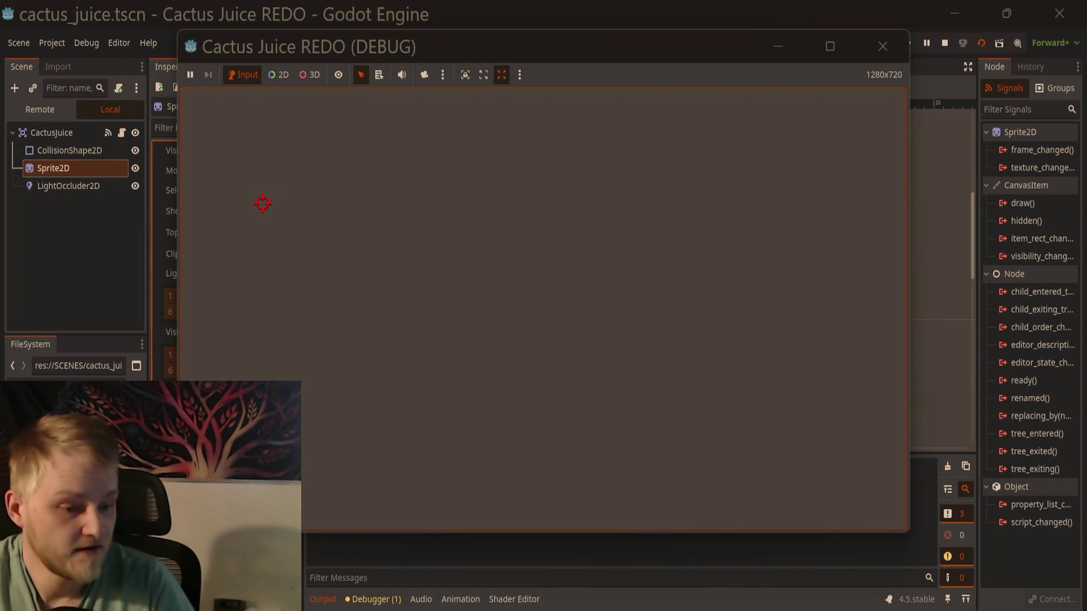
click(883, 46)
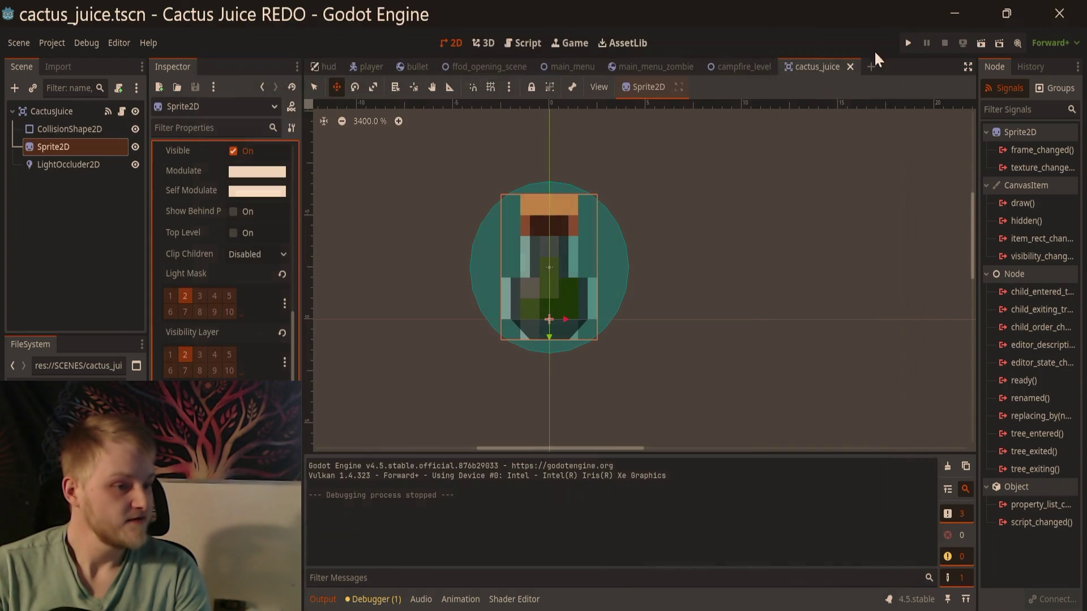
Switch to campfire_level, run it with F5, and walk the player left and up.
click(742, 59)
key(F5)
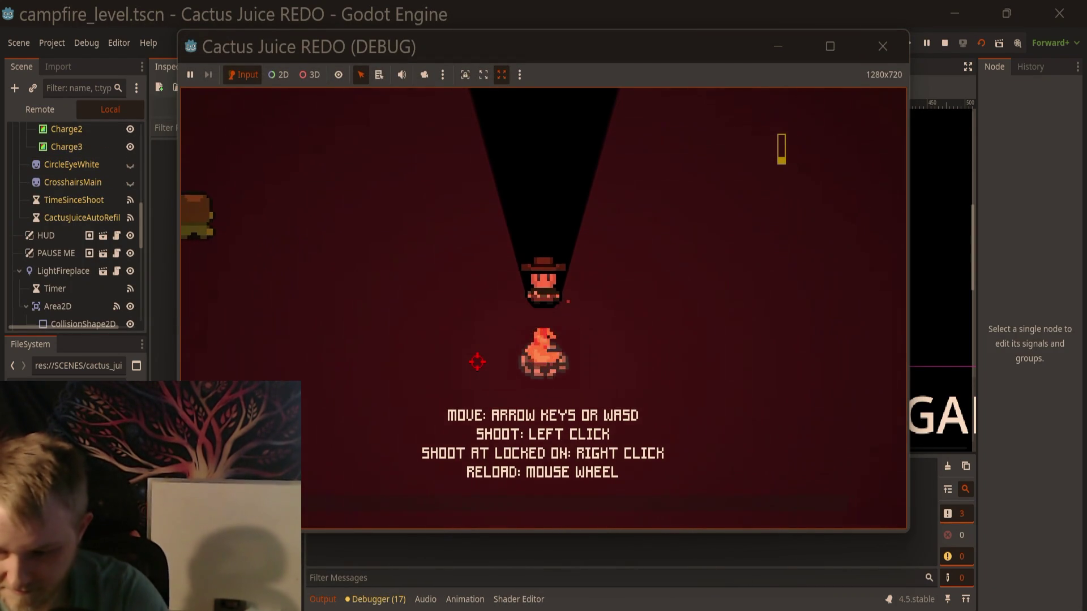
key(a)
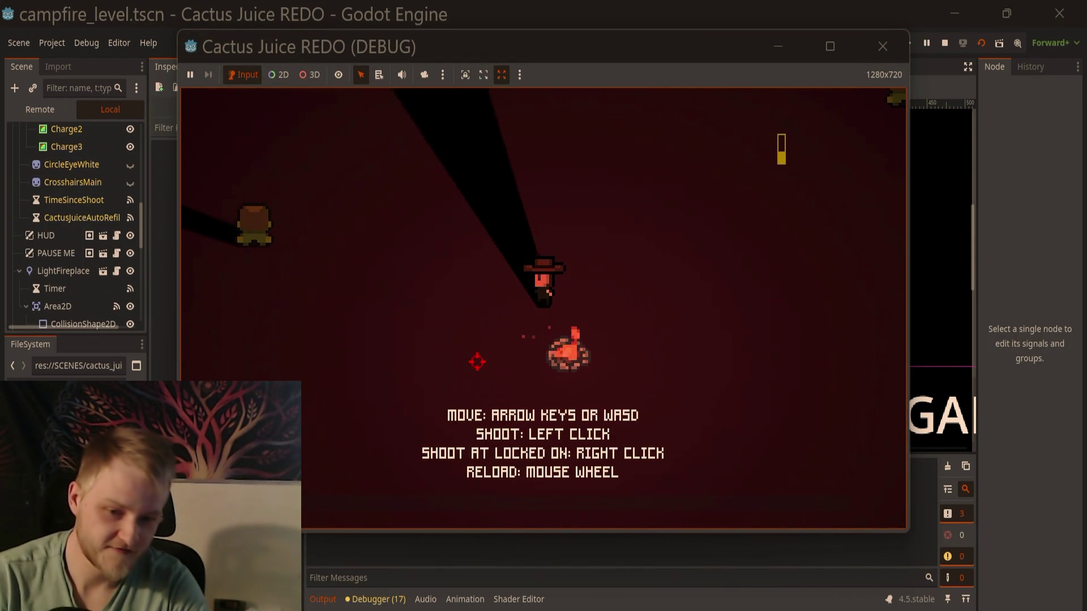
key(w)
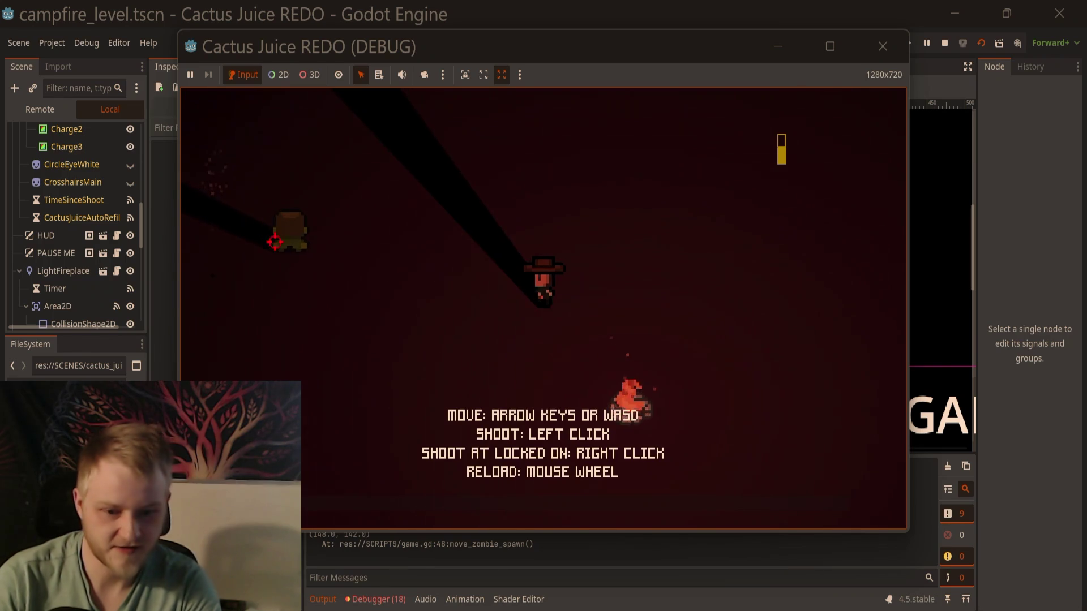
Move around the level, shooting the zombies as they close in.
click(269, 215)
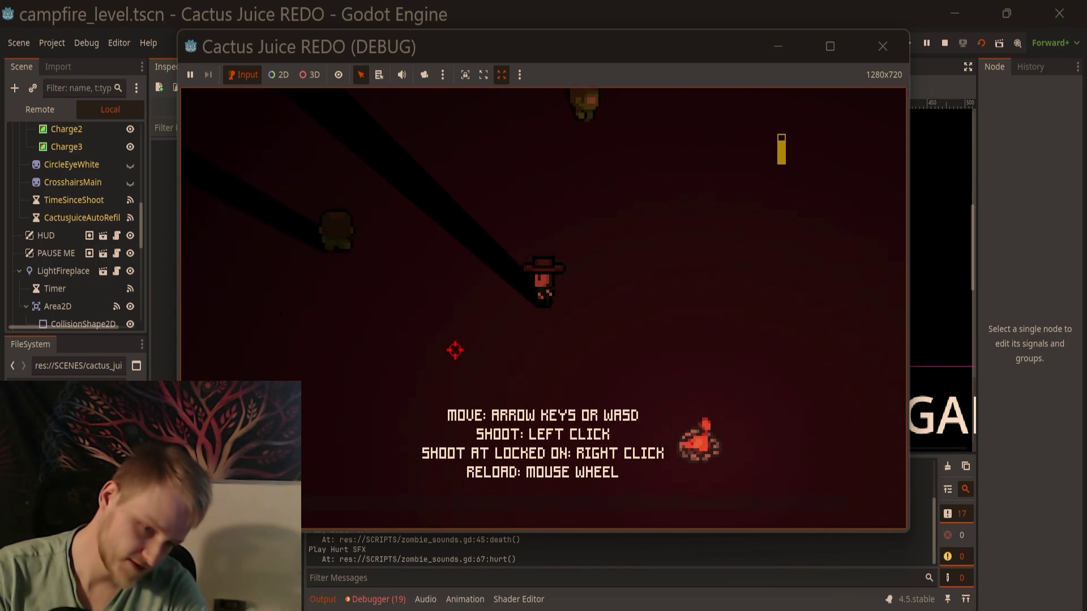
click(464, 328)
key(a)
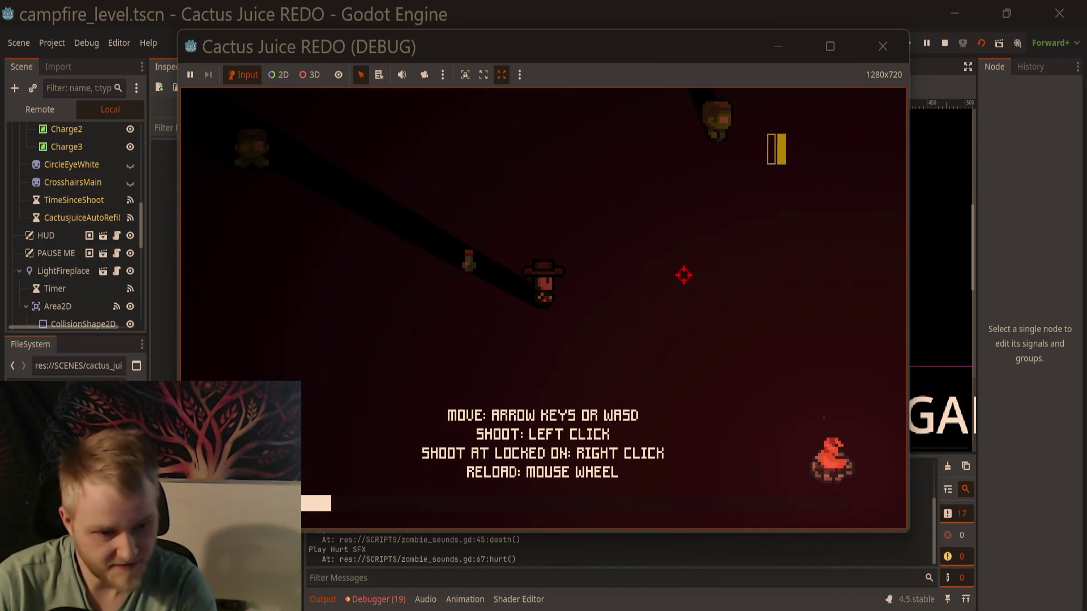
key(w)
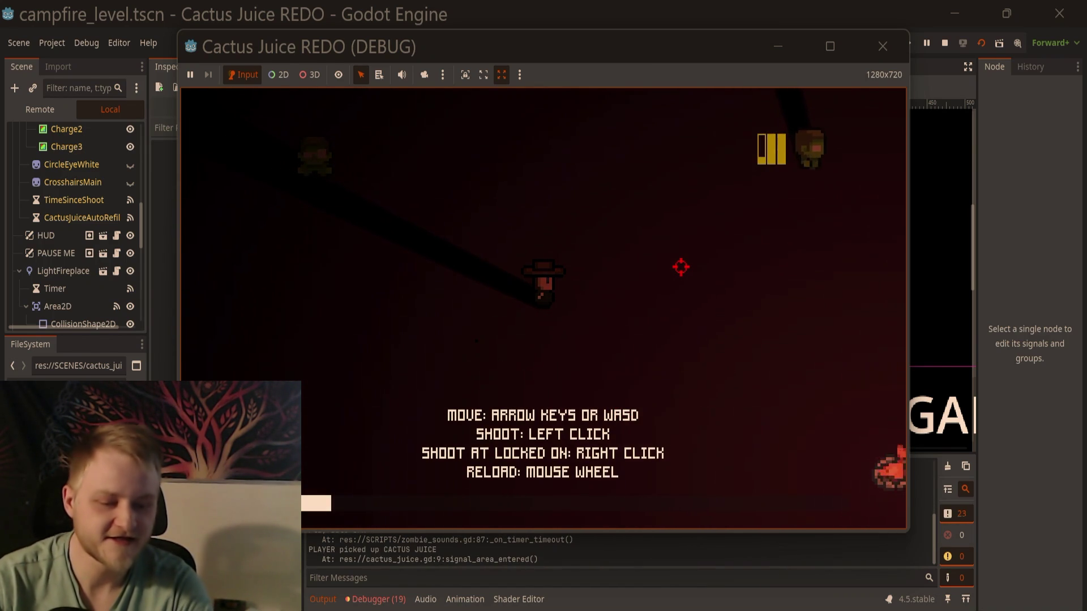
click(836, 252)
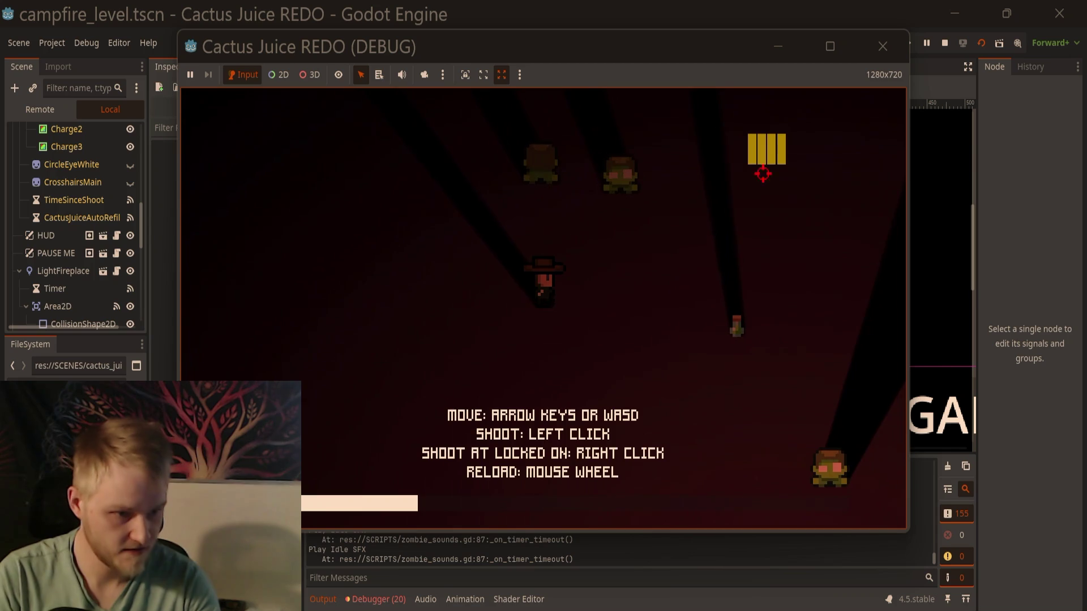
scroll(543, 185, down, 1)
click(543, 182)
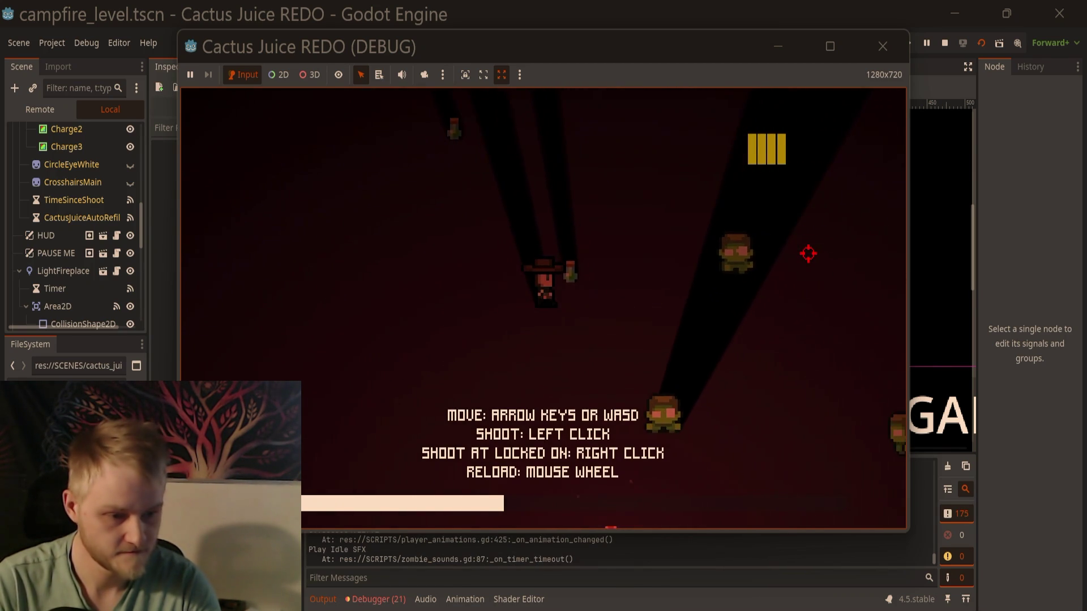
click(669, 287)
scroll(669, 287, down, 1)
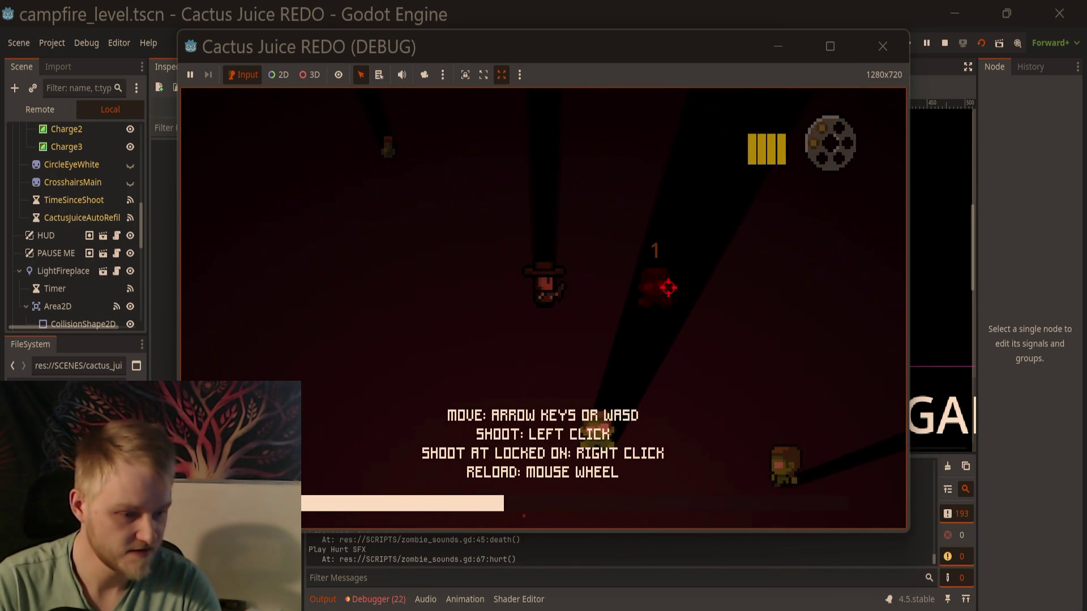
click(583, 292)
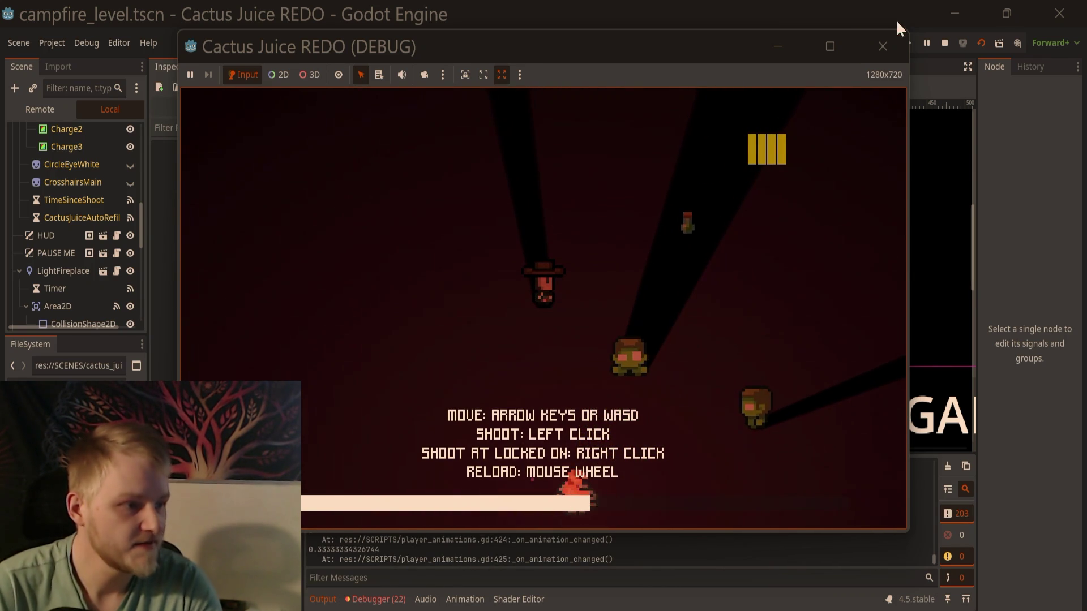
Stop the running game and return to the campfire_level editor.
click(882, 40)
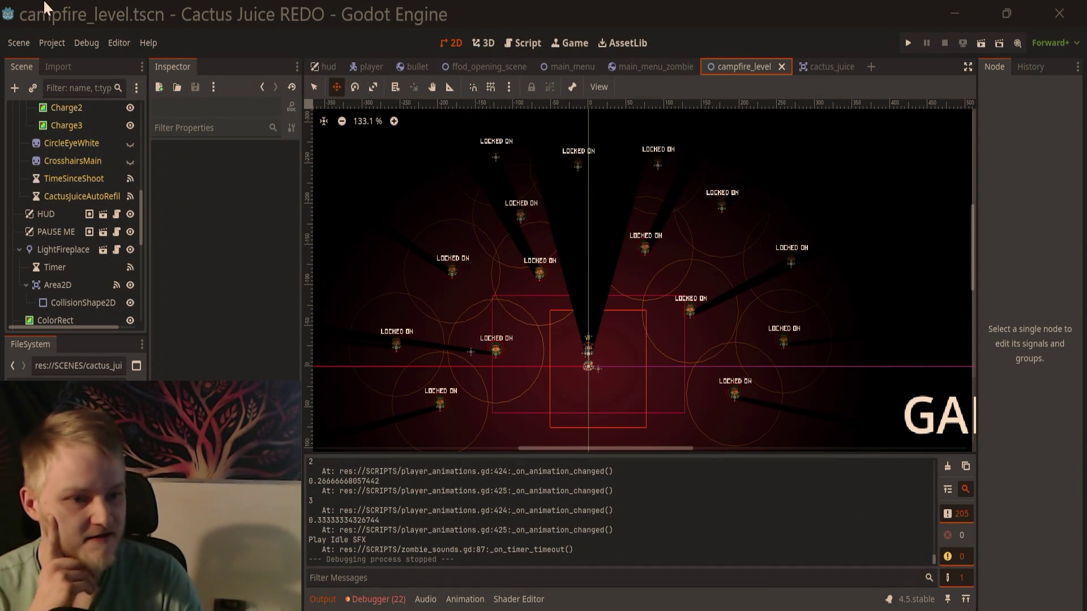
scroll(565, 306, up, 8)
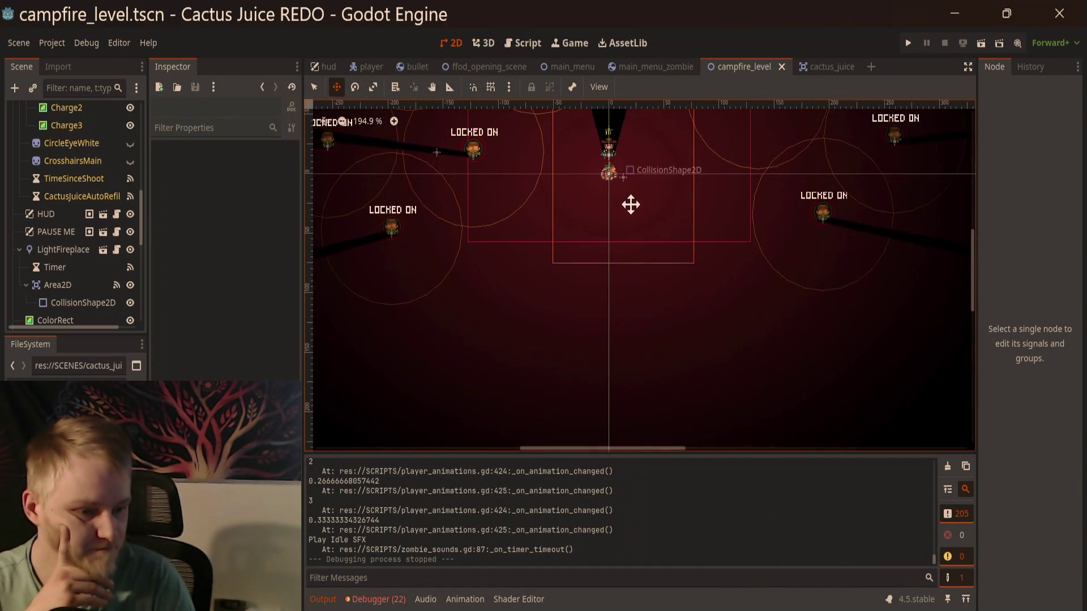
scroll(100, 219, up, 10)
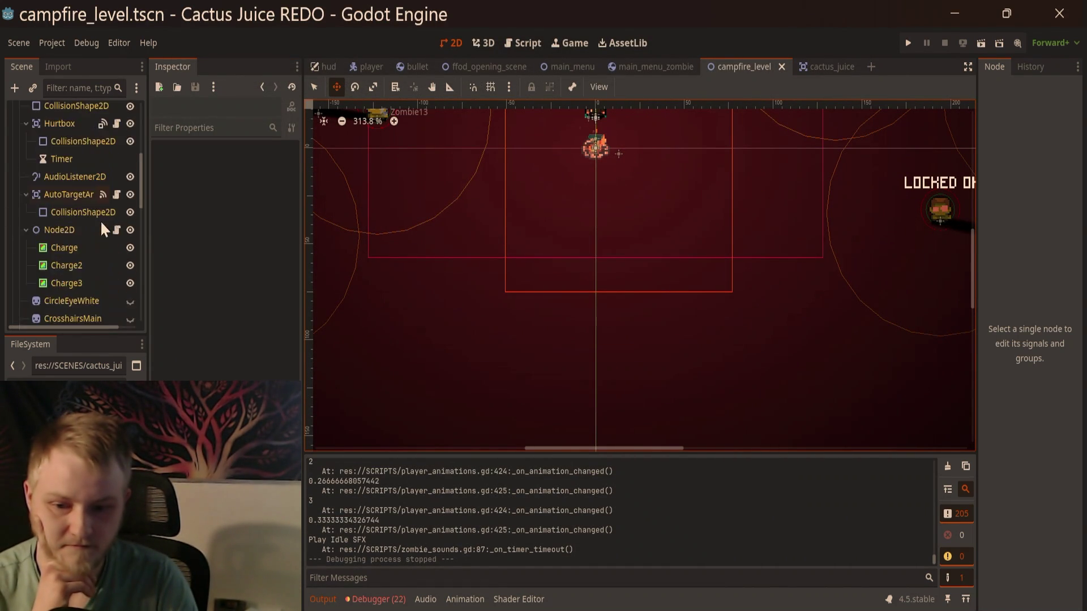
Centre the campfire in view and add a Label child node under HUD.
mouse_move(643, 213)
mouse_down()
mouse_move(703, 383)
mouse_move(704, 356)
mouse_up()
click(50, 166)
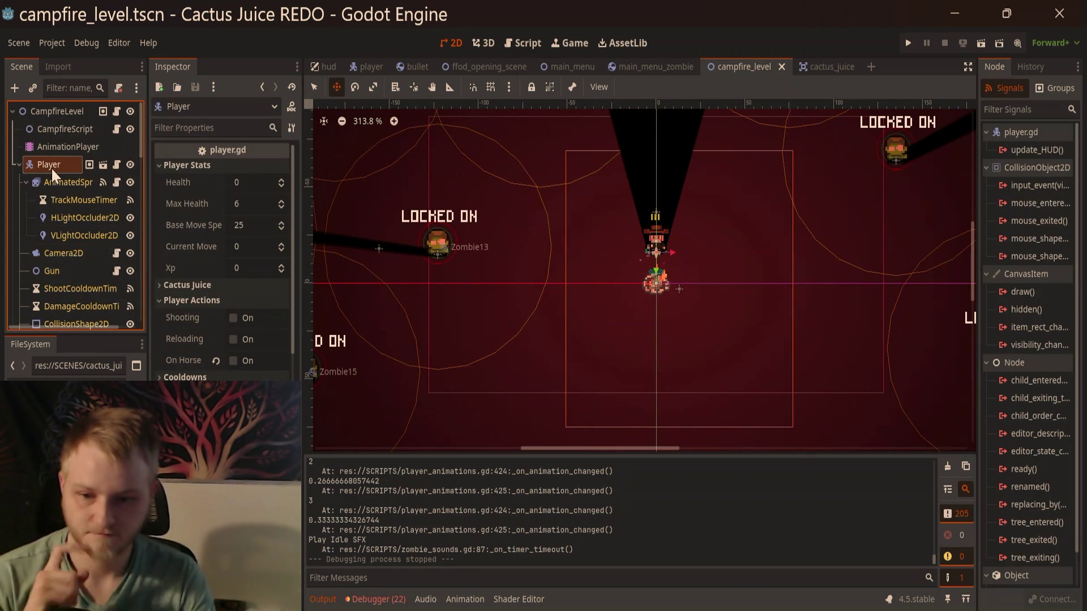
click(15, 162)
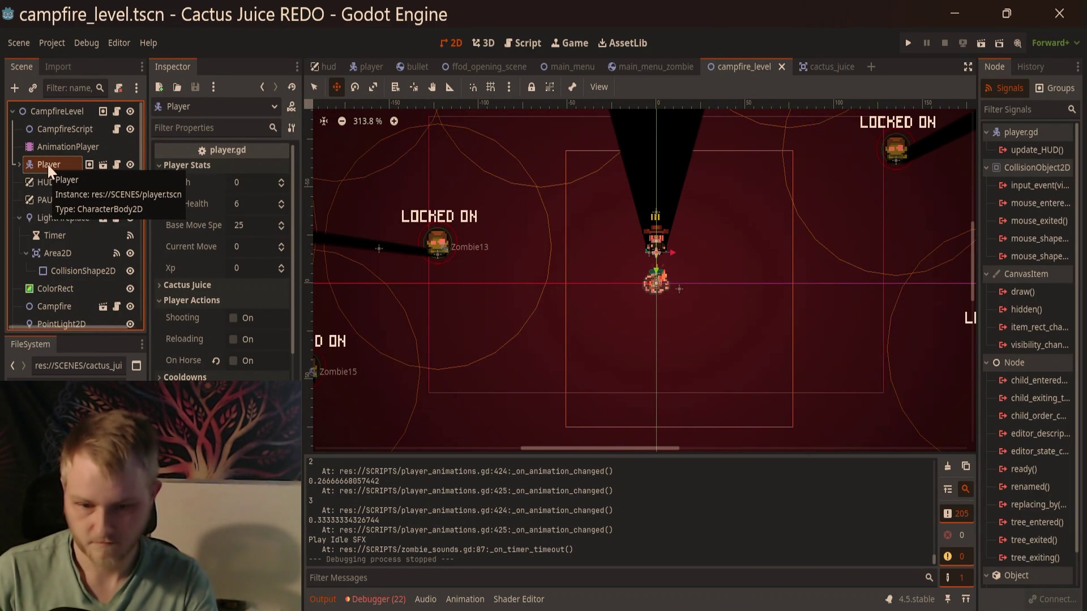
click(60, 184)
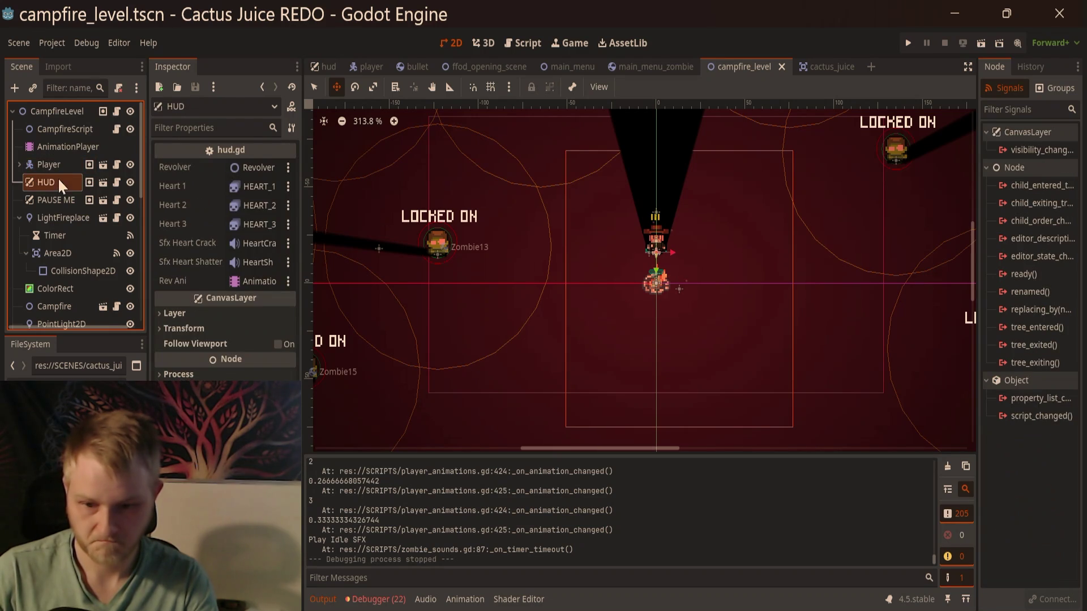
key(ctrl+a)
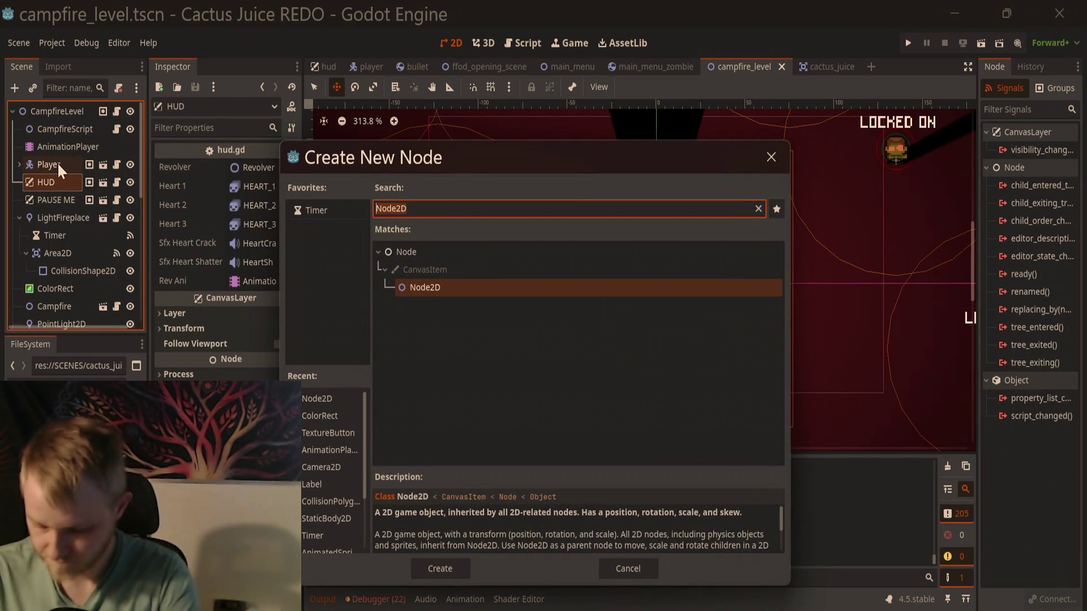
text(label)
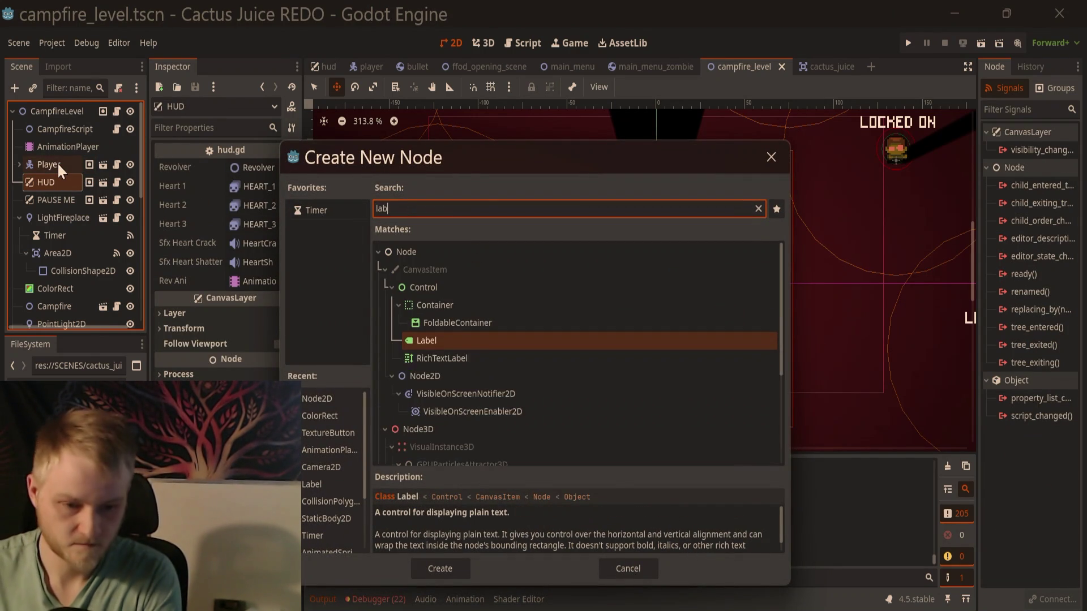
key(Return)
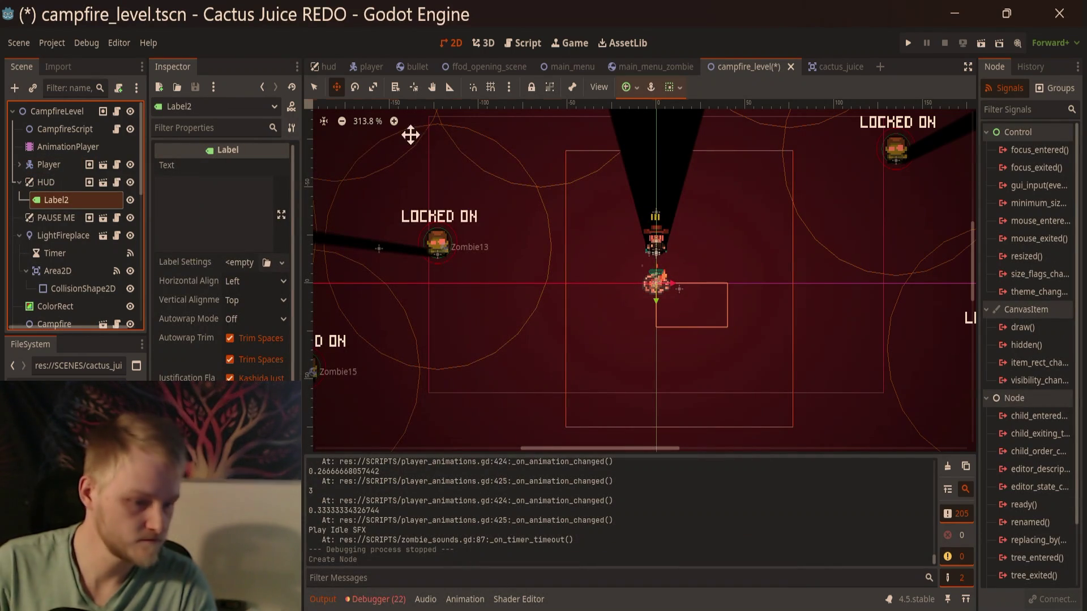
Set the label text to 'WAVE 1!!!', drag it below-left of the fire, then save and run.
click(219, 223)
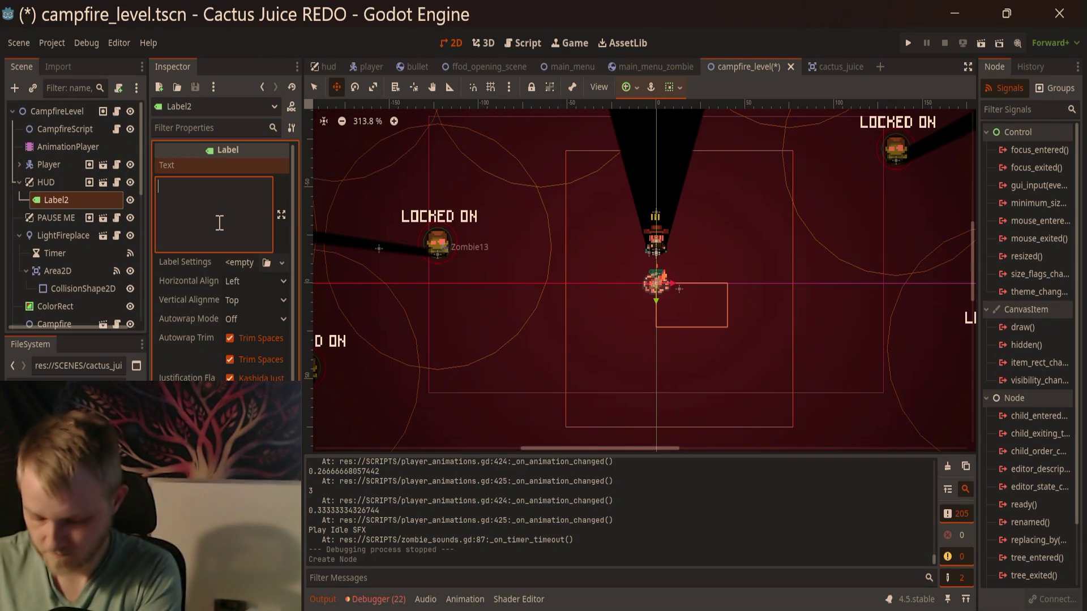
text(WAVE)
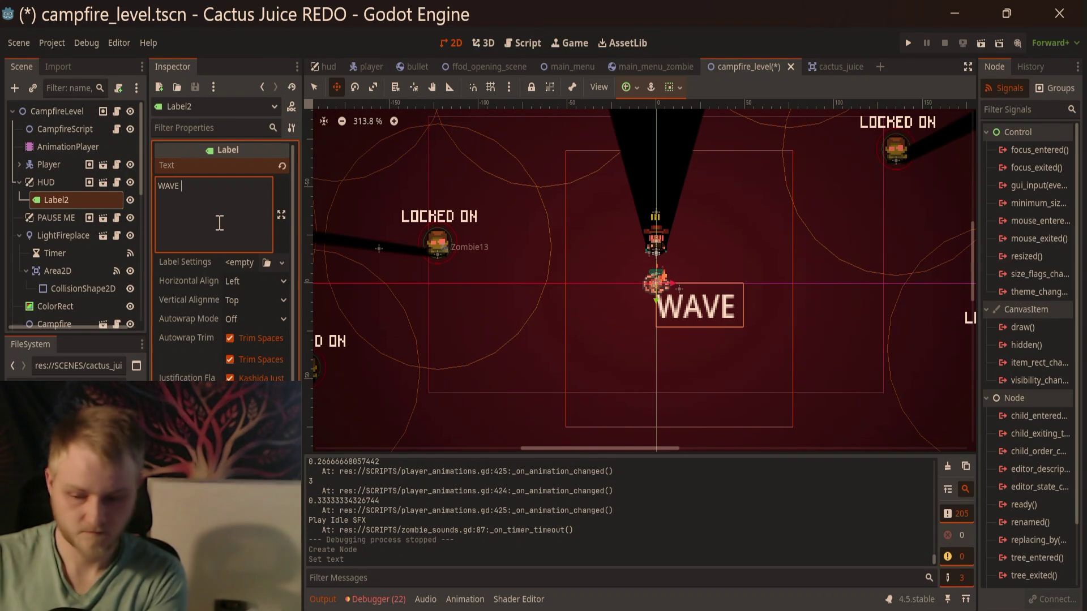
text( 1!!!)
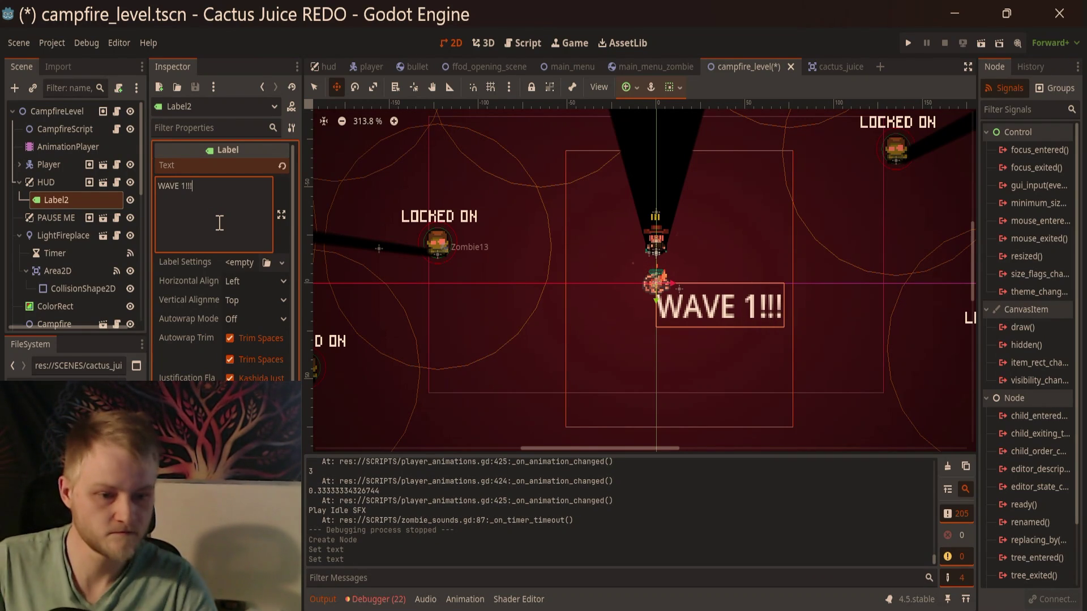
scroll(585, 349, down, 2)
text(w)
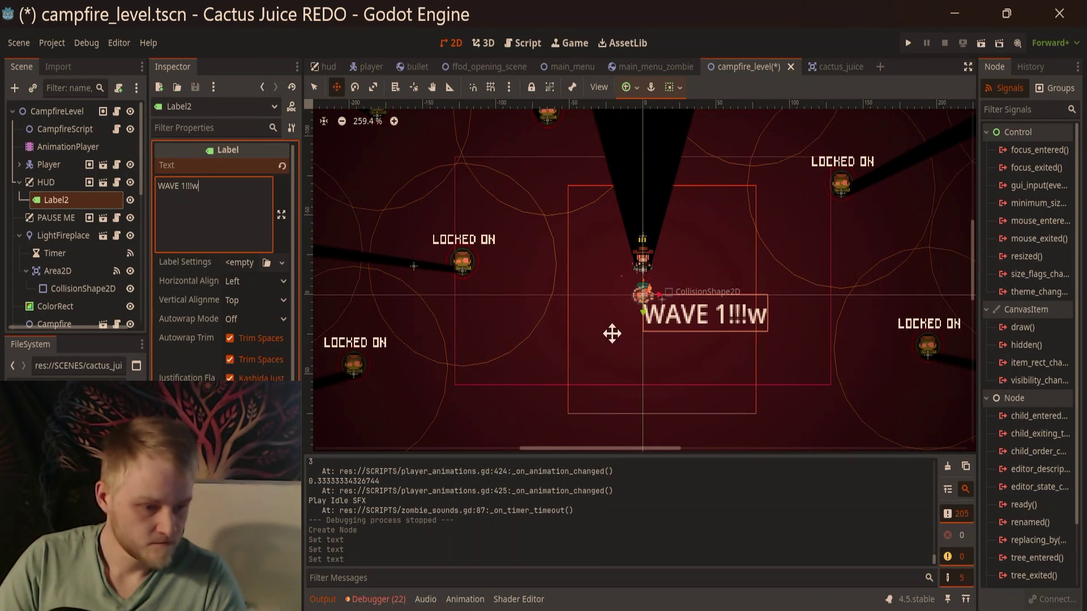
key(BackSpace)
click(711, 315)
mouse_move(685, 317)
mouse_down()
mouse_move(569, 339)
mouse_move(540, 357)
mouse_up()
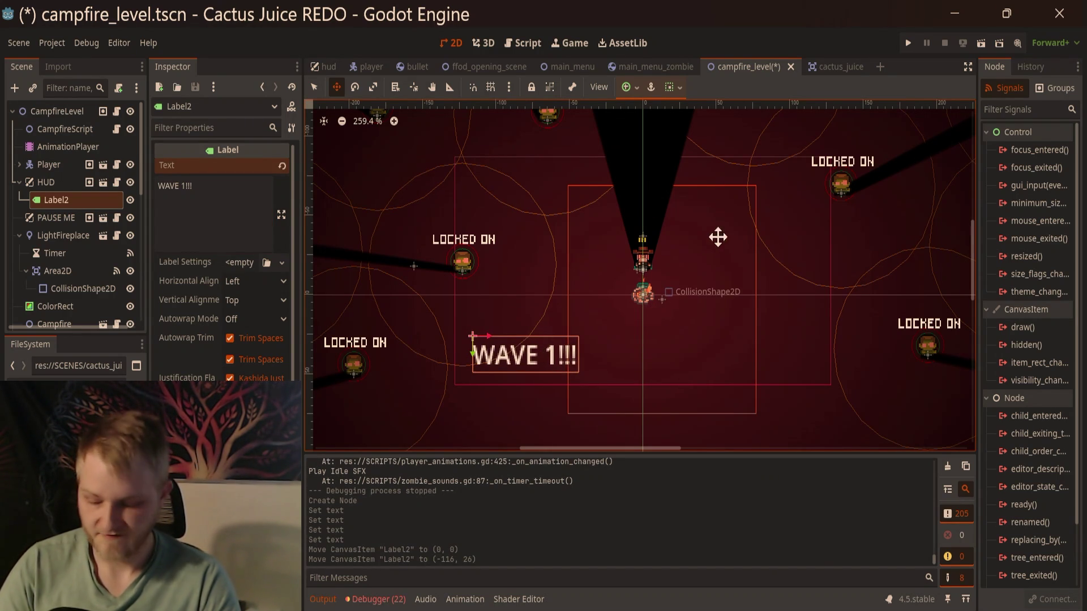
key(F6)
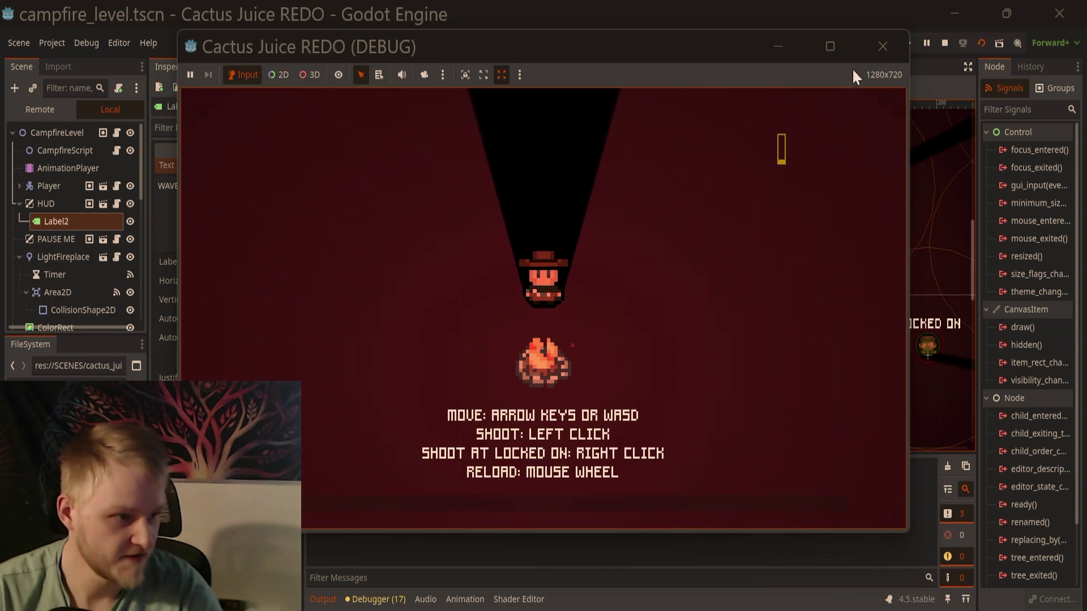
Stop the game and review the Label2 node's Inspector settings under HUD.
click(883, 46)
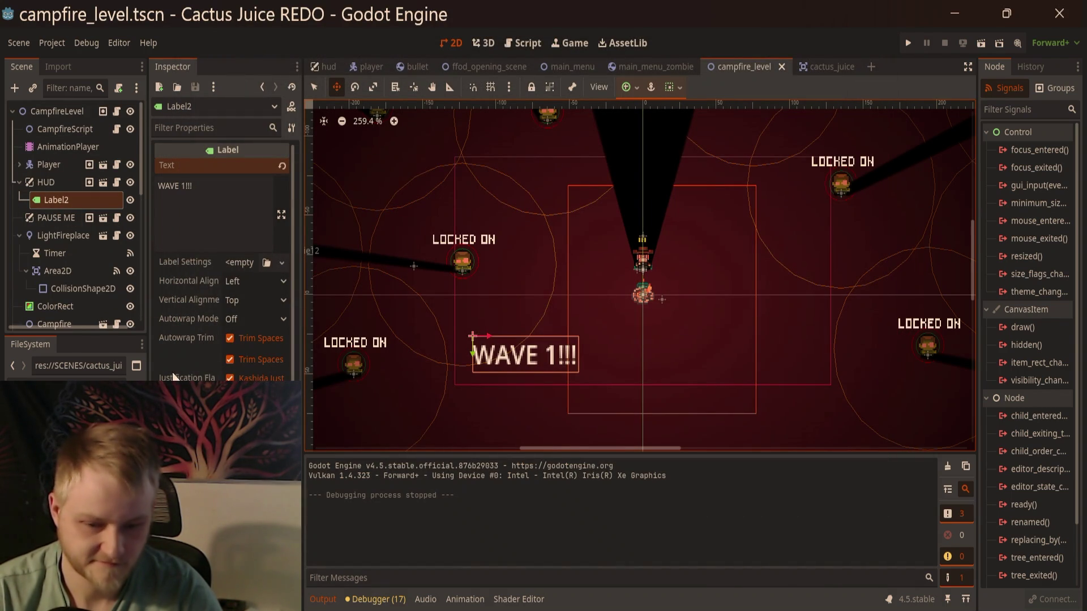
click(57, 165)
click(108, 182)
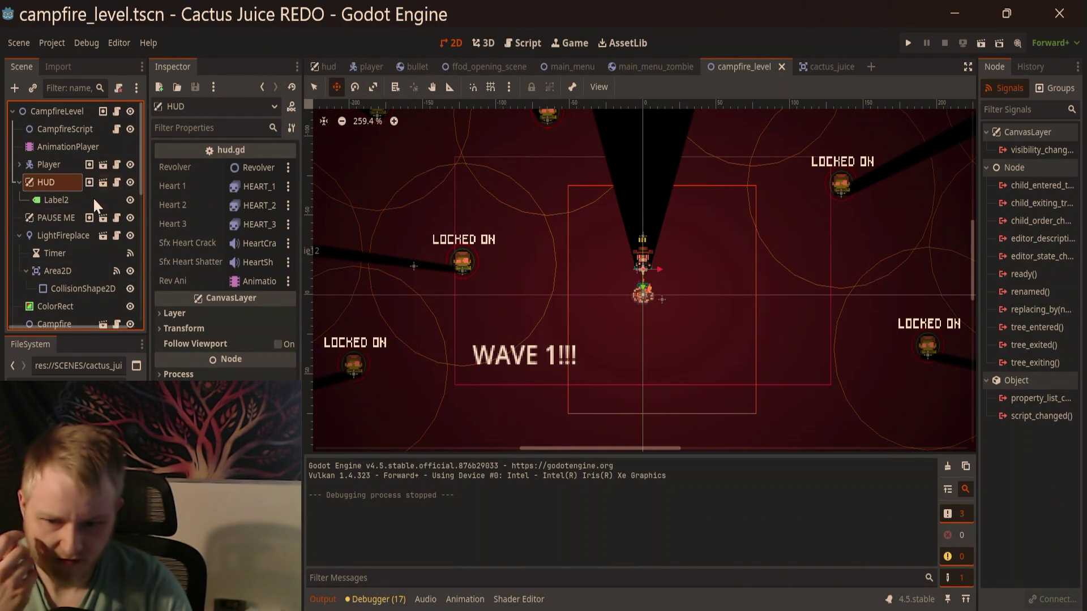
click(69, 194)
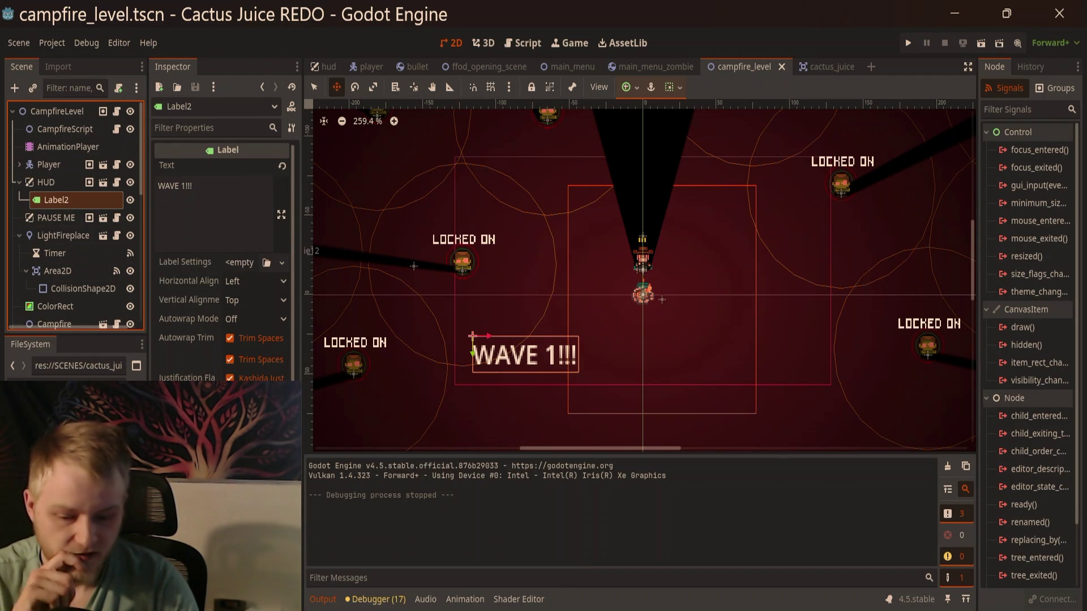
scroll(221, 283, down, 5)
scroll(221, 260, down, 3)
scroll(221, 260, up, 8)
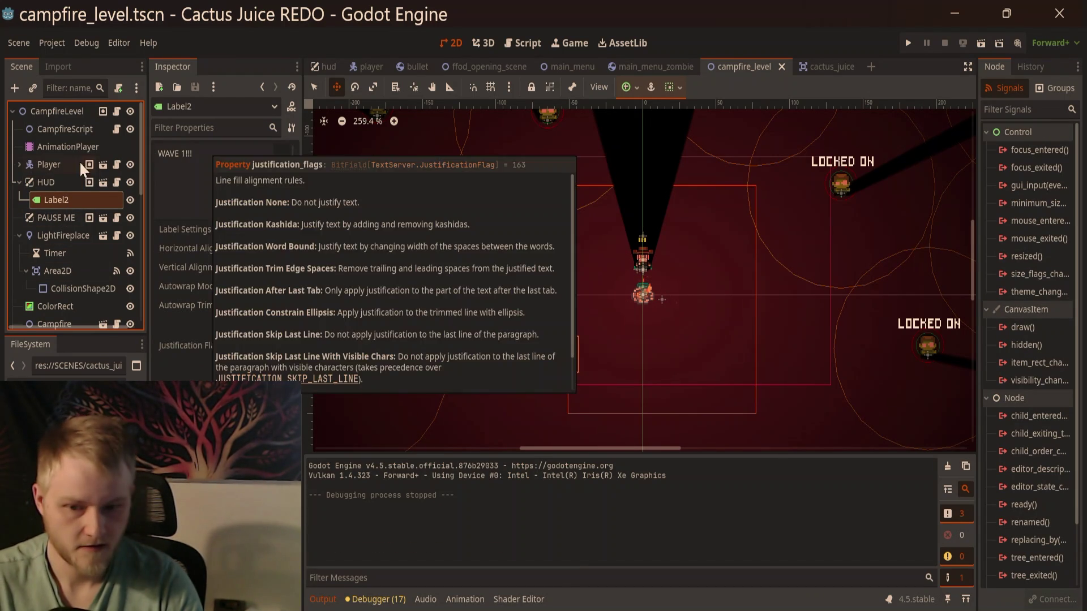
Open the hud scene for comparison.
click(103, 181)
scroll(124, 247, down, 3)
scroll(621, 332, down, 6)
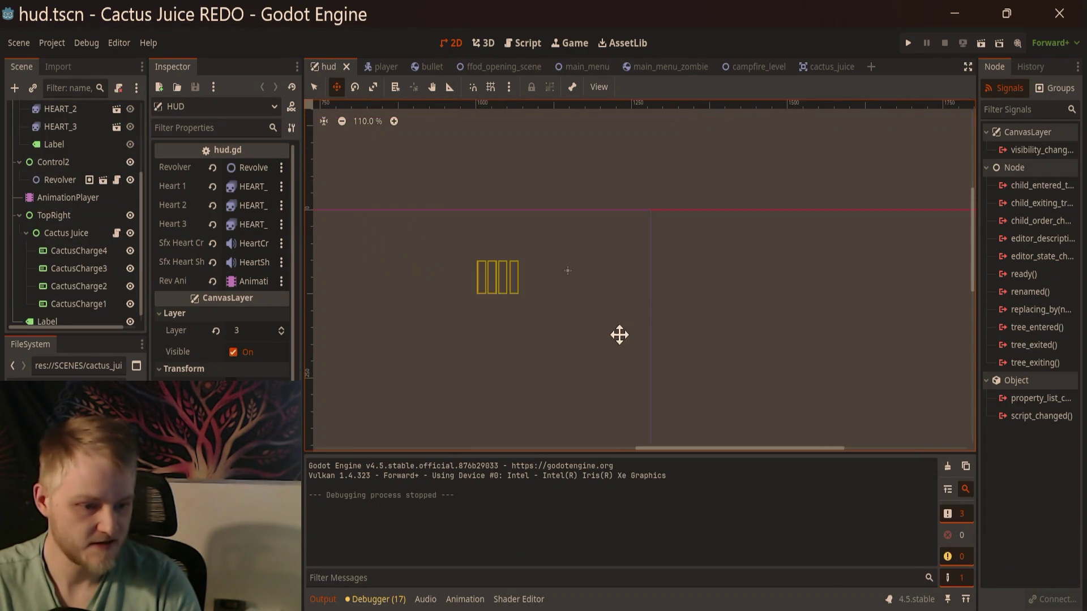
scroll(578, 281, down, 3)
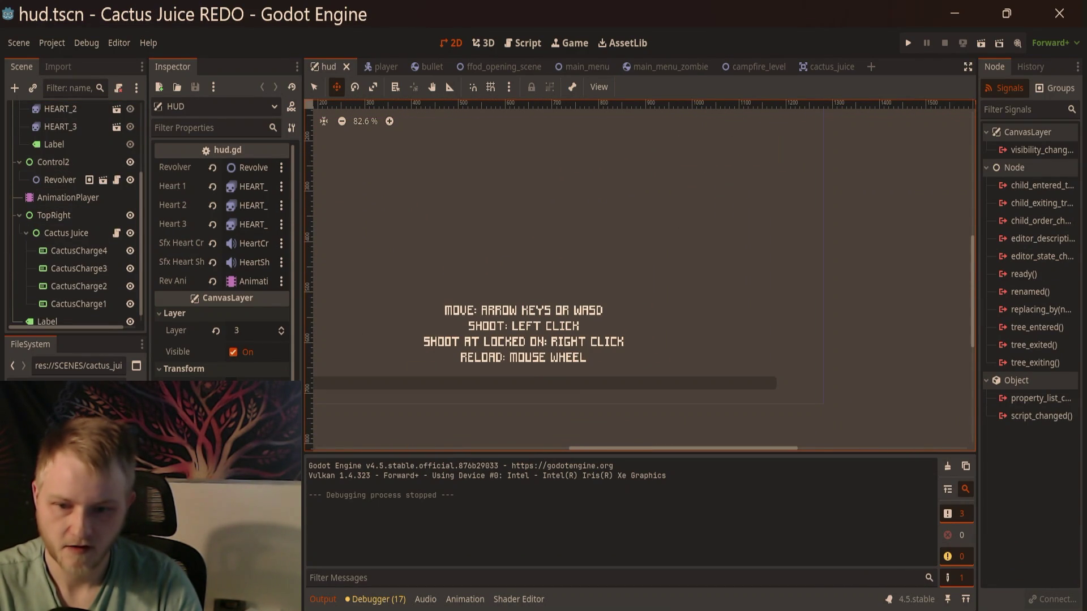
Look through the hud scene's node list, then go back to the campfire_level tab.
scroll(76, 226, up, 5)
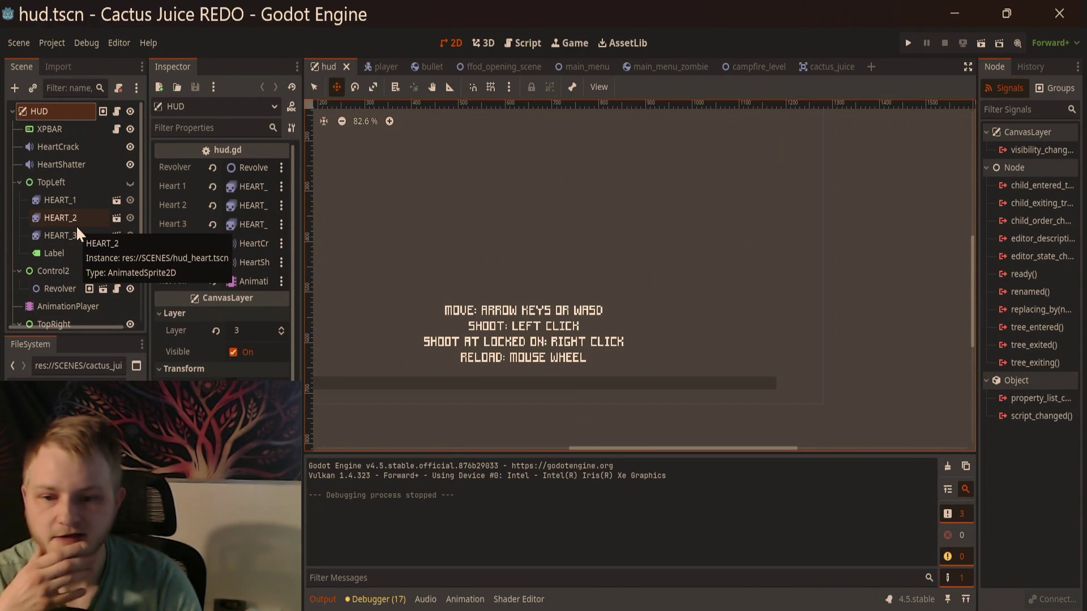
scroll(75, 225, down, 5)
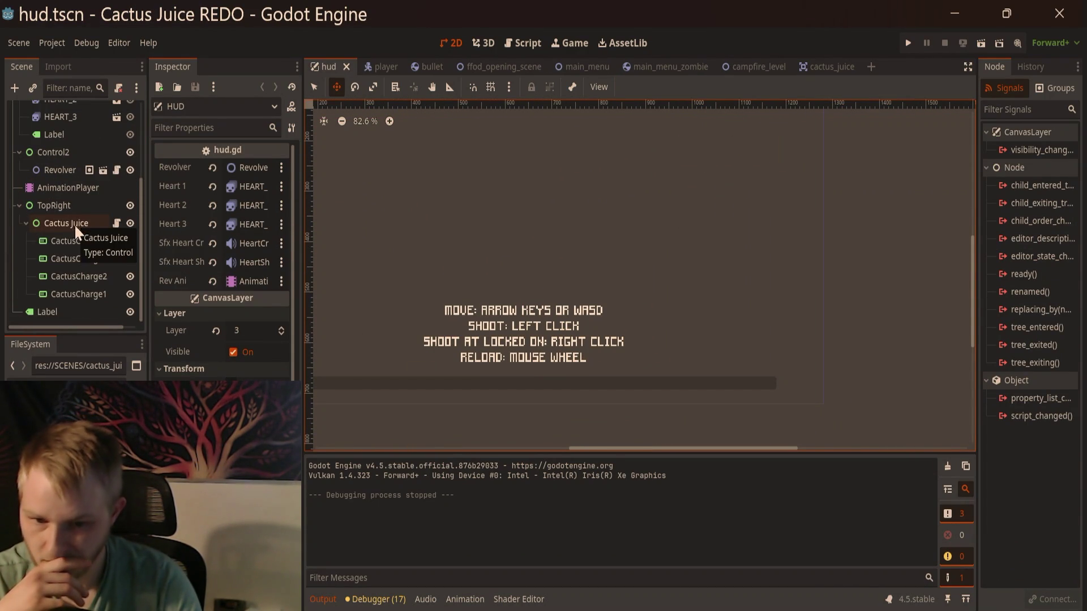
scroll(80, 259, up, 5)
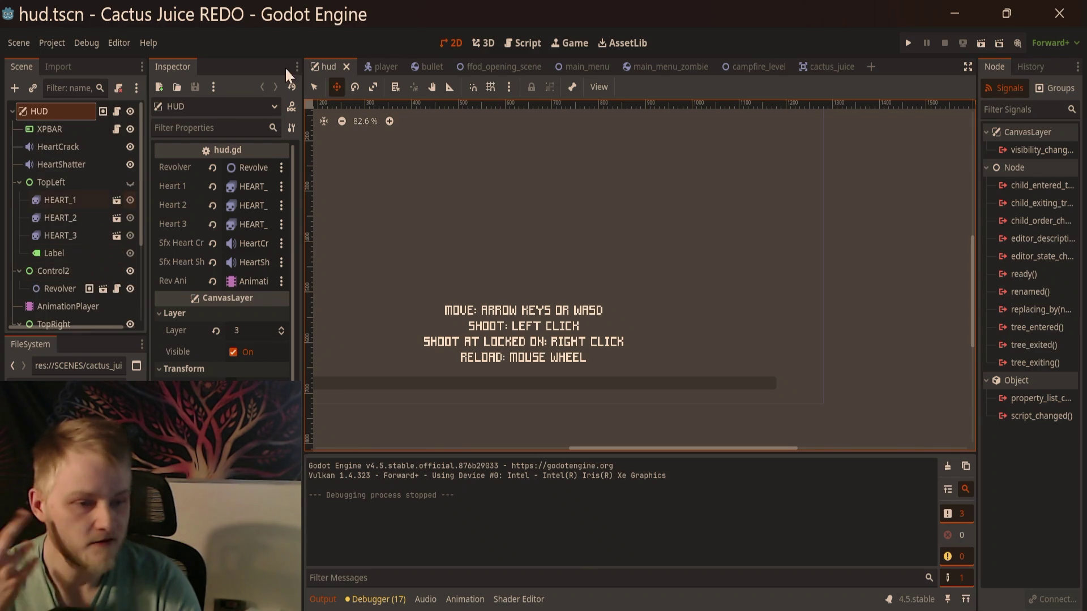
click(741, 66)
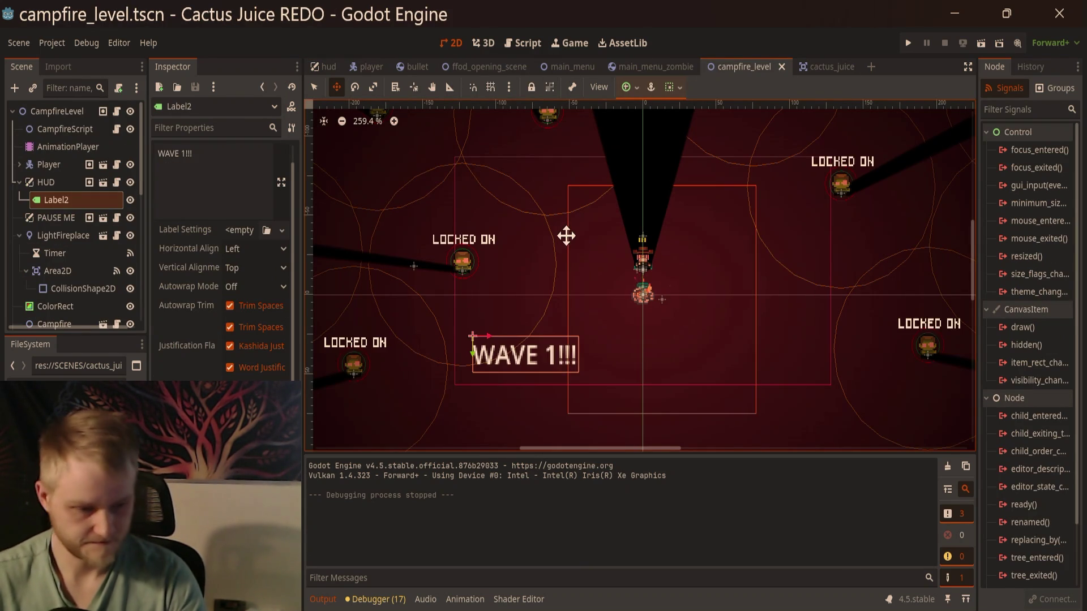
Open zombie.tscn from a zombie instance in its own tab, then return to campfire_level.
key(q)
click(568, 325)
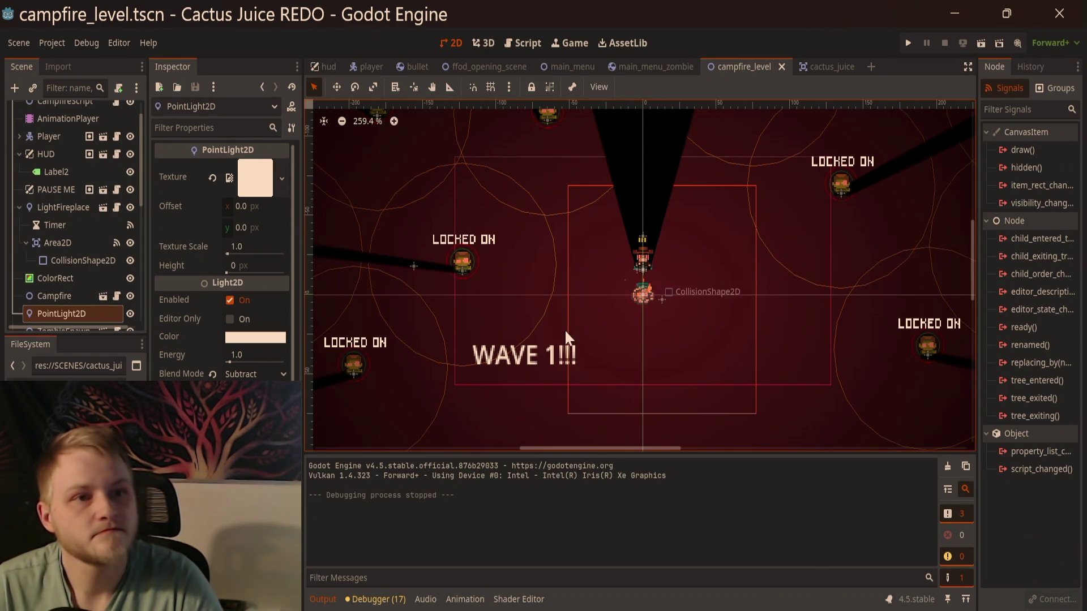
scroll(599, 334, up, 3)
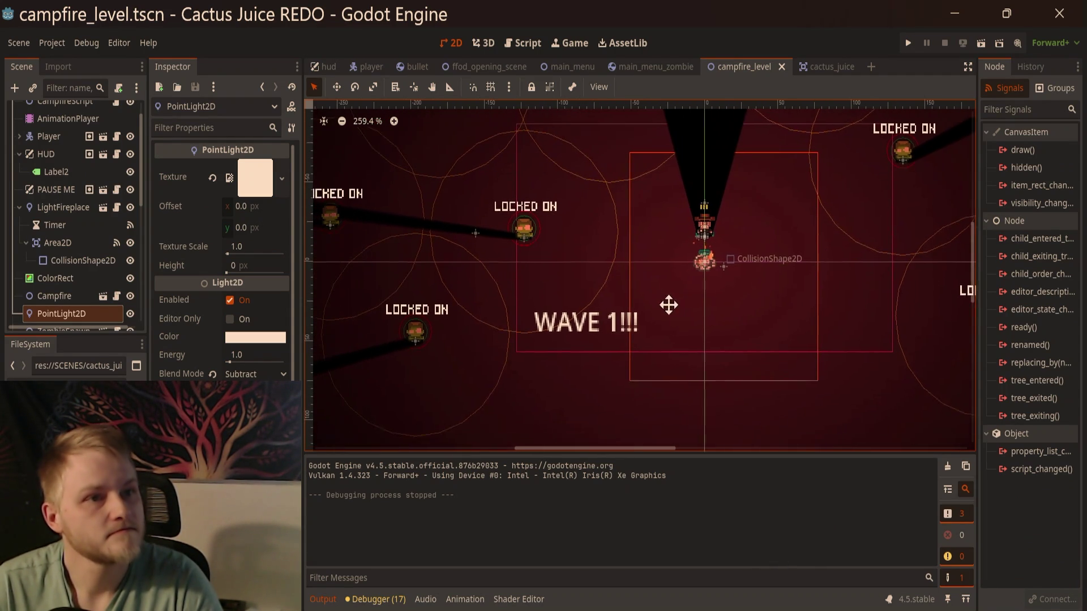
scroll(644, 354, up, 1)
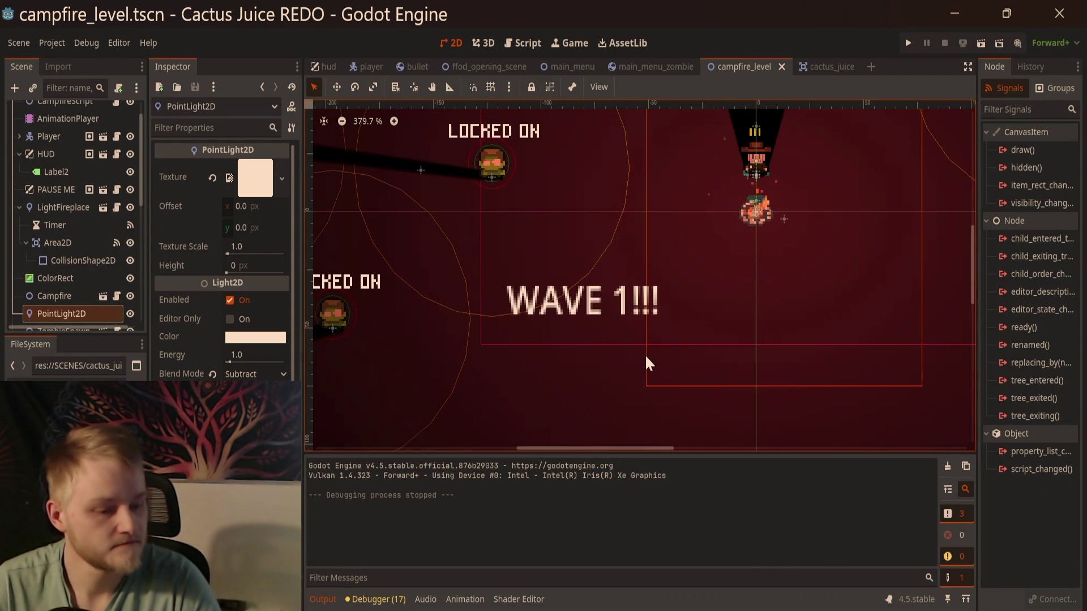
key(w)
key(q)
double_click(648, 299)
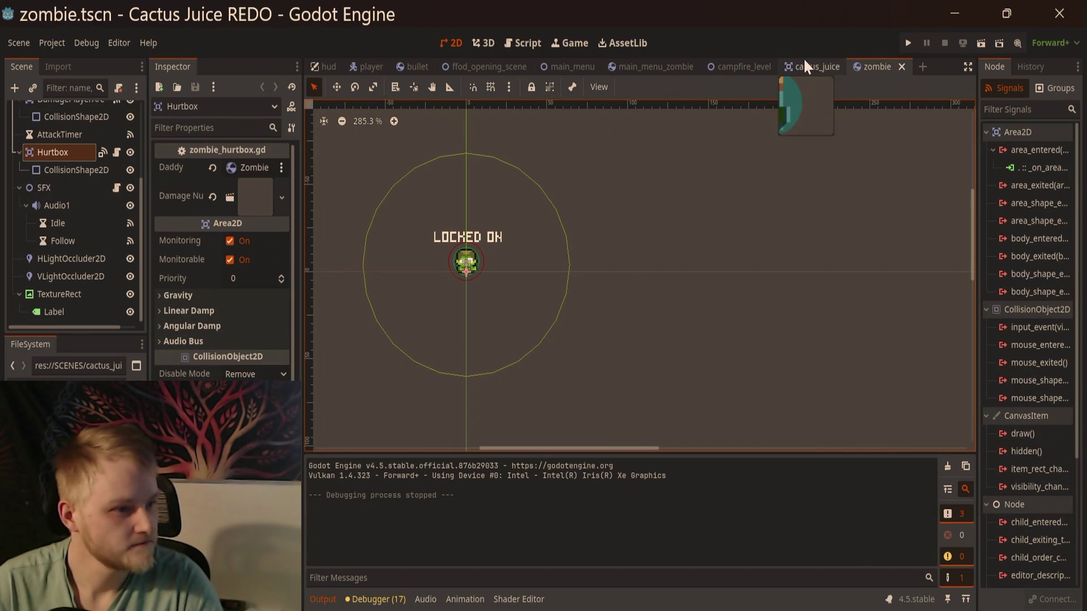
click(741, 67)
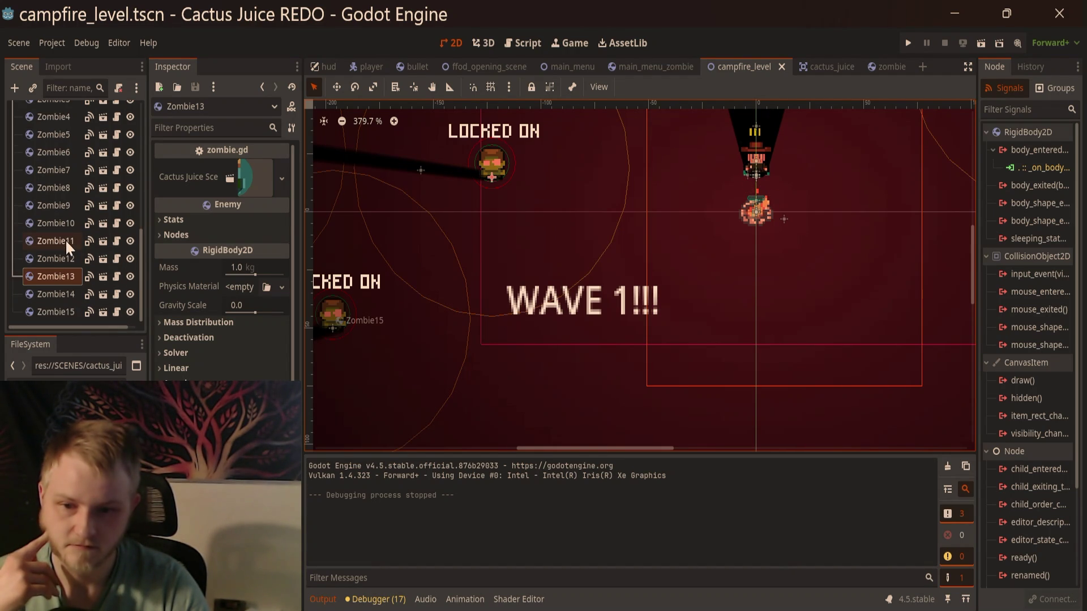
Select the WAVE 1!!! label, review its Inspector settings, and run the project with F5.
scroll(66, 239, up, 5)
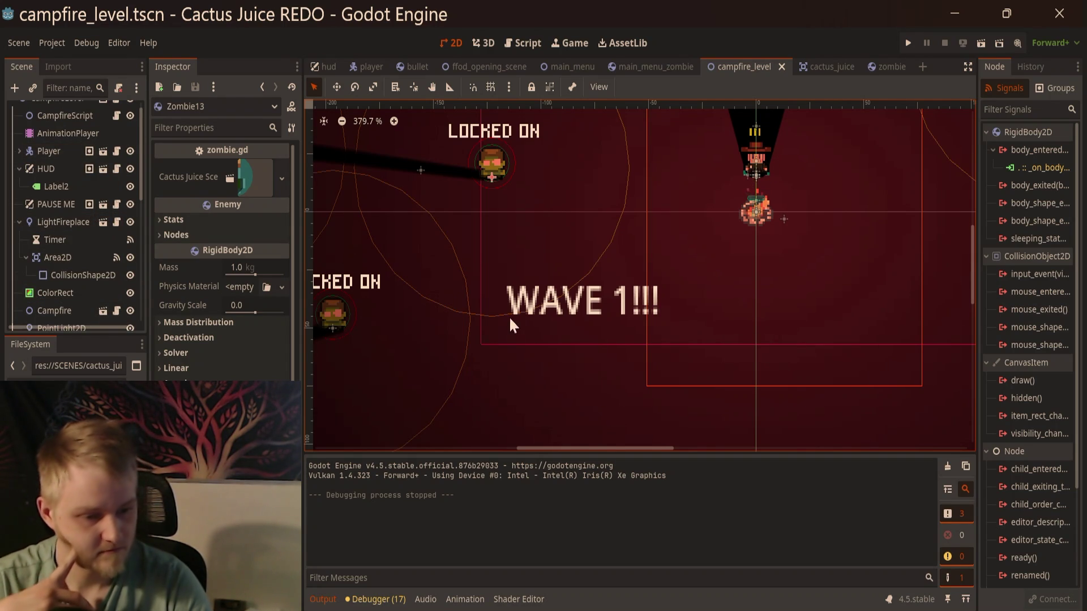
scroll(68, 200, down, 5)
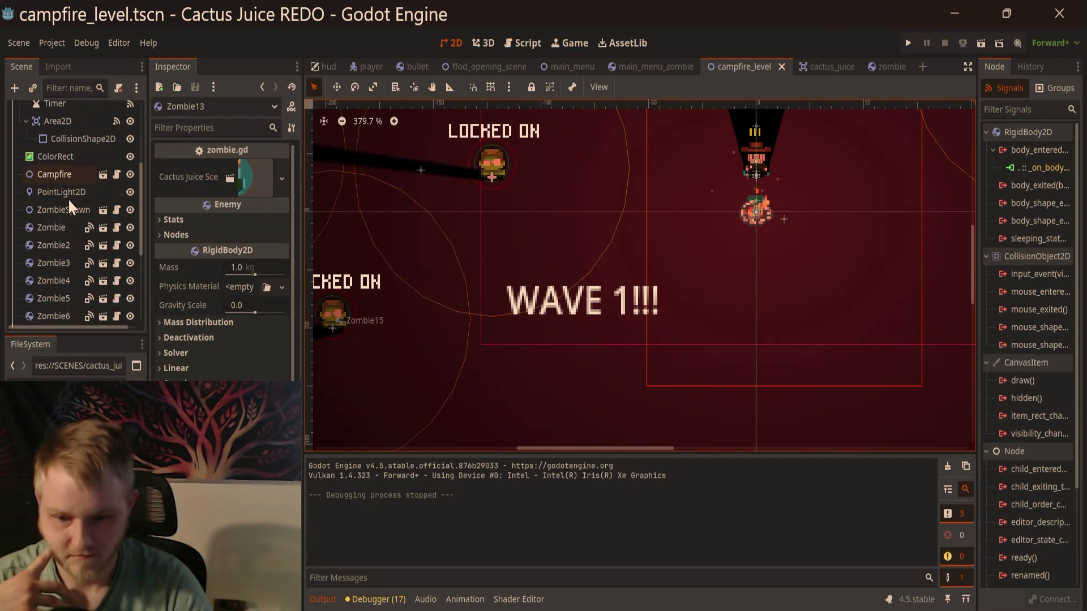
scroll(68, 198, down, 3)
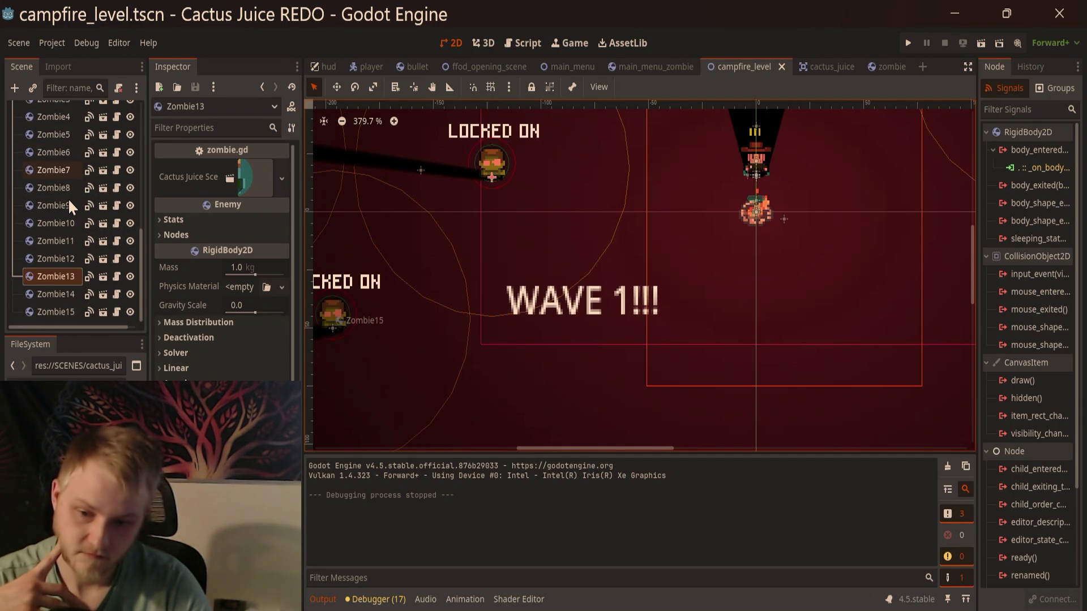
scroll(68, 198, up, 8)
scroll(68, 198, up, 1)
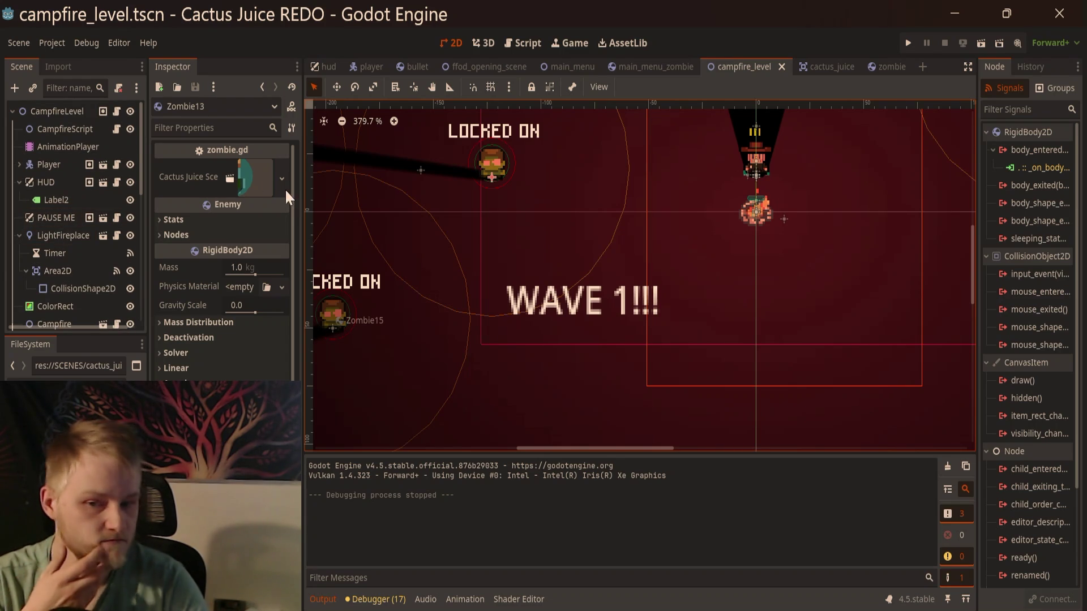
click(62, 204)
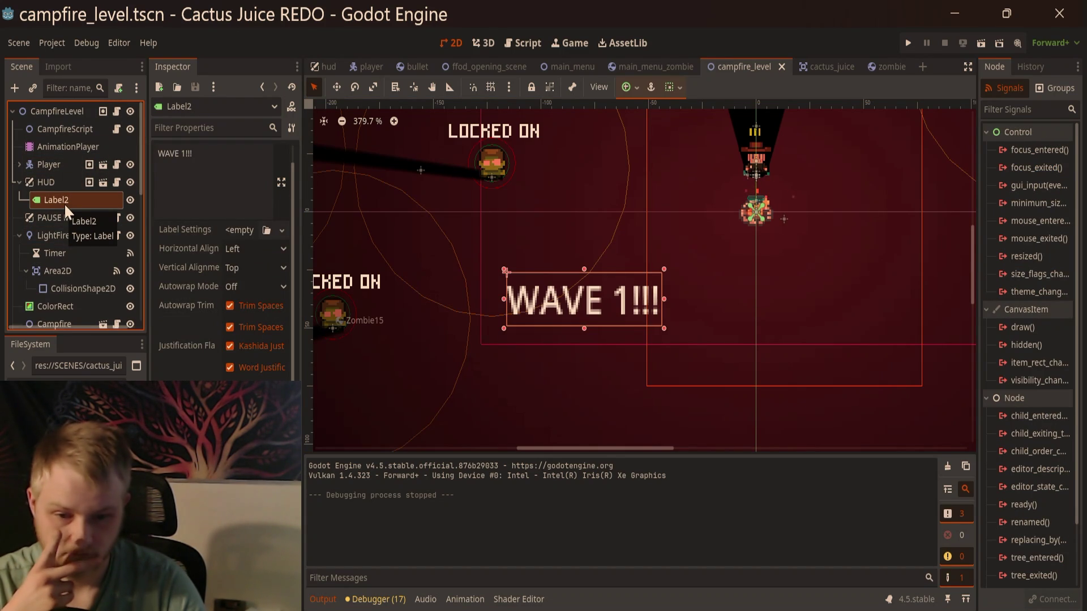
scroll(507, 207, down, 5)
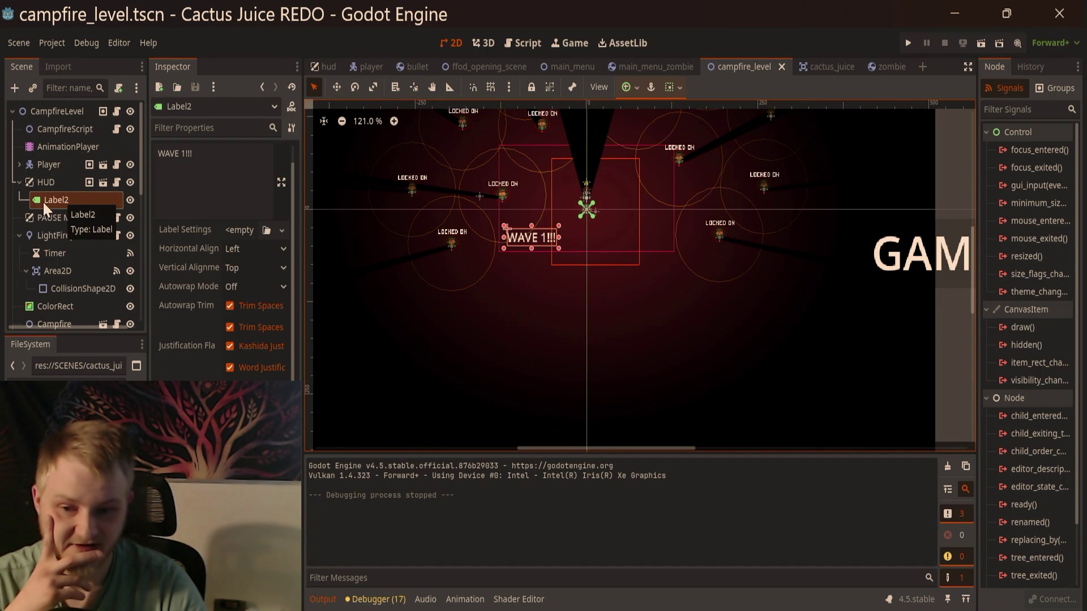
scroll(223, 261, down, 5)
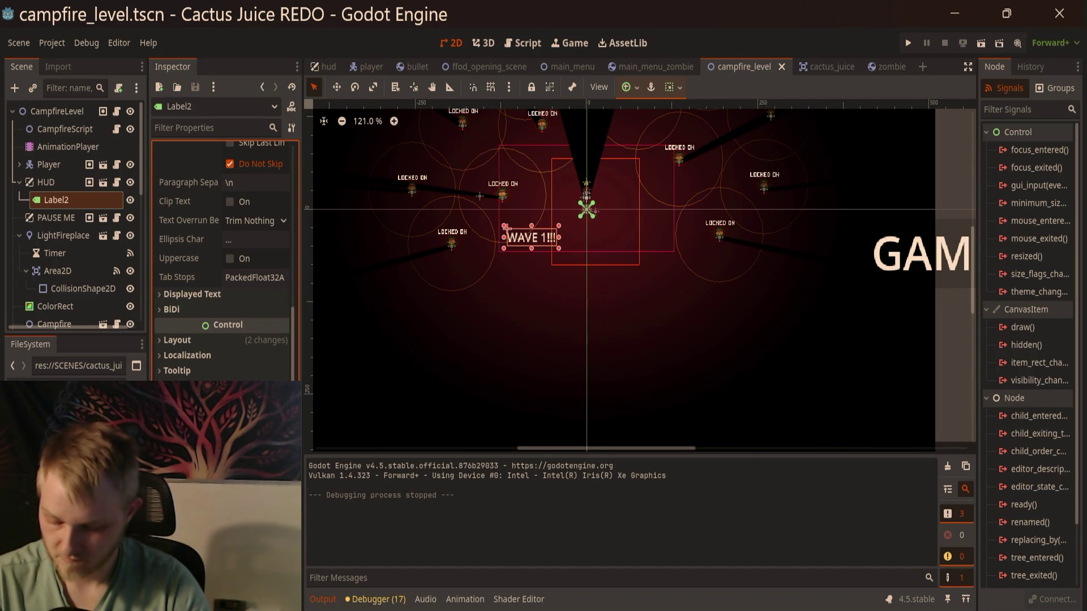
key(F5)
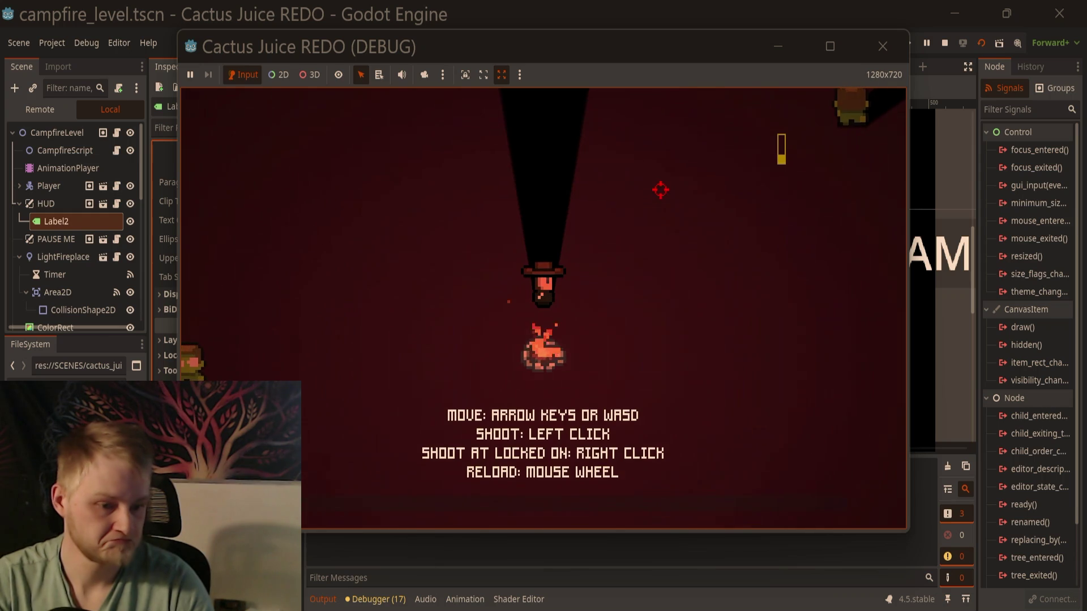
Stop the running game and reparent Label2 under the Player node.
key(Down)
key(Left)
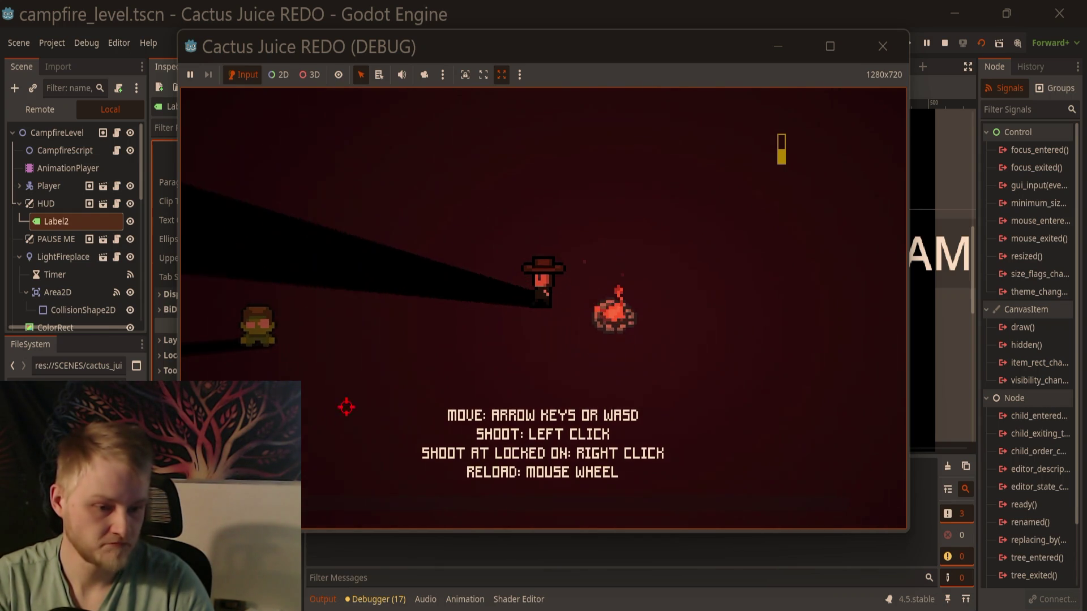
click(882, 46)
mouse_move(69, 195)
mouse_down()
mouse_move(46, 156)
mouse_move(52, 166)
mouse_up()
scroll(60, 289, up, 10)
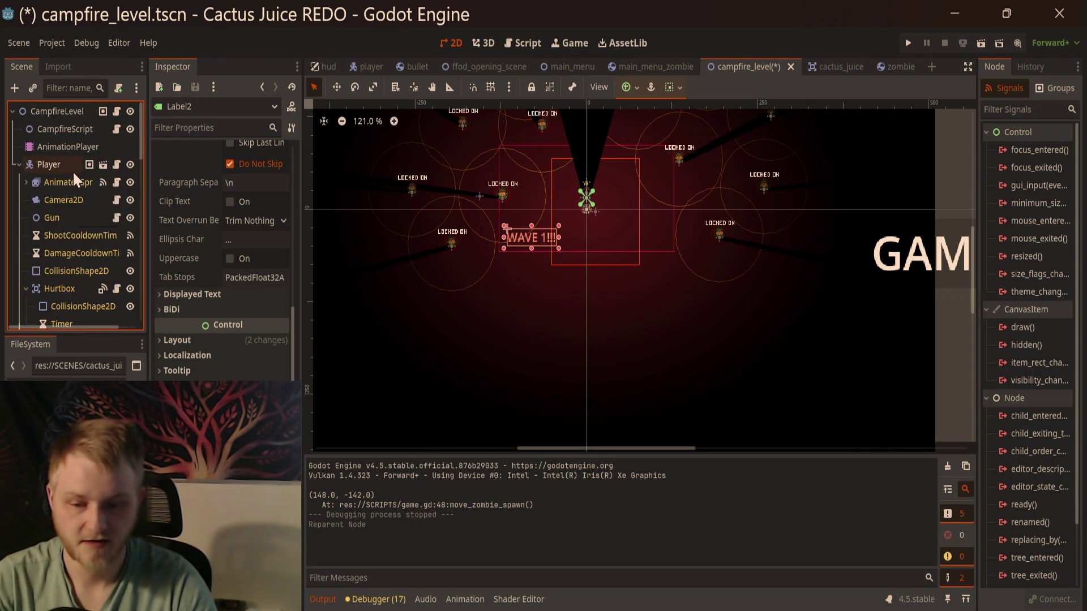
Run the game to test the label under Player, then close it and right-click Label2.
key(F5)
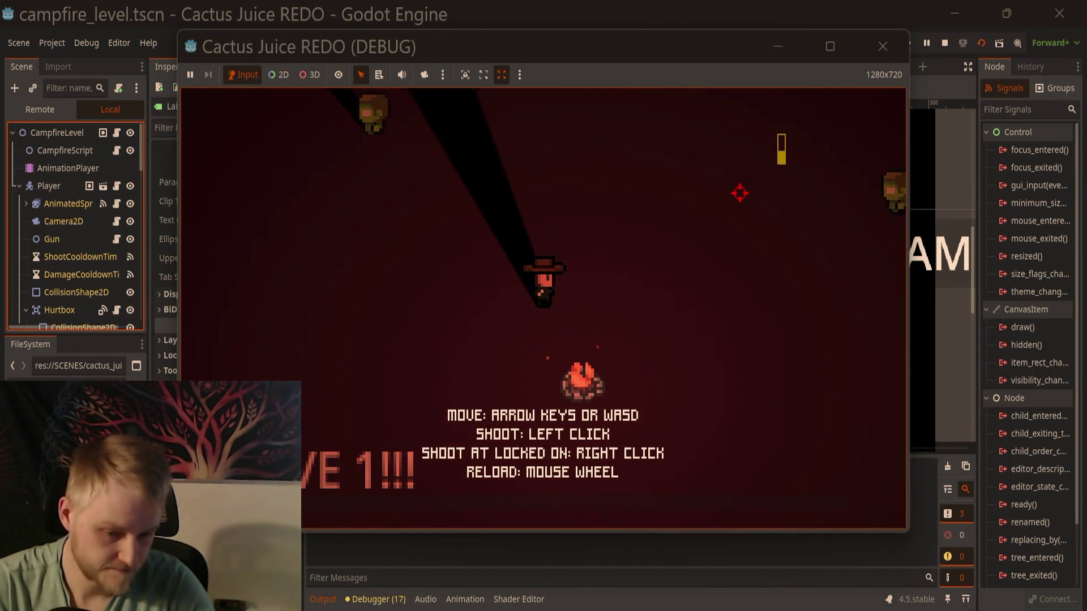
click(886, 53)
scroll(57, 297, down, 5)
scroll(57, 298, down, 3)
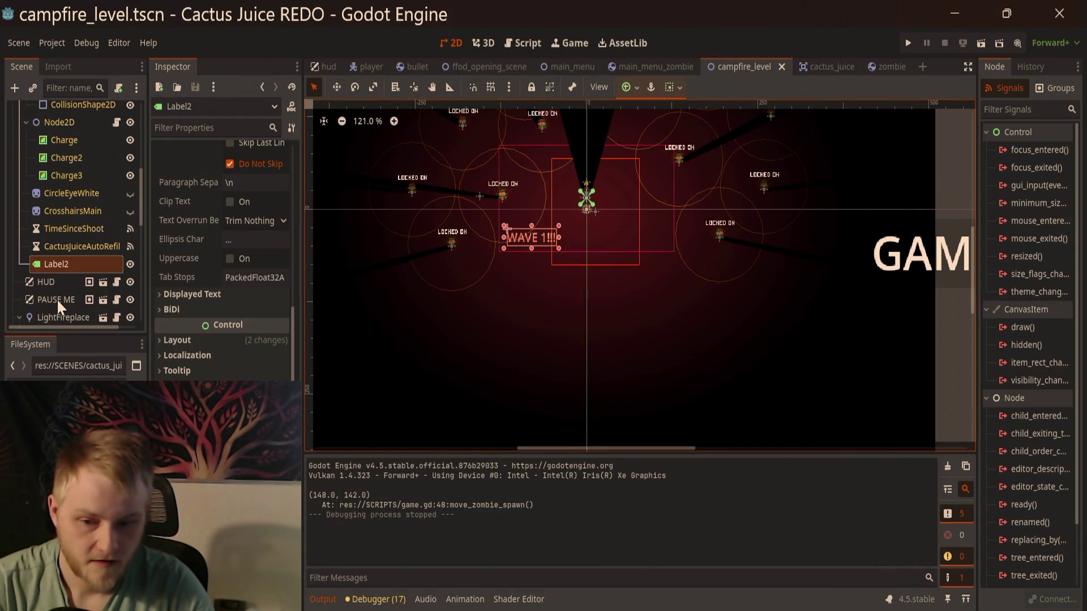
click(55, 261)
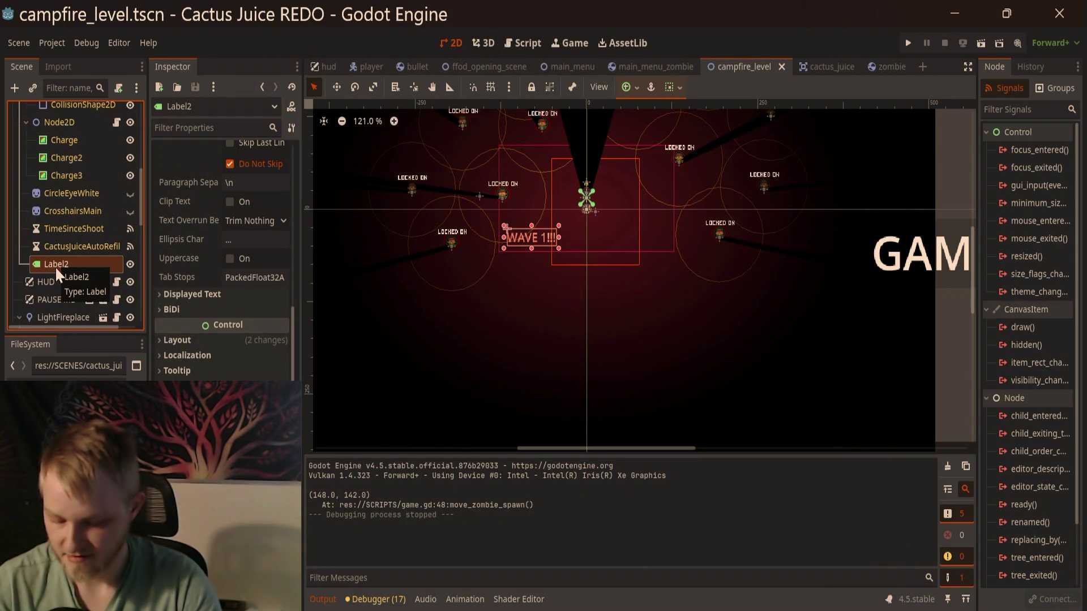
right_click(56, 266)
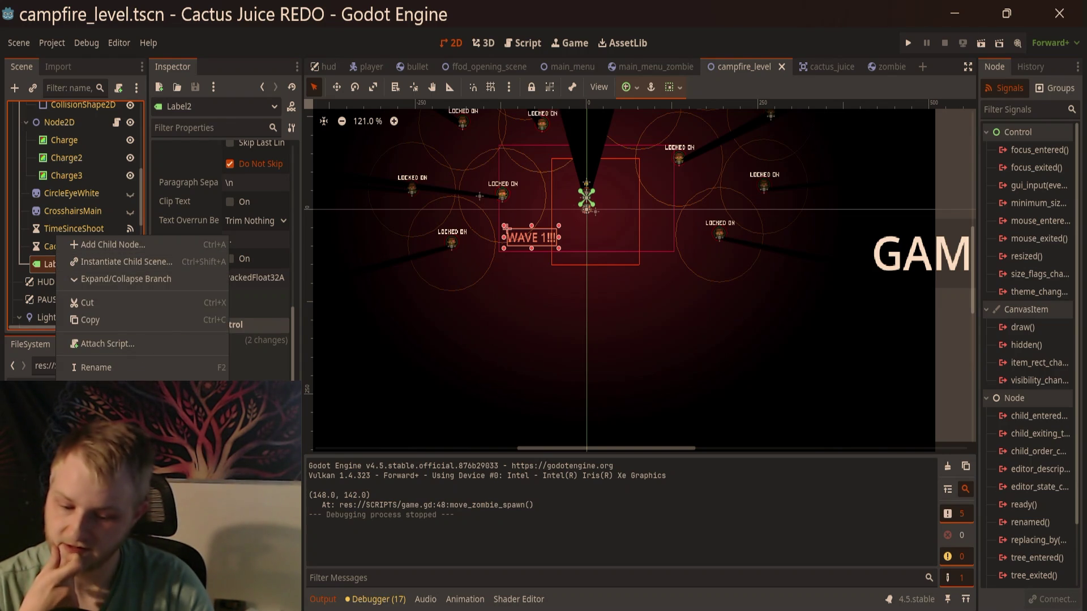
key(Escape)
key(Delete)
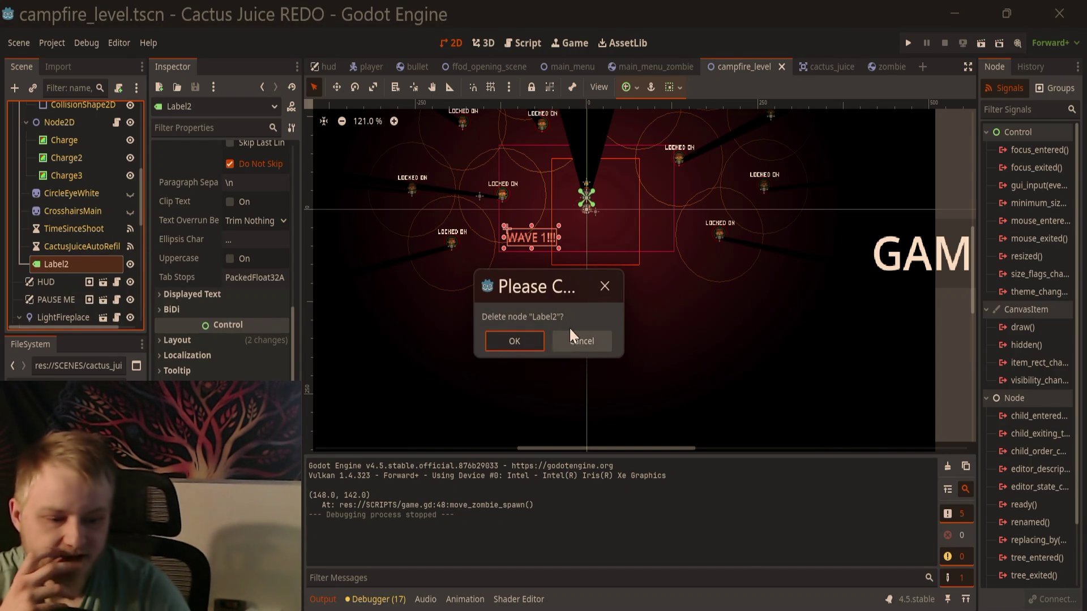
click(578, 341)
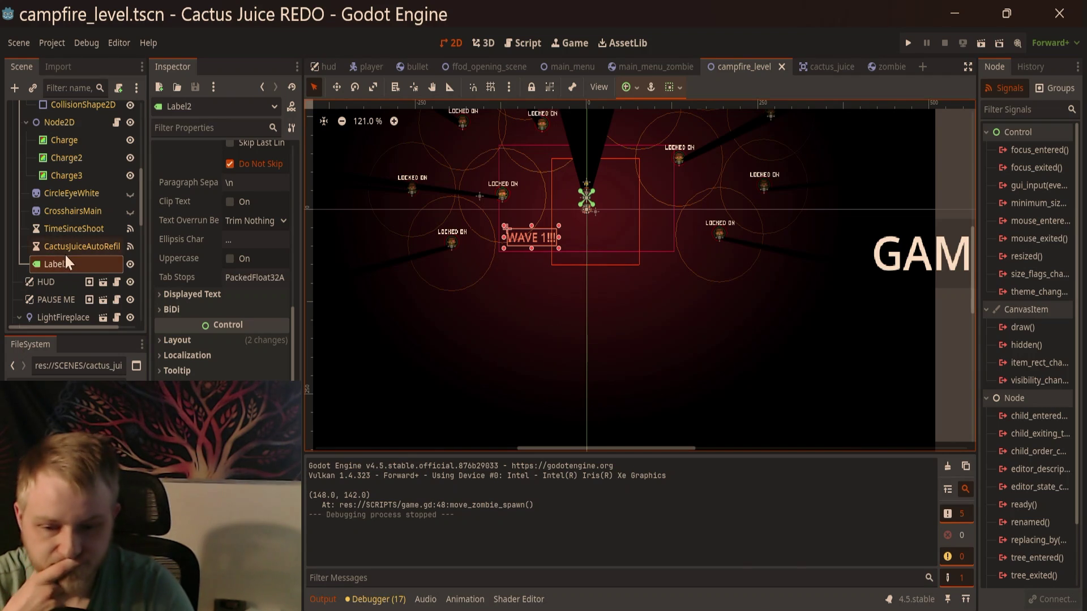
scroll(65, 253, down, 3)
scroll(65, 278, down, 3)
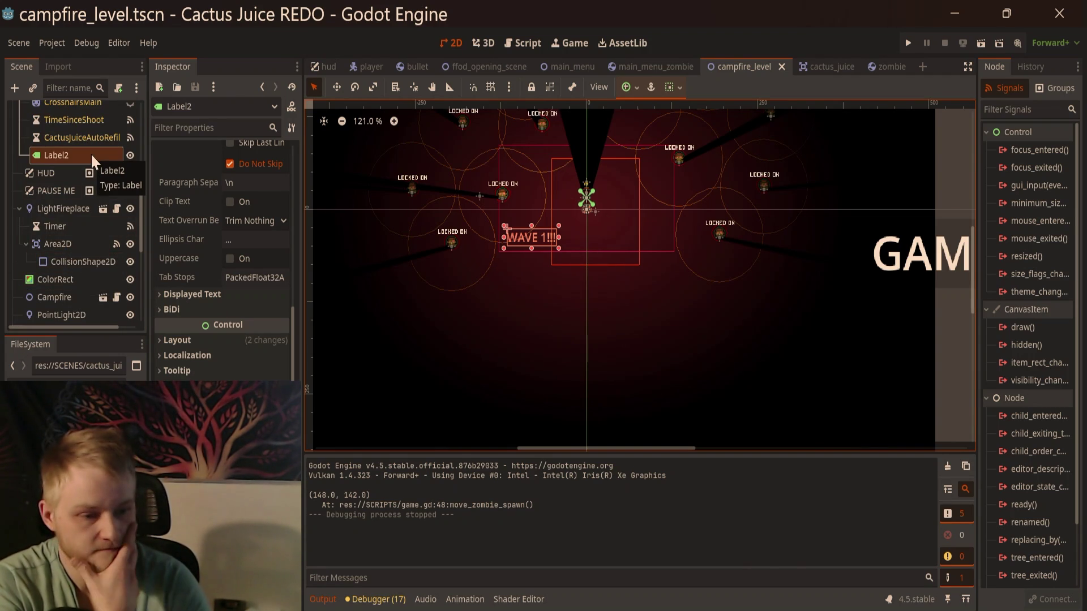
scroll(91, 157, up, 10)
scroll(88, 135, up, 5)
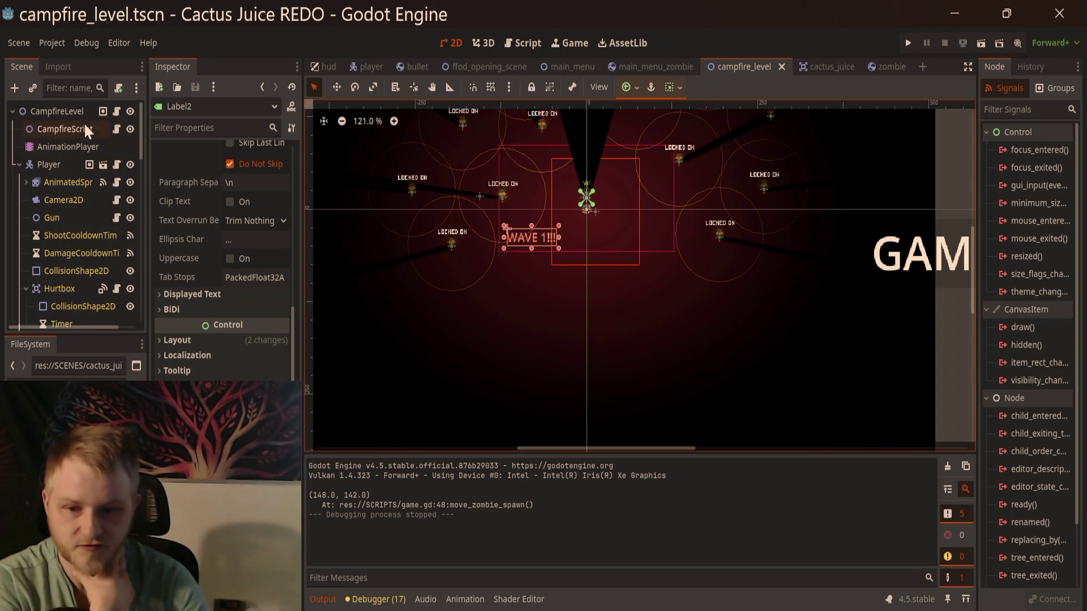
click(65, 113)
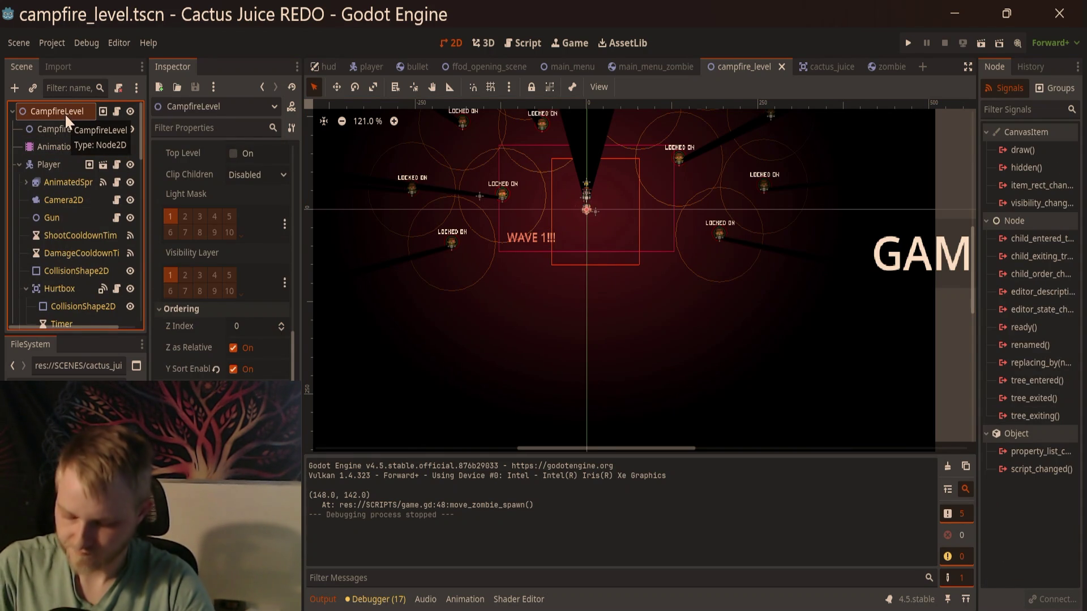
Add a CanvasLayer under the CampfireLevel root and rename it CampfireHUD.
right_click(65, 113)
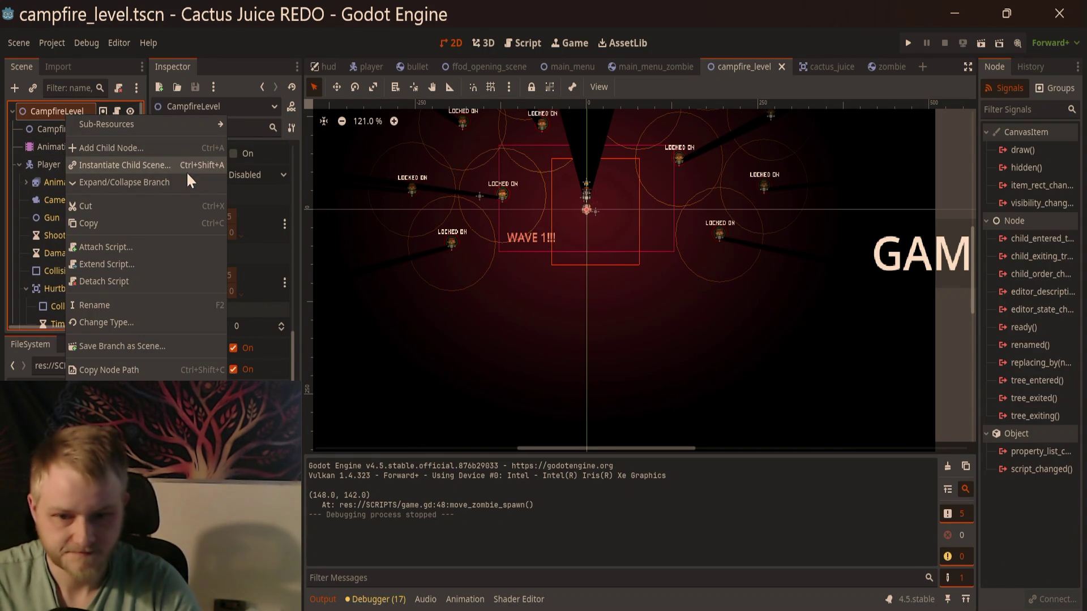
click(198, 146)
text(label)
key(ctrl+a)
text(canv)
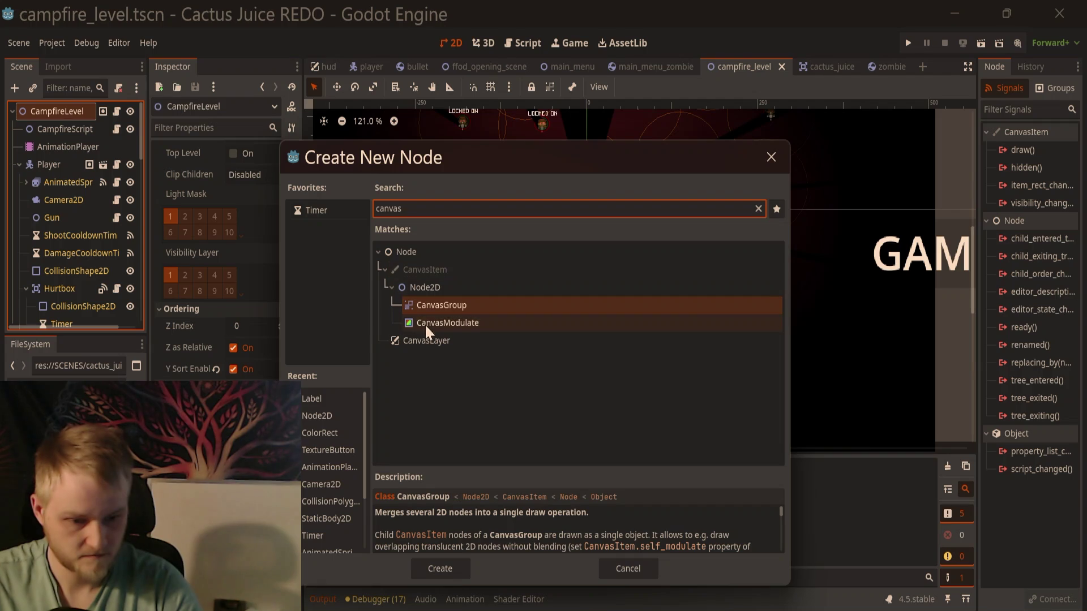
double_click(430, 339)
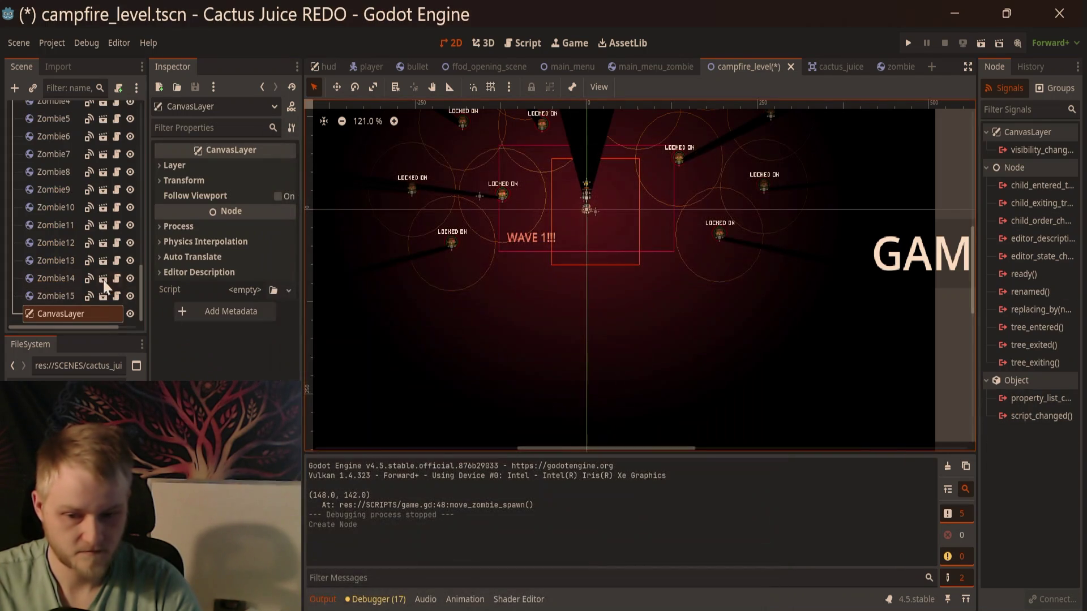
double_click(62, 314)
text(CampfireHUDF)
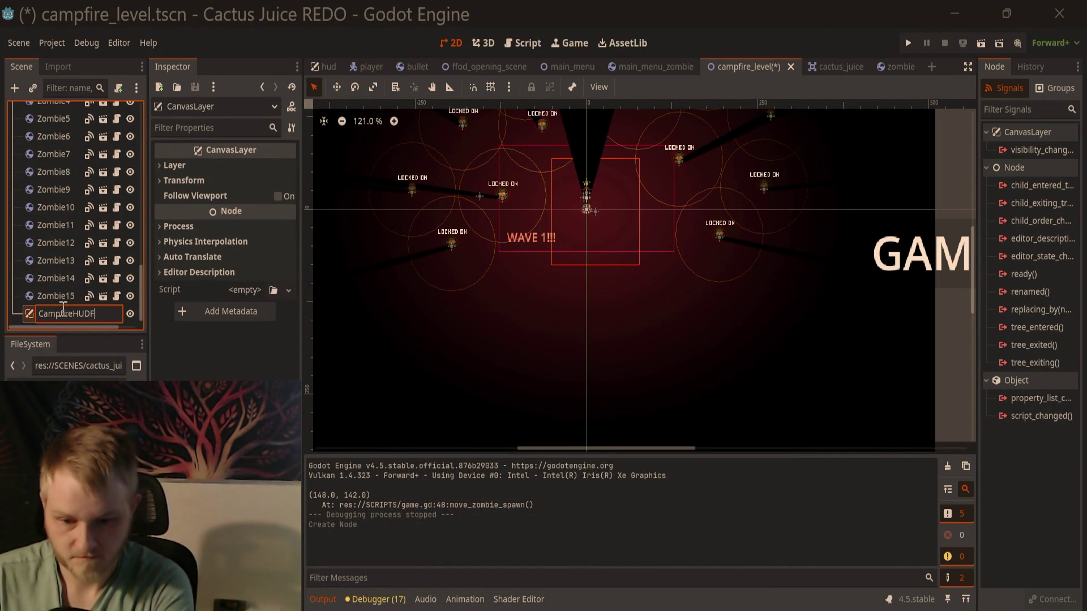
key(Return)
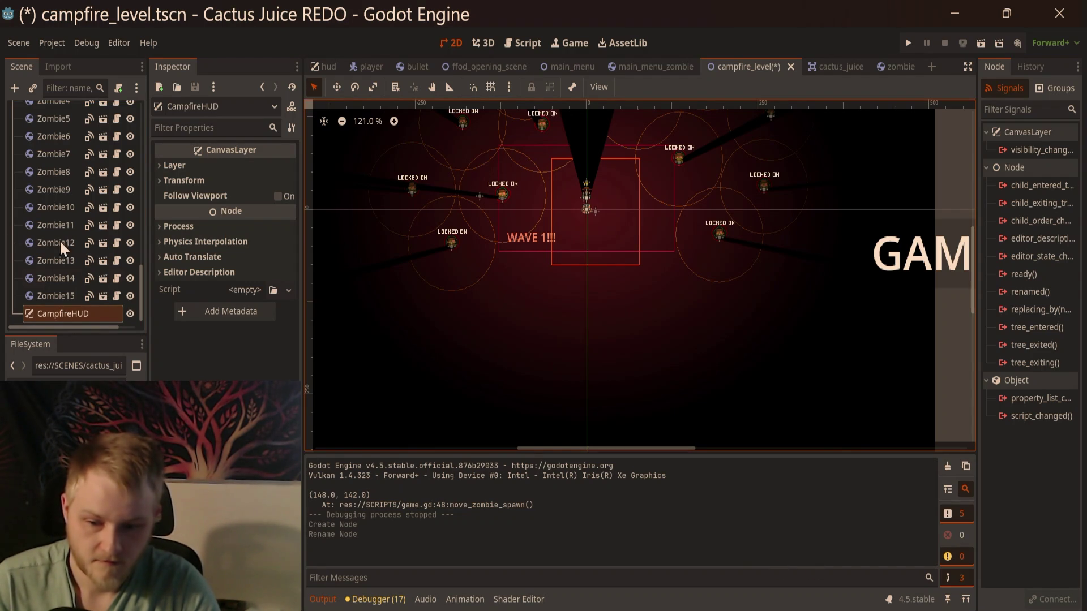
Move CampfireHUD up in the tree, just below AnimationPlayer.
drag(87, 311, 81, 156)
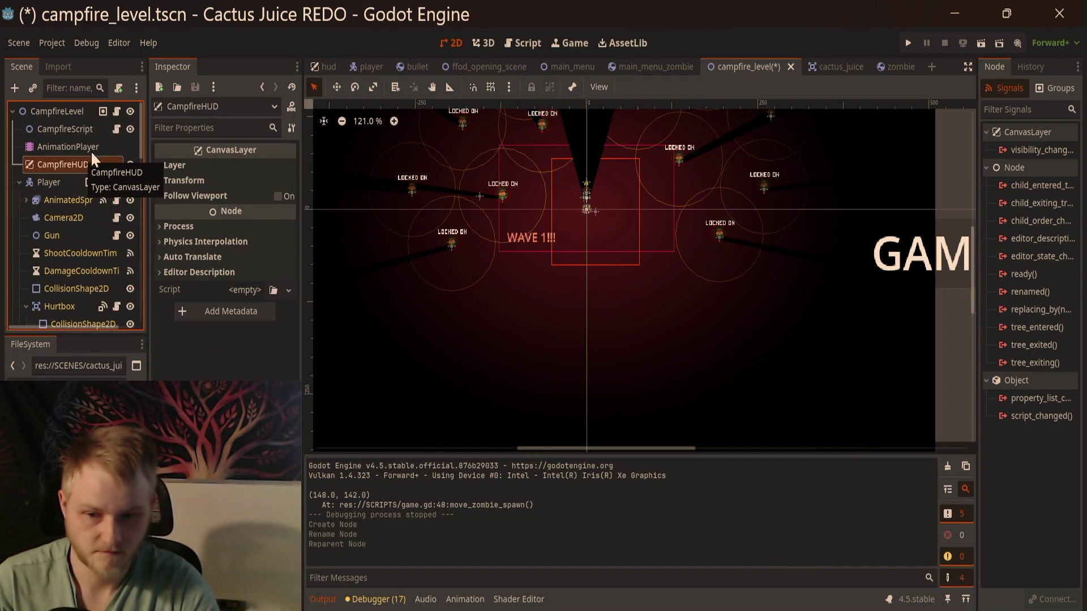
click(92, 164)
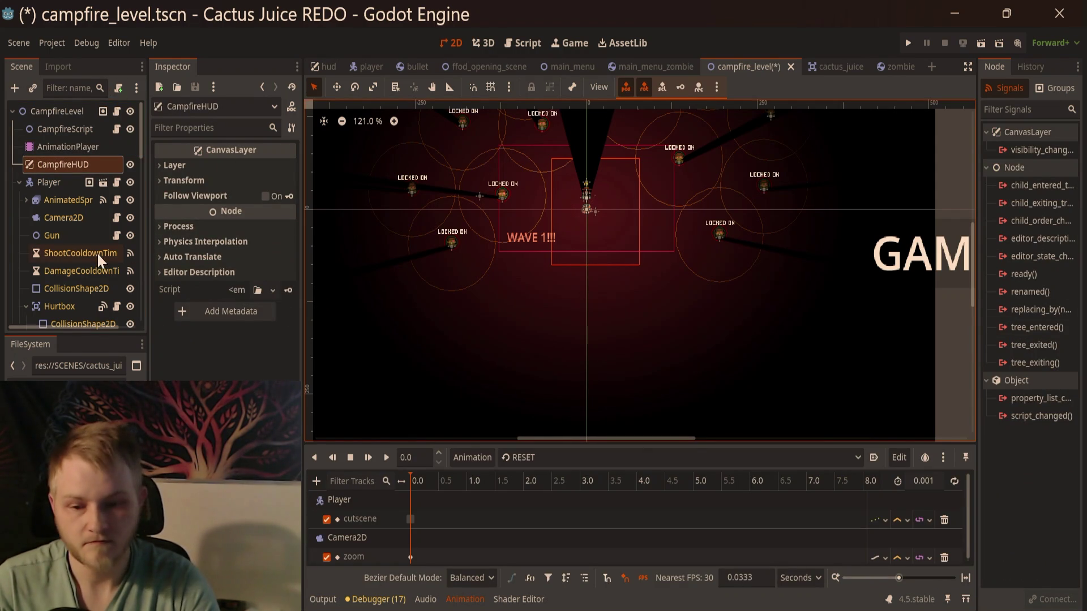
click(19, 181)
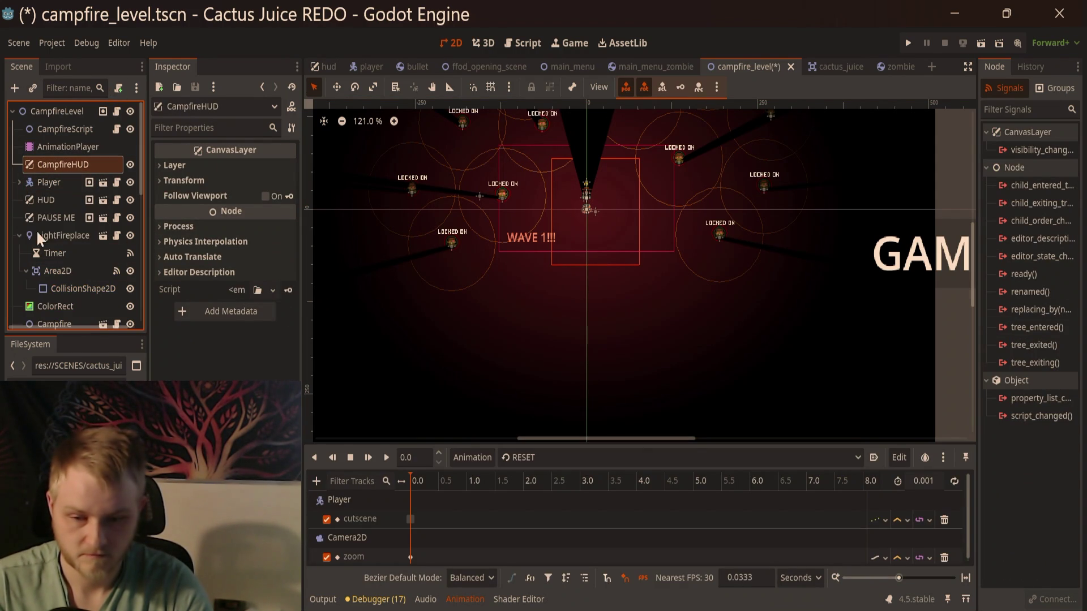
click(69, 185)
click(69, 169)
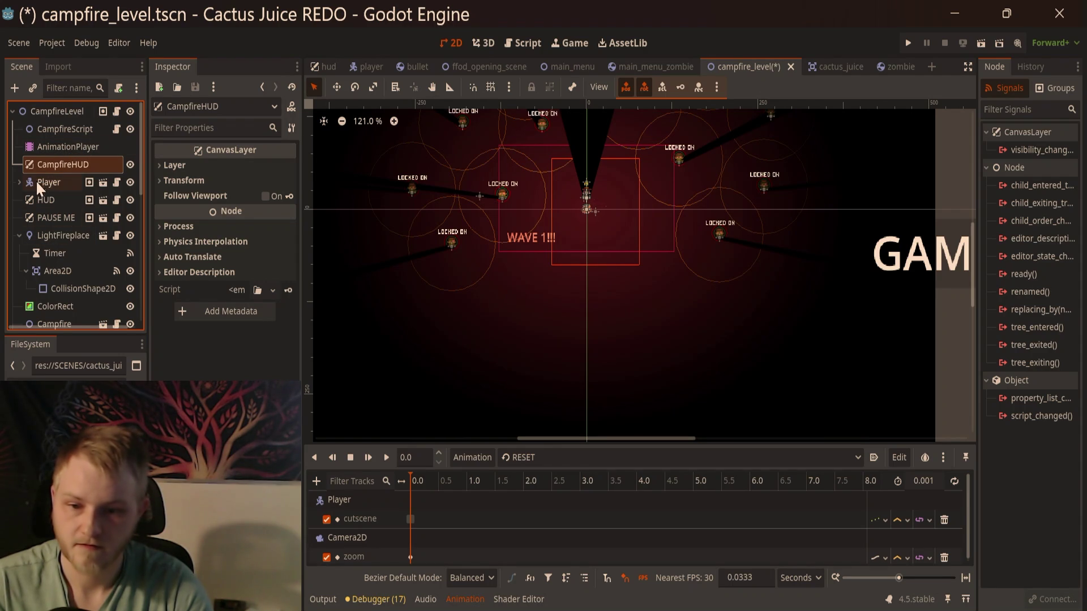
scroll(63, 209, down, 5)
scroll(64, 209, up, 3)
Drag Label2 from under Player onto CampfireHUD, then save and run the scene.
click(20, 141)
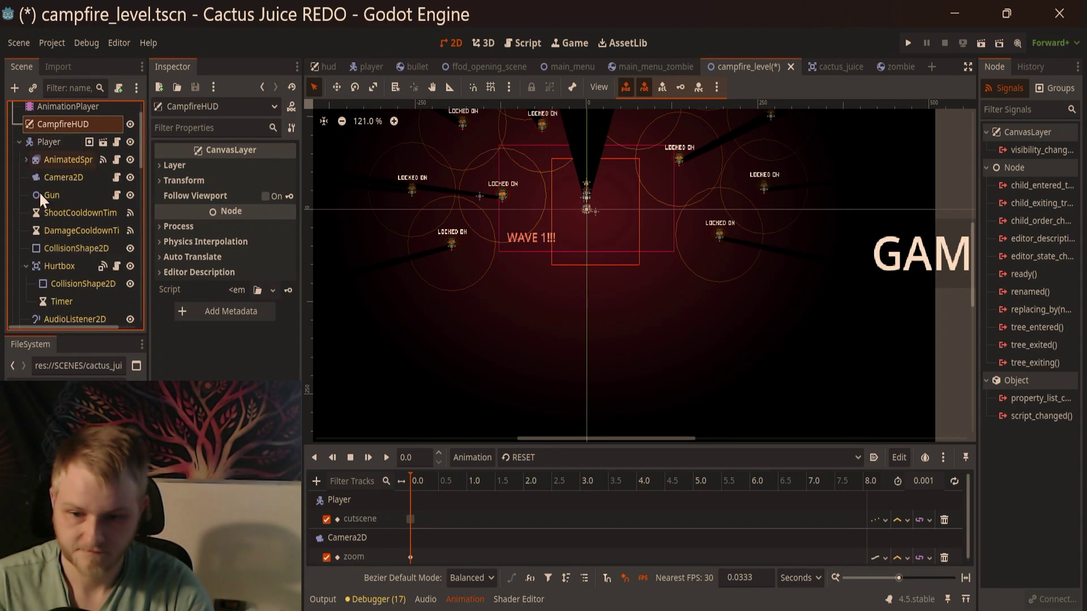
scroll(50, 207, down, 5)
scroll(67, 209, up, 5)
mouse_move(52, 215)
mouse_down()
mouse_move(70, 192)
mouse_move(60, 121)
mouse_move(49, 162)
mouse_up()
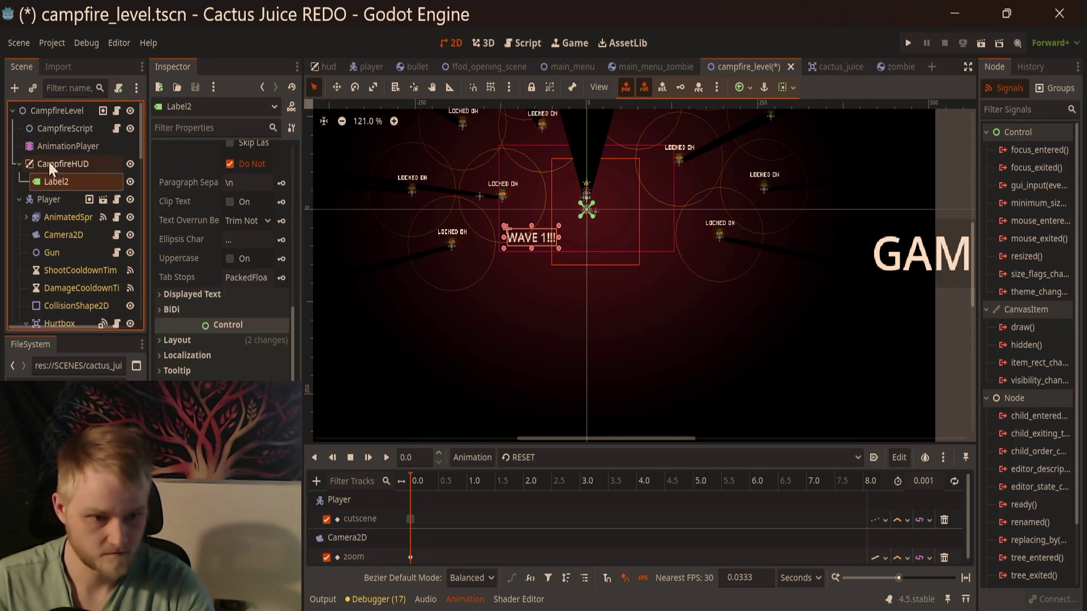
key(F6)
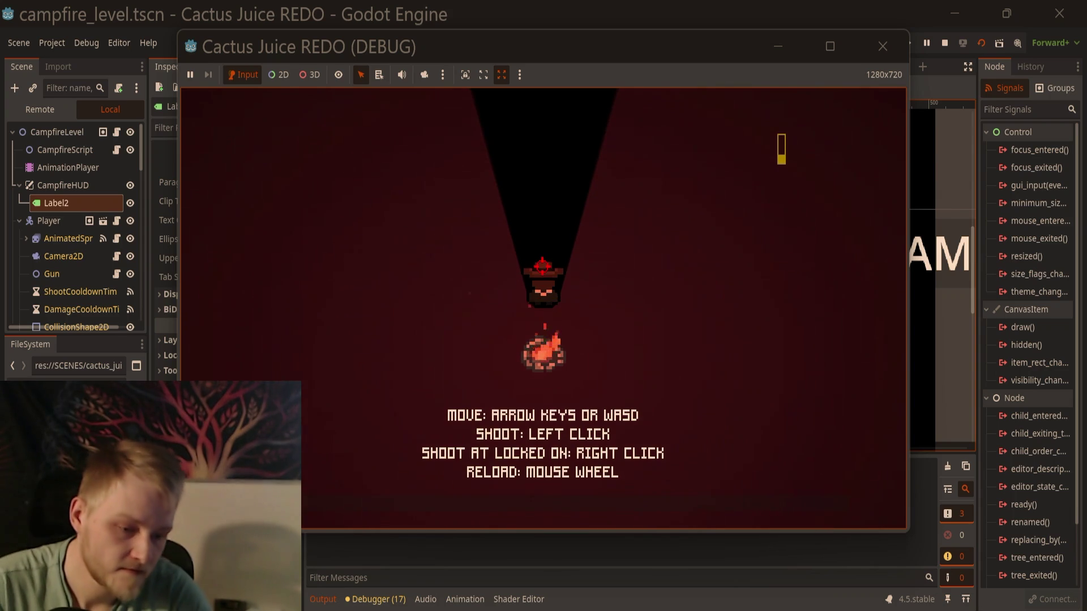
Walk the player around in the test game, then close it.
key(s)
key(a)
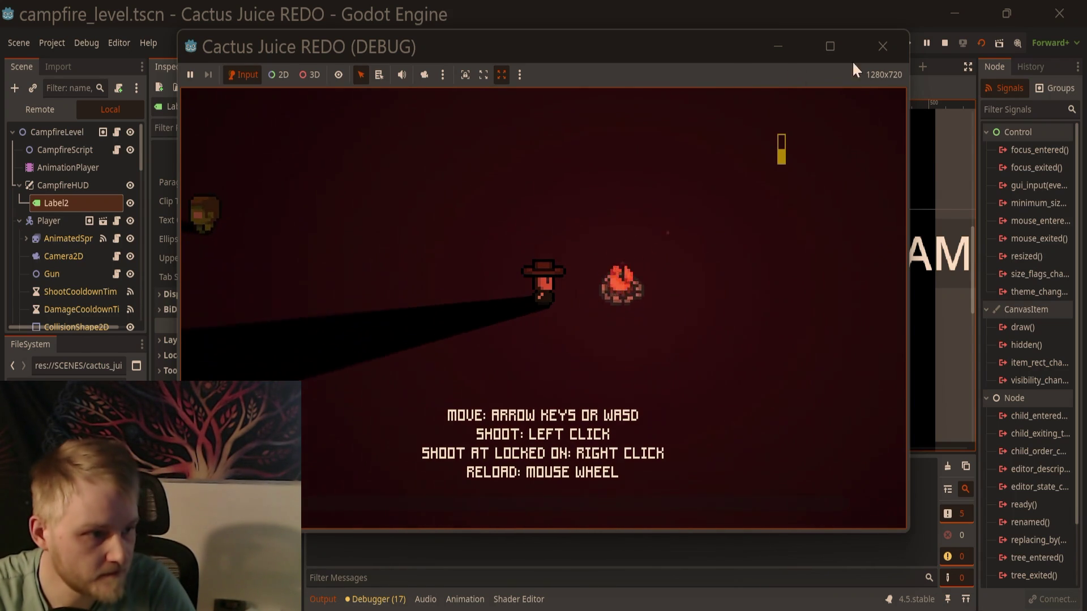
click(885, 46)
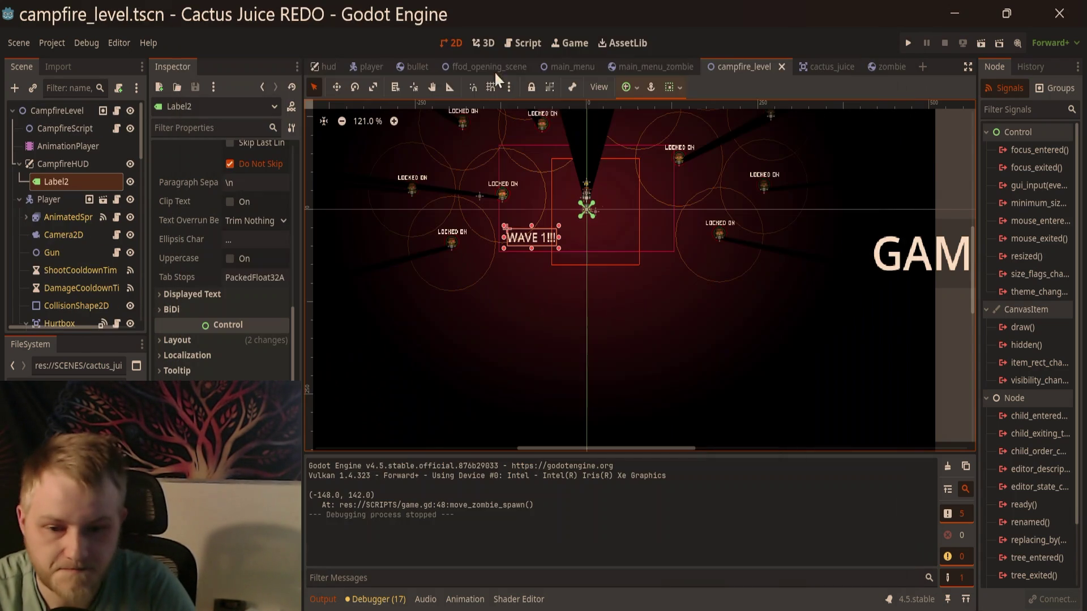
Inspect the CampfireHUD canvas layer and its Label2 child in the Inspector.
click(72, 165)
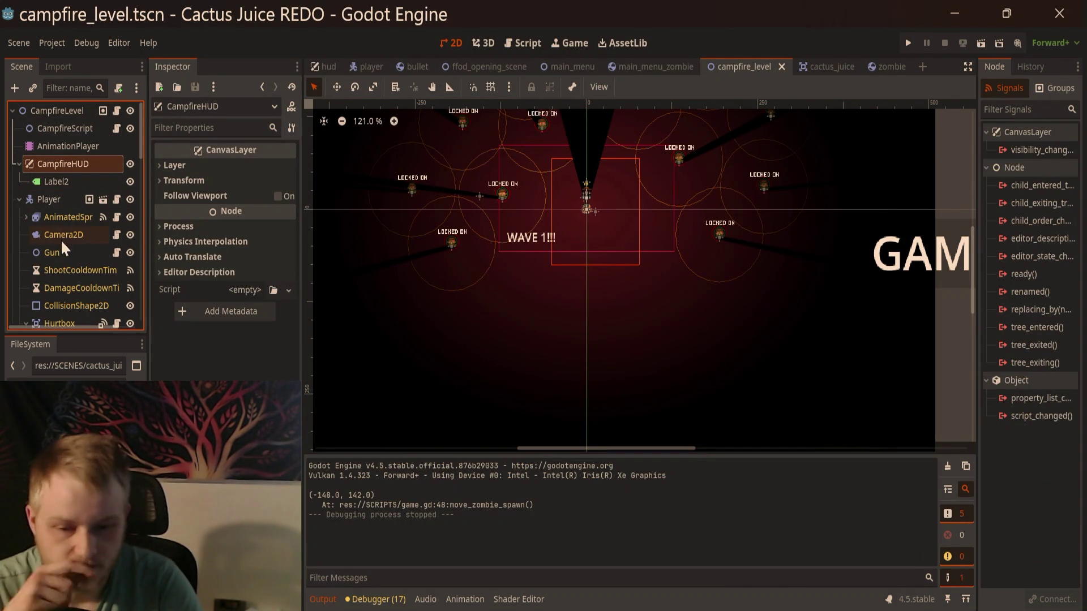
click(76, 181)
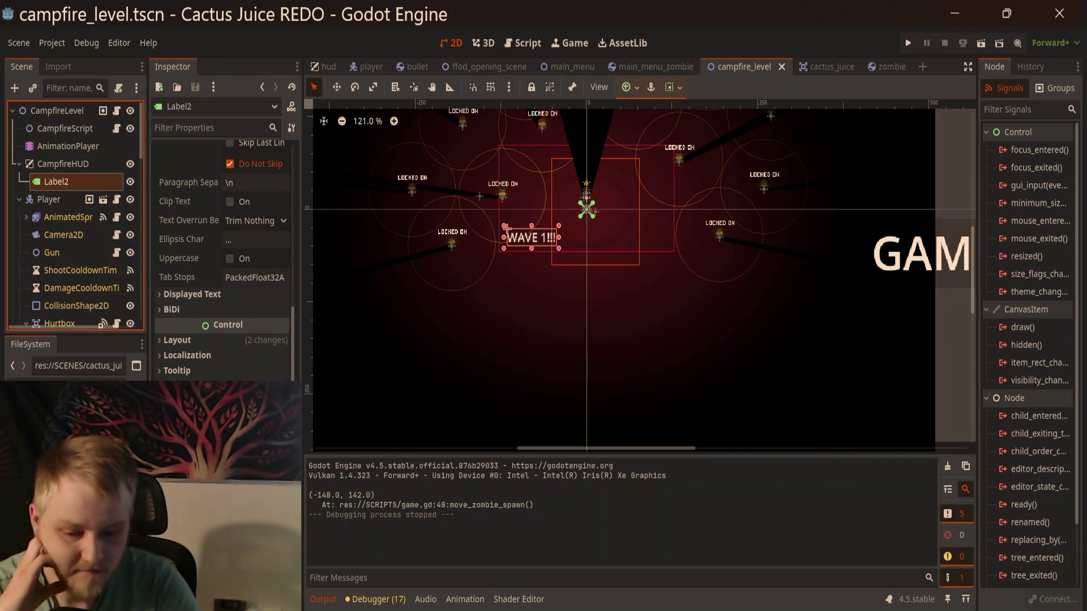
scroll(273, 369, up, 3)
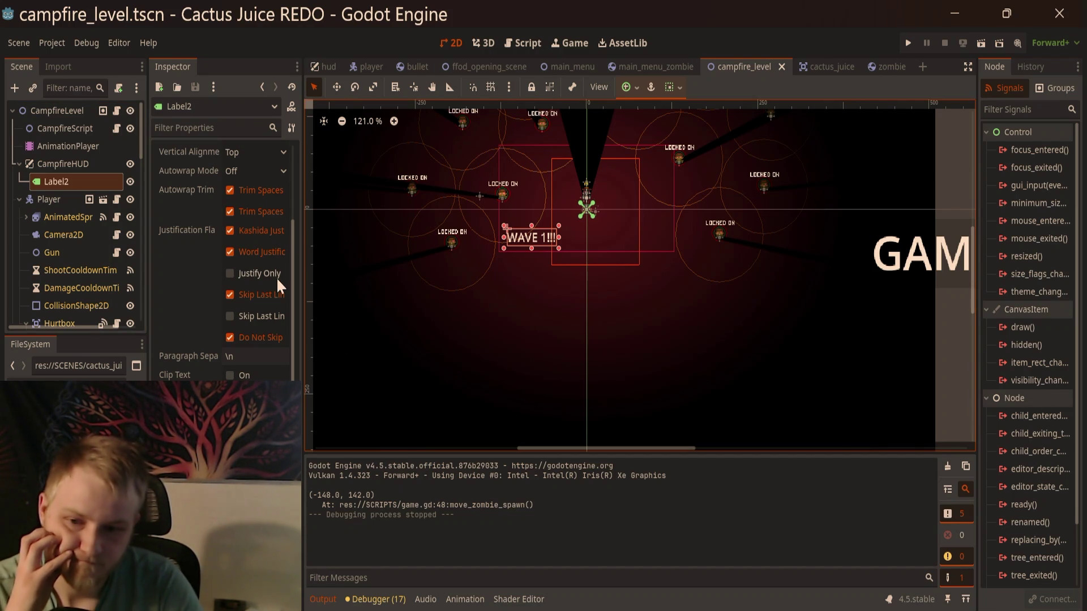
scroll(277, 283, down, 1)
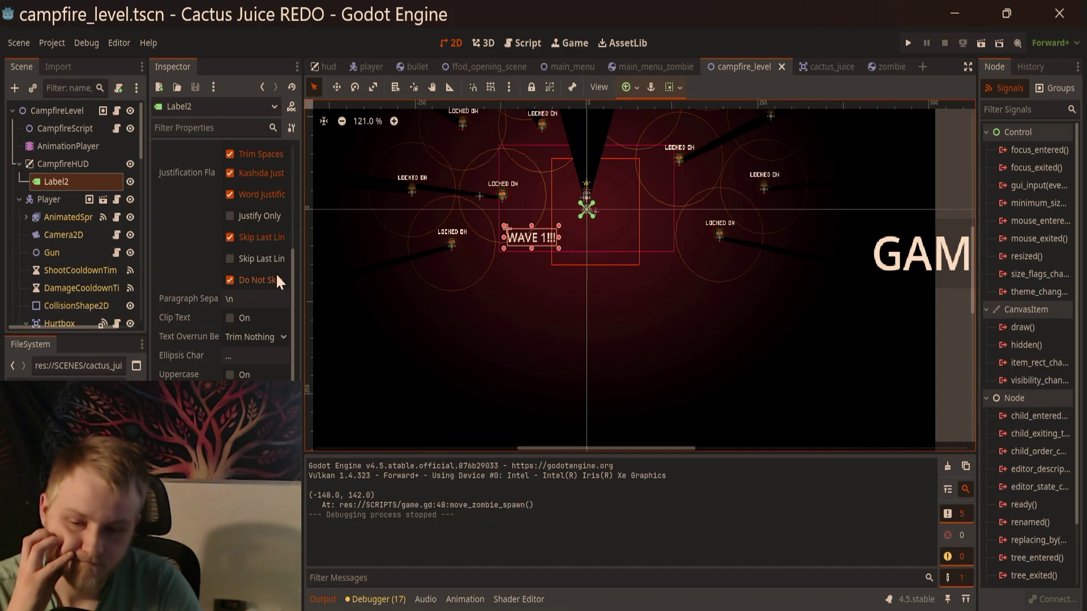
scroll(172, 260, up, 2)
click(61, 163)
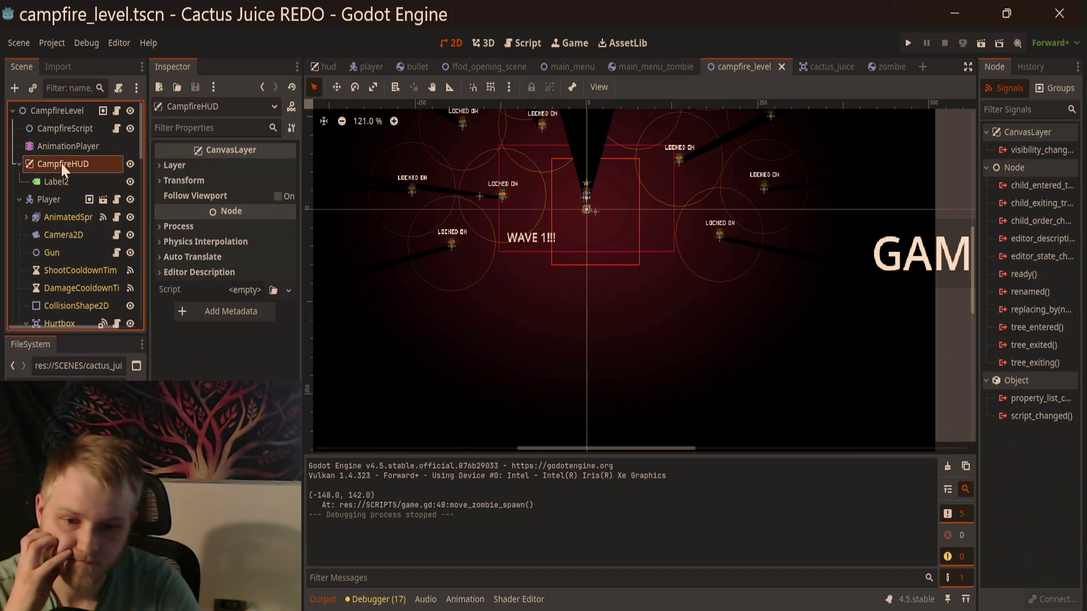
click(59, 180)
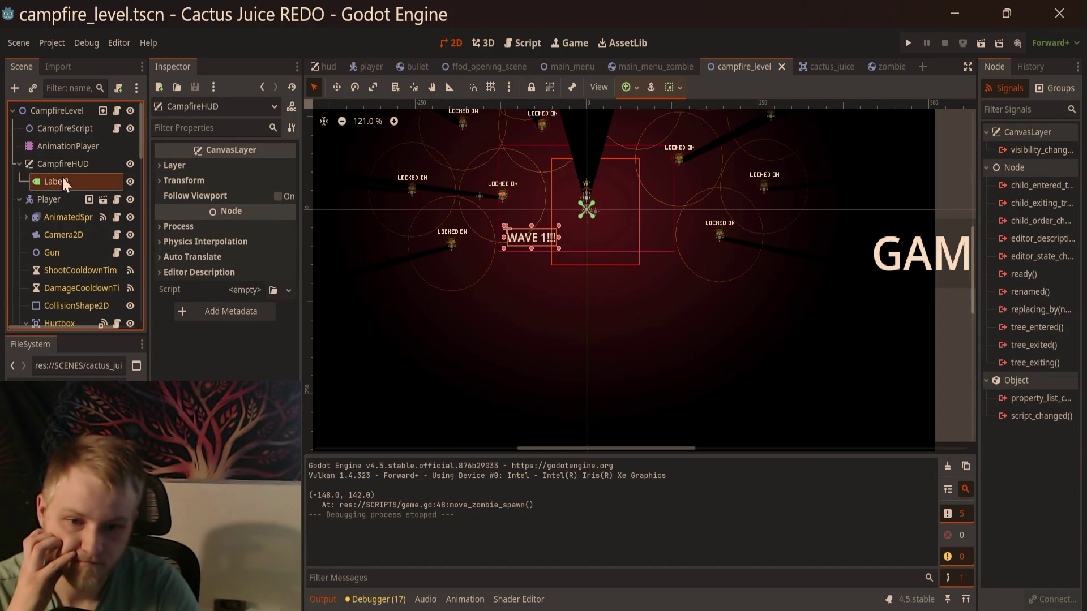
Set Label2's anchor preset to Center.
click(629, 87)
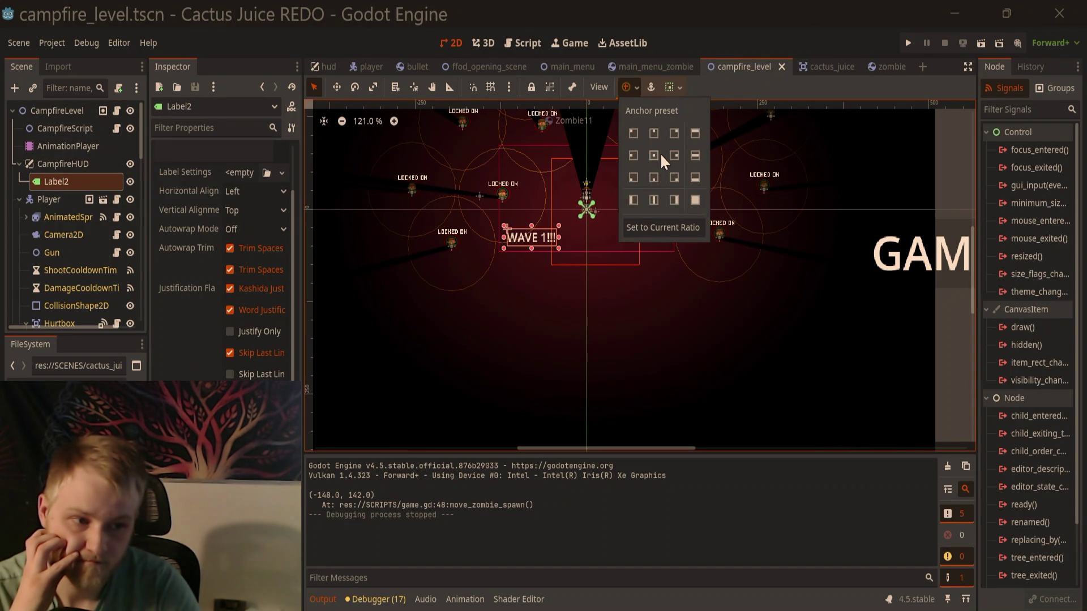
click(661, 158)
click(852, 192)
scroll(852, 192, down, 4)
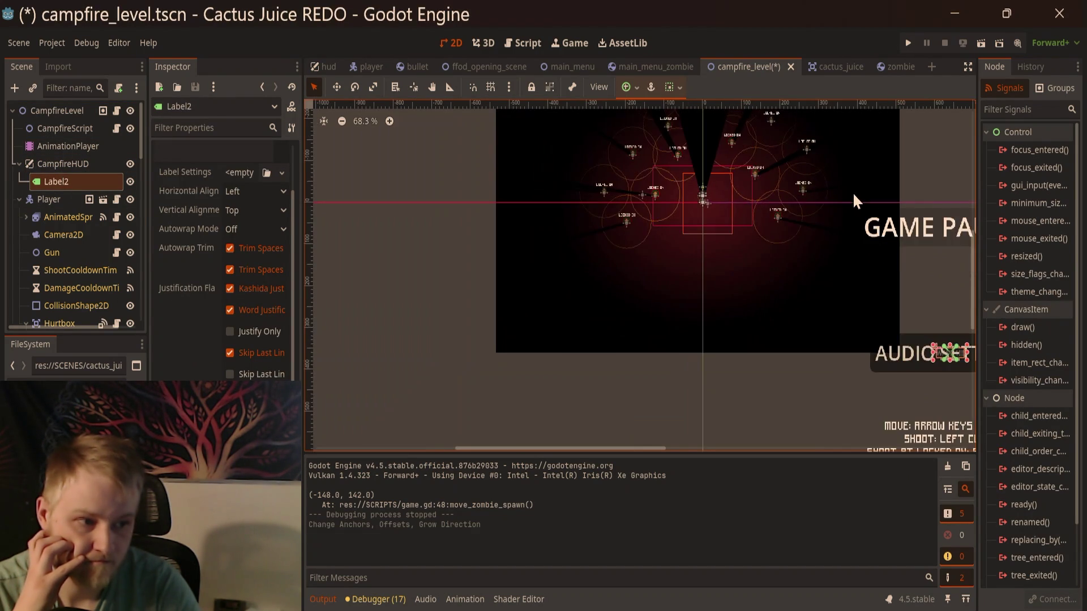
Move the WAVE 1!!! label to the HUD's lower left and test-run the scene.
drag(752, 328, 474, 148)
scroll(456, 306, left, 4)
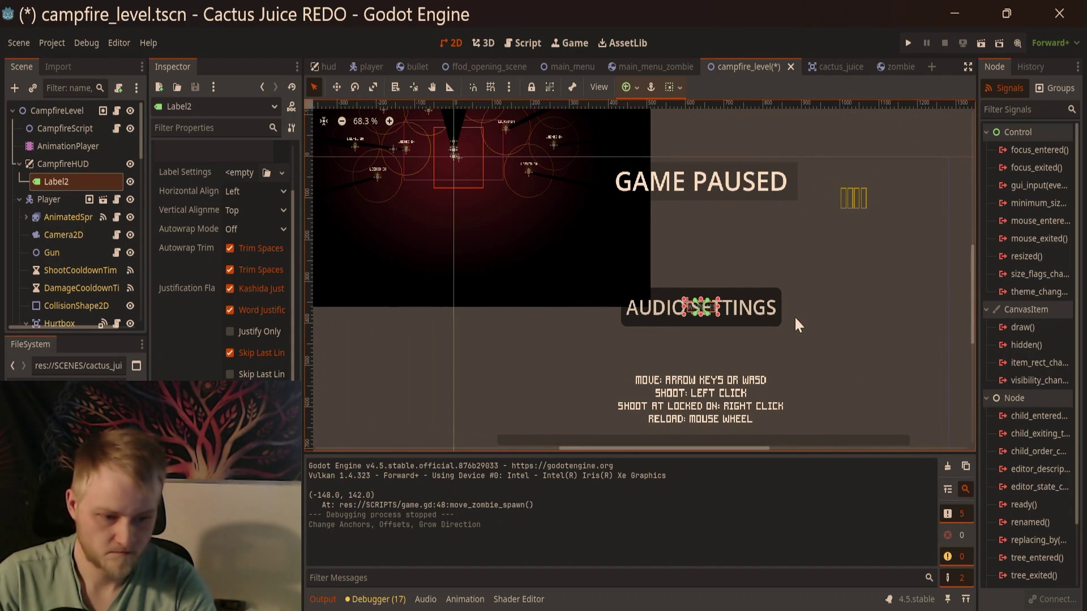
key(w)
mouse_move(844, 327)
mouse_down()
mouse_move(850, 231)
mouse_move(812, 289)
mouse_move(670, 343)
mouse_up()
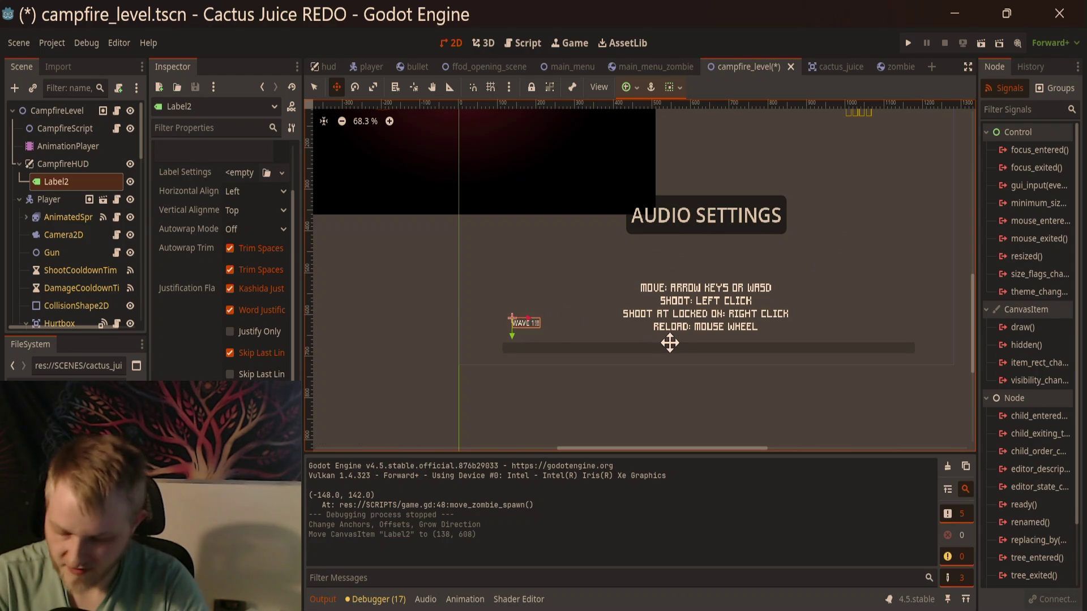
key(F6)
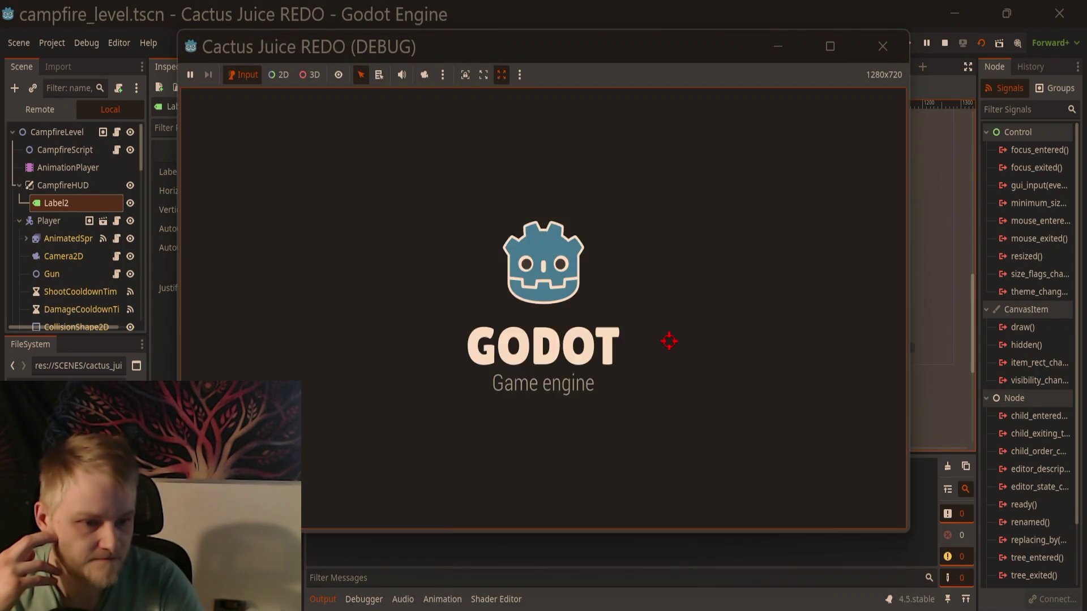
click(882, 46)
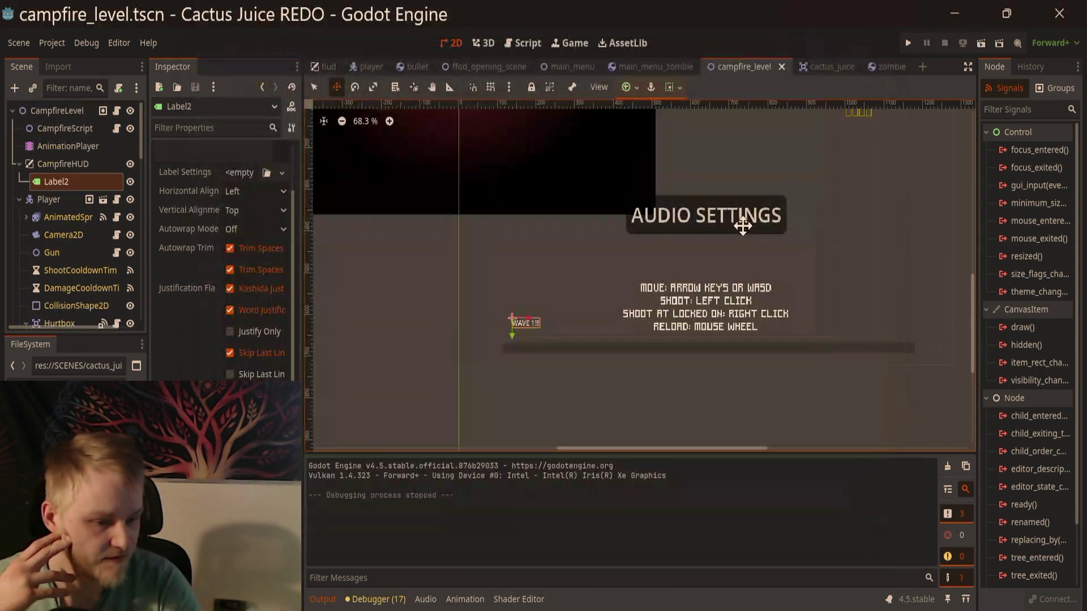
Rename Label2 to WaveLabel.
scroll(542, 301, up, 5)
key(q)
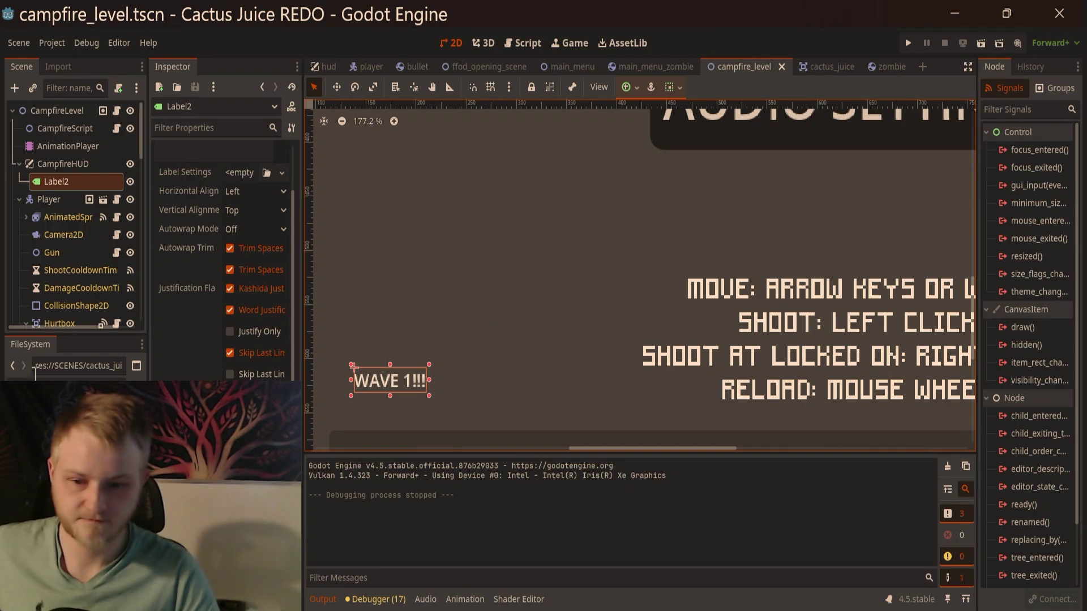
double_click(89, 183)
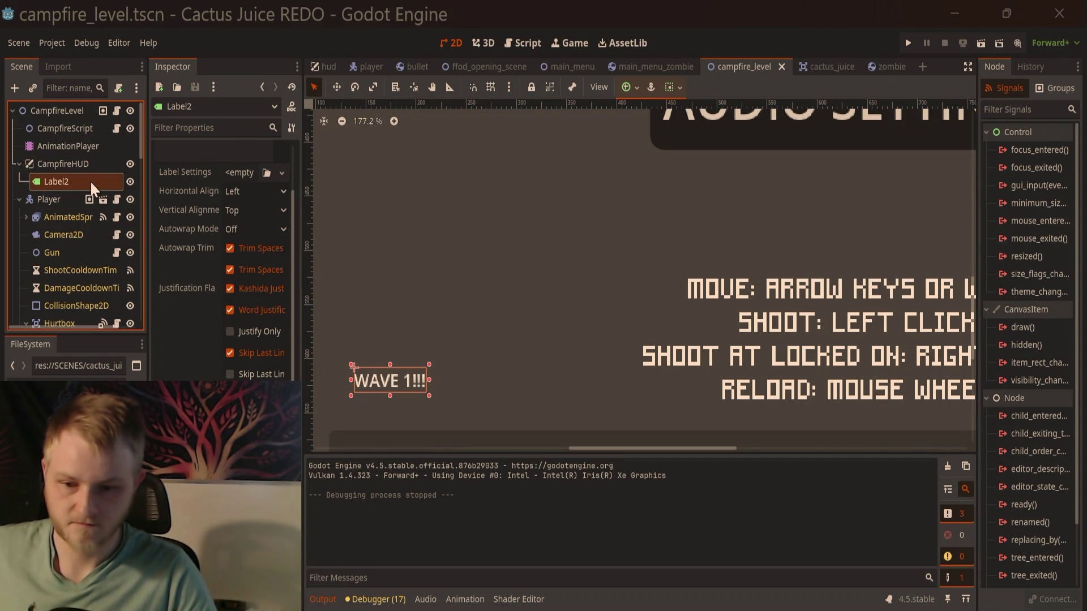
text(WaveLa)
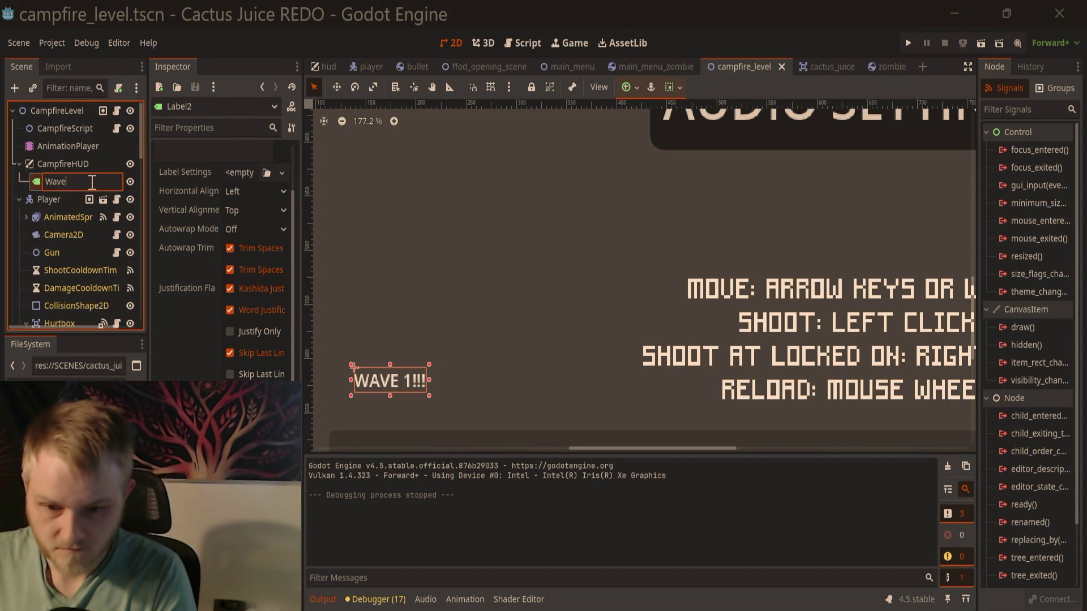
text(bel)
key(Return)
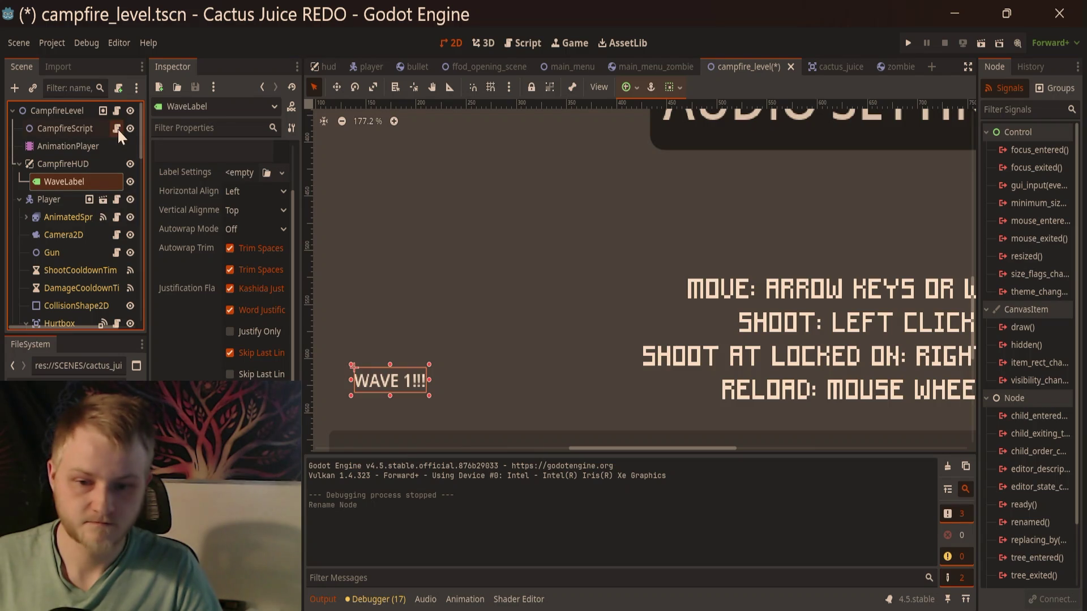
Open campfire_level.gd and add blank lines below line 3.
click(117, 128)
click(555, 136)
key(Return)
key(Return)
key(Up)
key(Up)
text(@export)
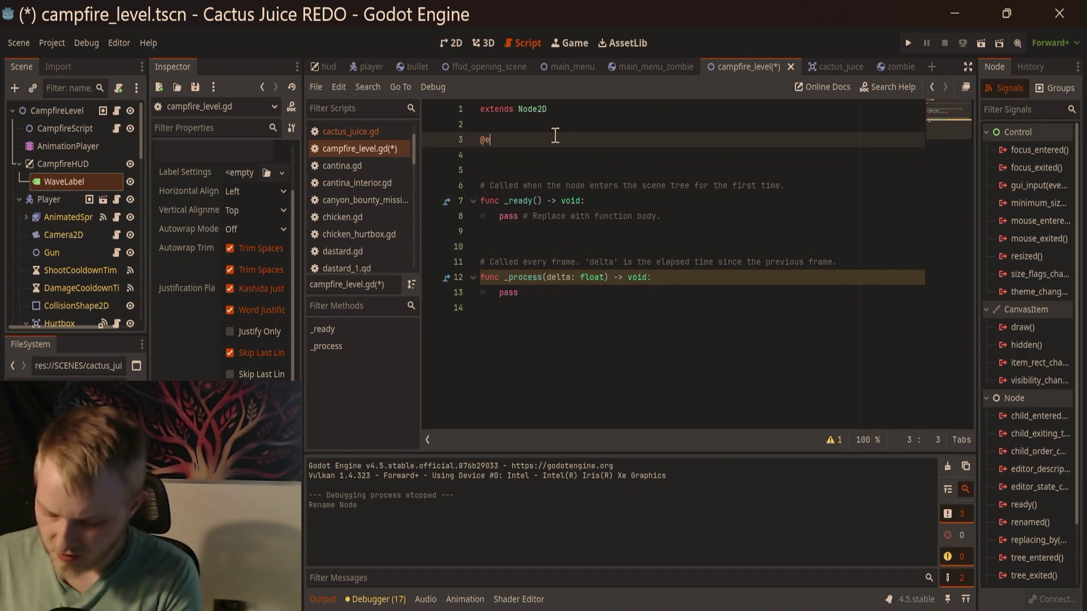
text( var)
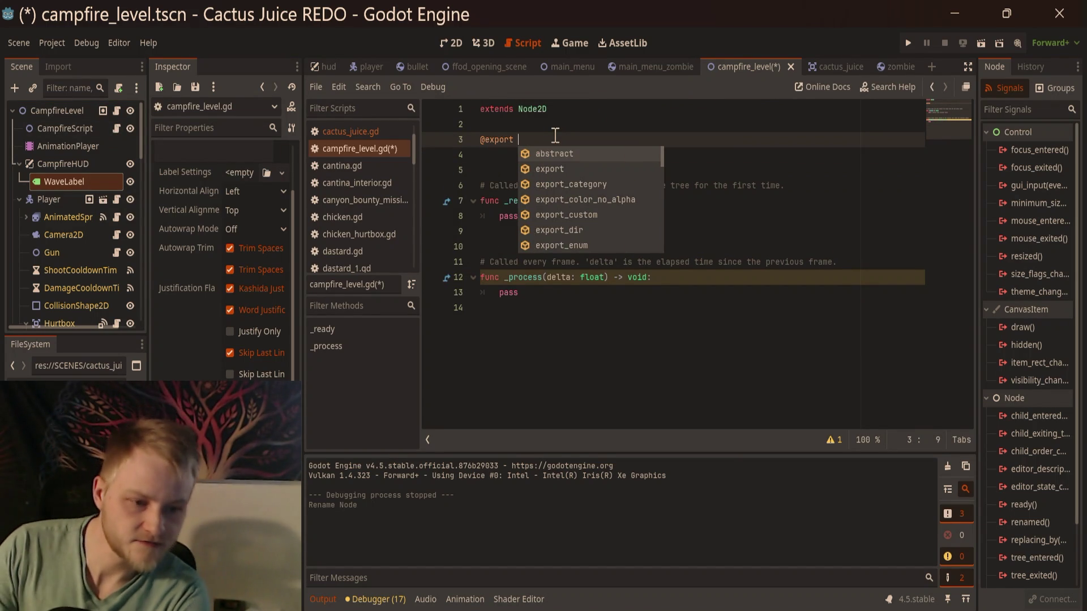
key(Escape)
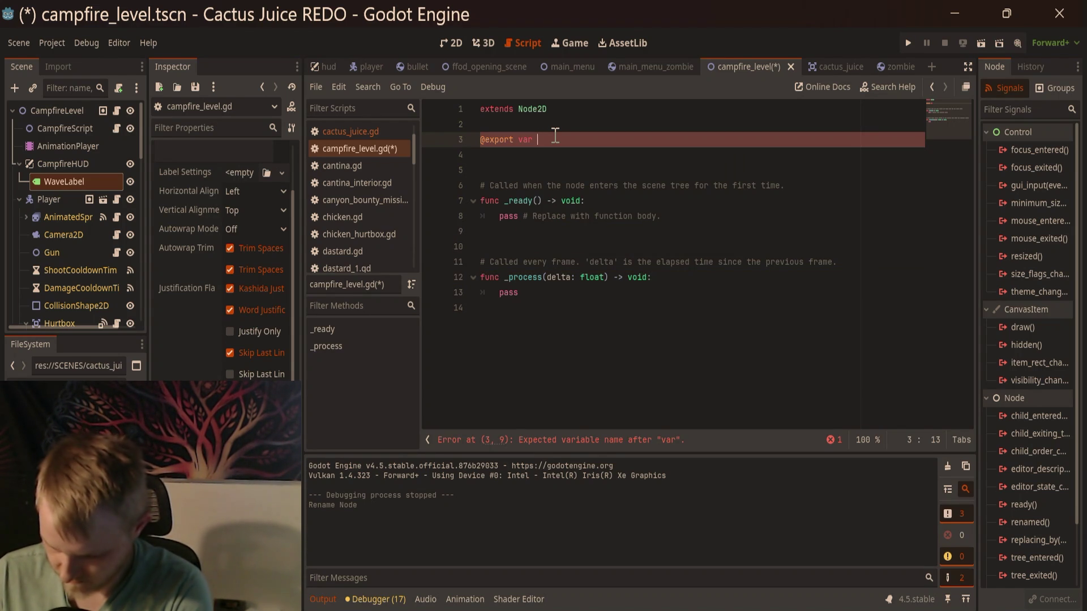
text(ave)
text(l)
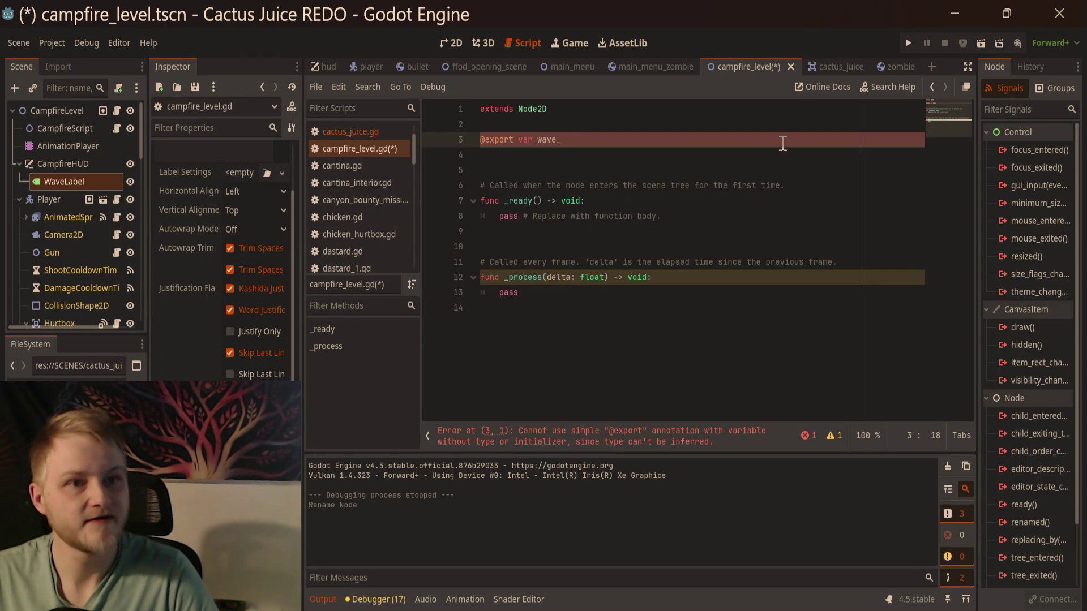
text(label: Label)
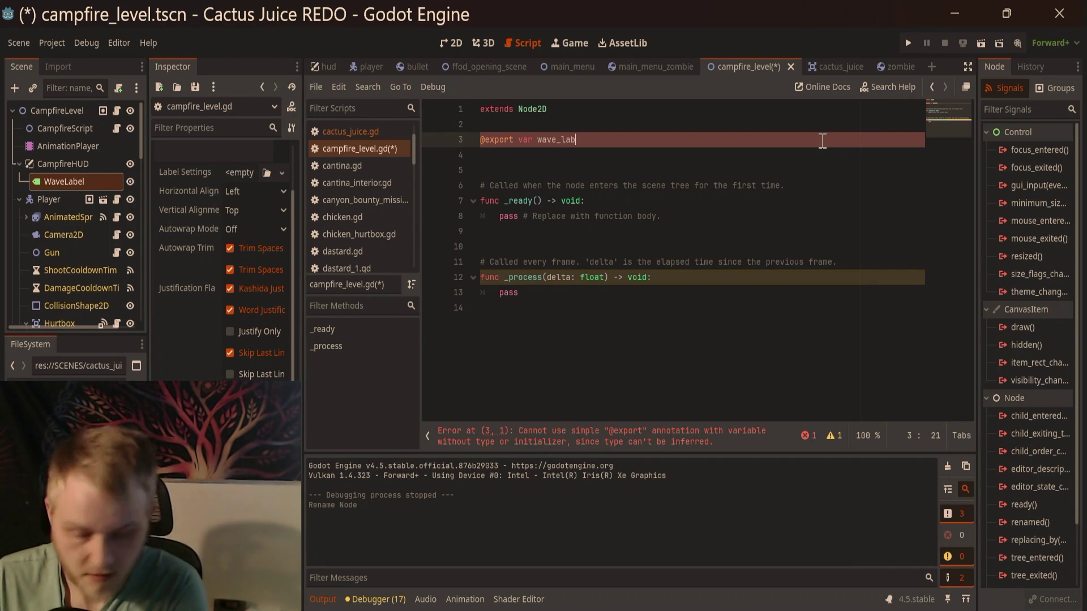
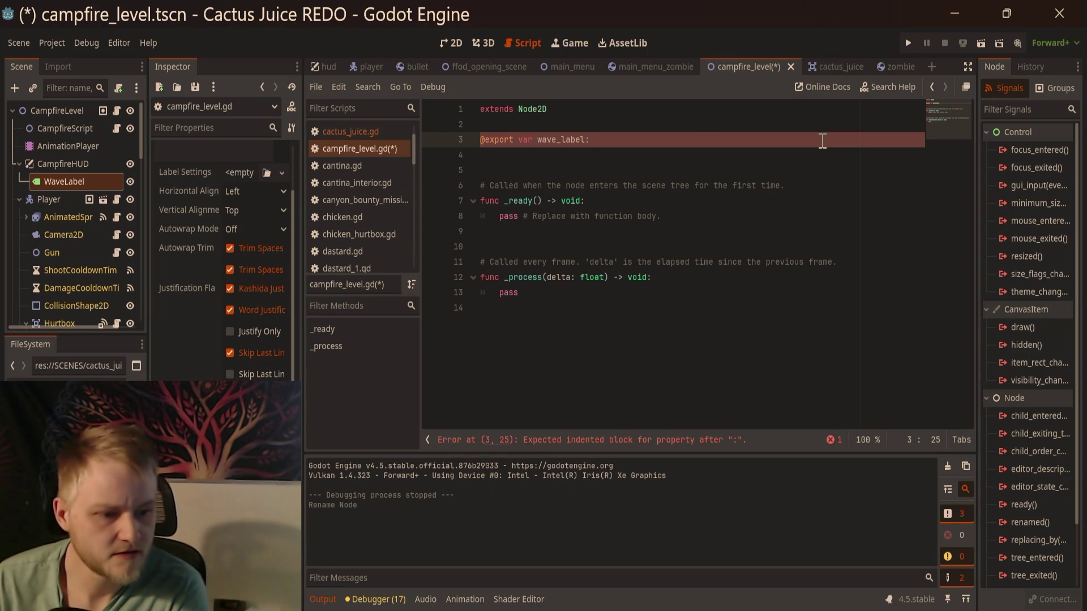
text(el)
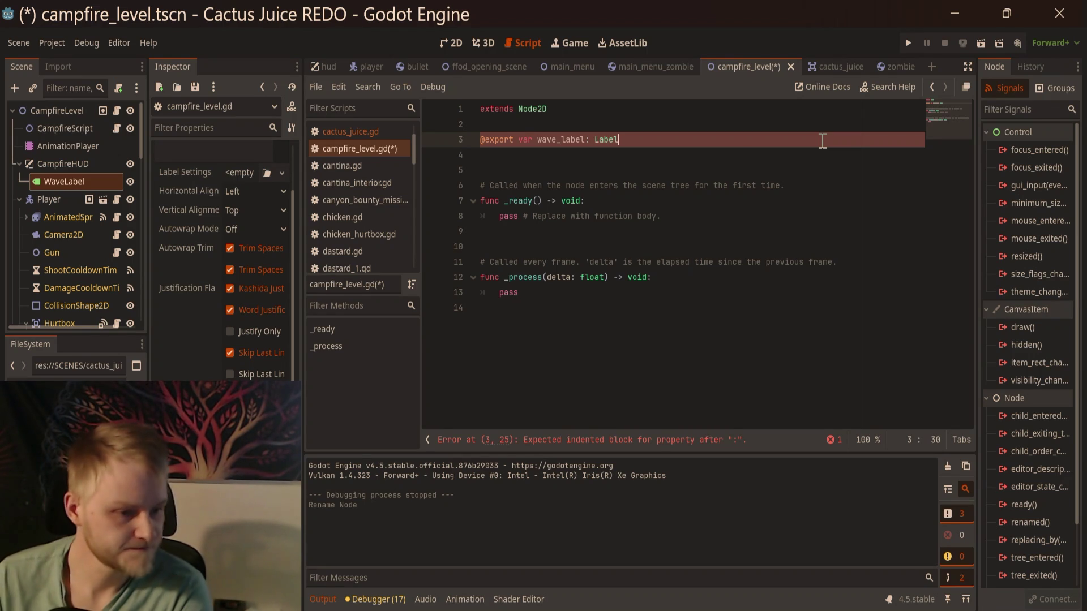
key(Return)
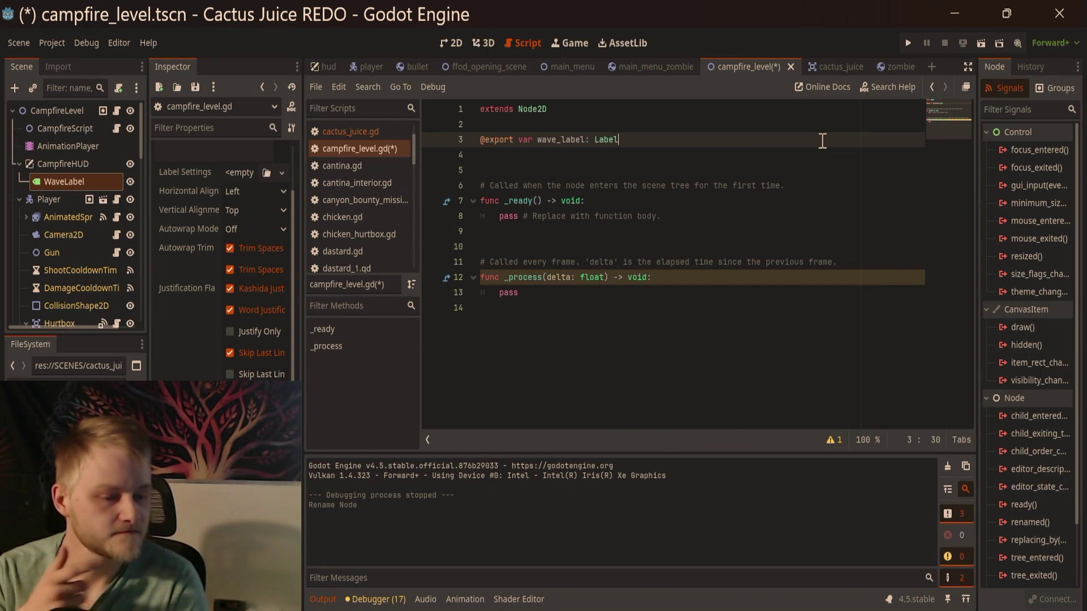
key(Return)
key(Down)
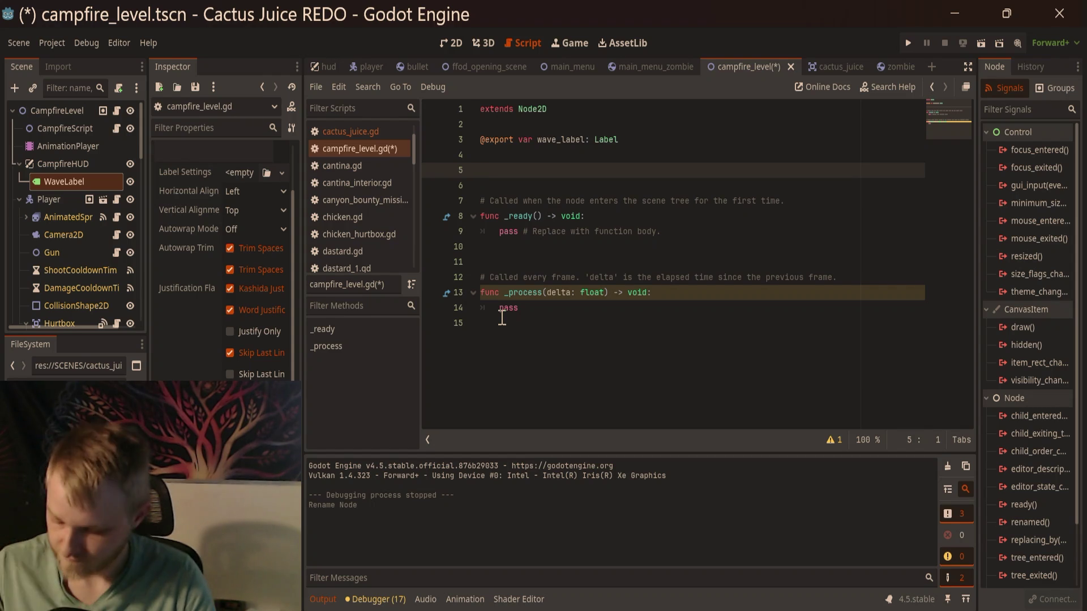
key(ctrl+s)
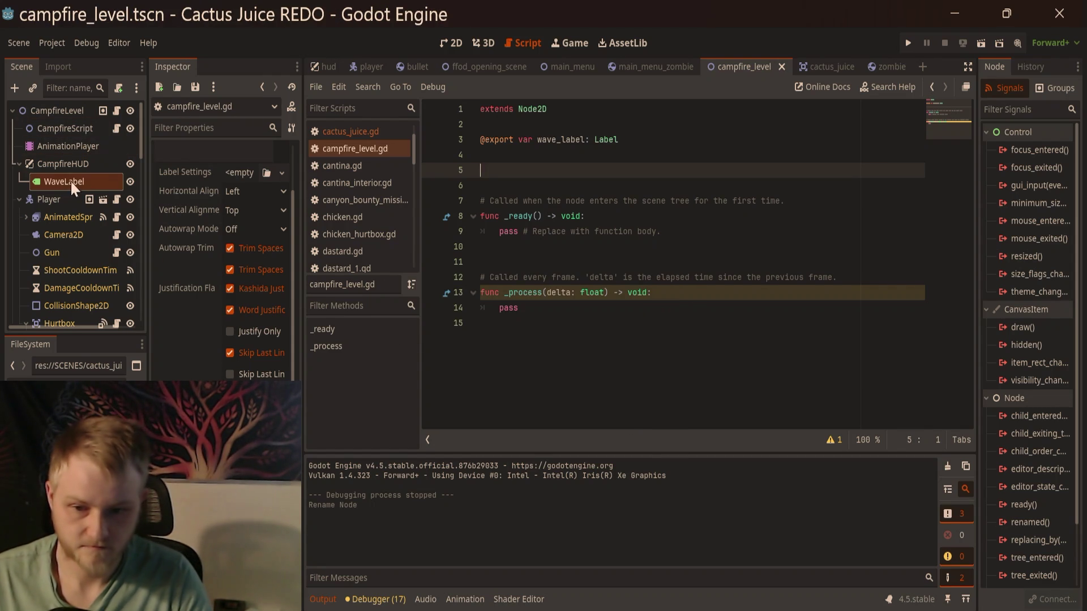
Assign the WaveLabel node to CampfireScript's Wave Label export and switch to the 2D view.
click(59, 163)
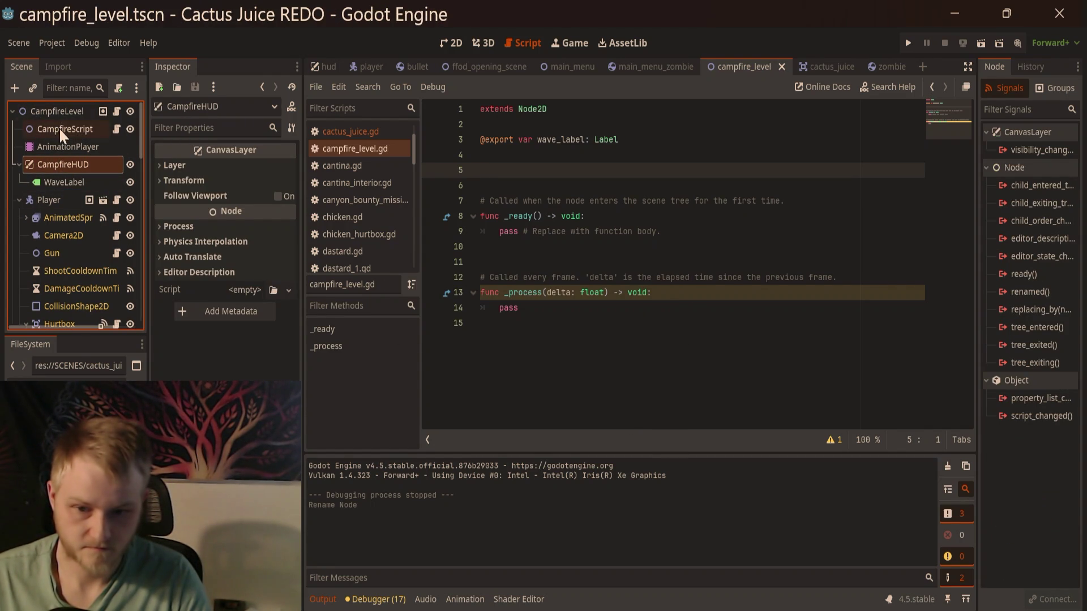
click(61, 129)
drag(64, 182, 244, 166)
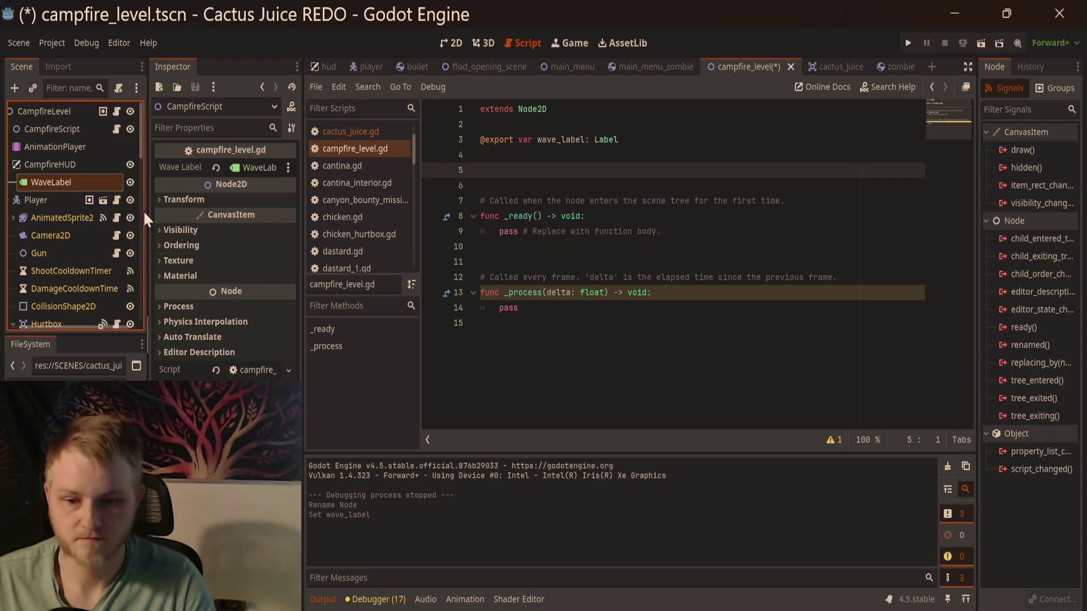
click(460, 39)
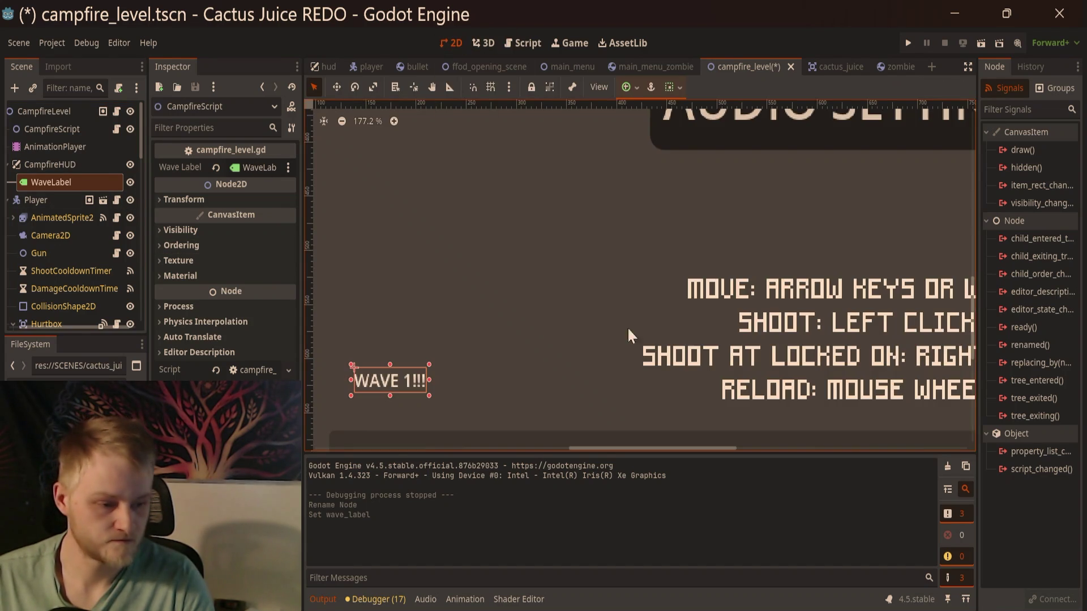
Select WaveLabel and enlarge its font size under Theme Overrides > Font Sizes.
scroll(594, 296, down, 4)
scroll(621, 215, up, 2)
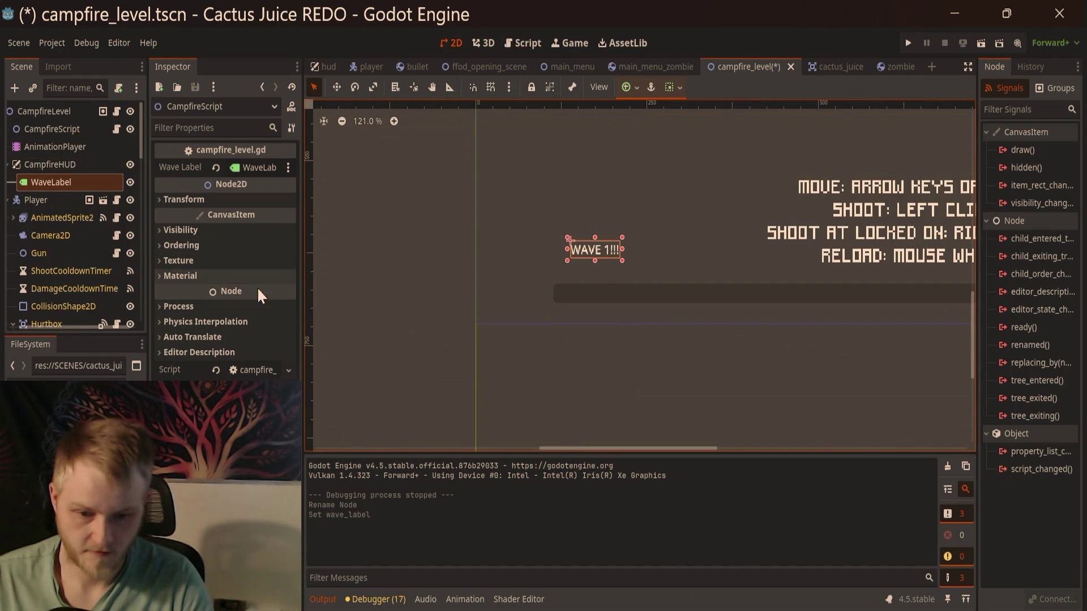
click(209, 230)
click(209, 229)
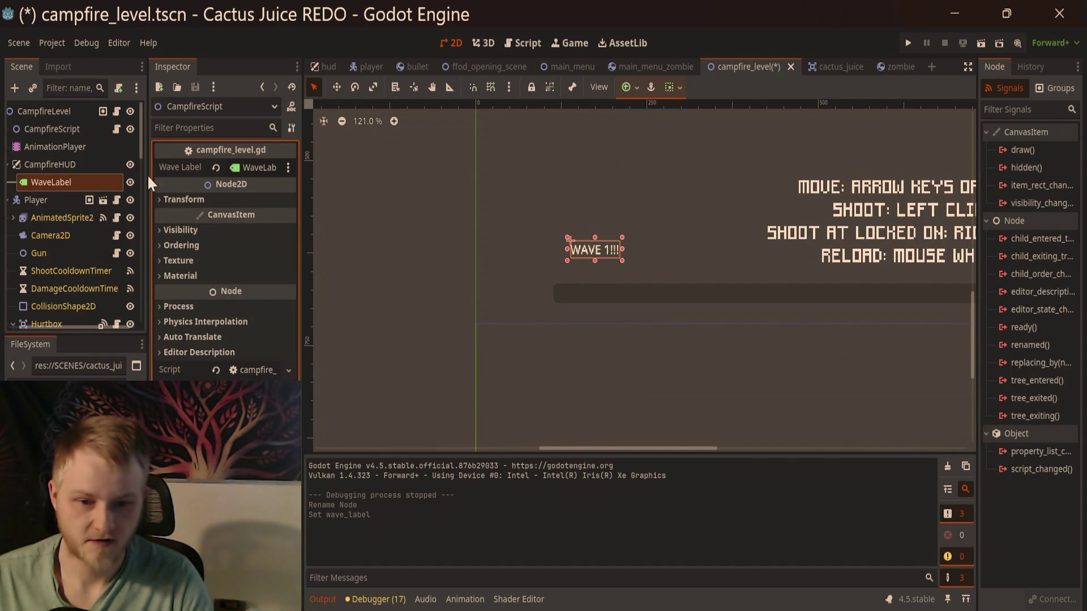
click(62, 164)
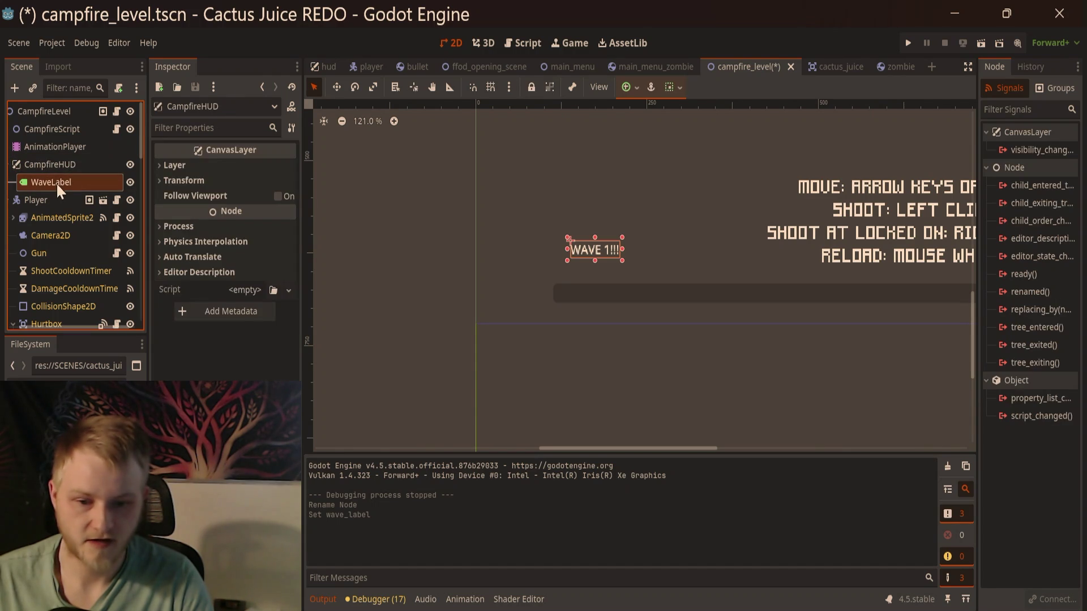
click(56, 182)
scroll(237, 283, down, 10)
click(197, 342)
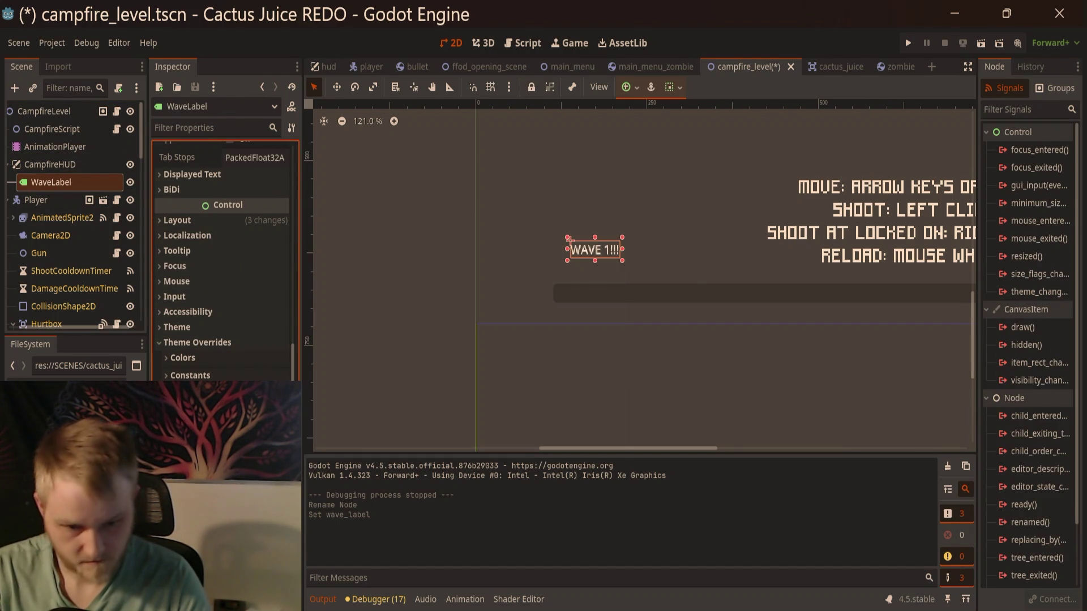
scroll(464, 261, down, 7)
scroll(501, 259, up, 12)
Move the WAVE 1!!! label right beside the controls text, to position (114, 575).
key(w)
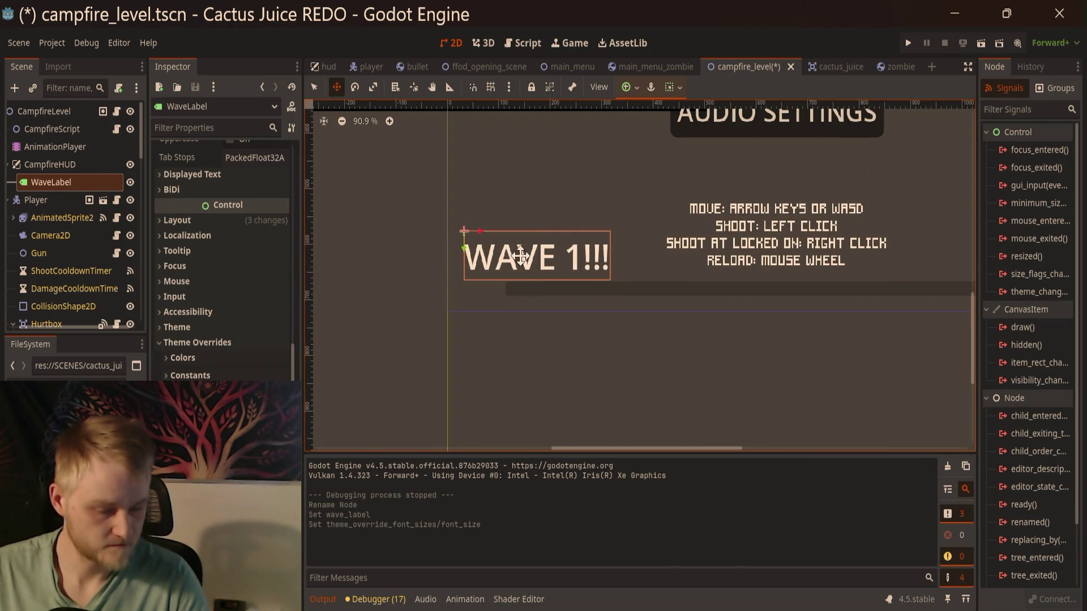
drag(537, 242, 627, 228)
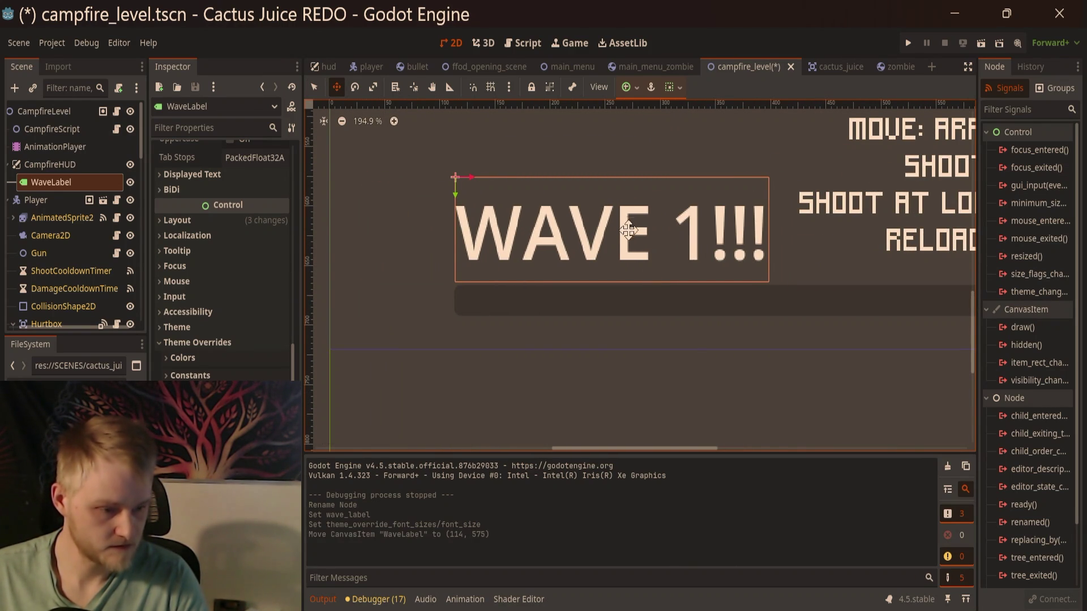
scroll(687, 349, down, 6)
drag(687, 352, 491, 369)
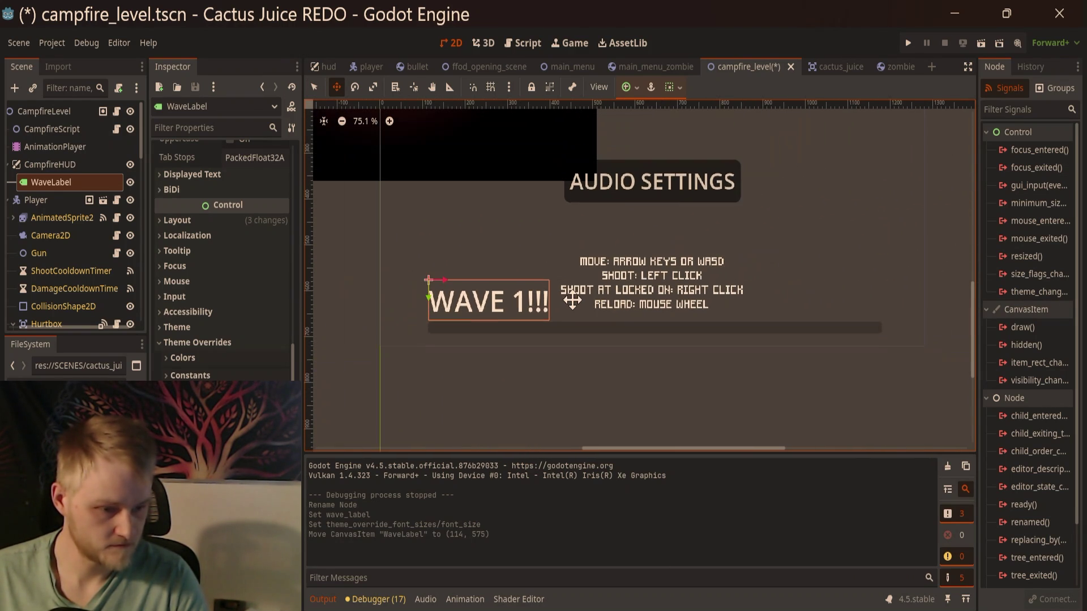
scroll(571, 299, down, 4)
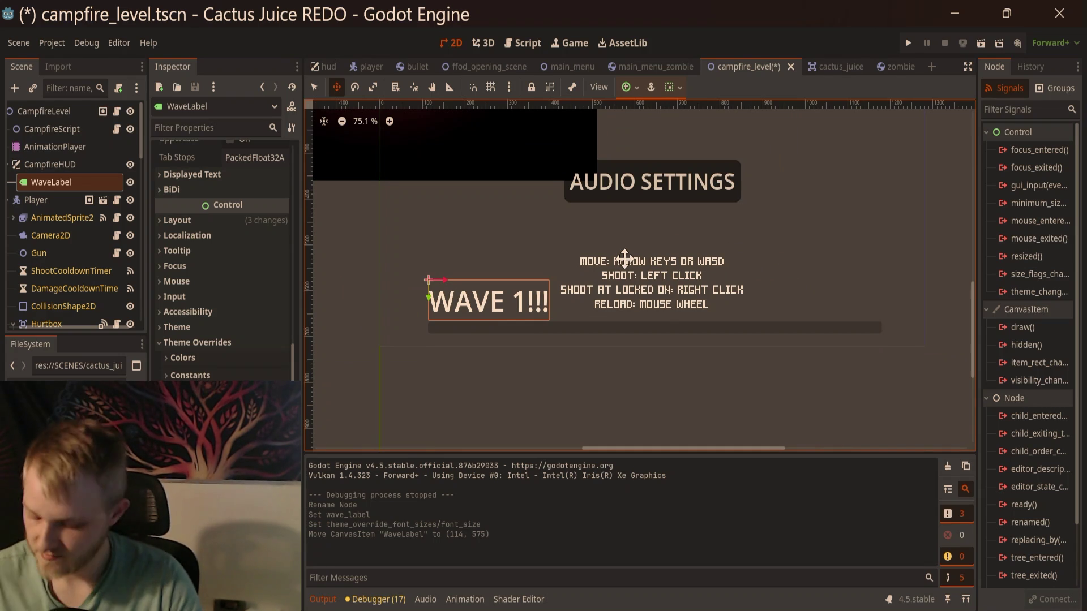
key(q)
click(627, 228)
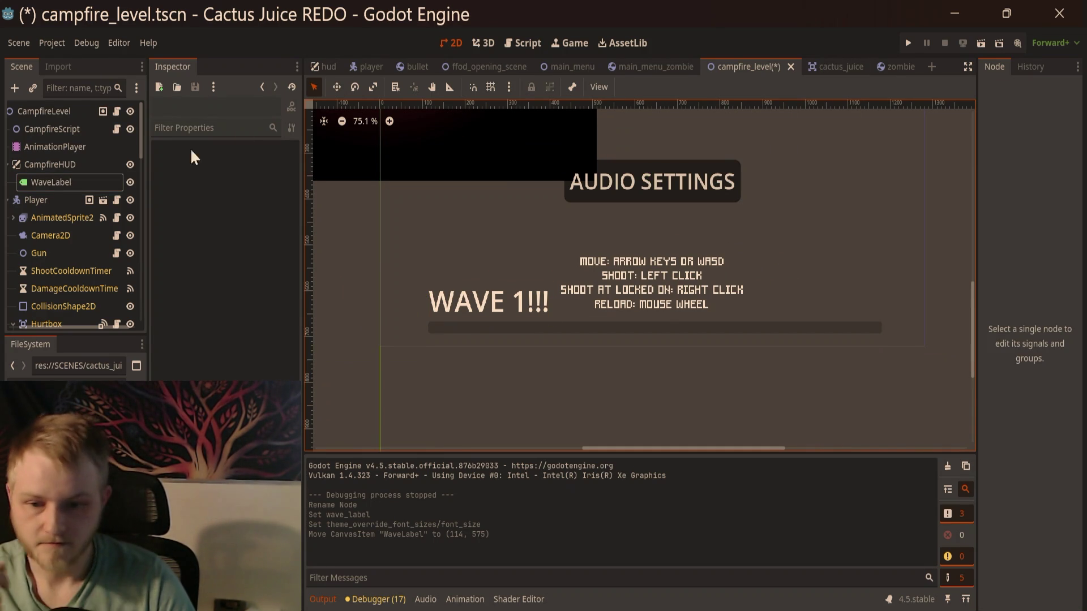
In the hud scene, hide the bottom controls-instructions Label node.
click(327, 67)
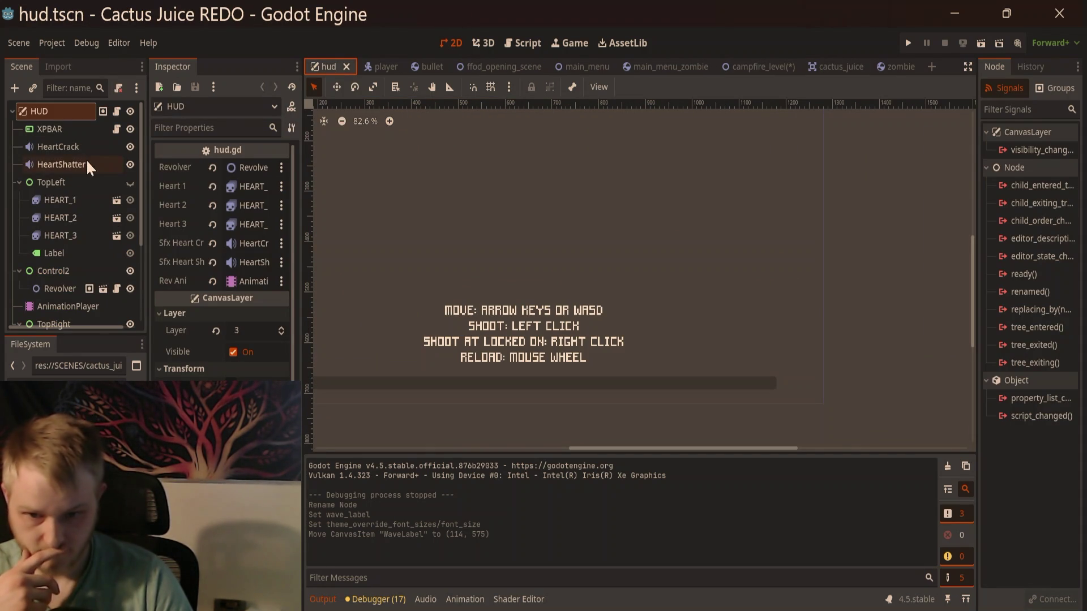
scroll(85, 187, down, 3)
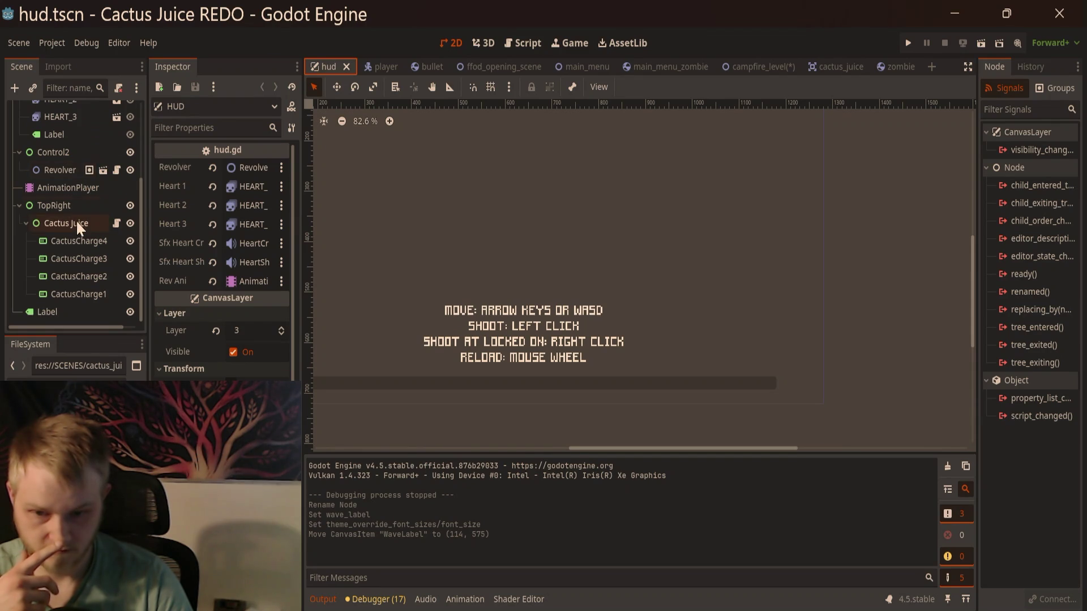
scroll(79, 221, up, 3)
click(38, 234)
scroll(52, 229, up, 1)
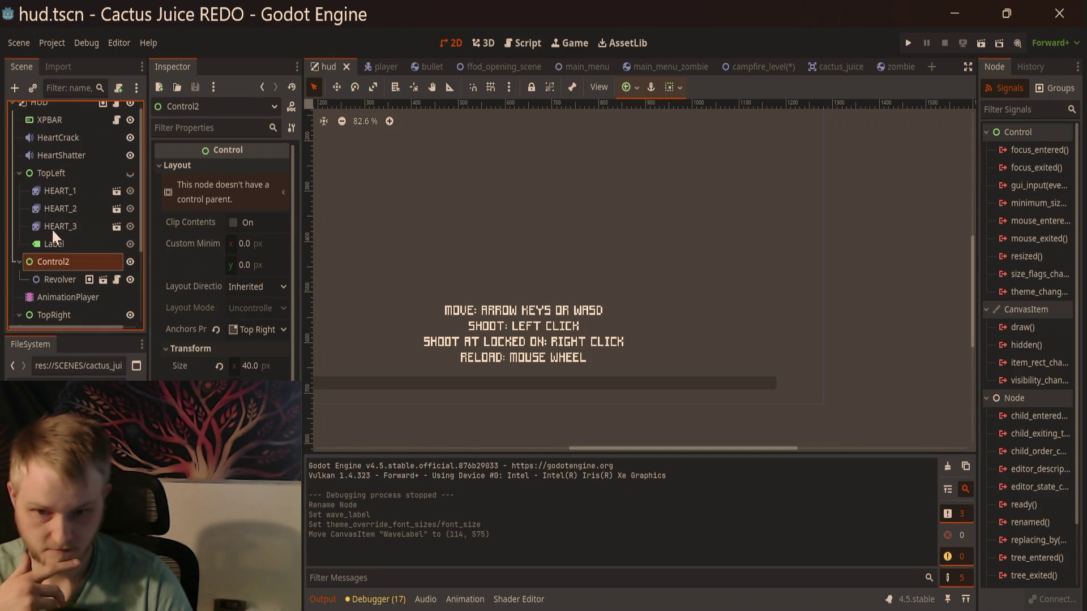
scroll(58, 263, down, 4)
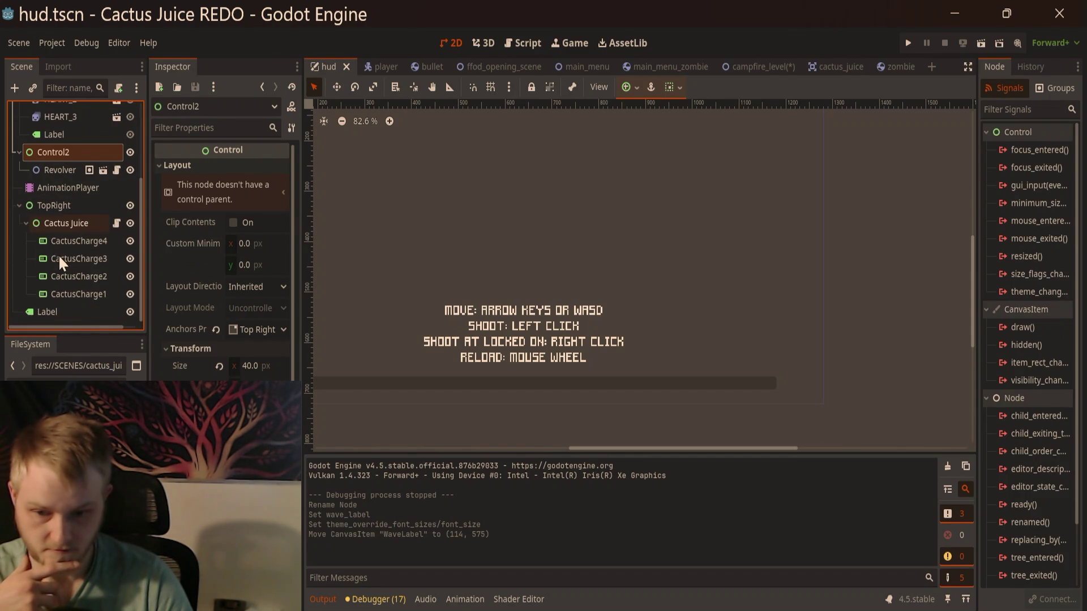
click(54, 312)
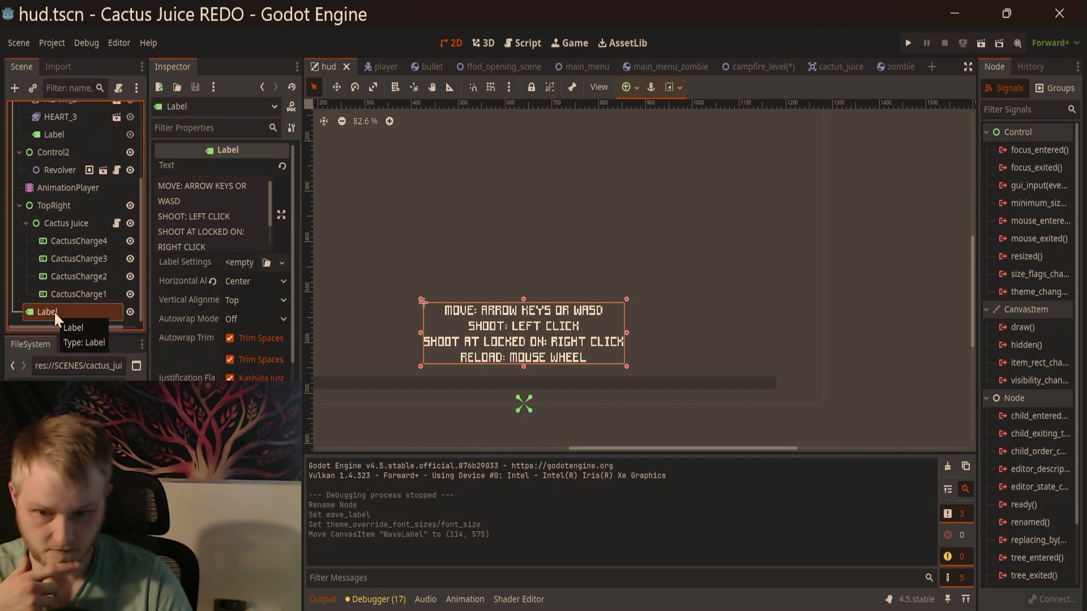
click(131, 312)
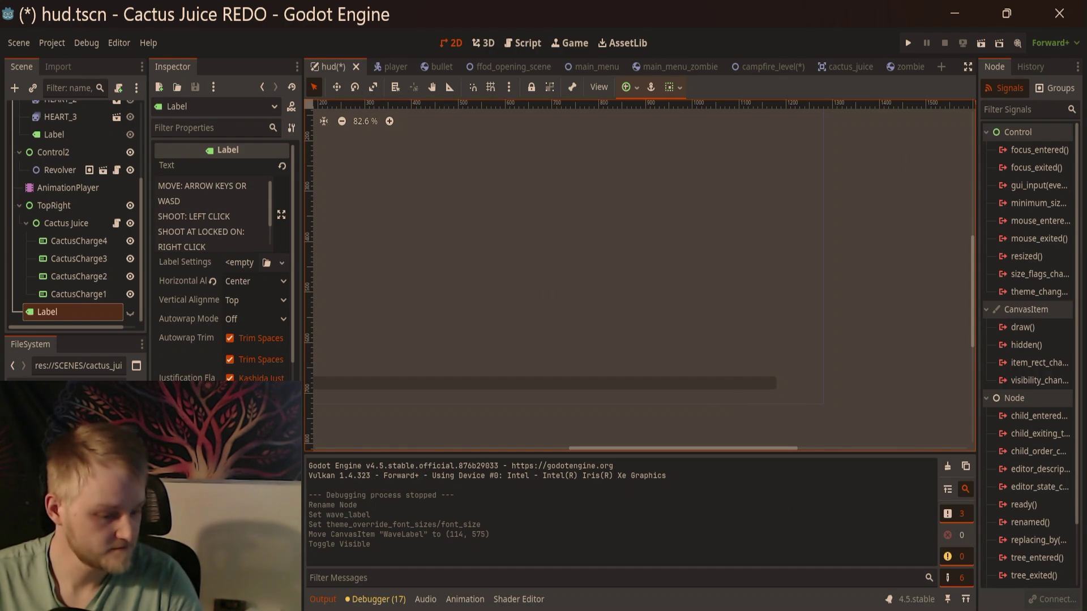
click(762, 312)
Check the hud canvas with the Label hidden, then return to the campfire_level scene.
scroll(708, 260, left, 5)
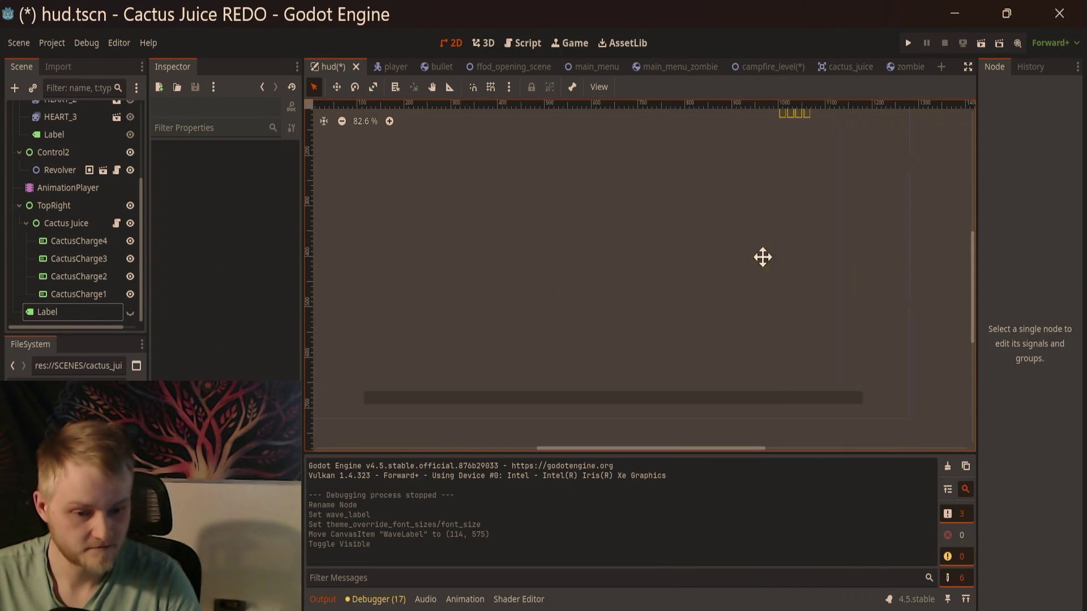
click(483, 42)
click(452, 42)
scroll(571, 249, down, 5)
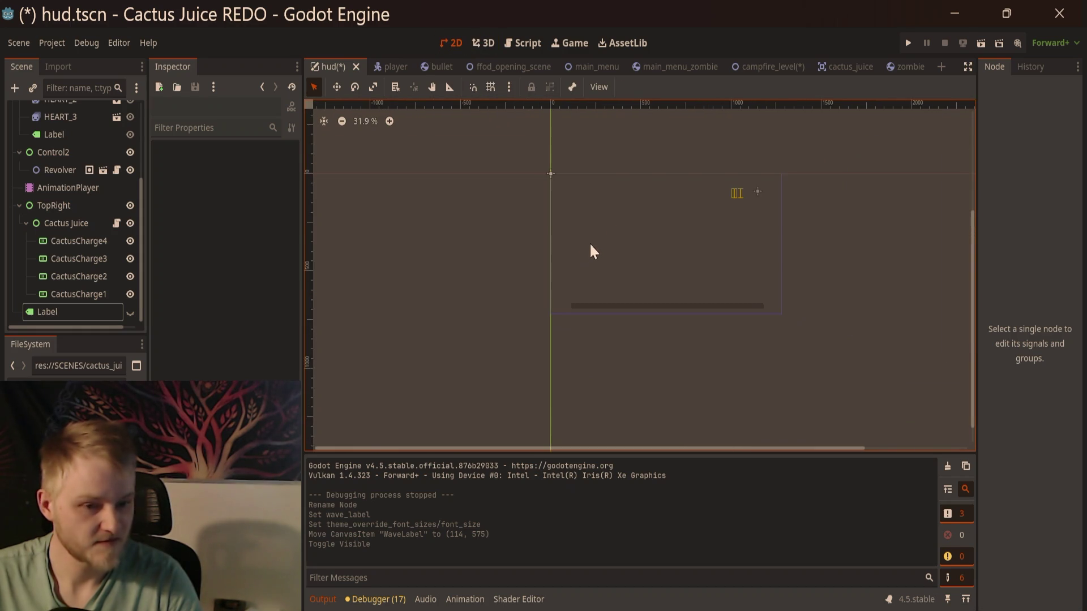
click(102, 280)
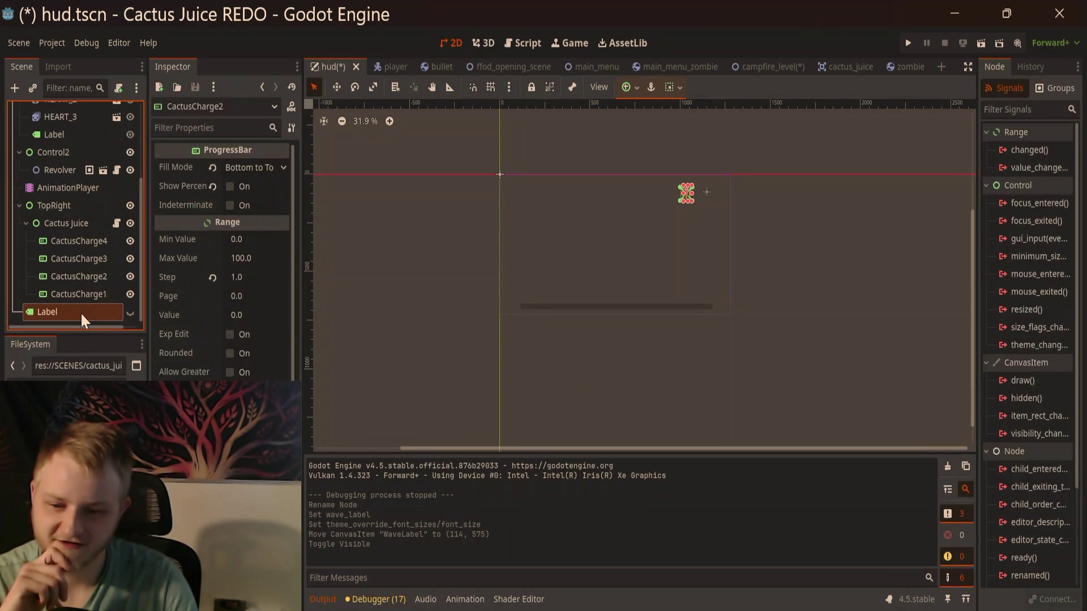
click(80, 311)
scroll(690, 256, up, 1)
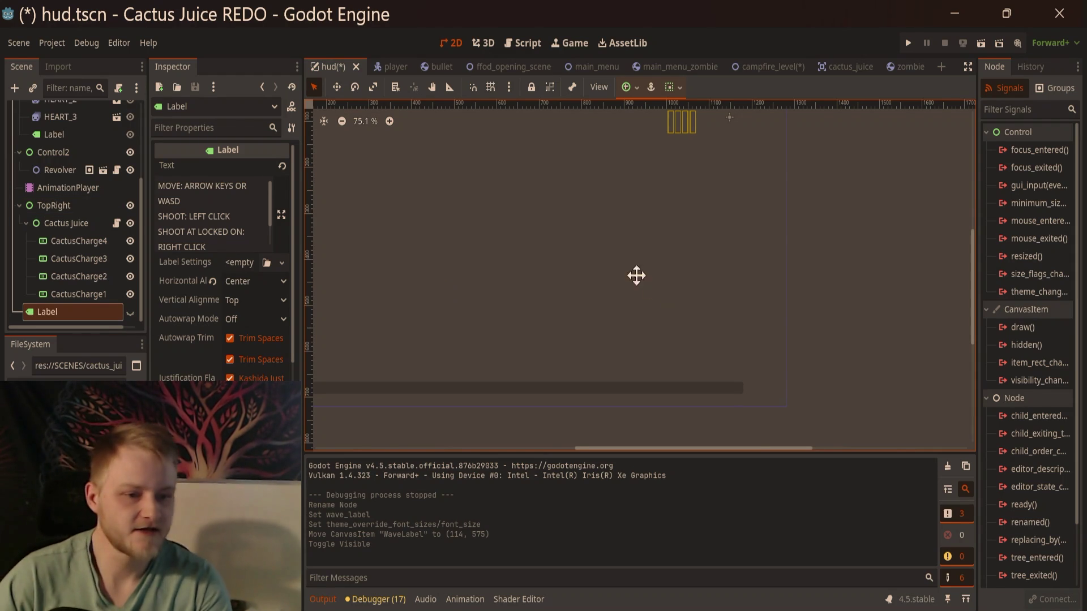
drag(636, 274, 767, 313)
scroll(765, 321, down, 2)
drag(731, 260, 701, 248)
click(763, 66)
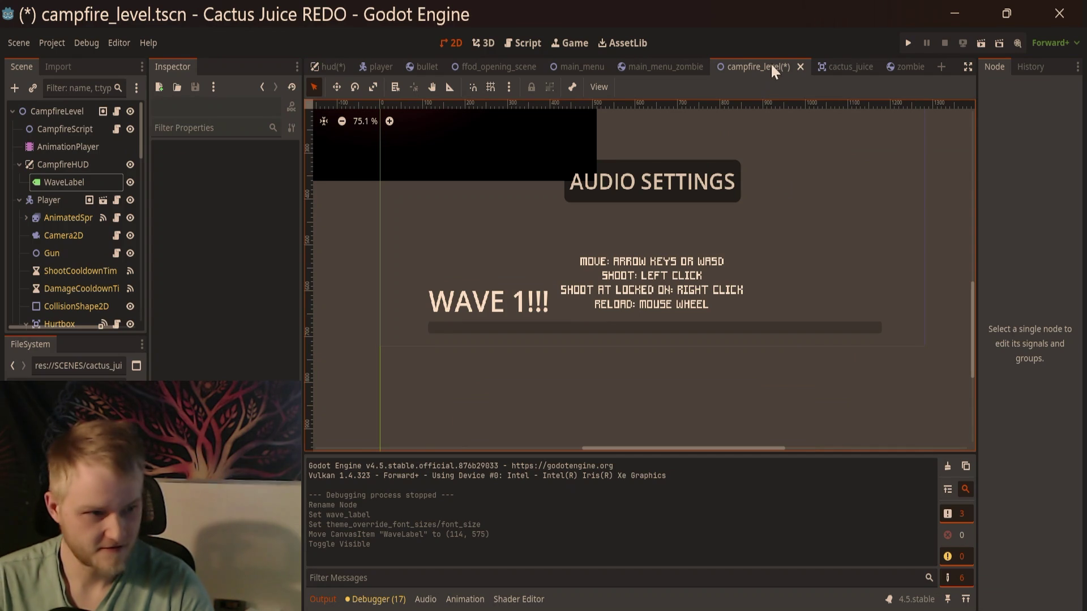
Save both hud.tscn and campfire_level, then select the WaveLabel on the canvas.
click(331, 66)
key(ctrl+s)
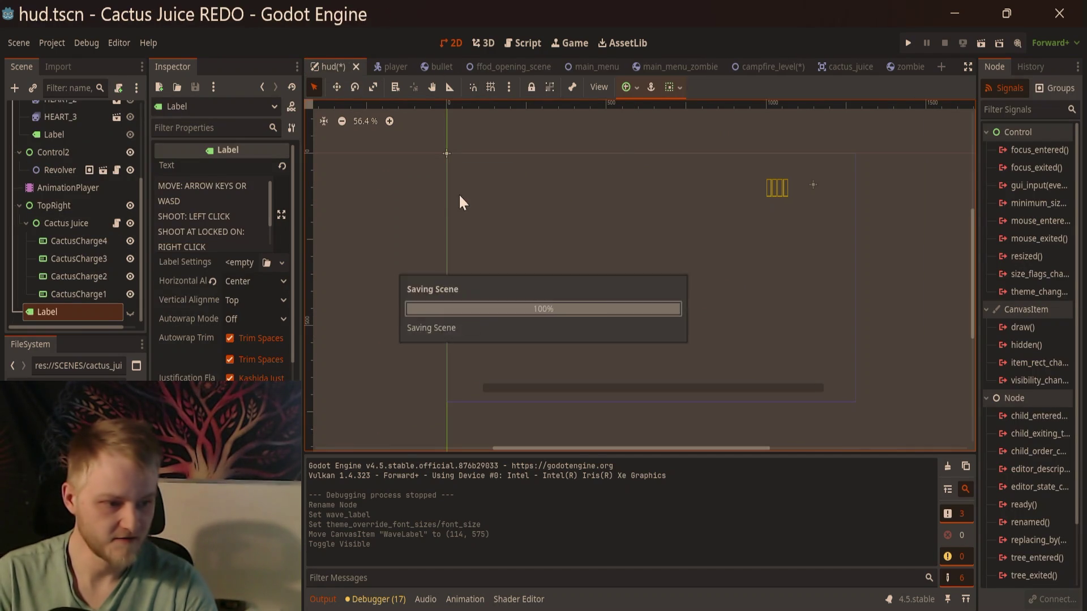
click(773, 66)
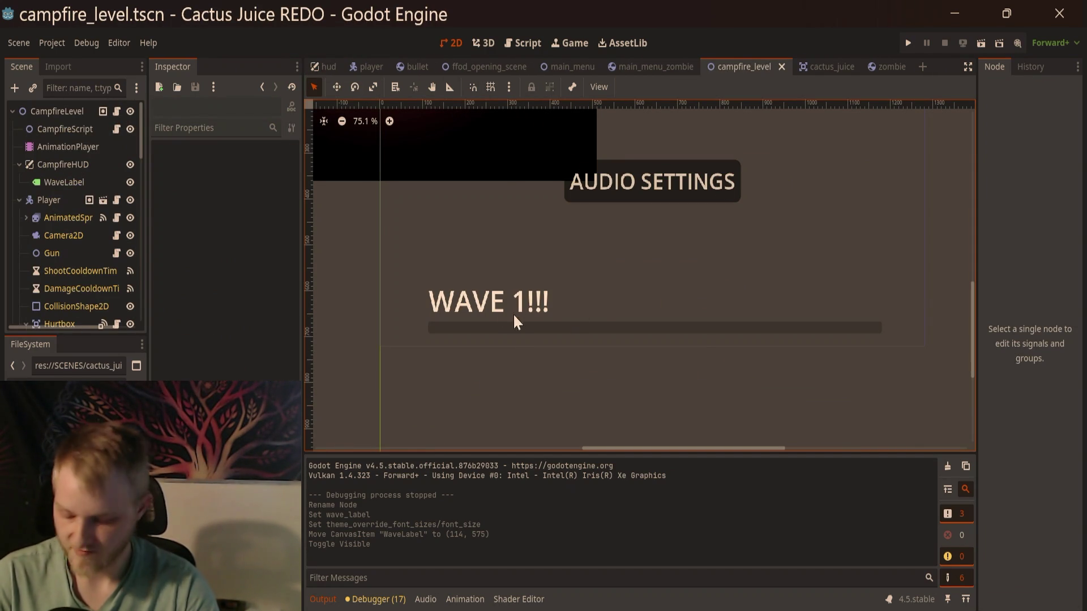
key(ctrl+s)
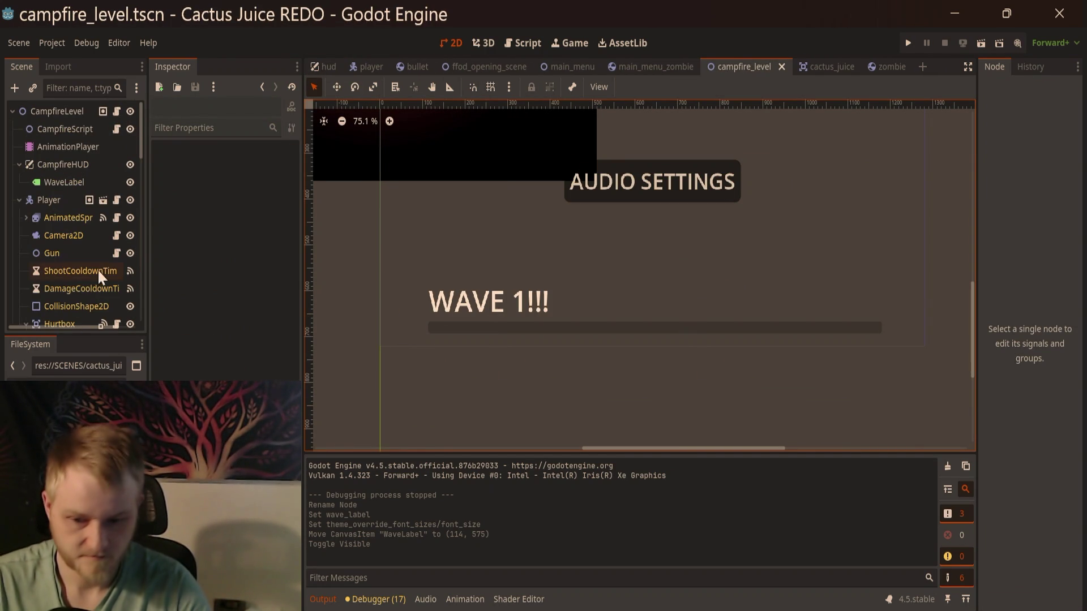
click(517, 304)
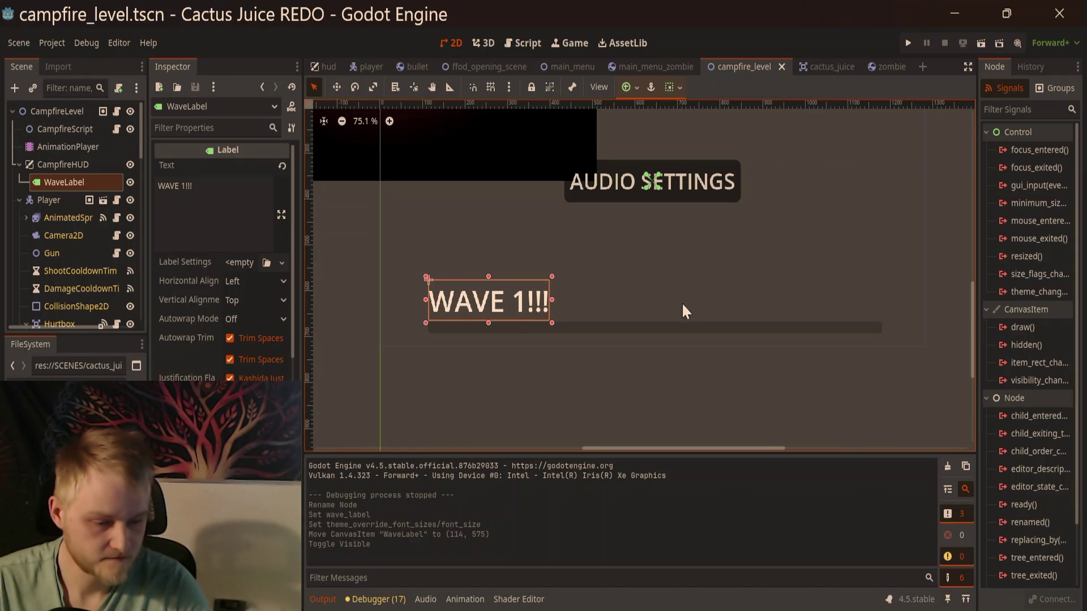
scroll(652, 302, up, 3)
scroll(518, 253, left, 3)
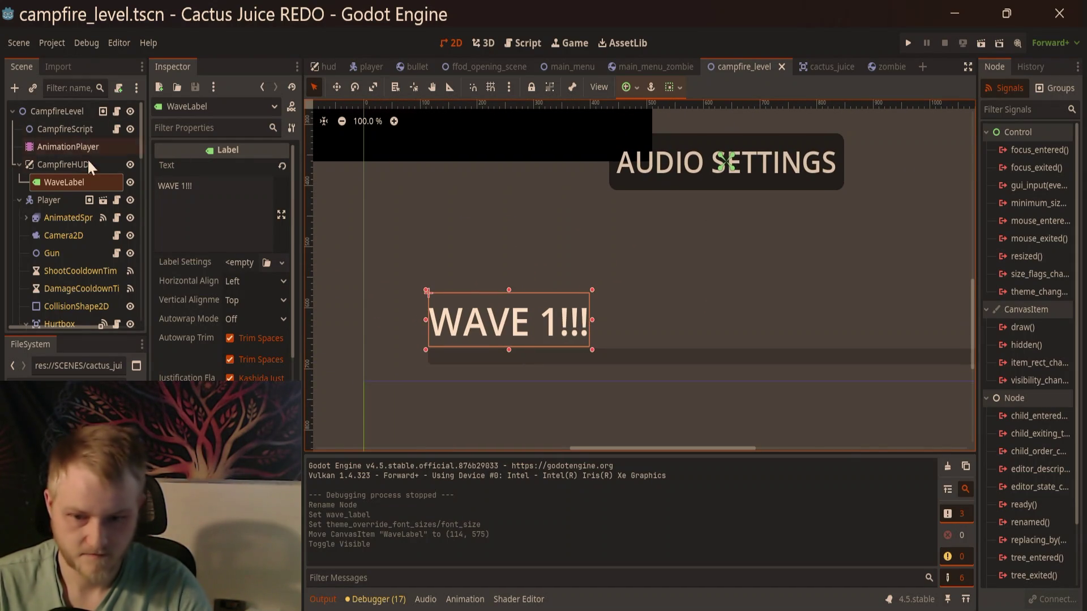
Duplicate WaveLabel, move the copy to the right, and change its text to 'ENEMIES LEFT:'.
key(ctrl+d)
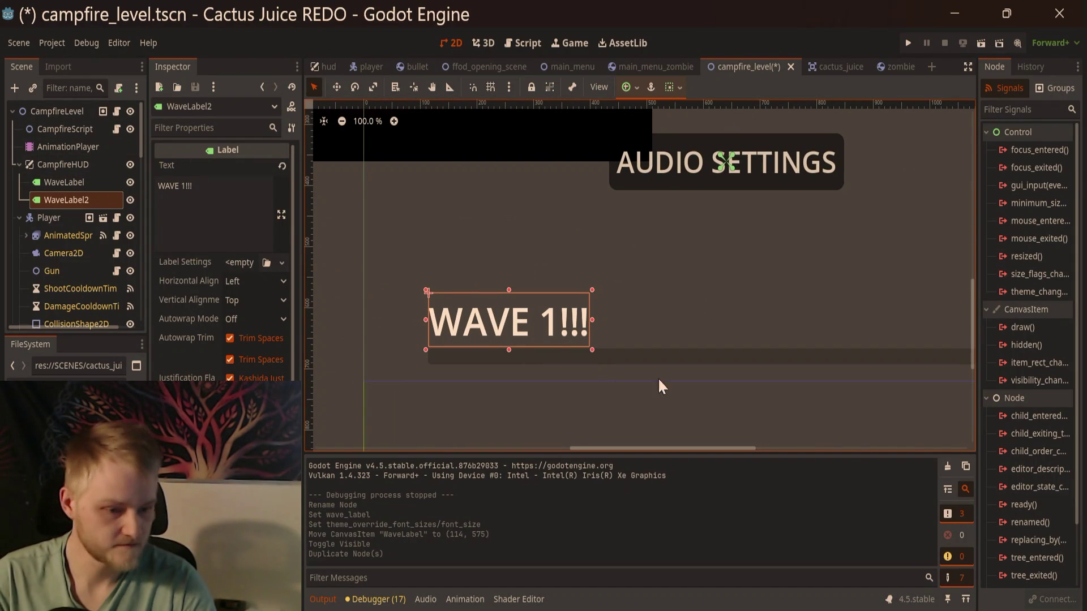
key(w)
drag(606, 352, 805, 352)
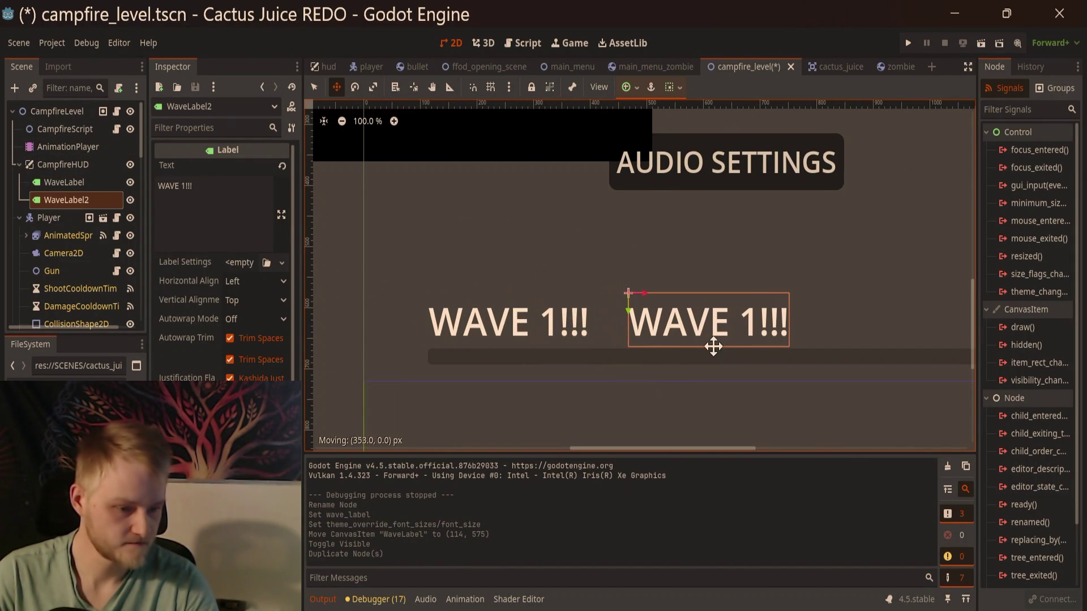
click(258, 197)
key(ctrl+a)
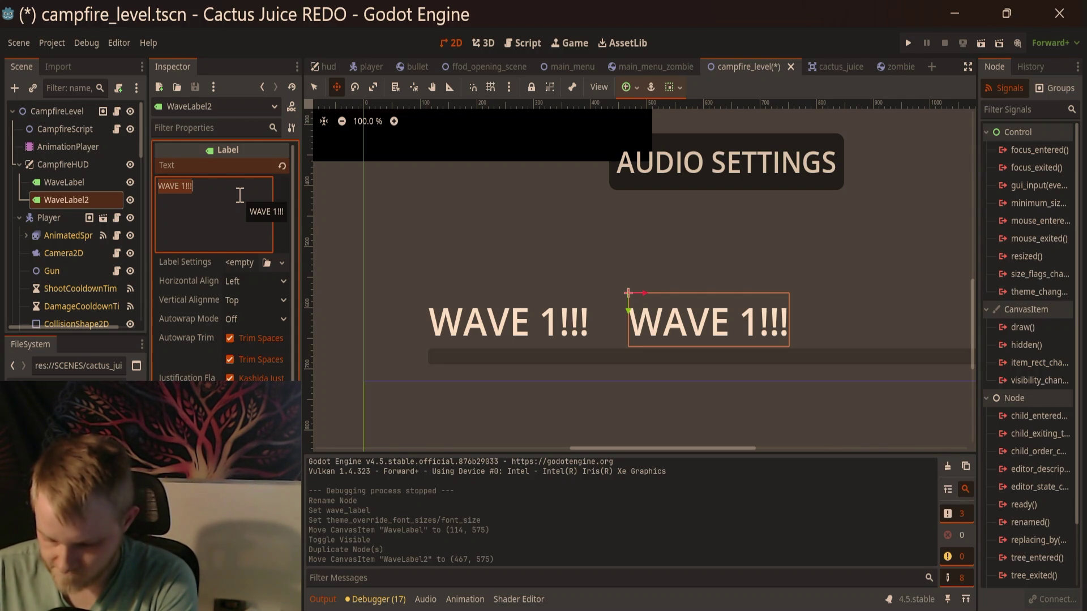
text(ENEM)
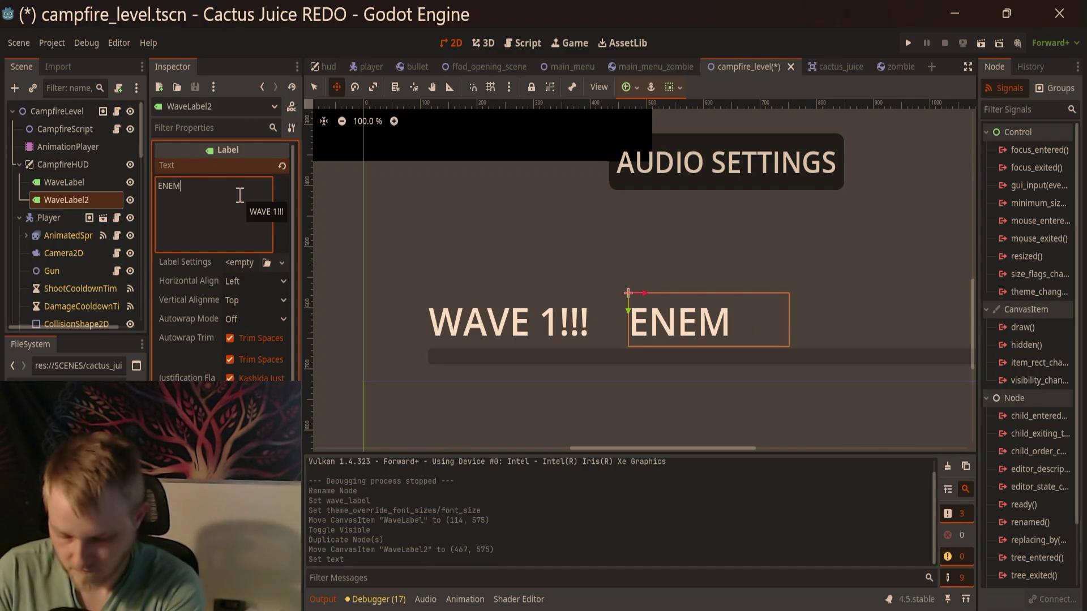
text(IES LEFT:)
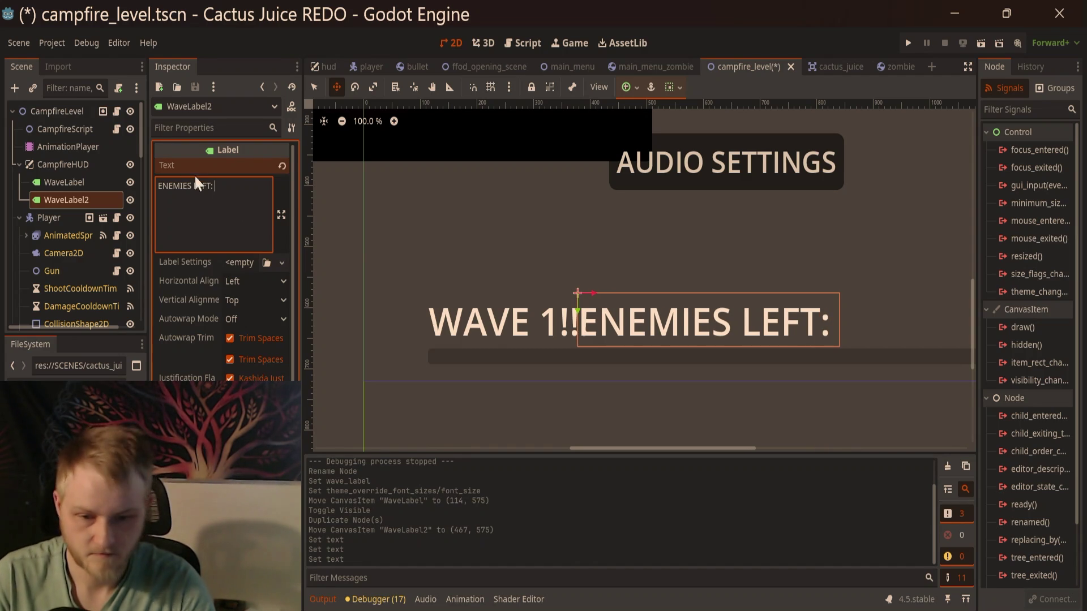
click(755, 323)
drag(751, 322, 780, 322)
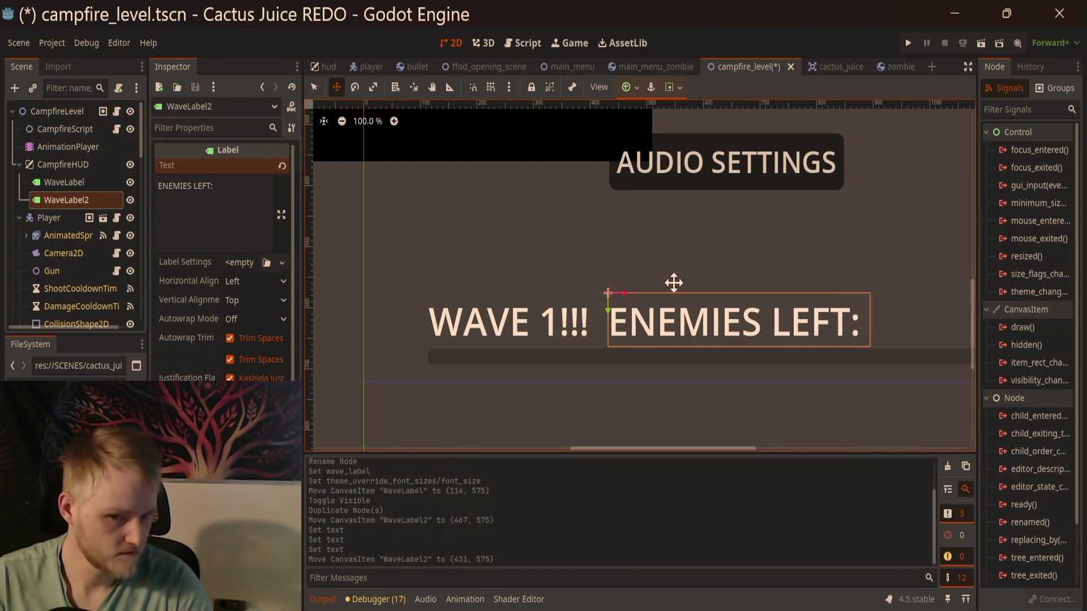
Anchor the ENEMIES LEFT: label to the Center Bottom preset.
scroll(675, 283, down, 5)
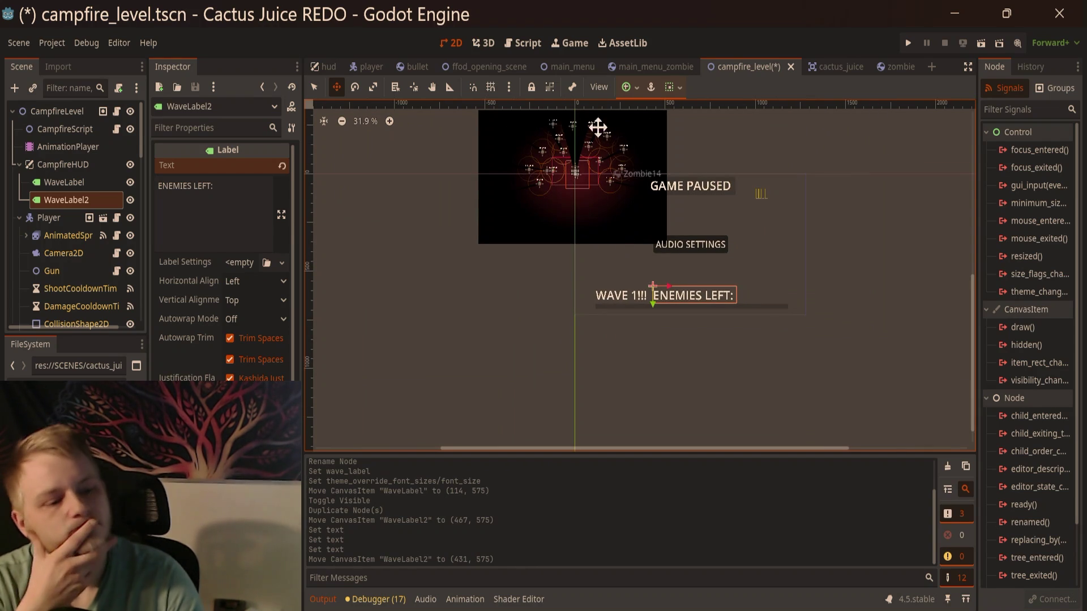
click(626, 87)
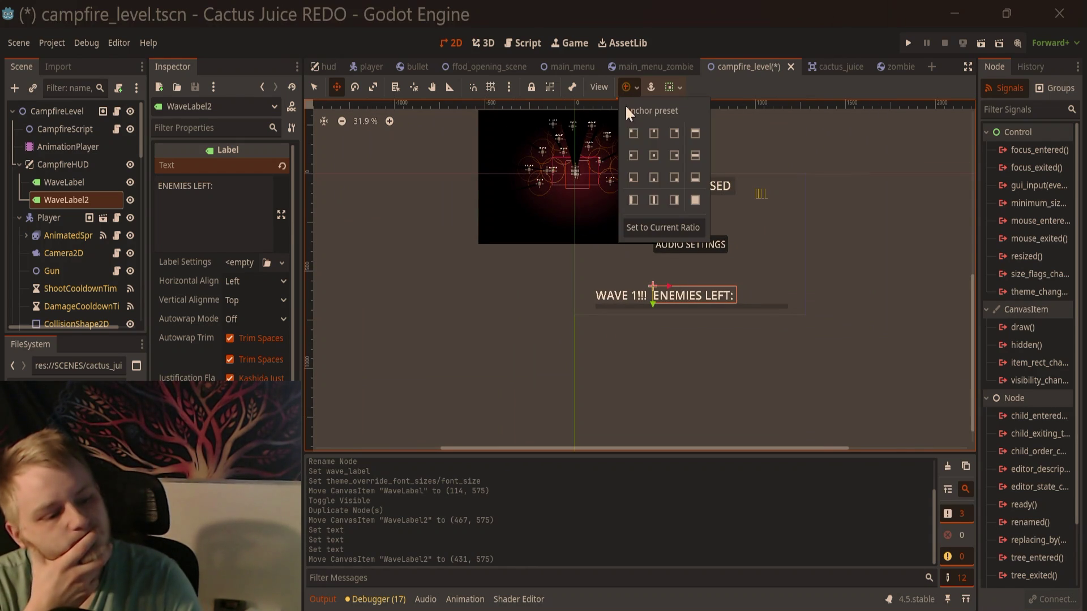
click(653, 177)
scroll(675, 318, up, 8)
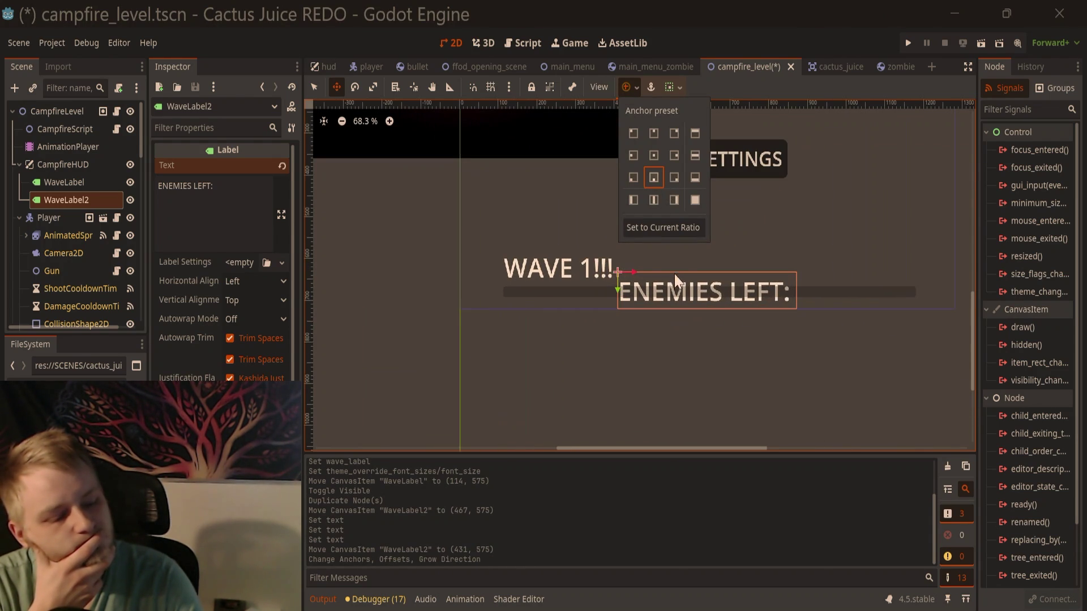
Remove the trailing space from the label's 'ENEMIES LEFT:' text.
click(216, 199)
text(ghghghgh)
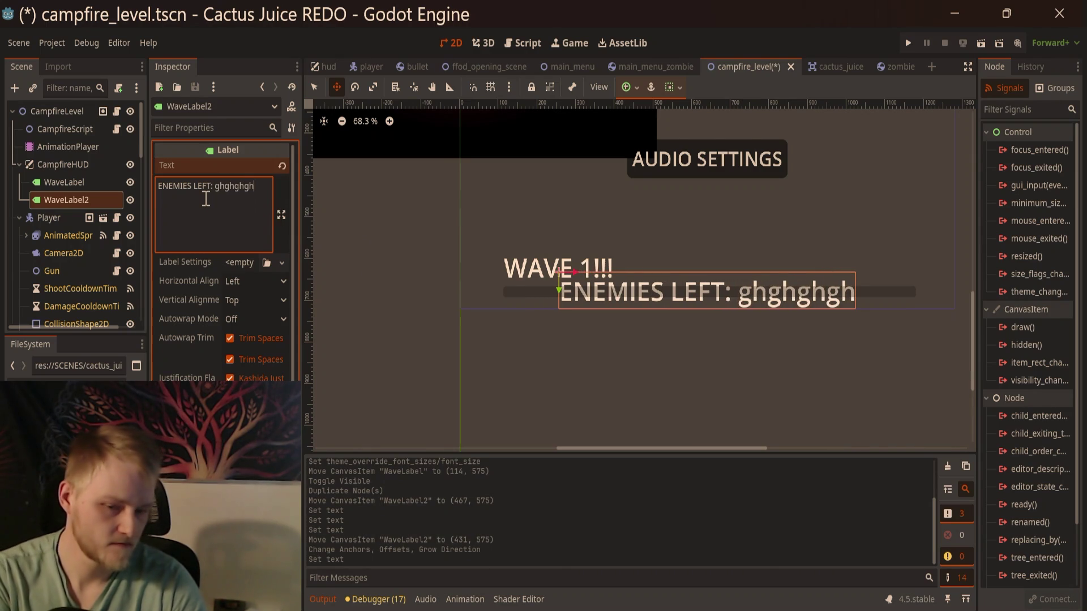
key(BackSpace)
key(BackSpace)
key(BackSpace)
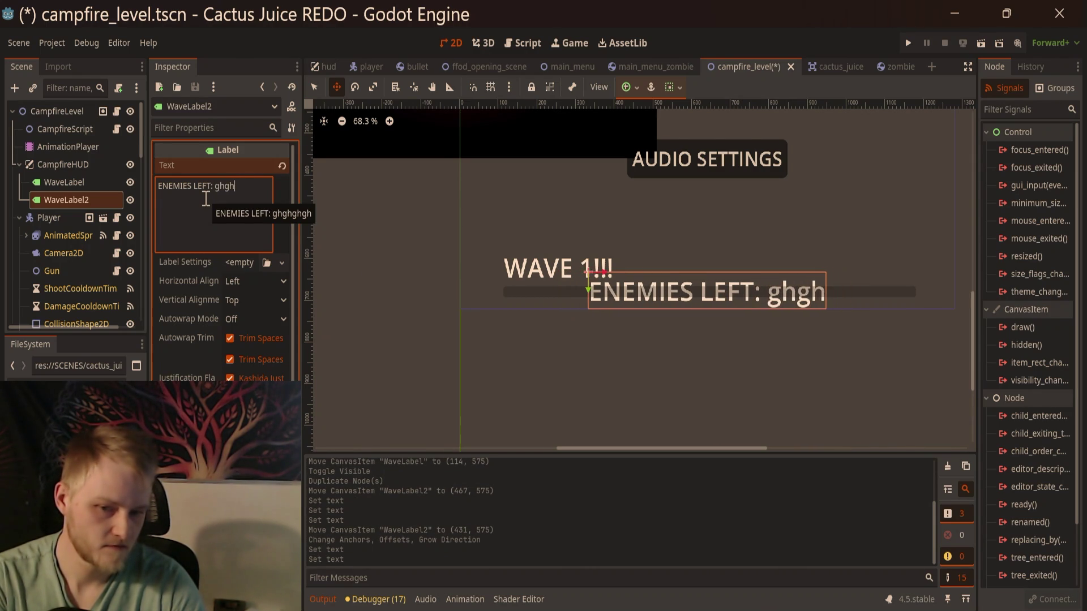
key(BackSpace)
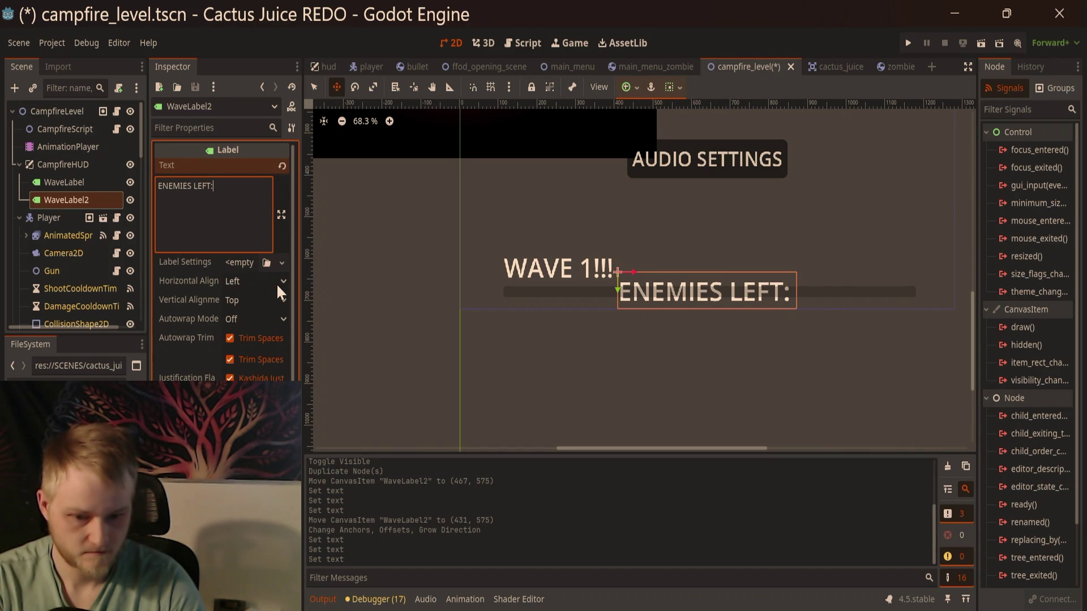
Keep Autowrap Mode off and review the label's text and horizontal alignment settings.
click(277, 317)
click(279, 319)
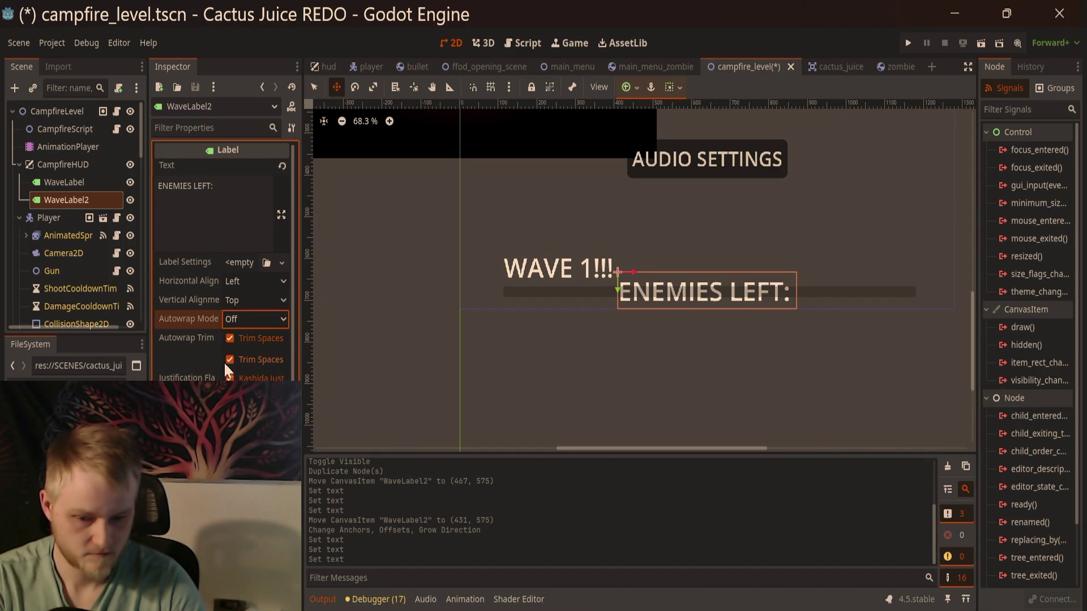
scroll(221, 260, down, 2)
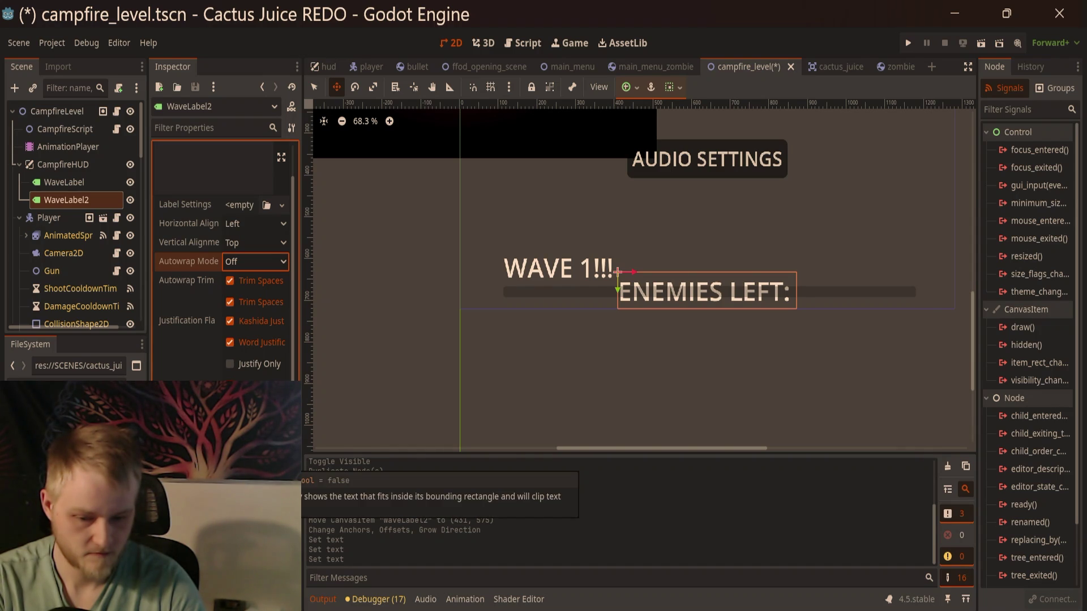
mouse_move(198, 237)
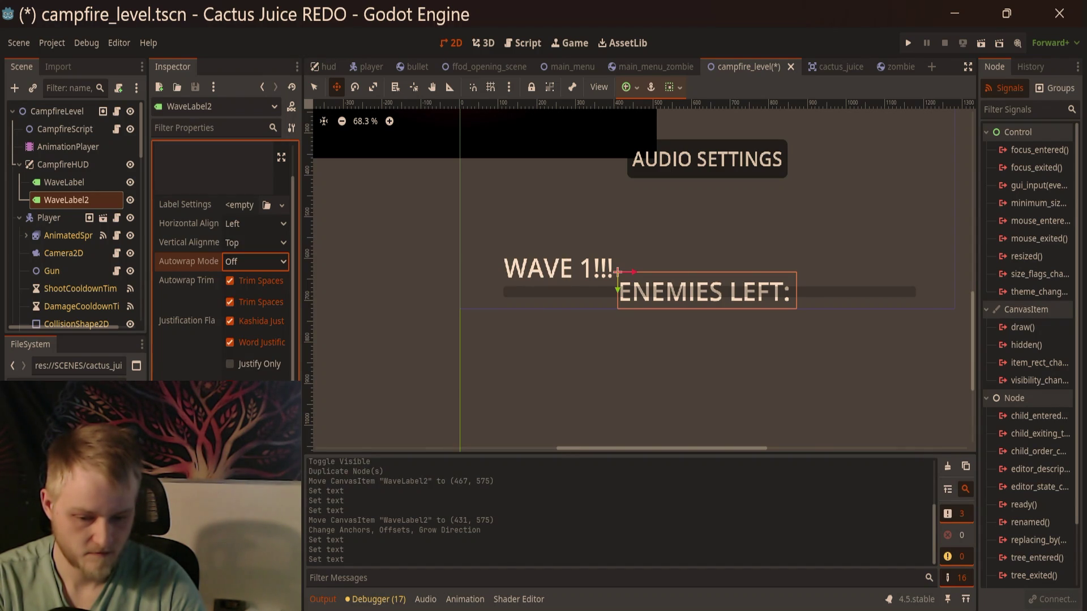
scroll(227, 272, up, 2)
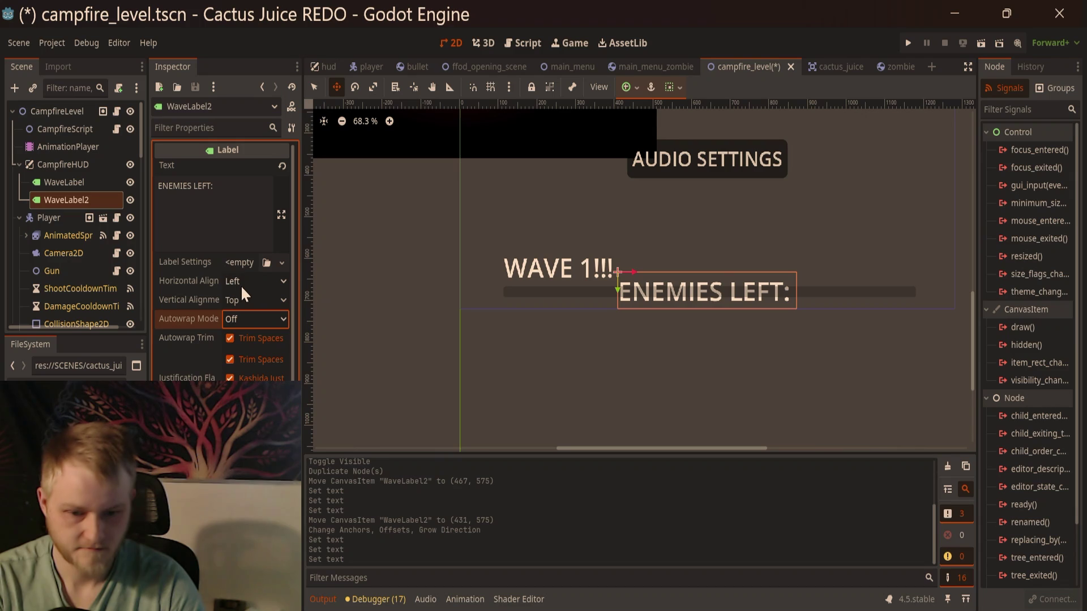
click(262, 212)
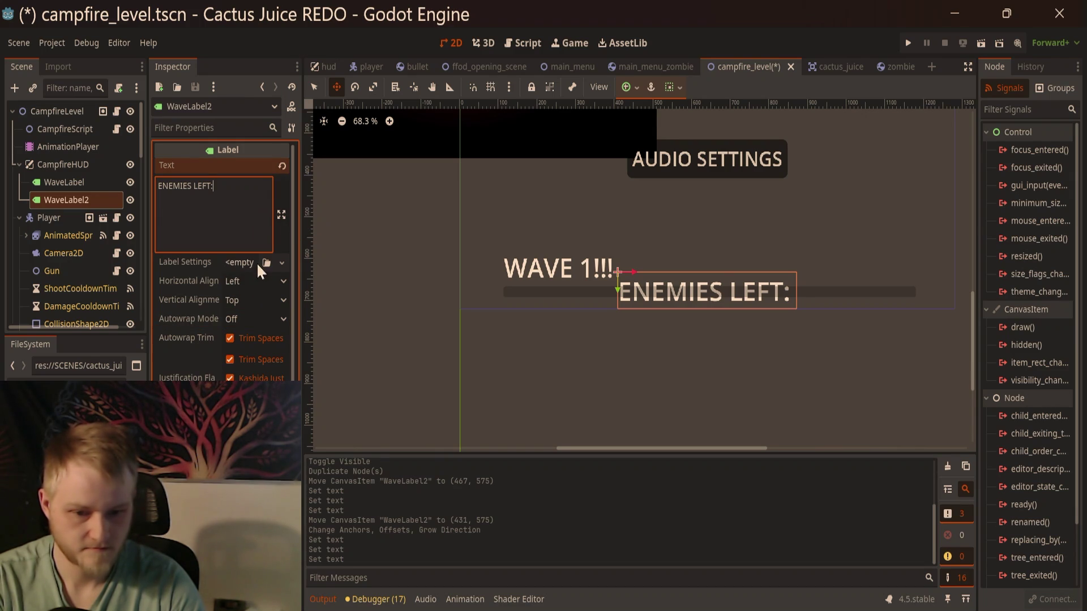
click(263, 283)
Try right alignment on the ENEMIES LEFT: text, then set it back to left.
click(262, 338)
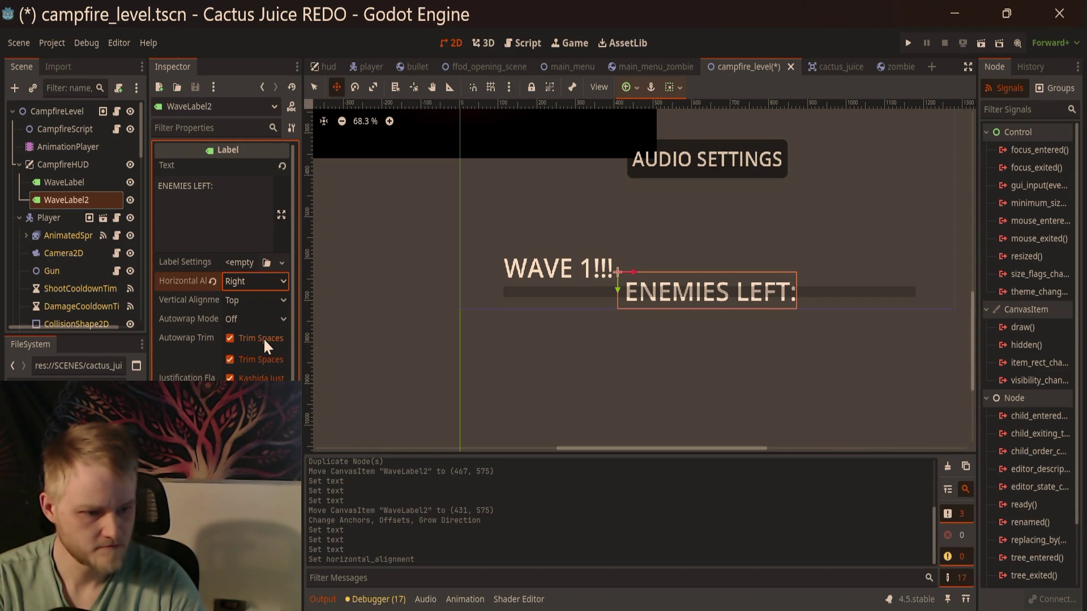
click(235, 196)
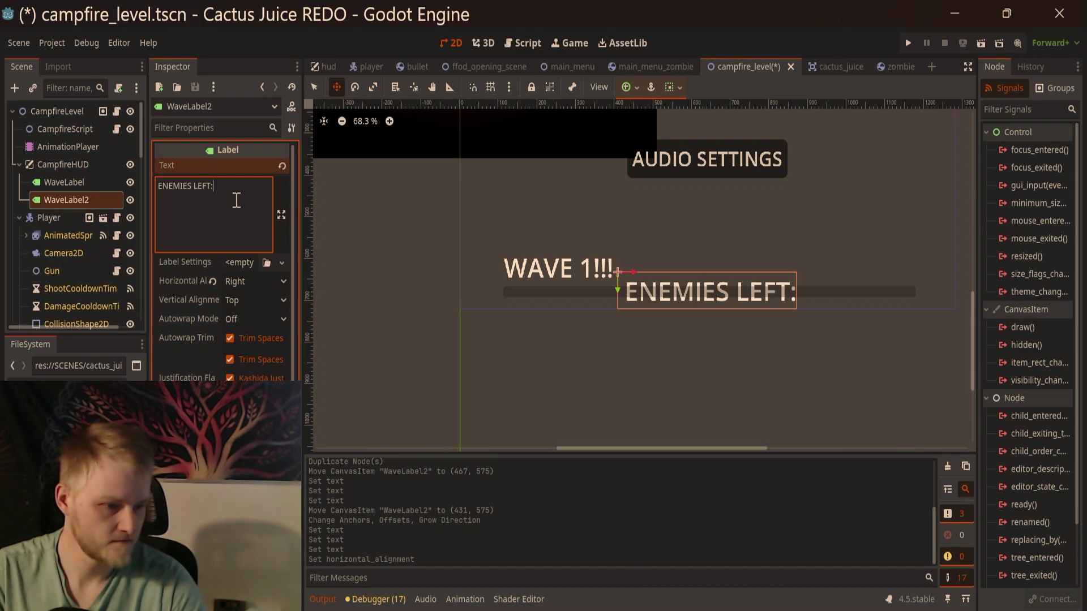
text(hghgh)
key(BackSpace)
key(BackSpace)
key(BackSpace)
key(BackSpace)
key(BackSpace)
click(249, 281)
click(252, 293)
Nudge the ENEMIES LEFT: label slightly to the right.
scroll(783, 288, up, 2)
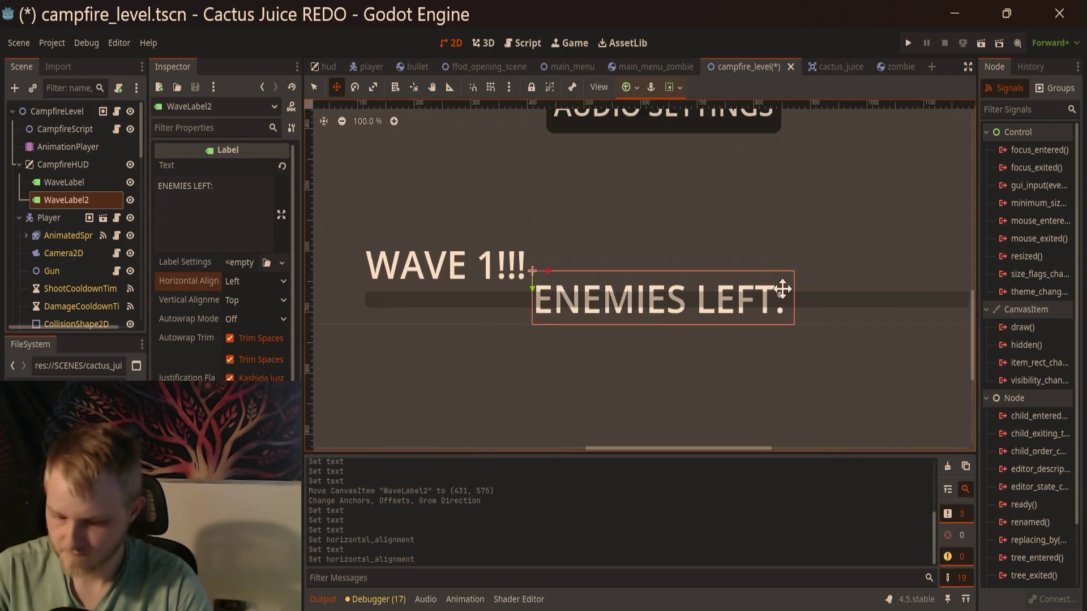
scroll(783, 289, up, 2)
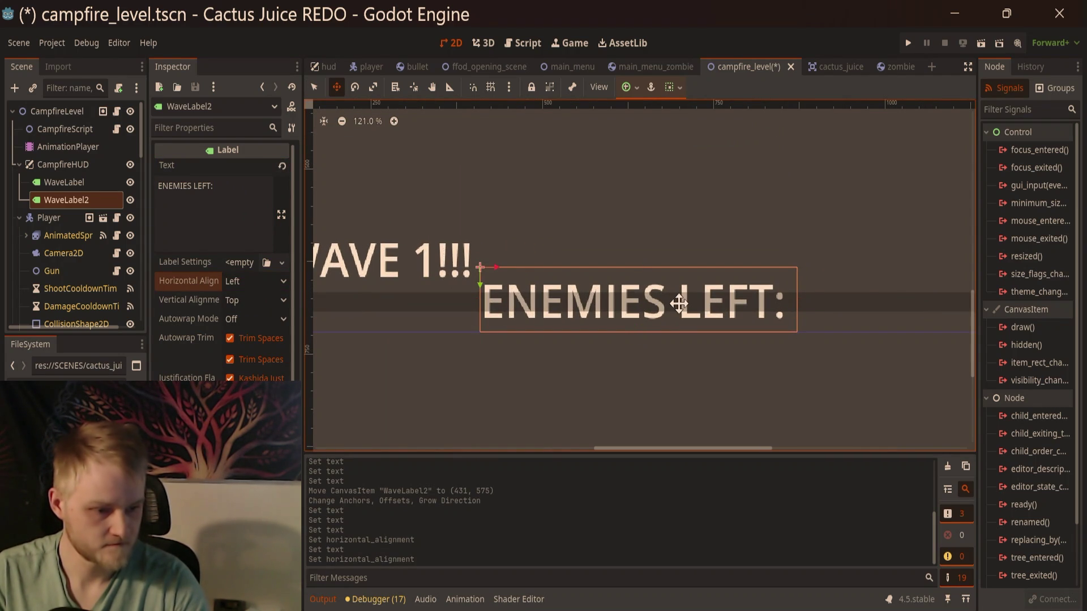
scroll(679, 304, down, 3)
mouse_move(695, 259)
mouse_down()
mouse_move(553, 279)
mouse_move(668, 233)
mouse_up()
scroll(536, 245, up, 1)
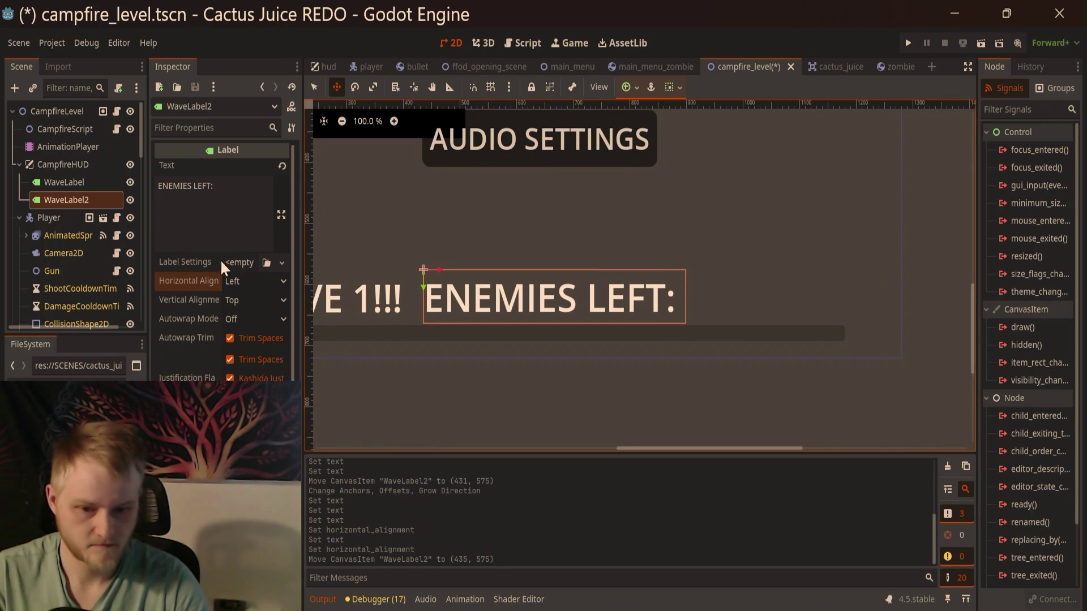
click(238, 195)
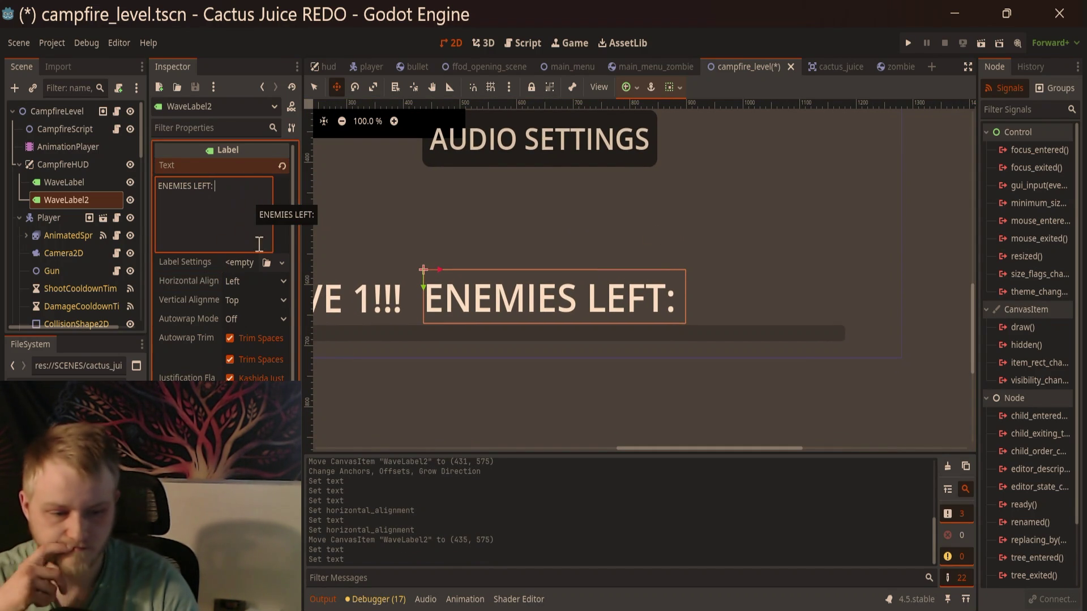
Anchor the label to the bottom-right preset and test it with extra text characters.
click(637, 88)
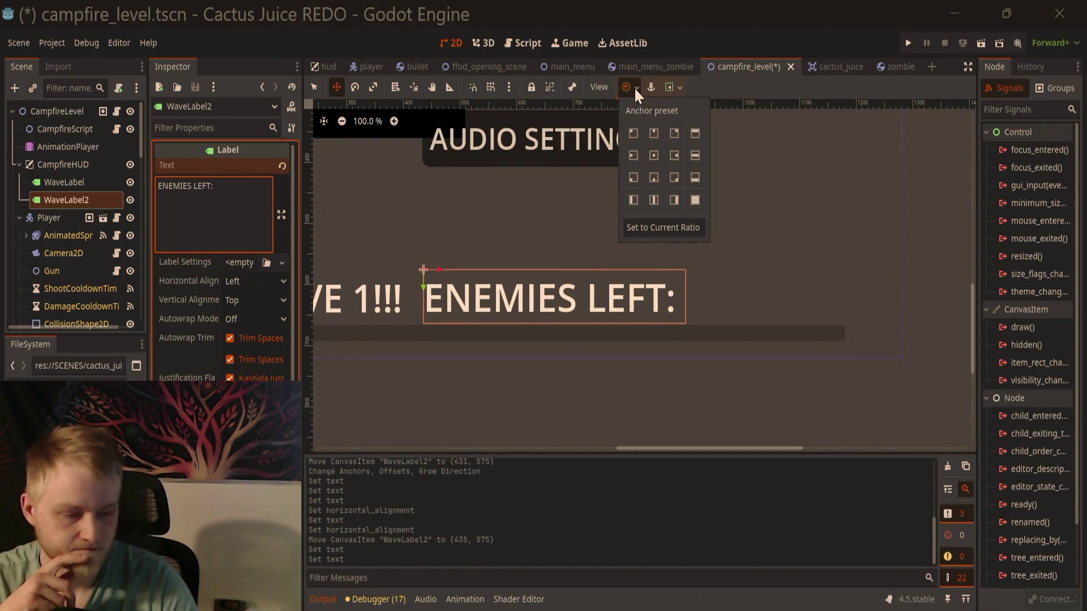
click(676, 173)
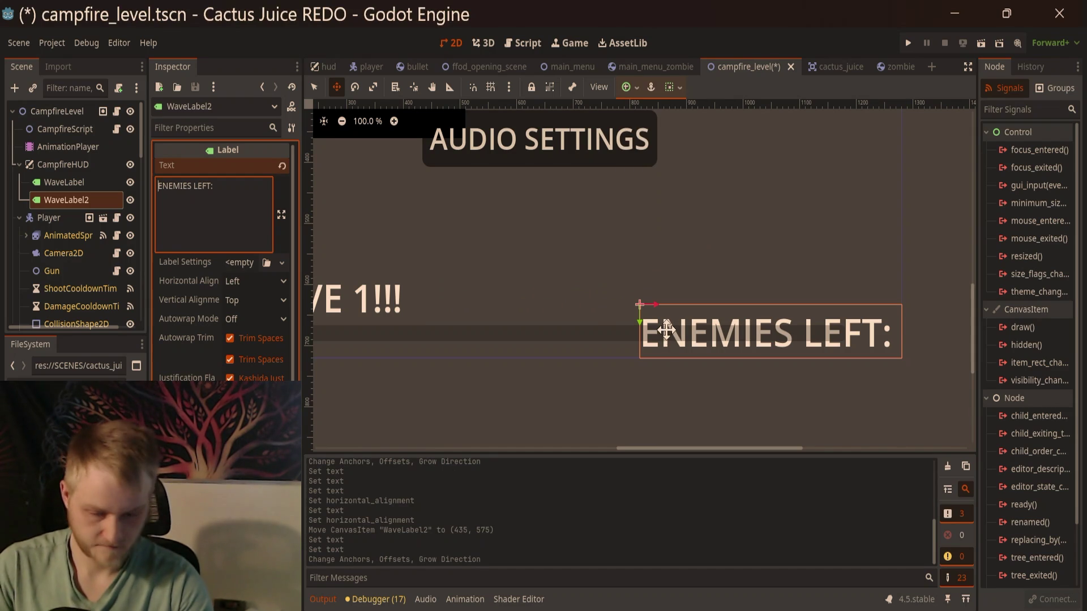
click(205, 210)
text(fgfg)
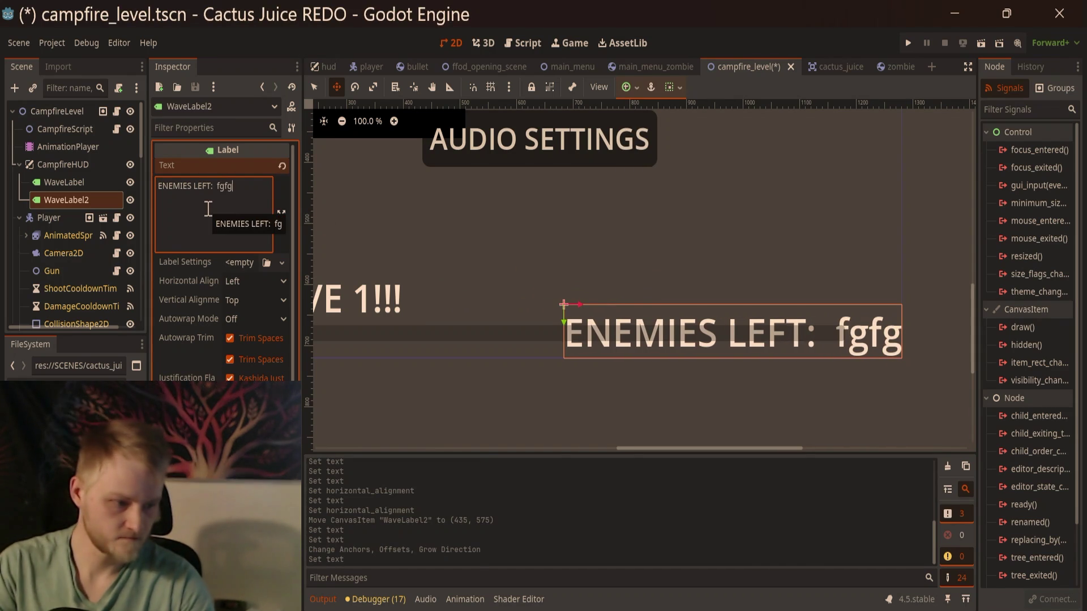
key(BackSpace)
key(BackSpace)
key(BackSpace)
key(BackSpace)
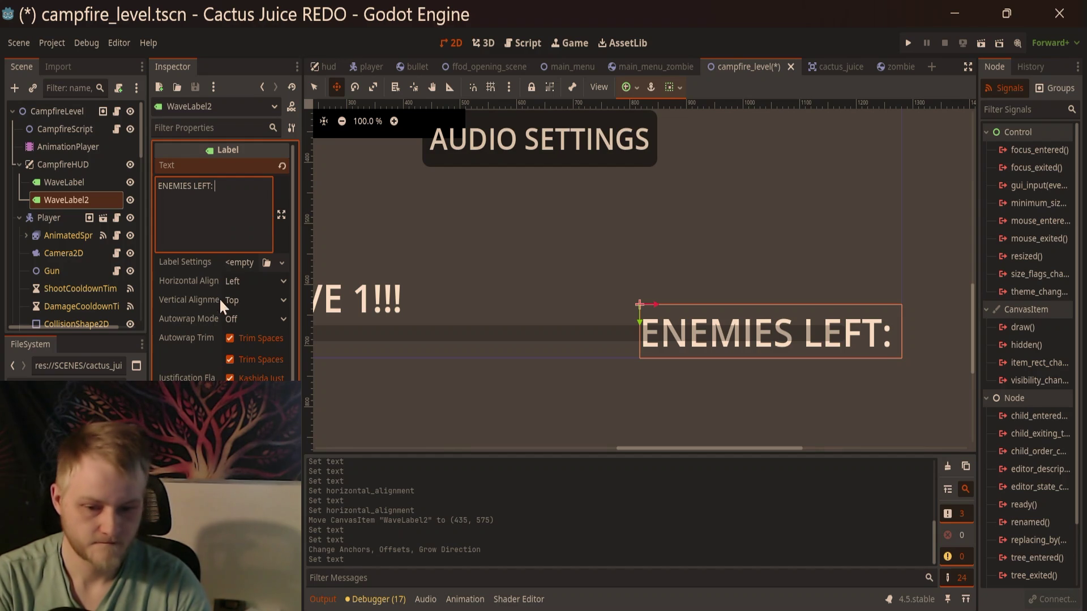
Remove the leftover test character and widen the label box leftward to 1251 × 88.
scroll(803, 340, down, 2)
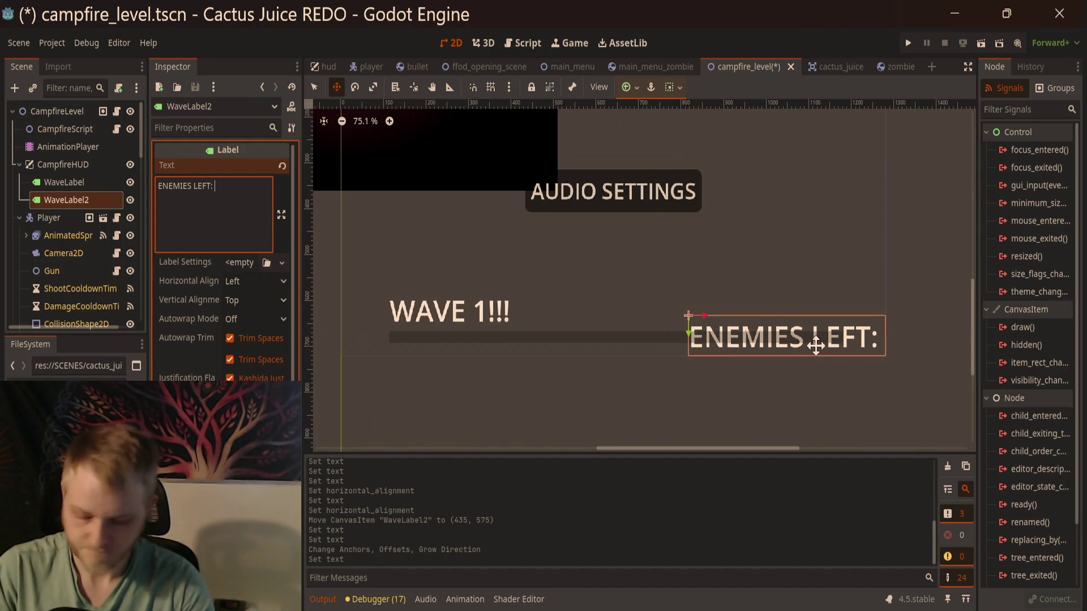
text(q)
key(BackSpace)
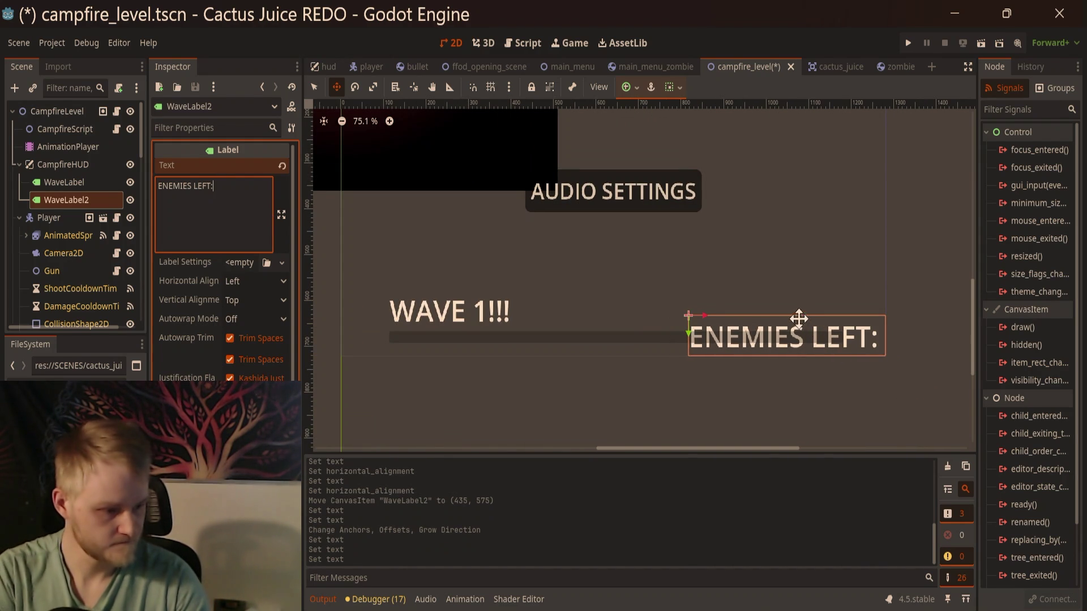
key(q)
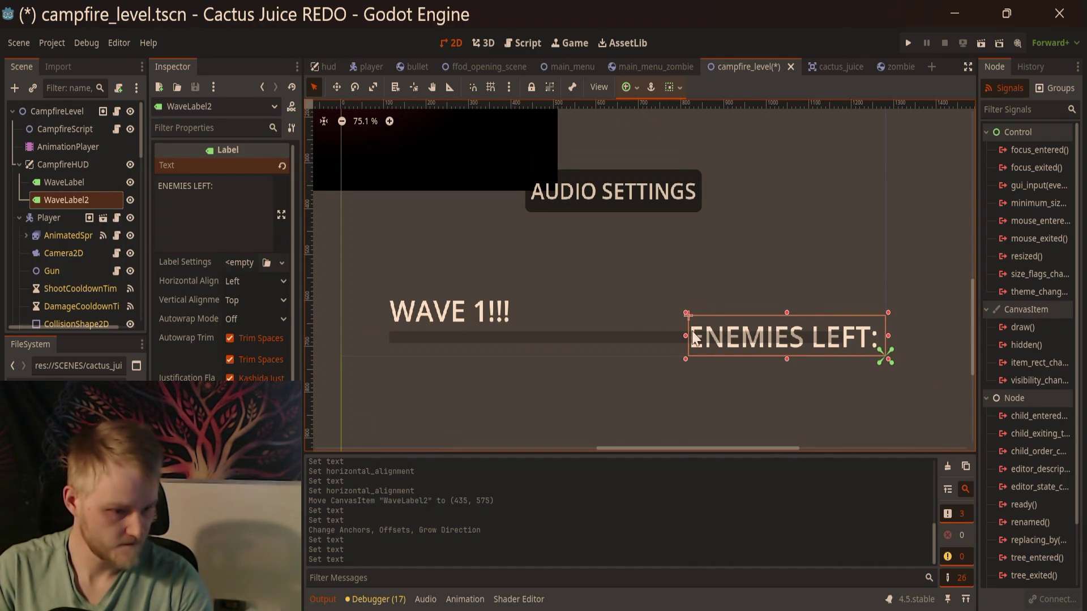
mouse_move(686, 335)
mouse_down()
mouse_move(505, 336)
mouse_move(517, 334)
mouse_up()
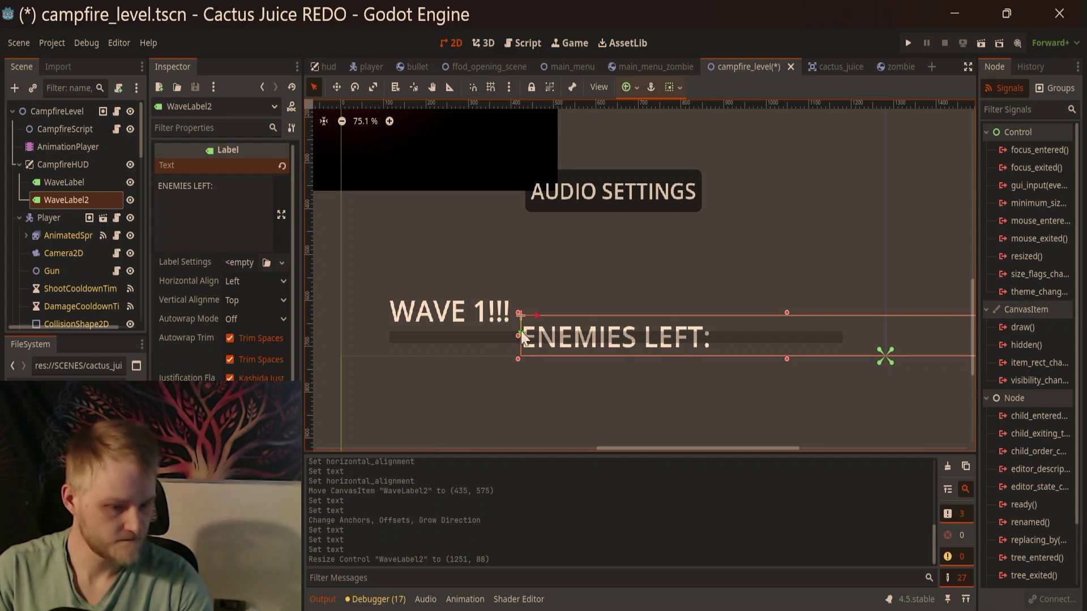
Move the ENEMIES LEFT: label up beside WAVE 1!!! and test overflow with extra text.
key(w)
mouse_move(584, 328)
mouse_down()
mouse_move(589, 312)
mouse_move(574, 318)
mouse_up()
scroll(577, 317, up, 4)
click(175, 206)
text(fgfg)
text(f)
scroll(517, 249, down, 5)
key(BackSpace)
key(BackSpace)
key(BackSpace)
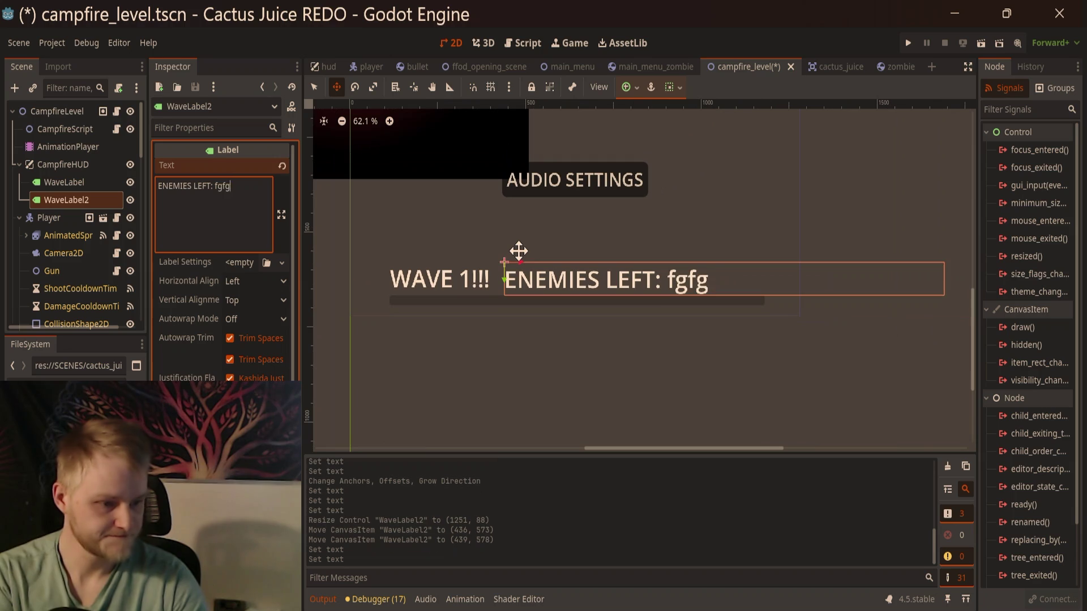
scroll(510, 283, up, 2)
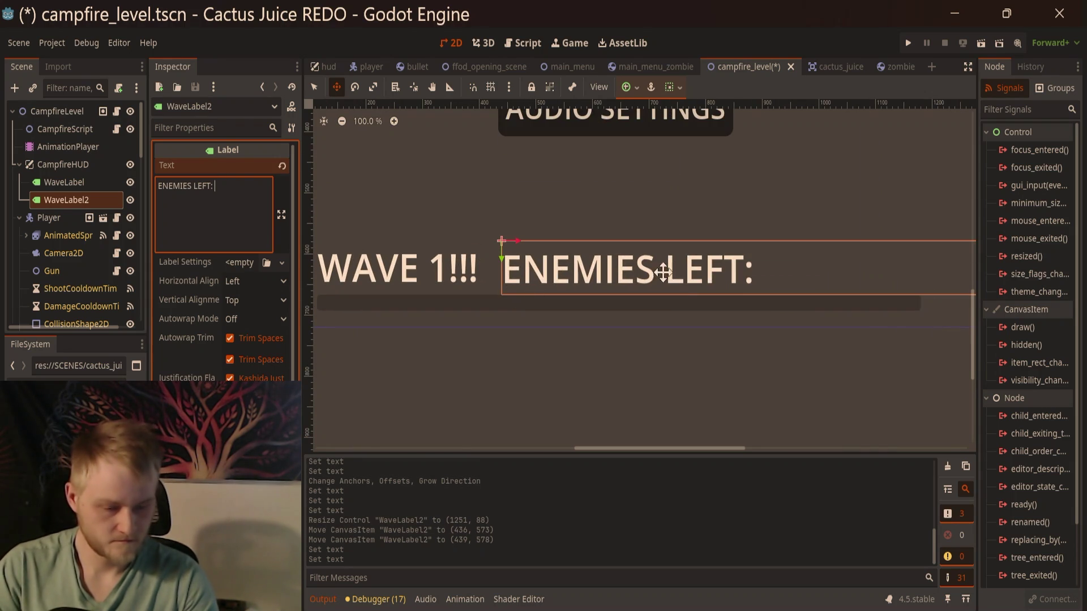
scroll(595, 298, up, 1)
Shift the label right of WAVE 1!!! to (579, 575), widening the gap.
mouse_move(596, 298)
mouse_down()
mouse_move(682, 298)
mouse_move(671, 296)
mouse_up()
drag(614, 225, 616, 225)
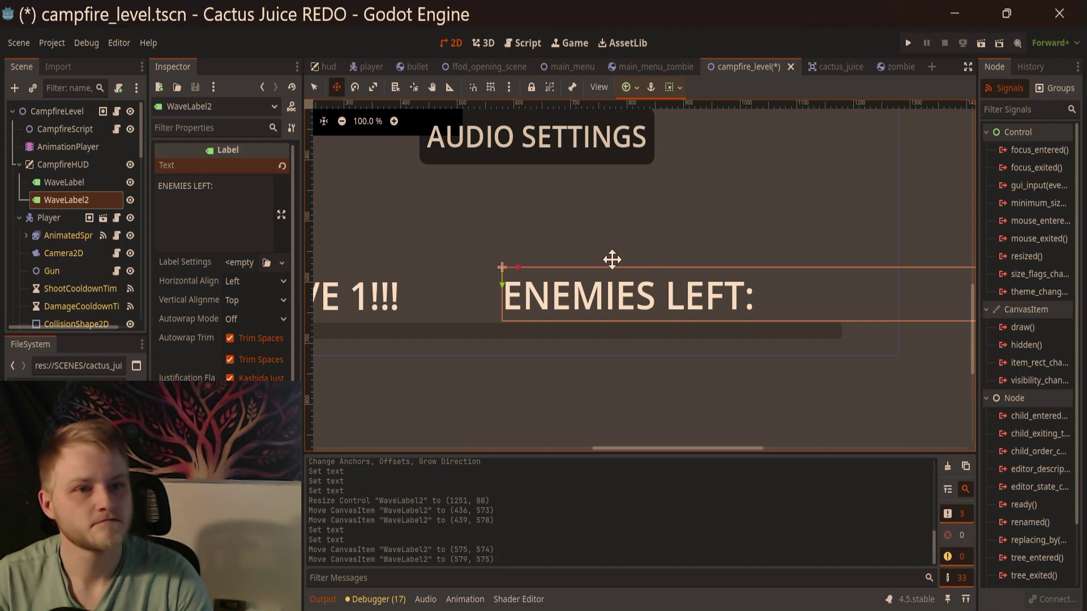
scroll(612, 258, up, 1)
scroll(612, 258, up, 6)
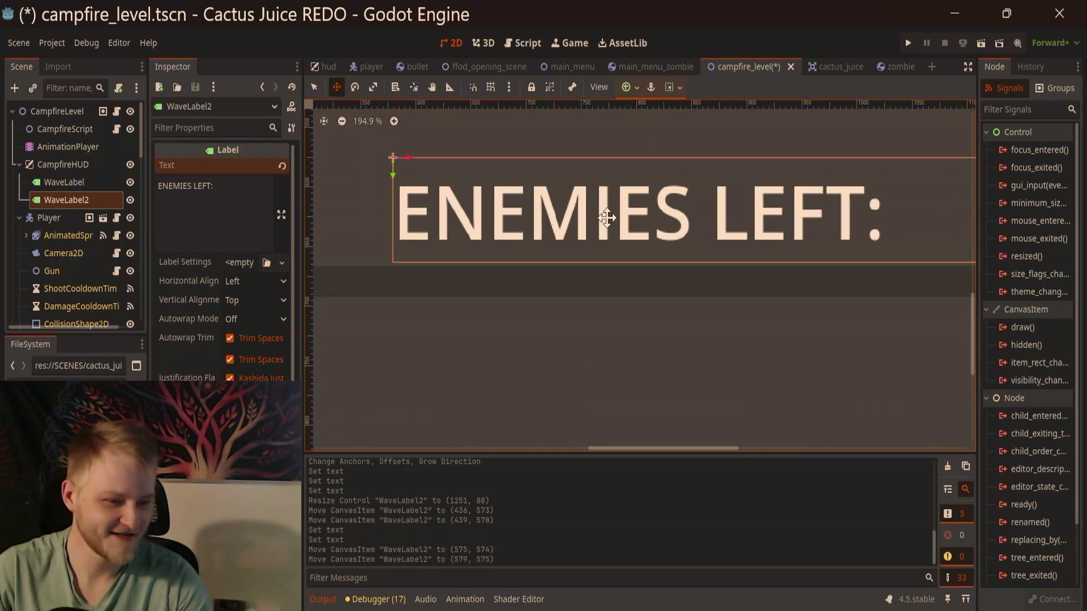
scroll(769, 270, left, 5)
scroll(776, 291, up, 6)
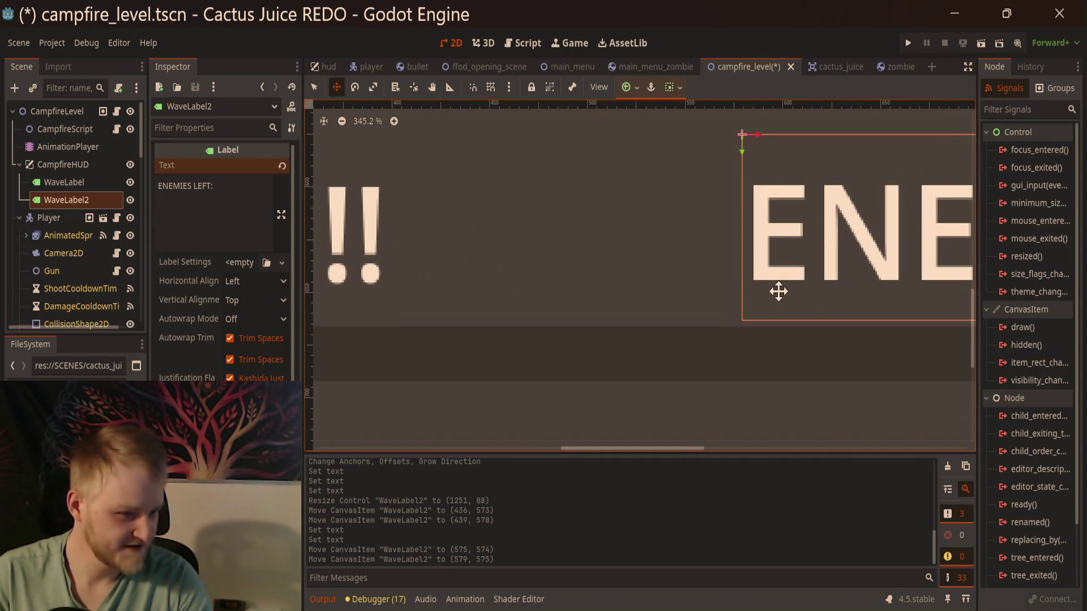
key(q)
Preview the two labels' layout on the canvas, then reselect the ENEMIES LEFT: label.
click(717, 244)
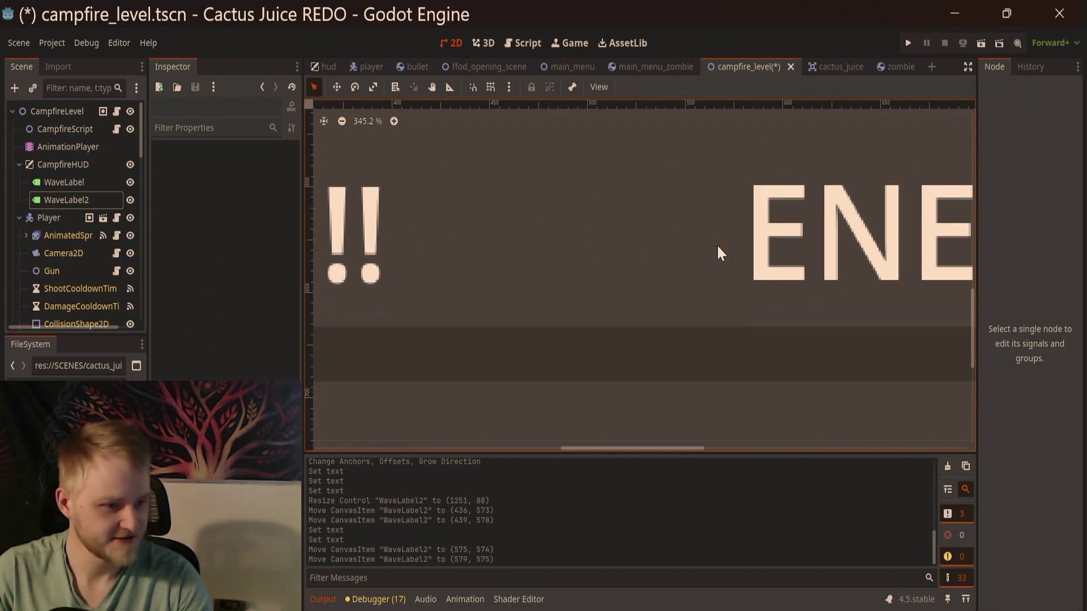
scroll(715, 237, down, 5)
scroll(619, 224, down, 7)
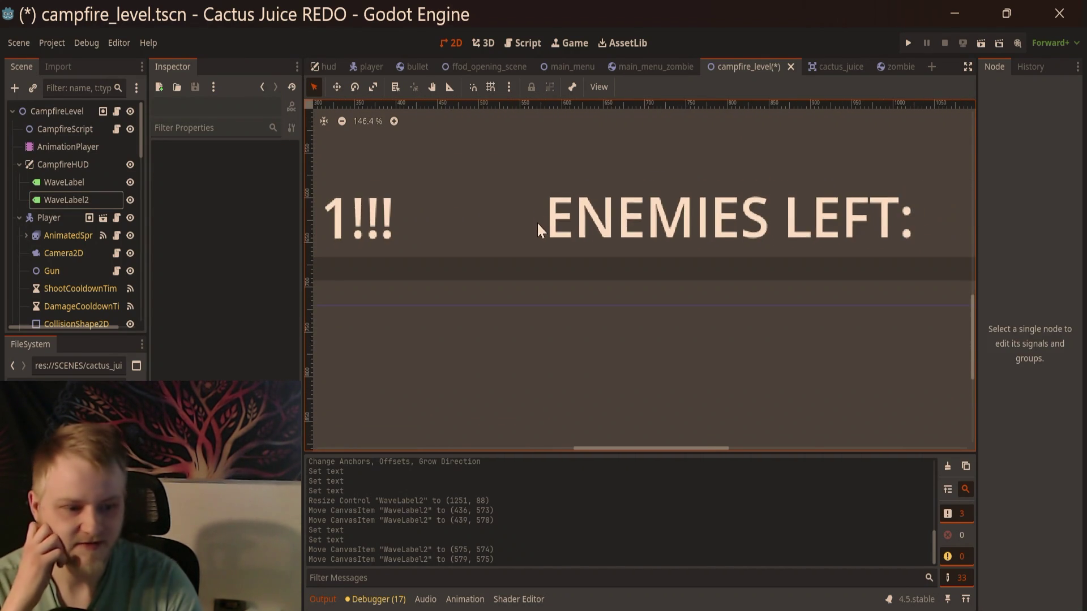
click(739, 246)
click(752, 213)
mouse_move(752, 182)
mouse_down()
mouse_move(487, 210)
mouse_move(701, 233)
mouse_up()
scroll(701, 233, down, 3)
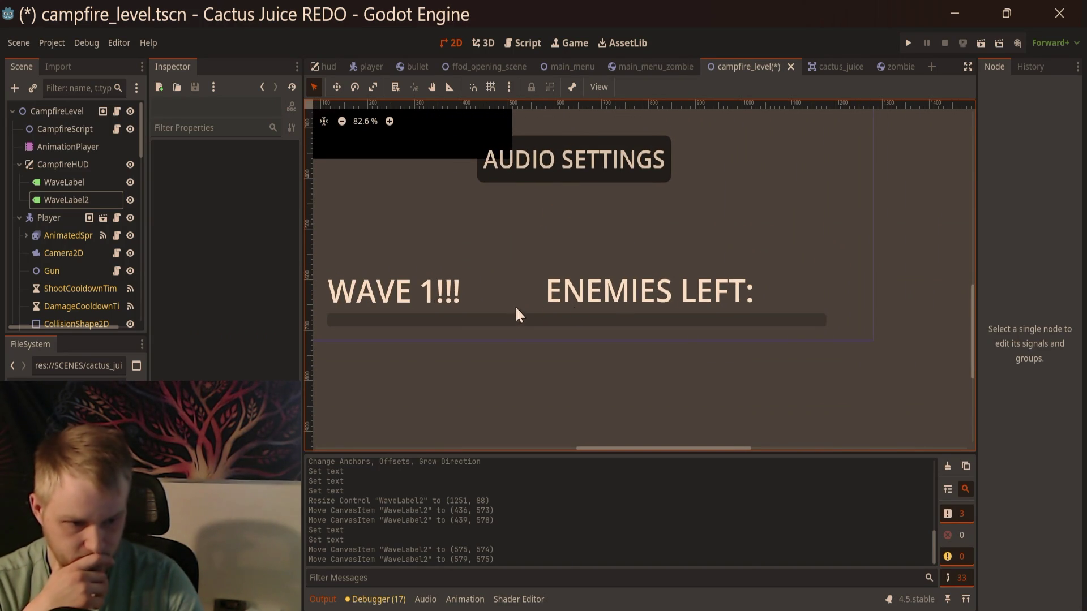
scroll(526, 257, up, 6)
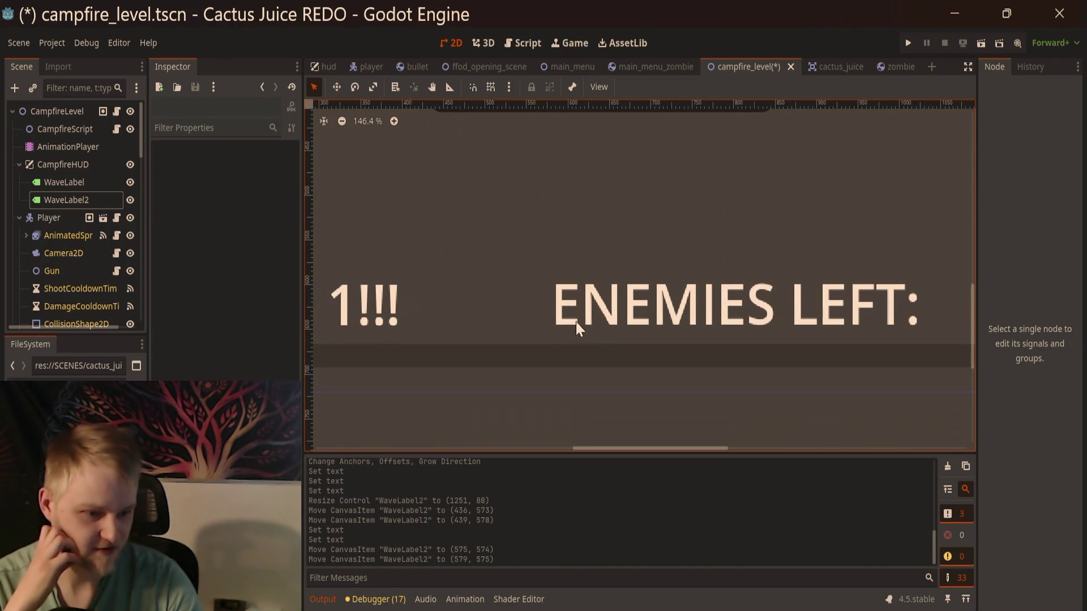
scroll(592, 319, up, 2)
drag(701, 221, 643, 199)
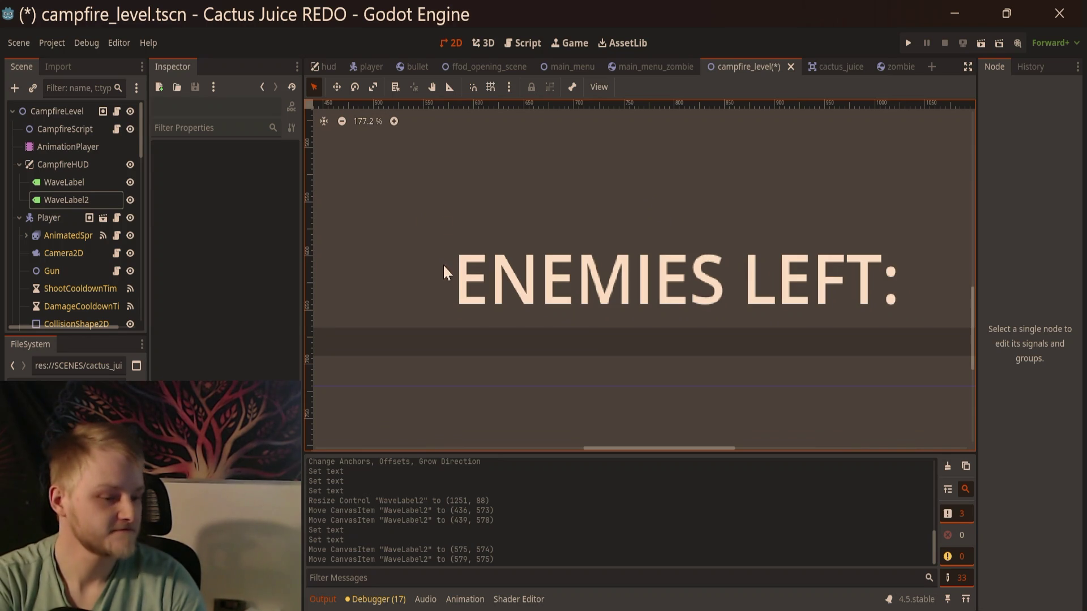
click(811, 286)
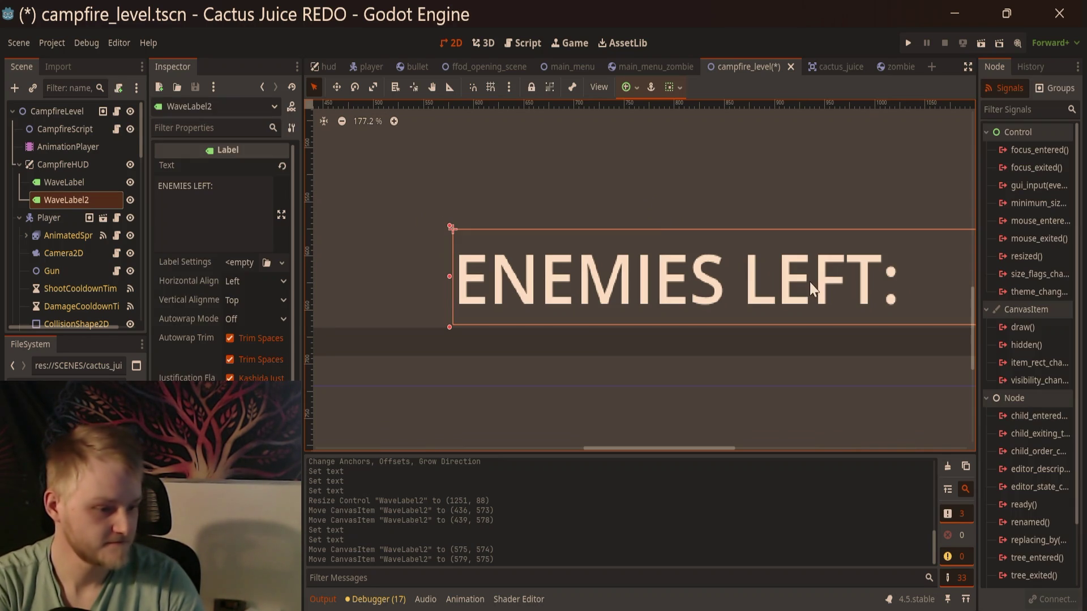
Rename WaveLabel2 to EnemiesLeft and open CampfireScript's campfire_level.gd script.
double_click(86, 199)
text(EnemiesLe)
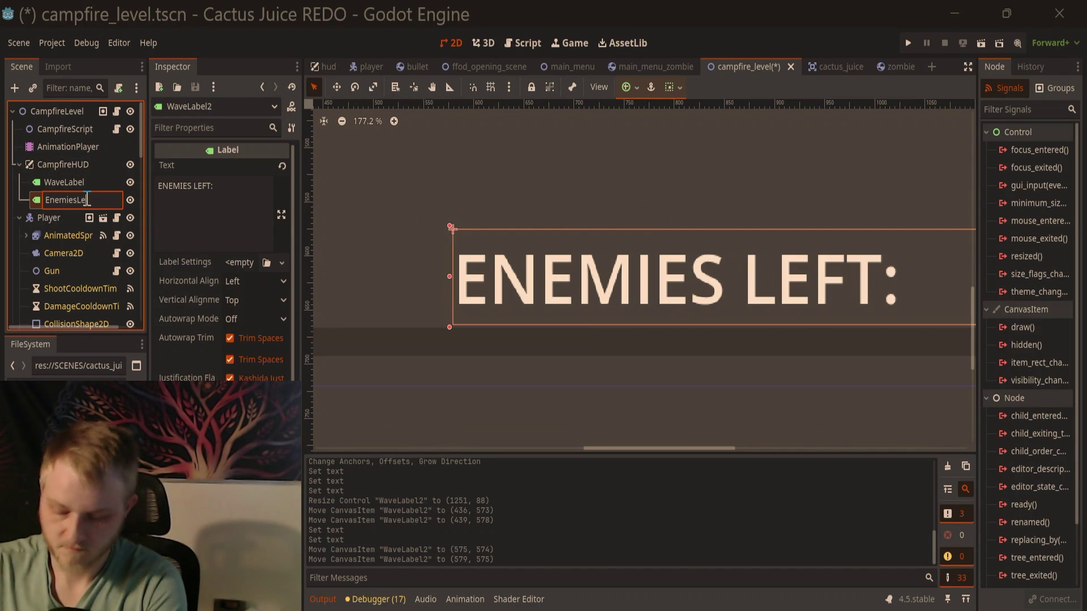
text(ft)
key(Return)
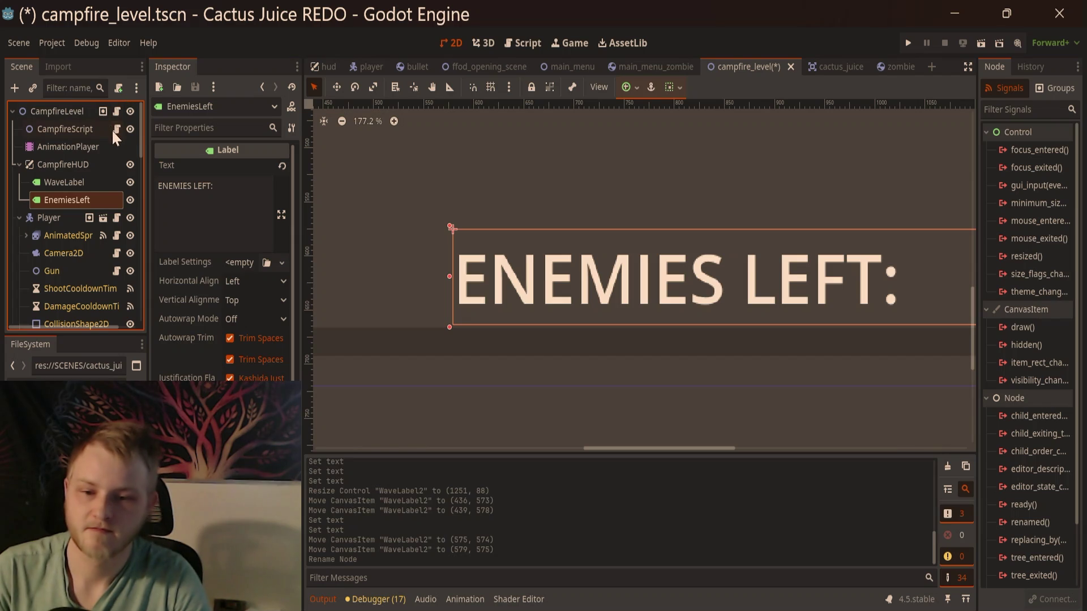
click(115, 129)
click(644, 158)
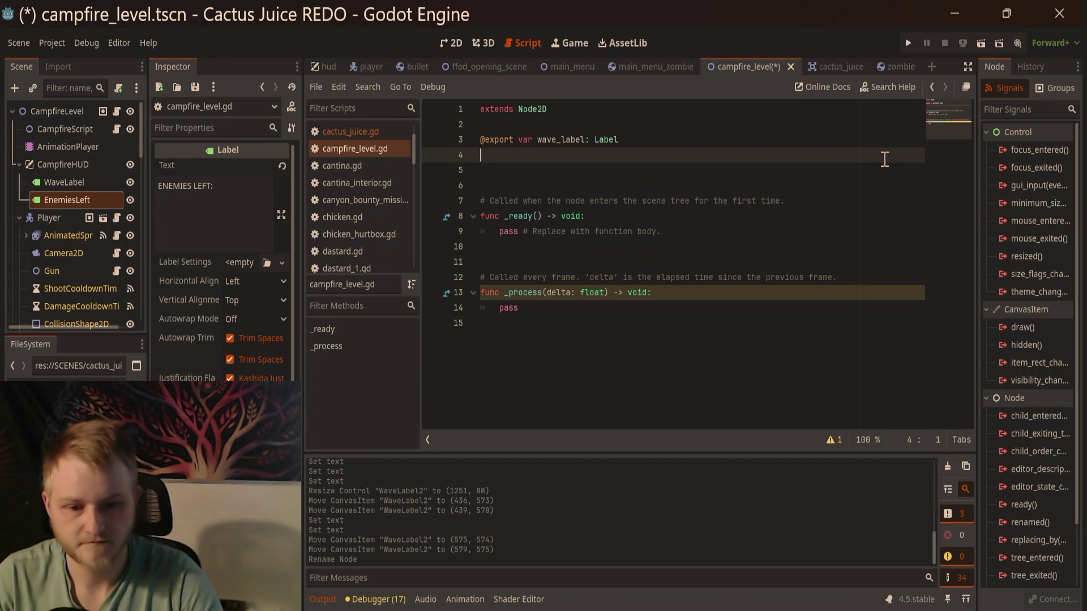
click(57, 181)
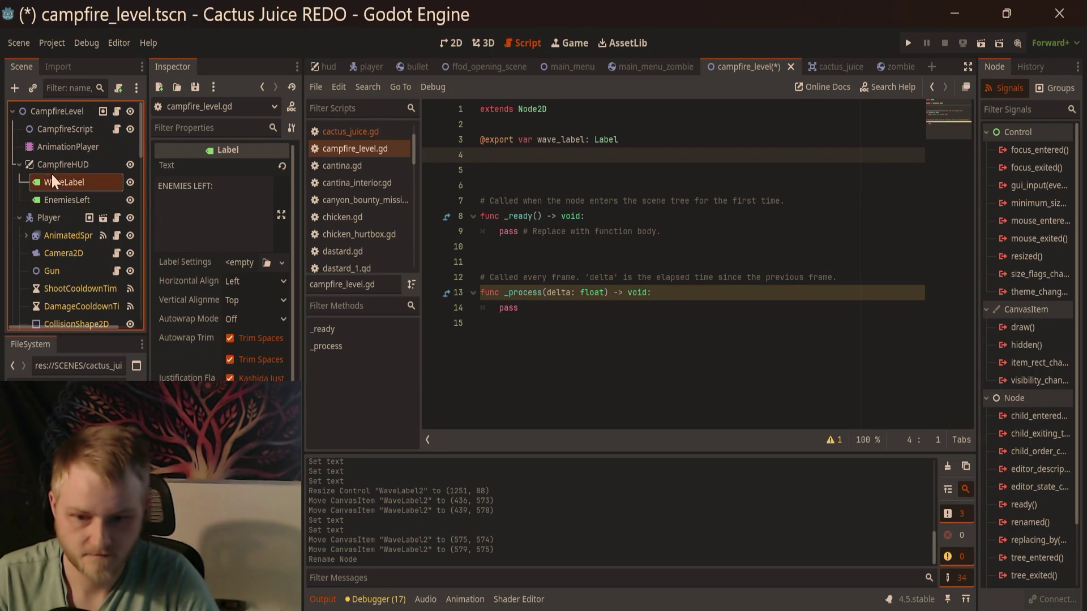
click(64, 200)
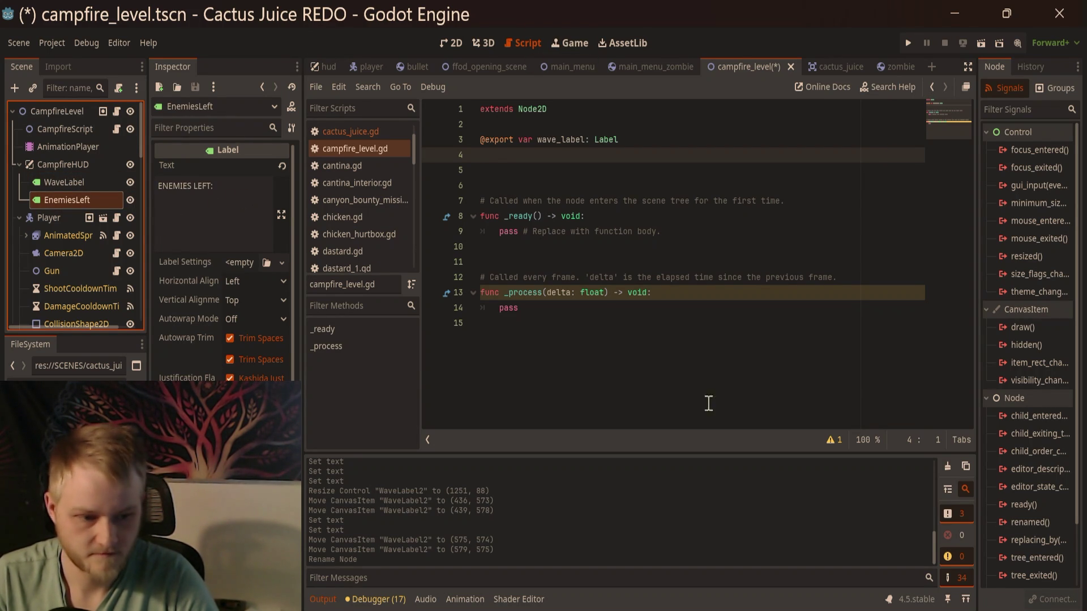
click(606, 161)
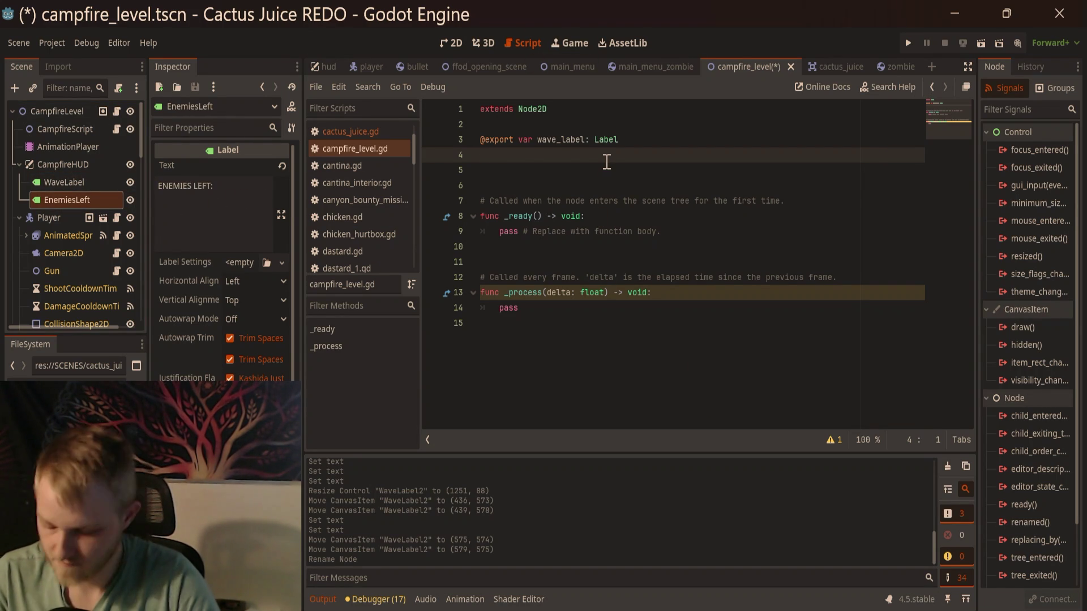
text(@export )
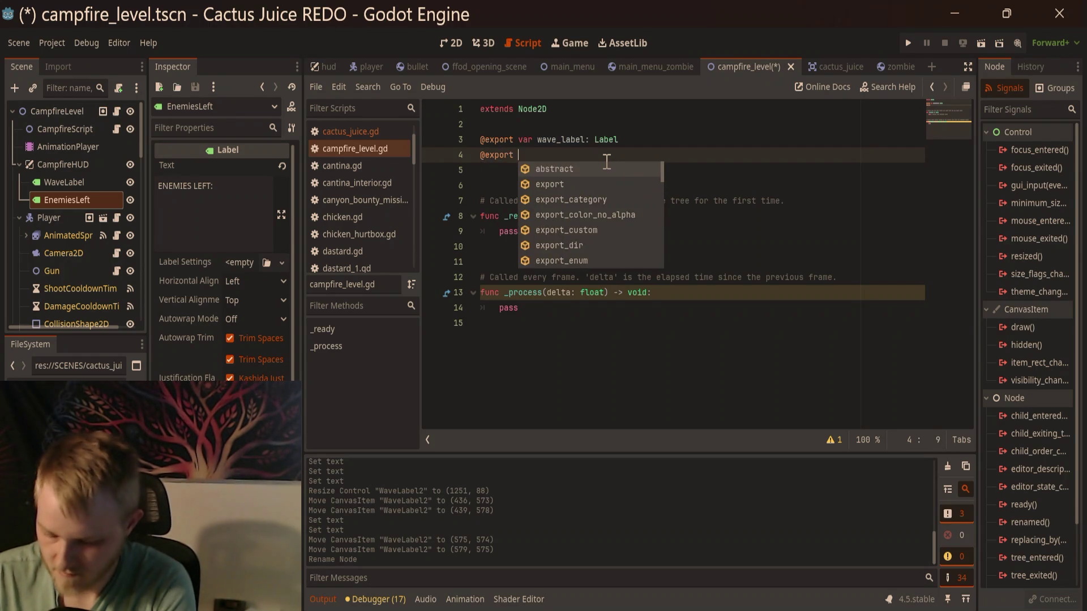
text(var )
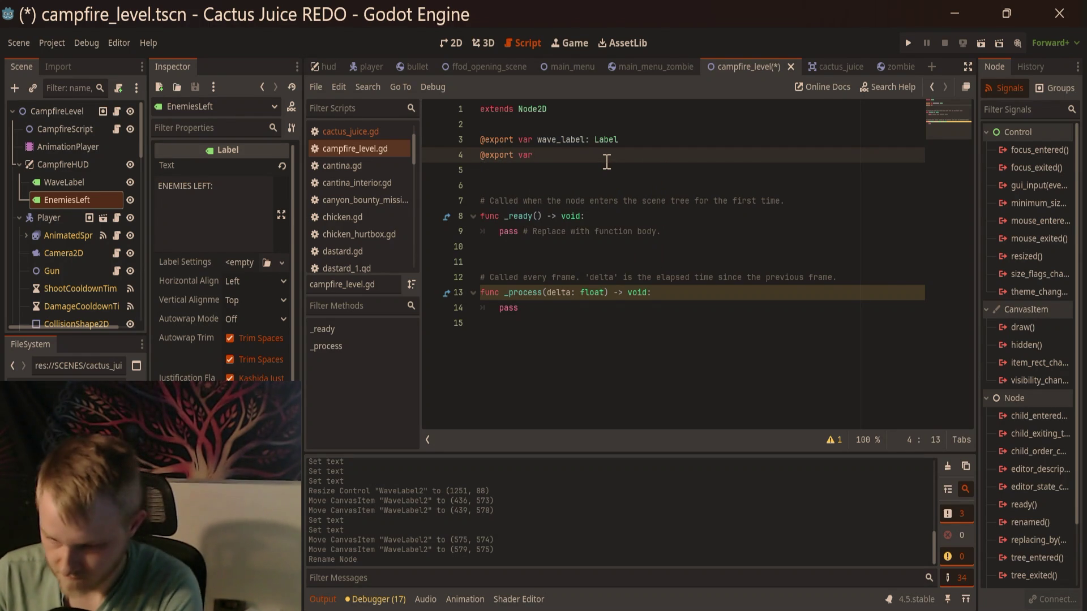
text(enemies)
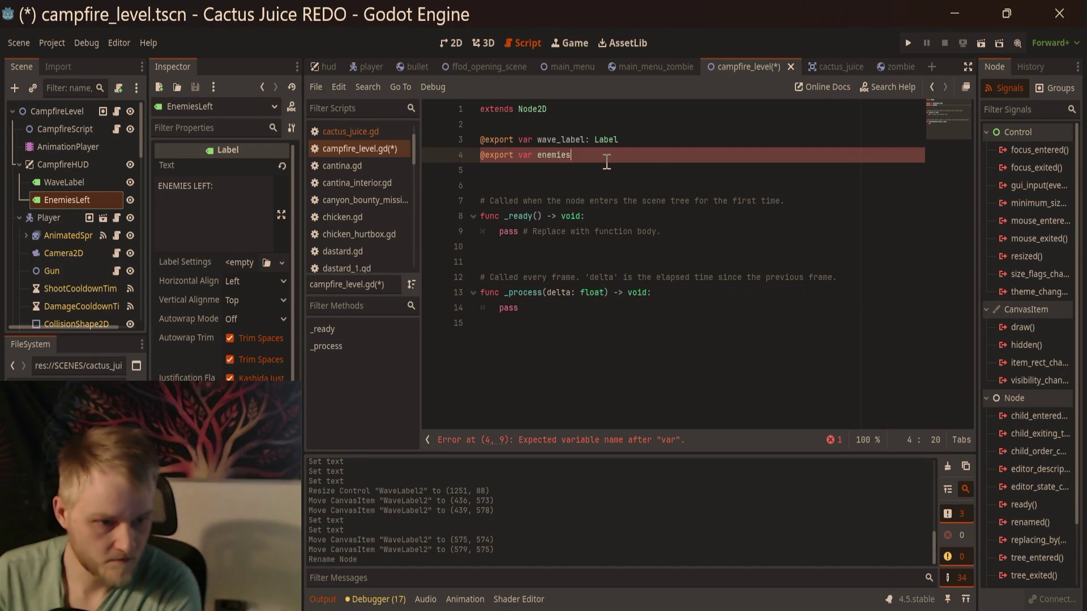
key(BackSpace)
key(BackSpace)
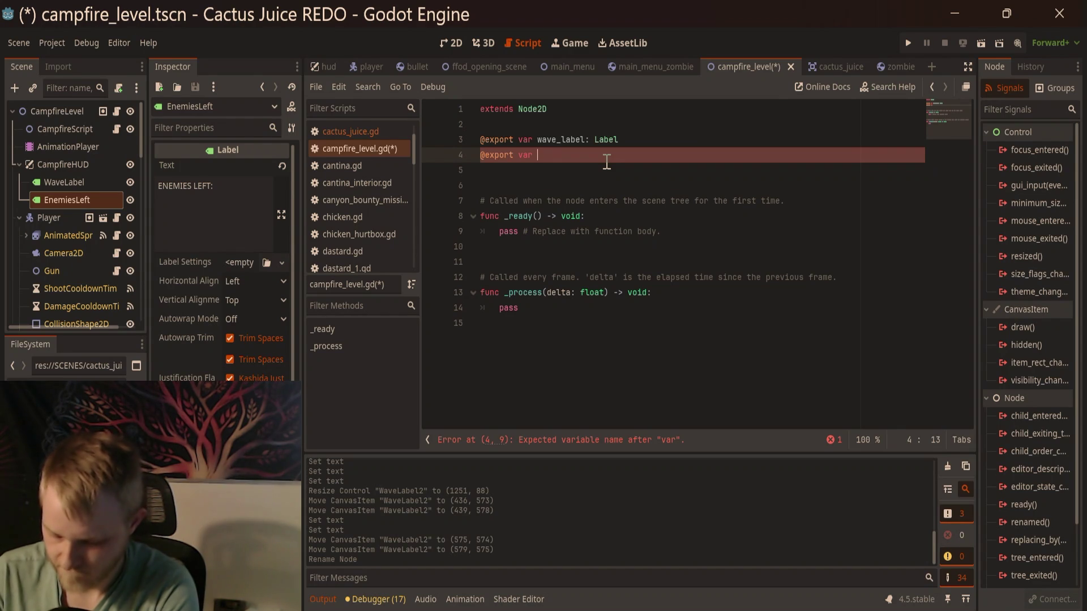
text(ies_left_label: Label)
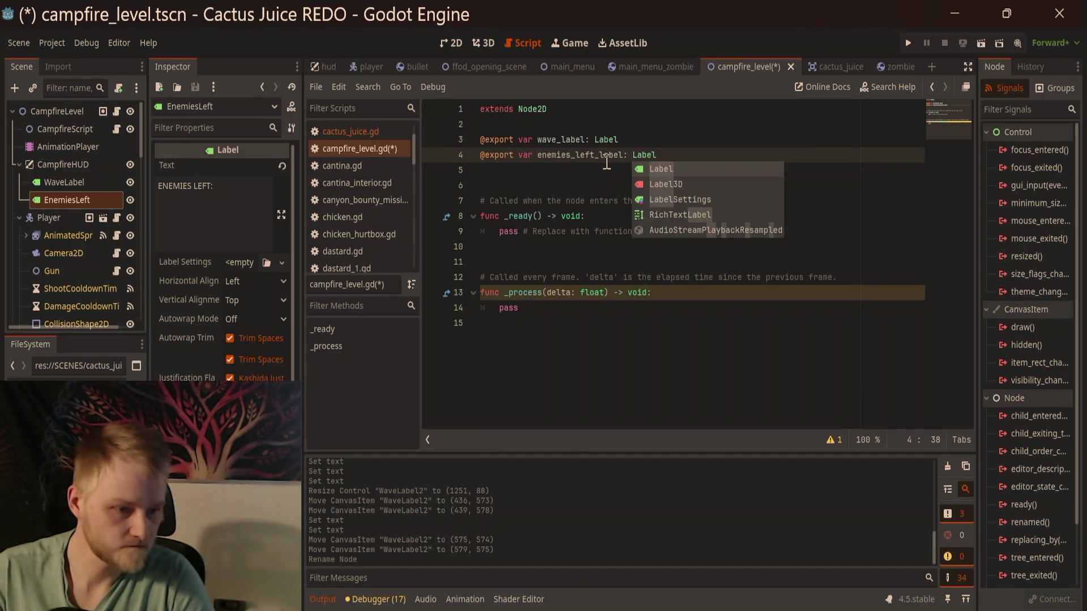
click(835, 144)
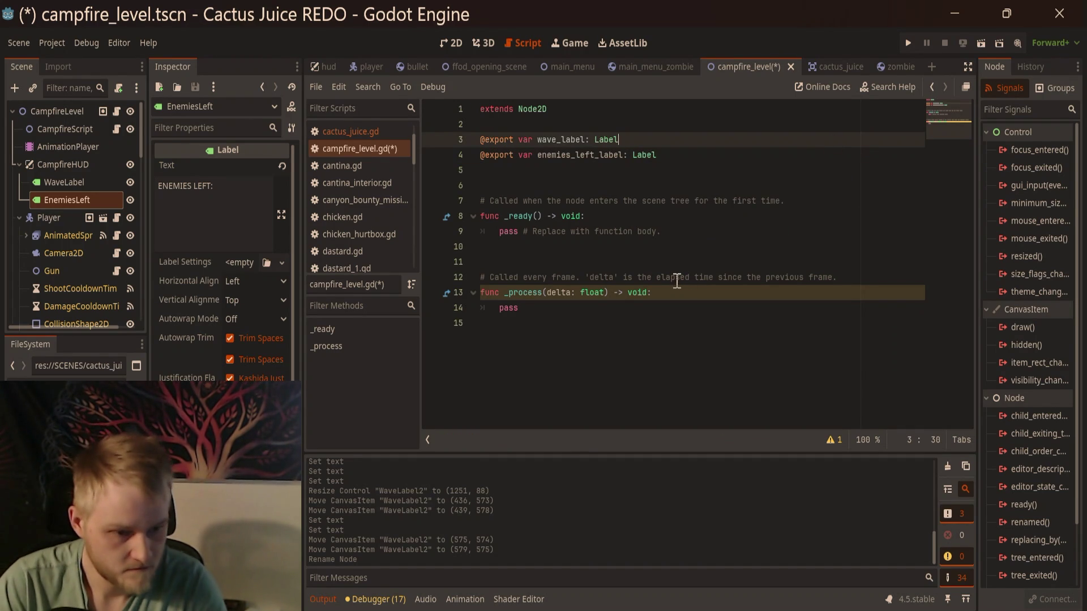
click(735, 160)
Add two blank lines after the _process function at the end of campfire_level.gd.
click(665, 311)
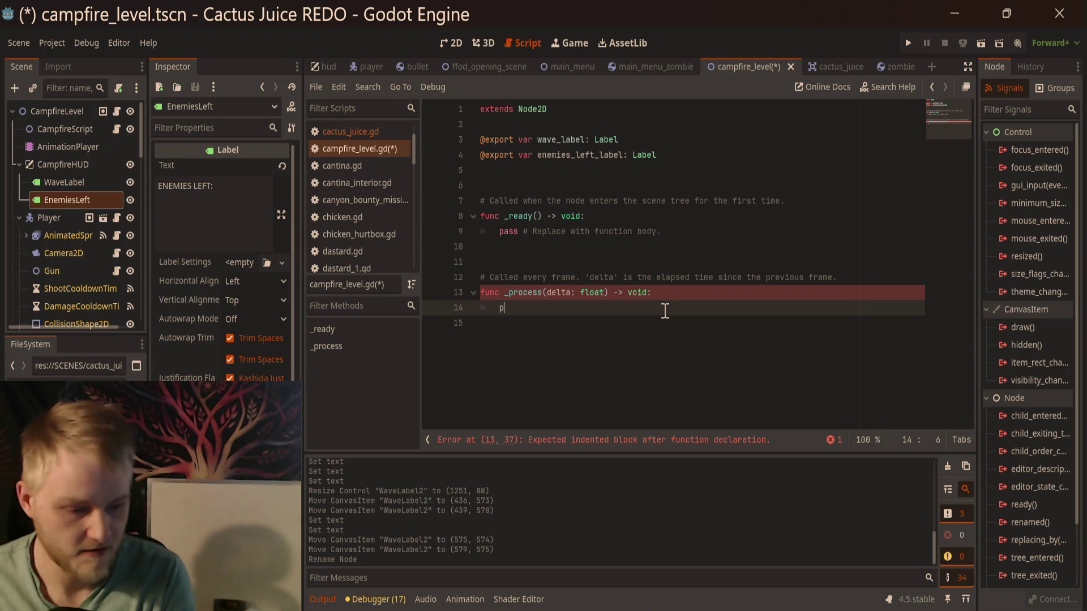
key(Down)
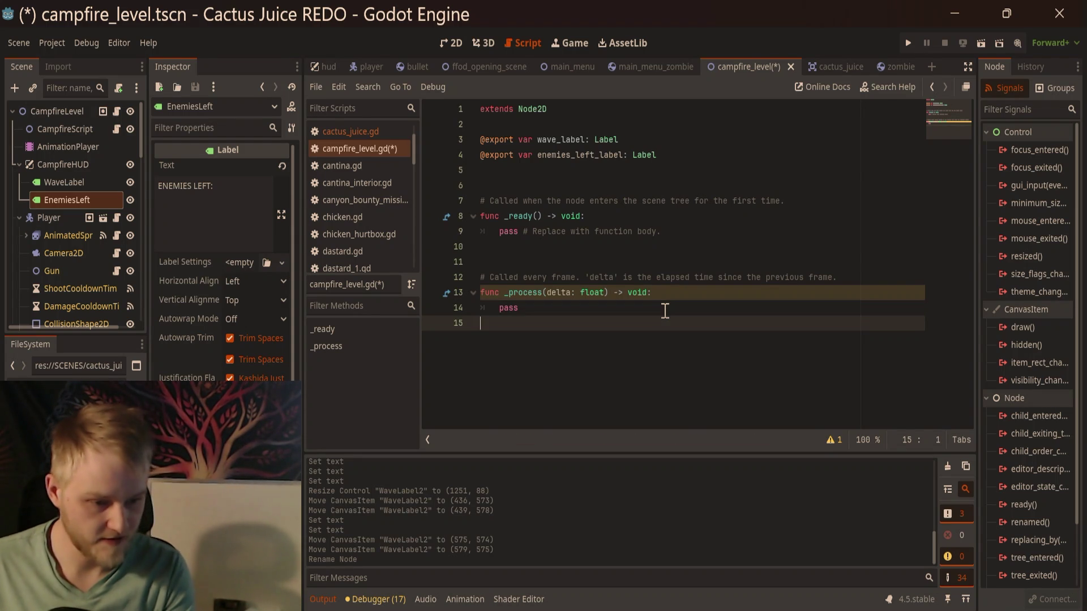
key(Return)
key(Return)
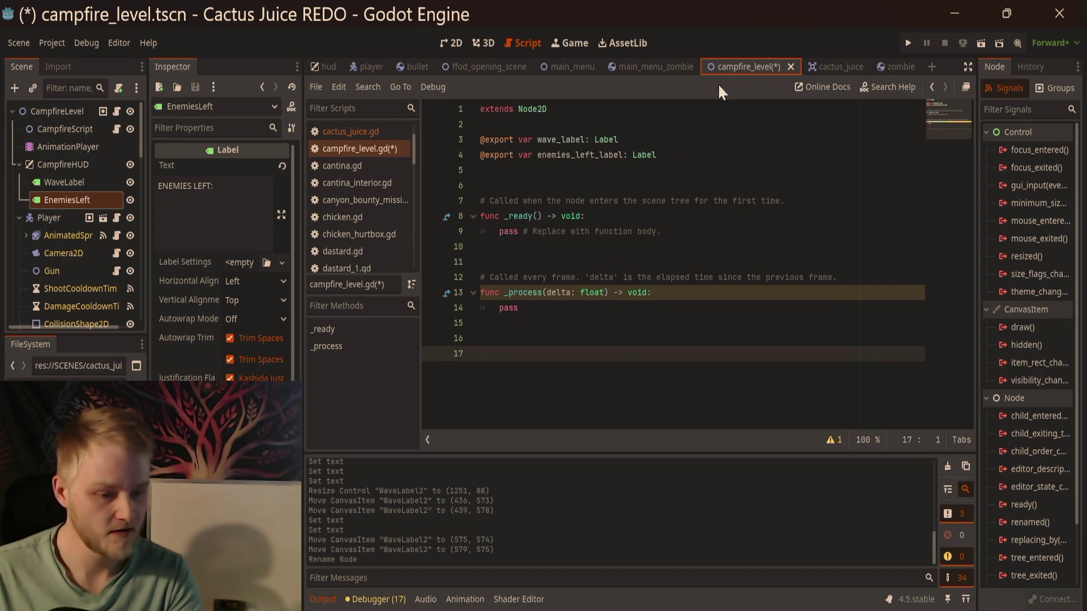
Save and run the campfire level with F6, walking the player around the campfire with WASD.
key(F6)
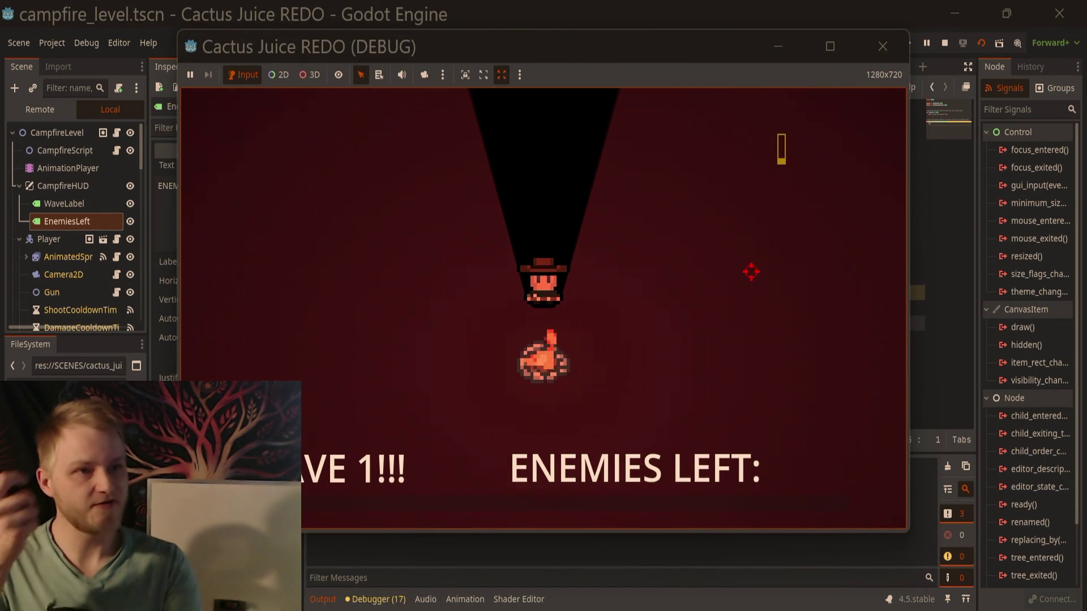
key(w)
key(a)
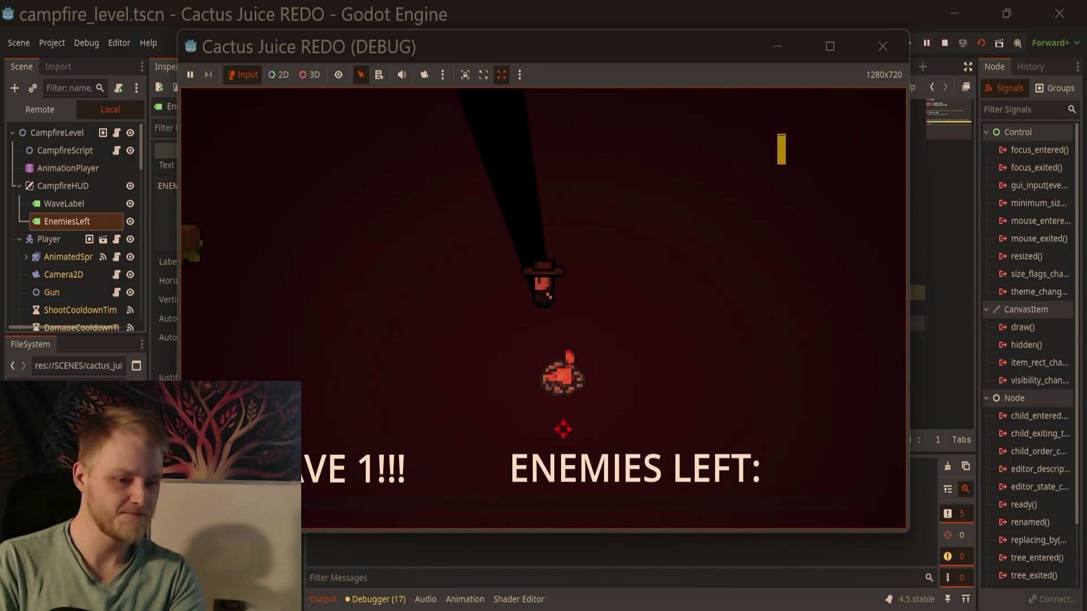
key(w)
key(a)
key(w)
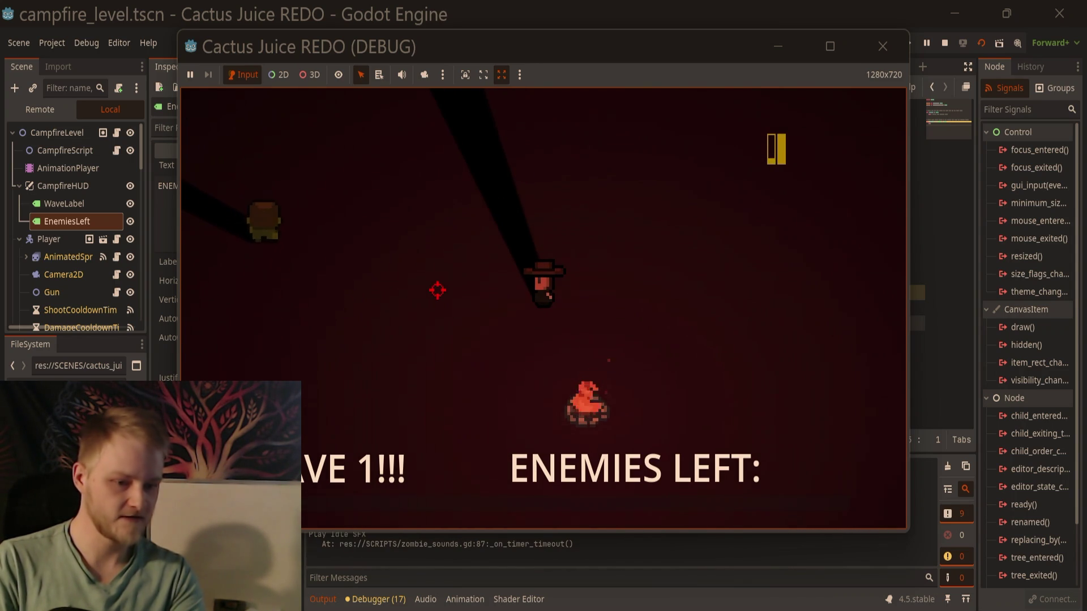
key(a)
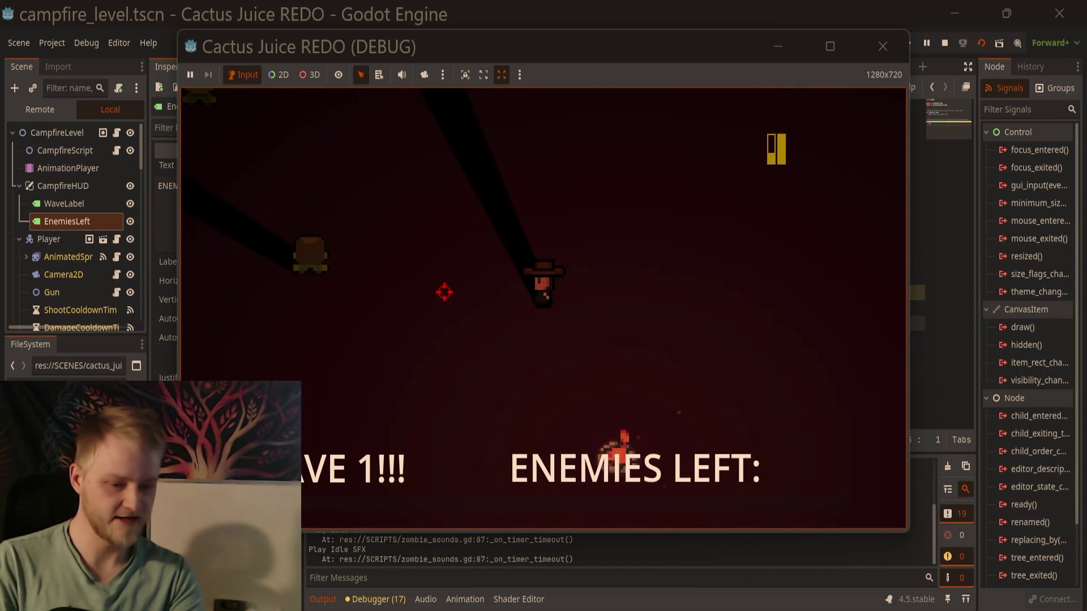
key(d)
key(s)
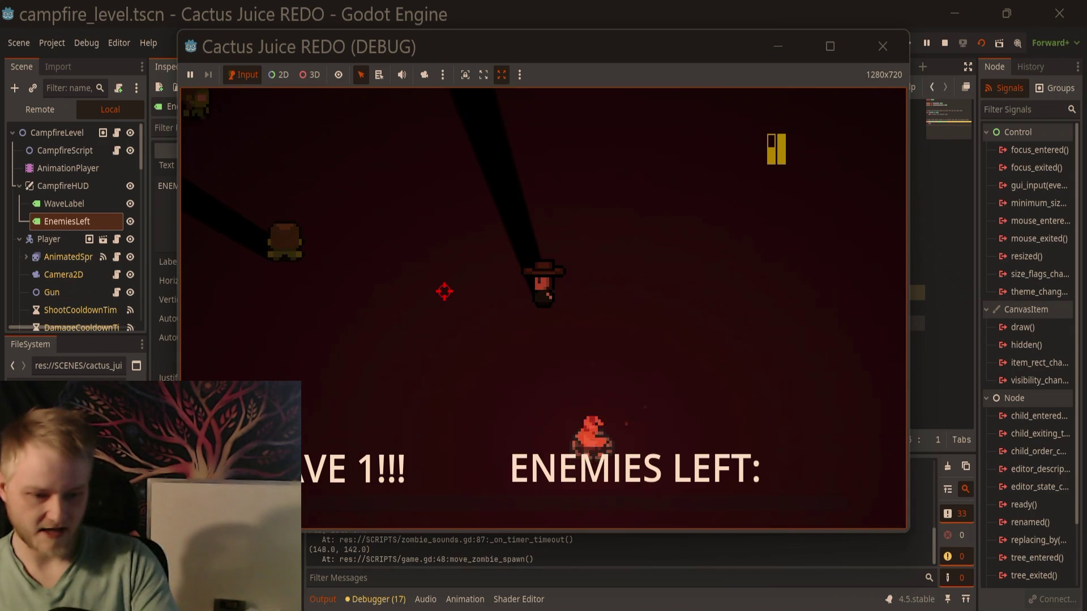
key(w)
key(w)
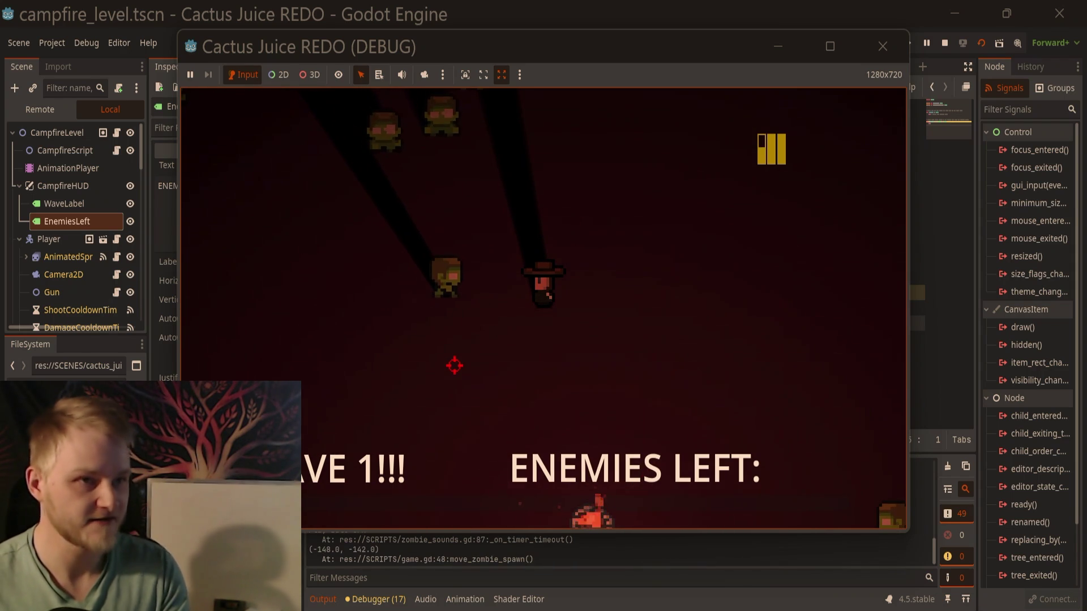
key(w)
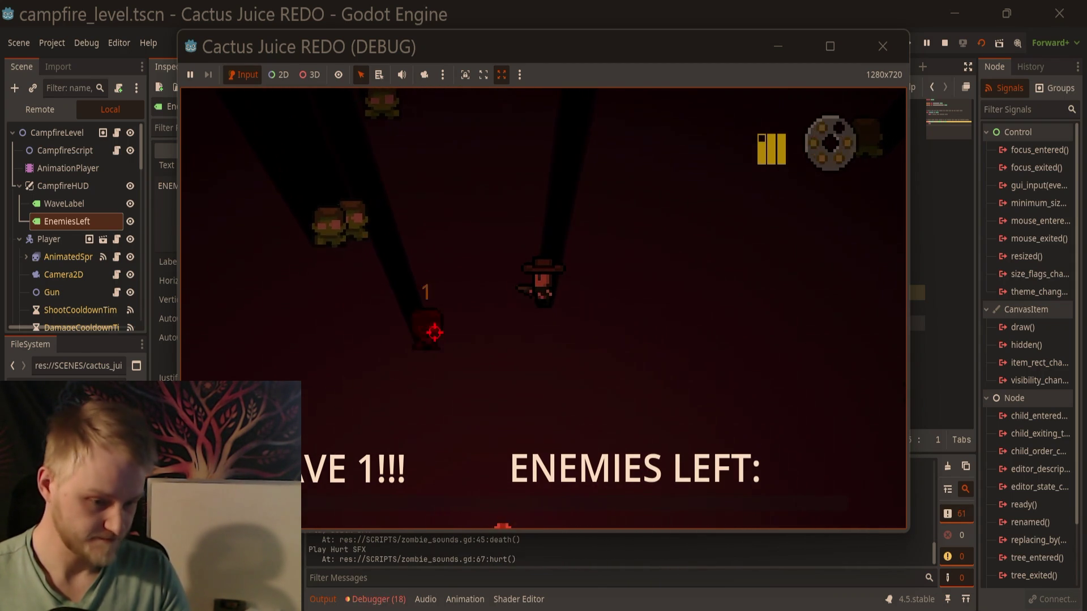
Shoot the zombie, keep moving to check the WAVE 1!!! and ENEMIES LEFT: HUD, then stop the game.
click(429, 327)
key(d)
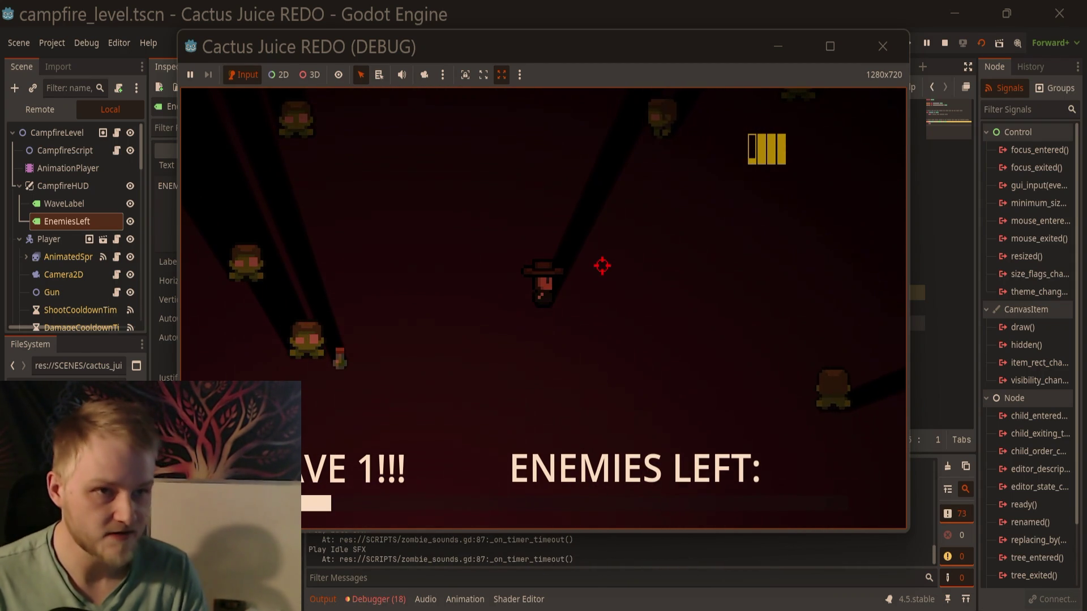
key(w)
key(w)
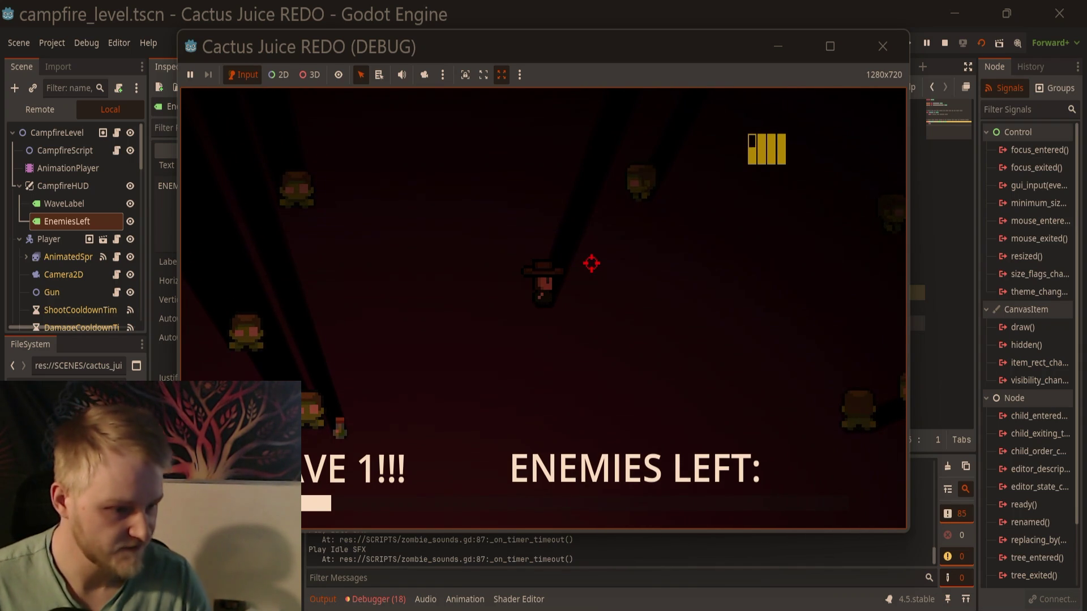
key(w)
key(a)
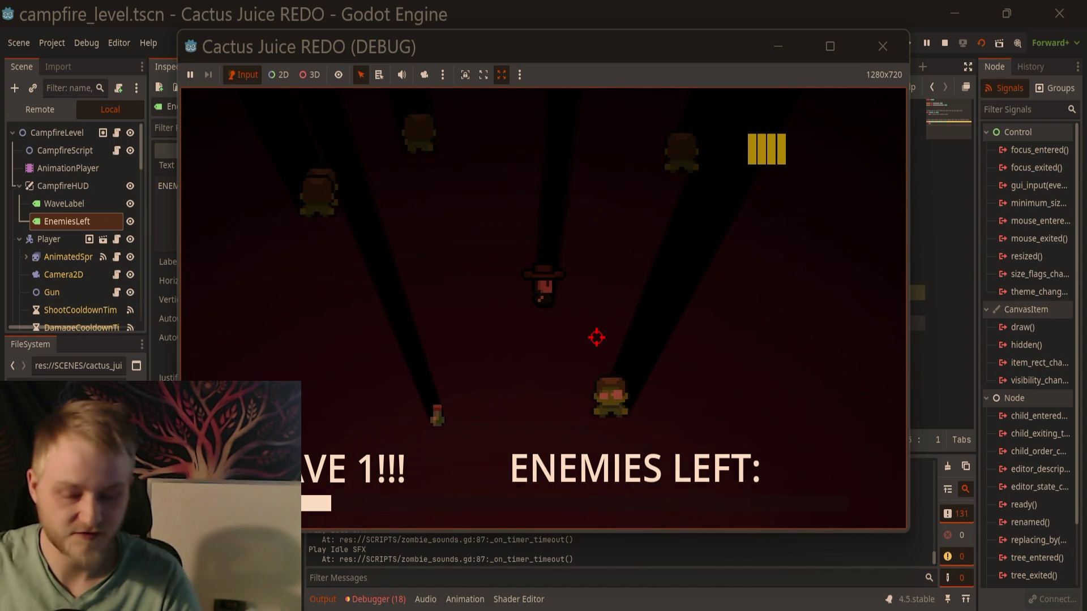
key(s)
key(a)
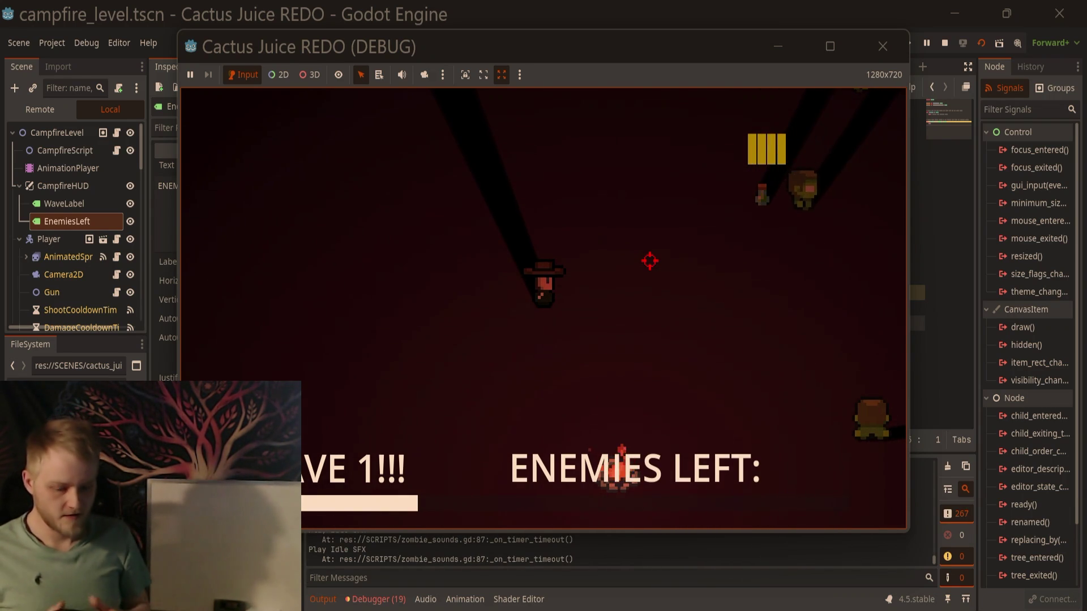
click(883, 46)
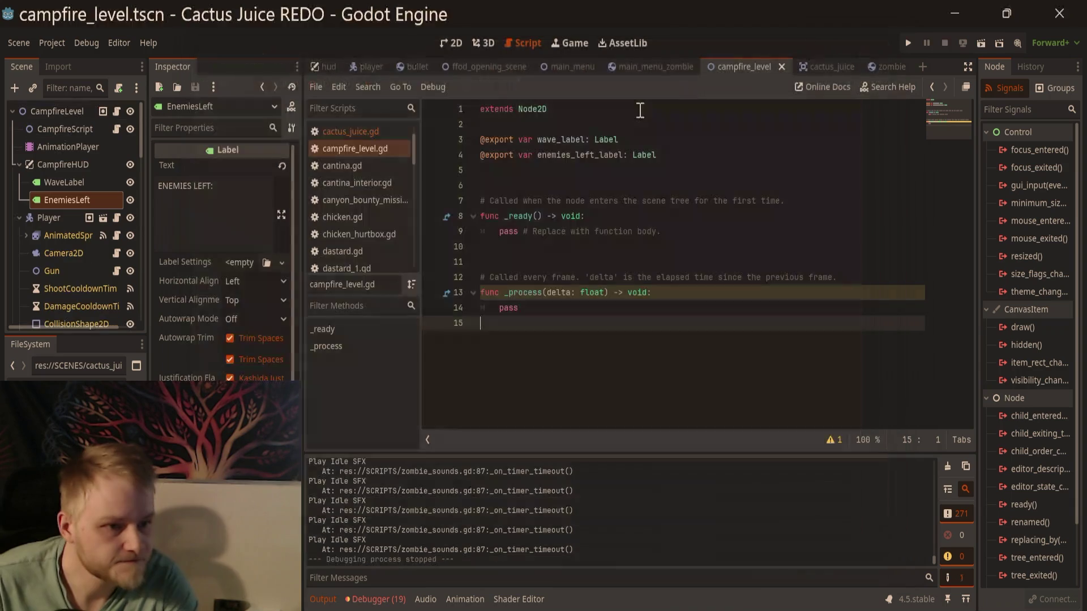
Run the campfire level again with F6 in a new debug session.
key(F6)
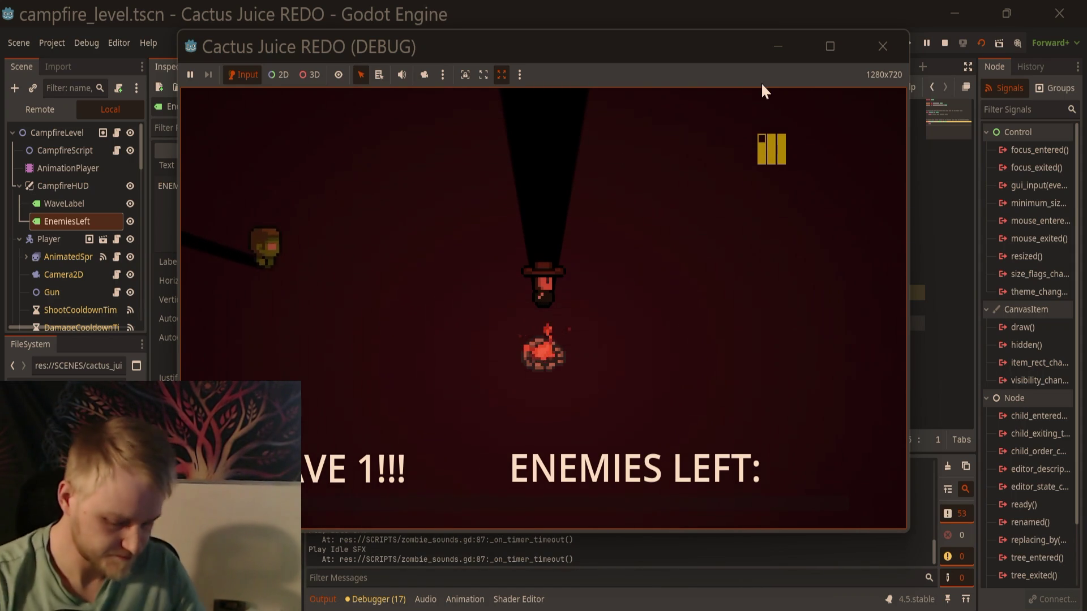
key(d)
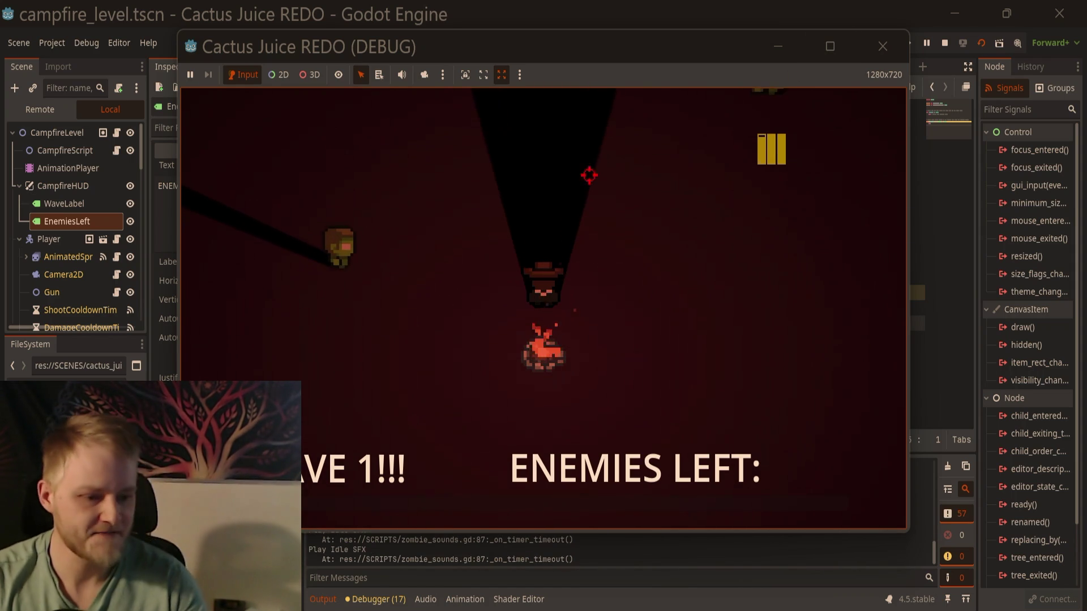
key(w)
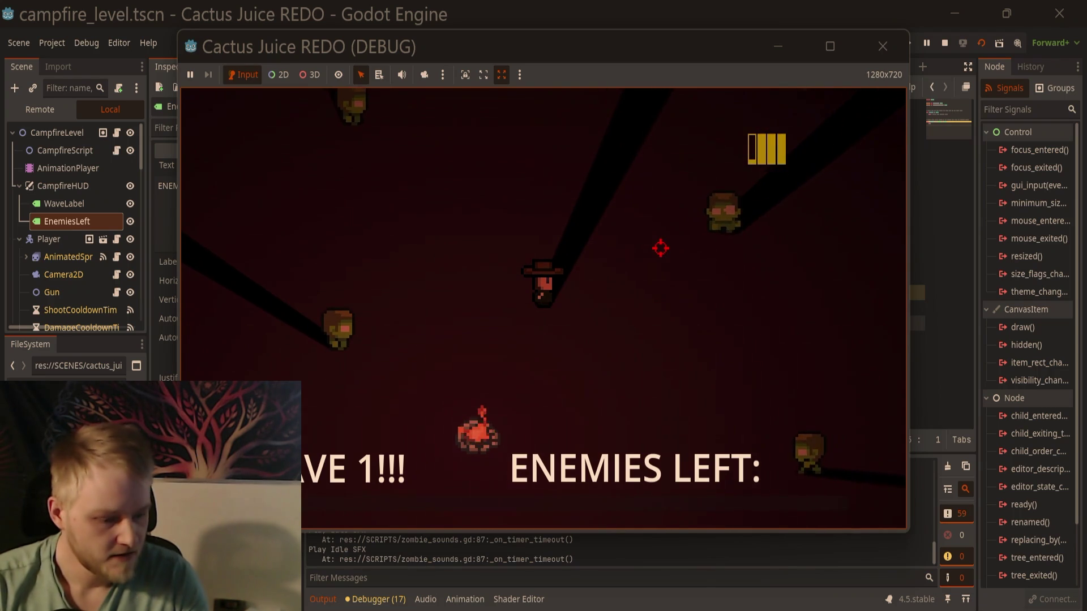
key(w)
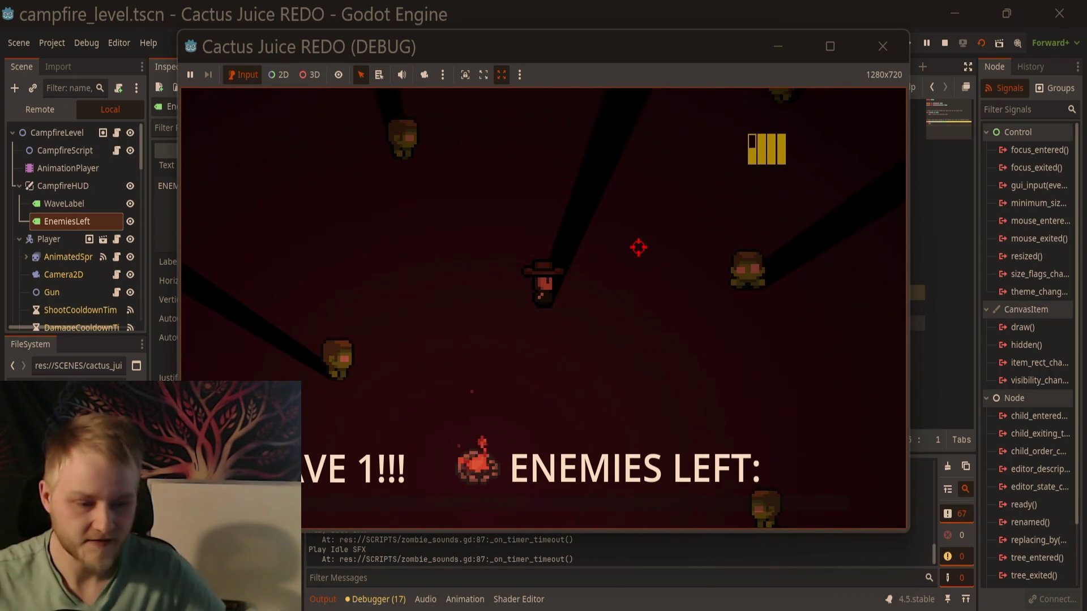
key(d)
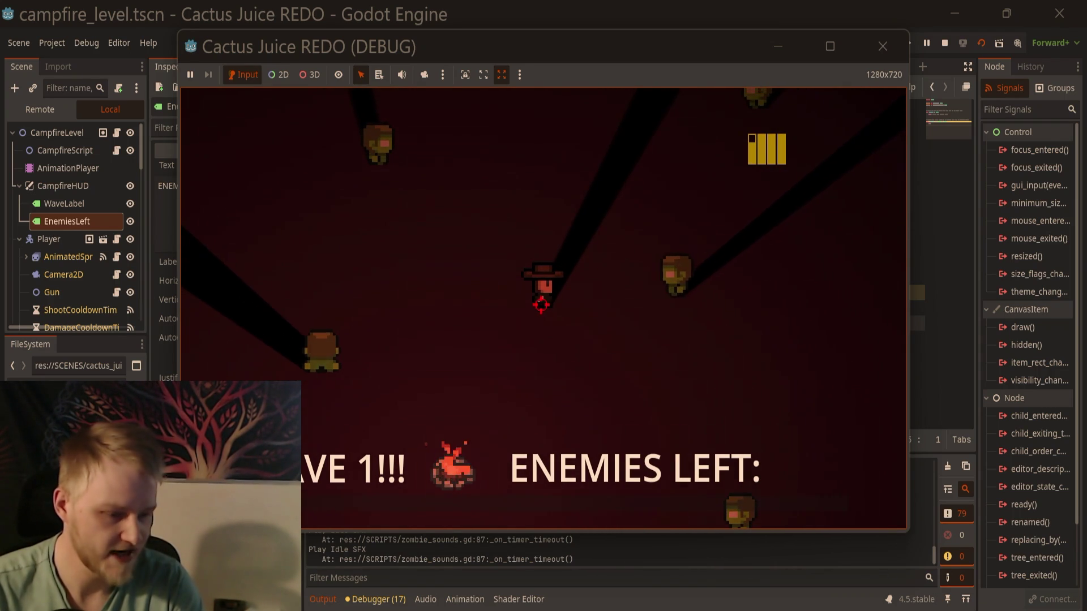
key(a)
key(s)
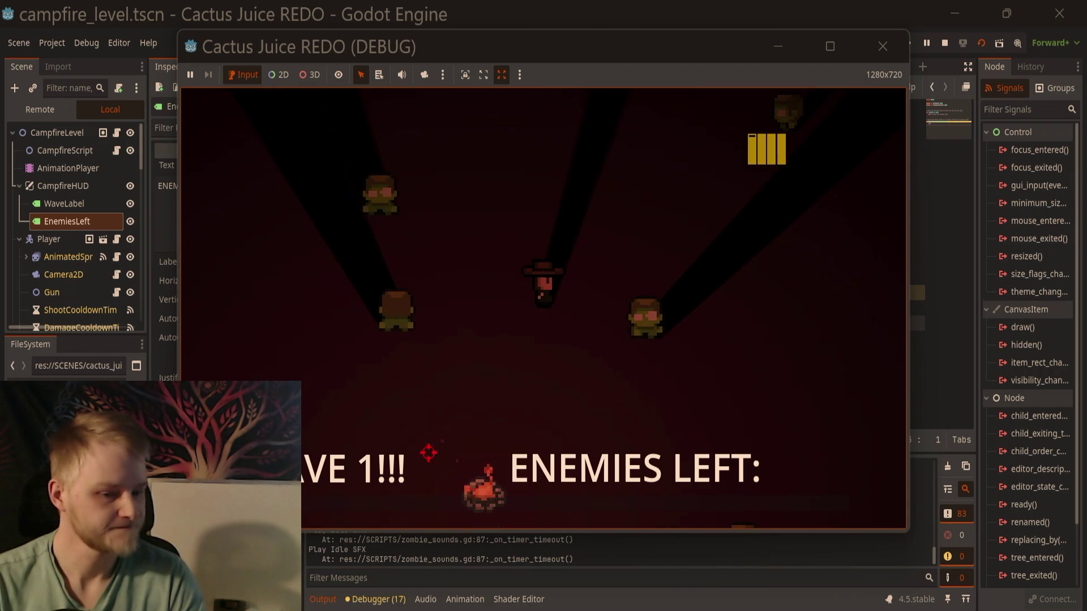
key(a)
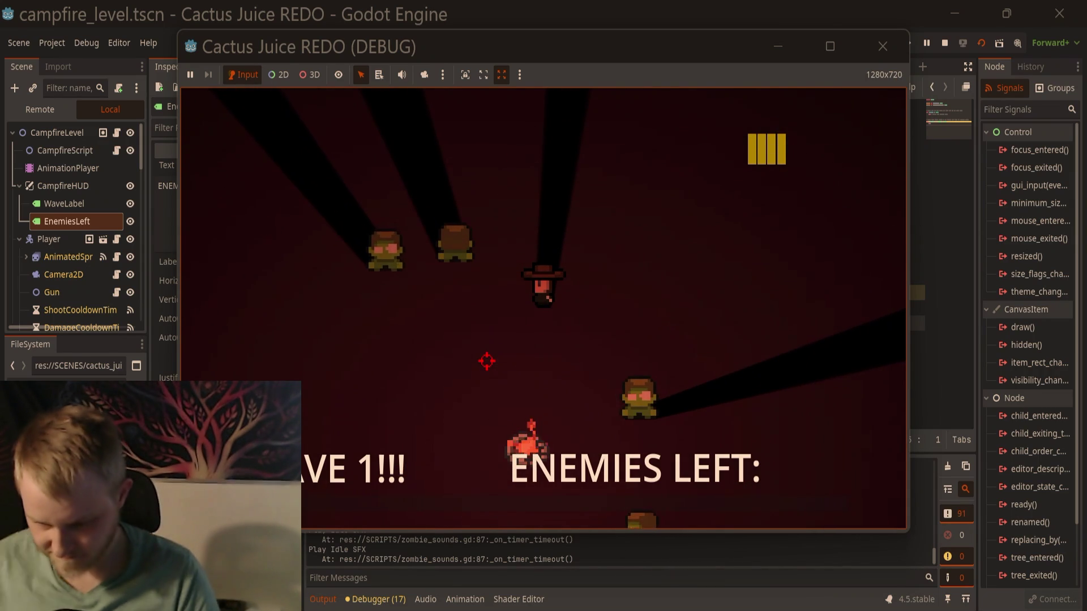
Close the debug run and open game.gd from the script list.
click(904, 49)
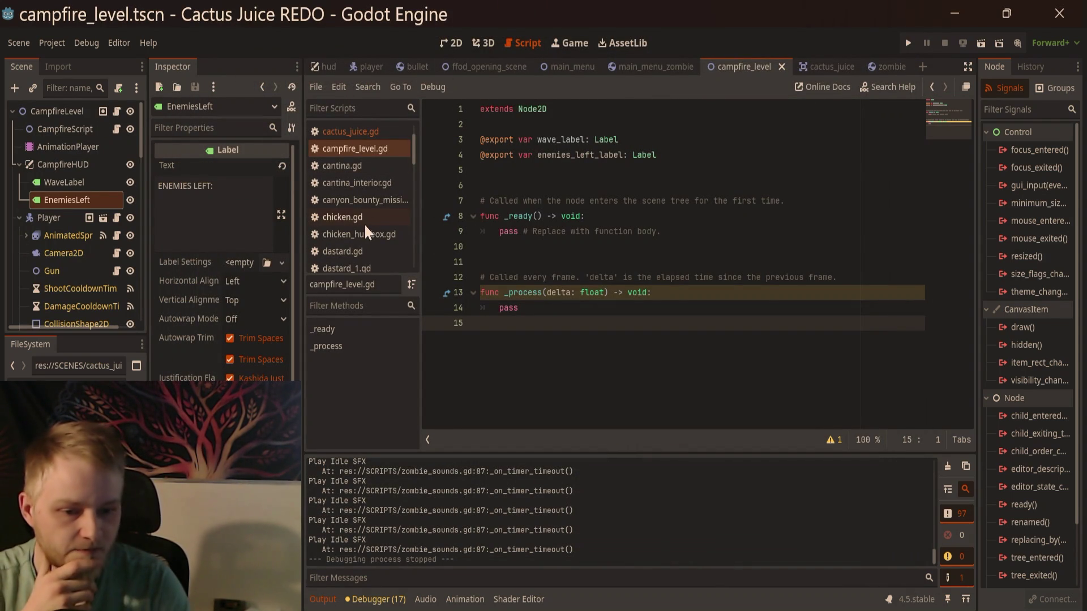
scroll(365, 232, down, 5)
scroll(365, 232, up, 5)
scroll(365, 232, down, 4)
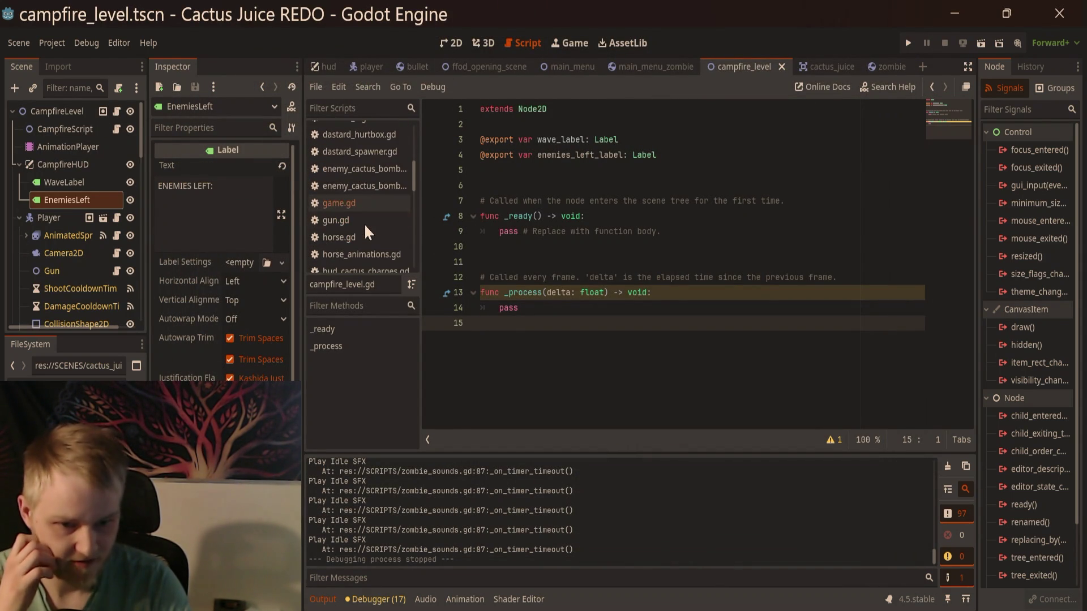
click(363, 204)
scroll(628, 209, up, 10)
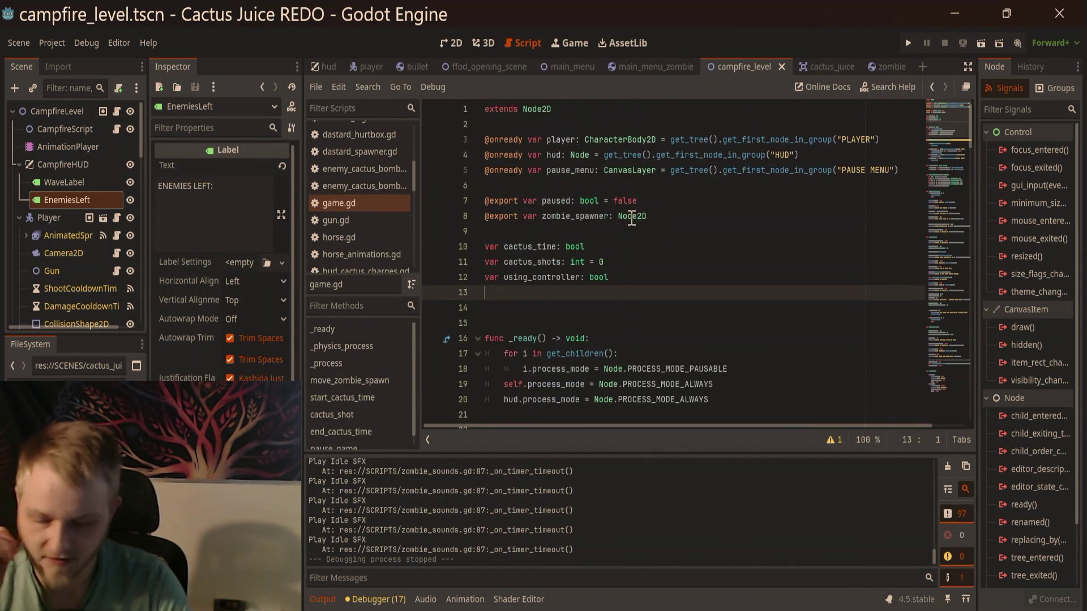
mouse_move(626, 215)
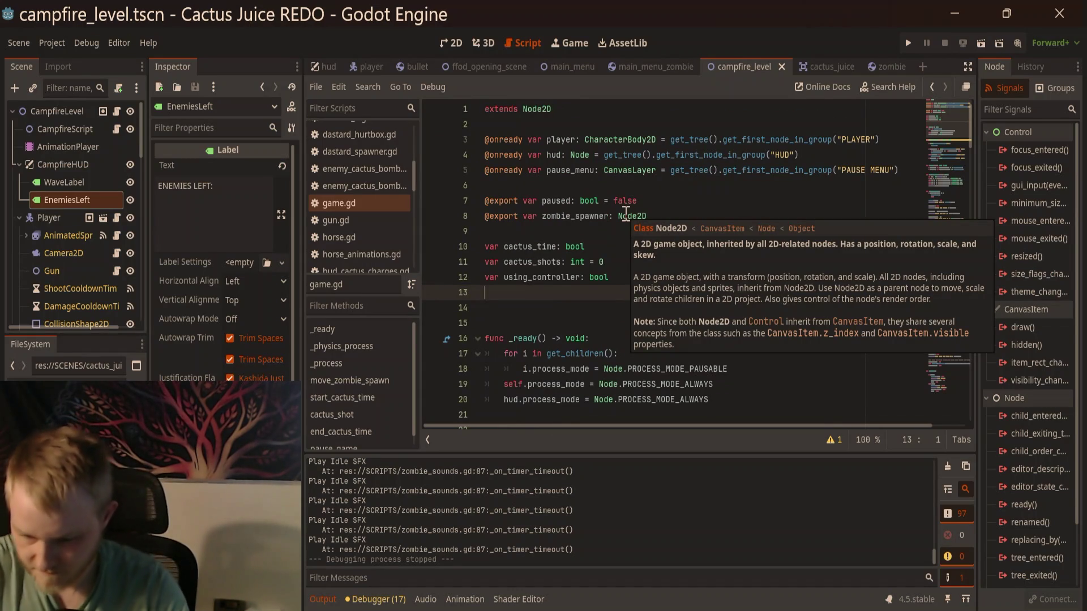